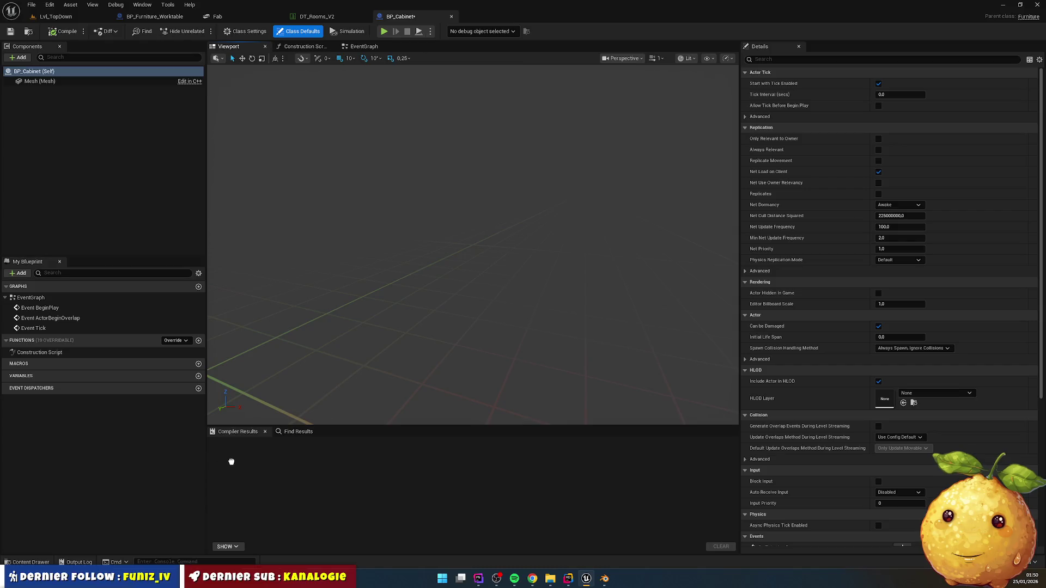
- Assign SM_Cabinet_Body to the BP_Cabinet Mesh component and orbit to view the whole cabinet
left_click(59, 81)
left_click(30, 562)
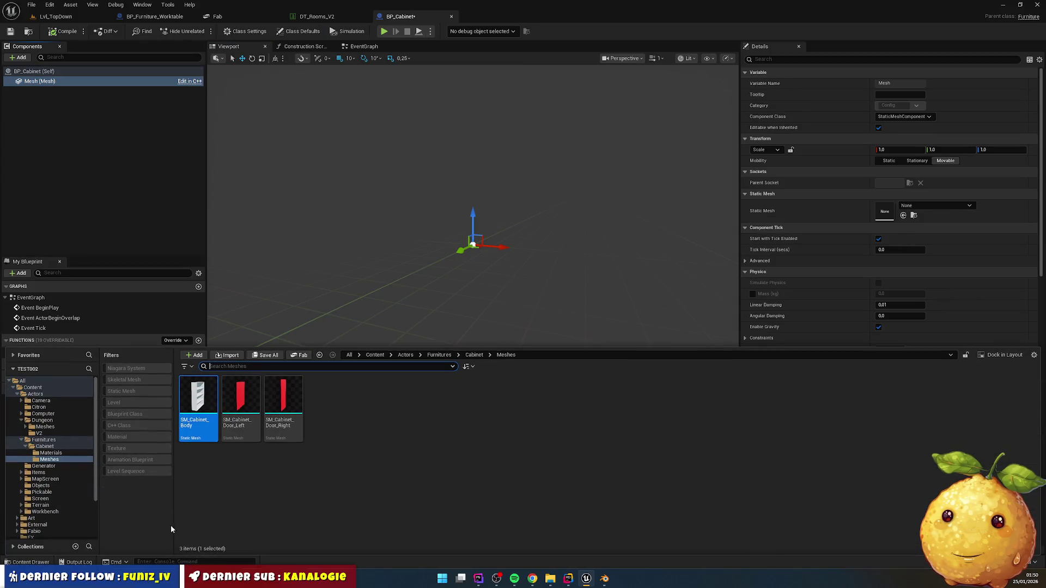
left_click_drag(195, 401, 890, 211)
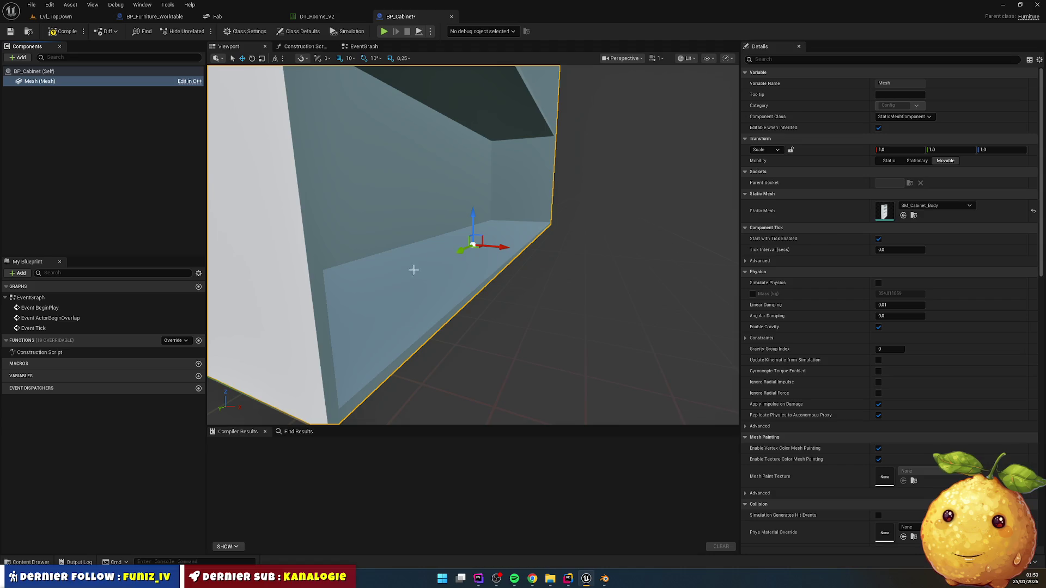
scroll(479, 299, "down", 5)
left_click_drag(528, 245, 533, 240)
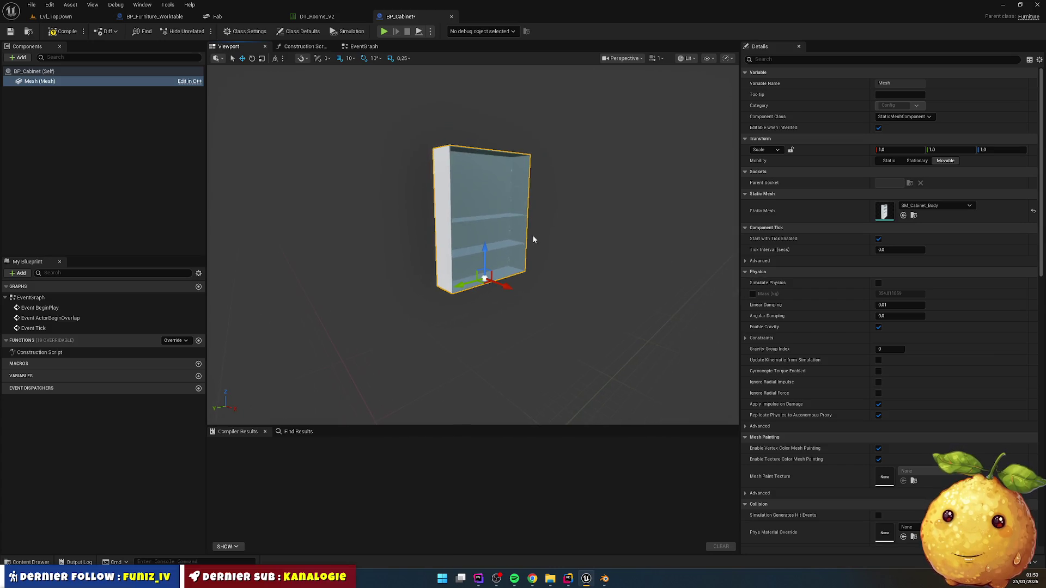
right_click(40, 82)
left_click(19, 57)
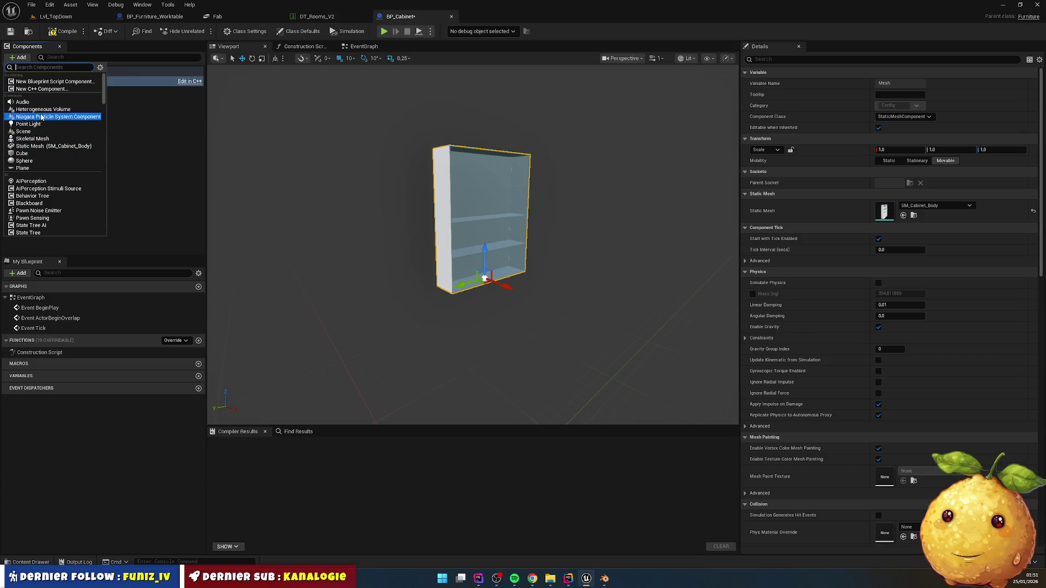
- Add a static mesh component named Door_Left and a duplicate named Door_Right
left_click(43, 146)
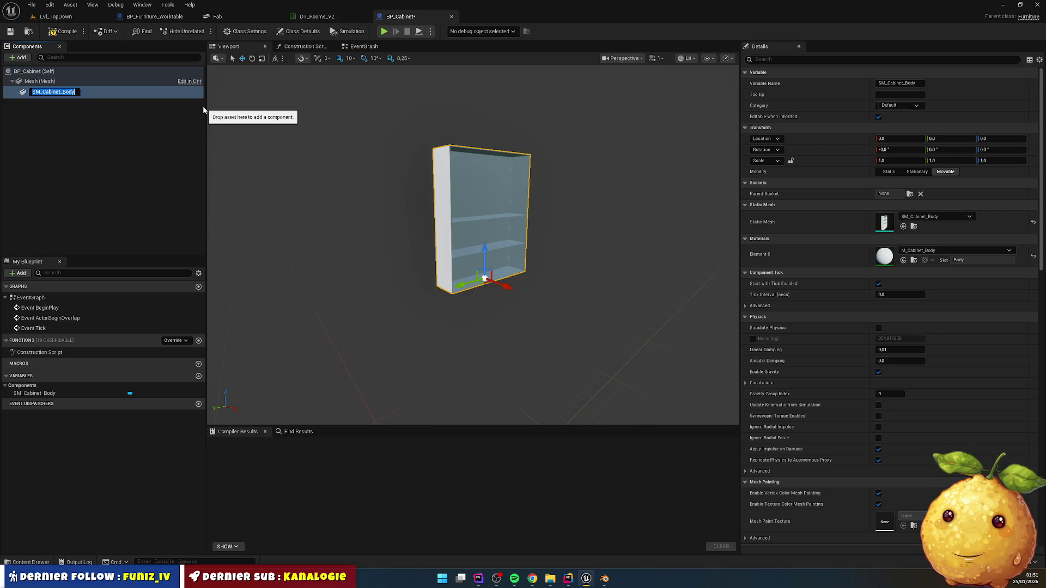
type("Door")
type("_Left")
key("Return")
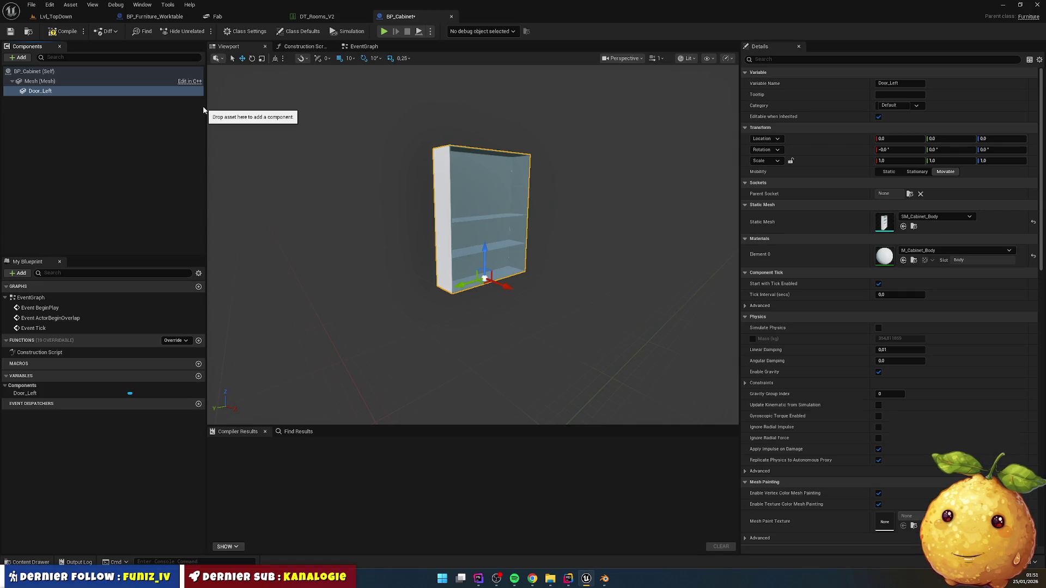
key("ctrl+d")
type("Door_Ri")
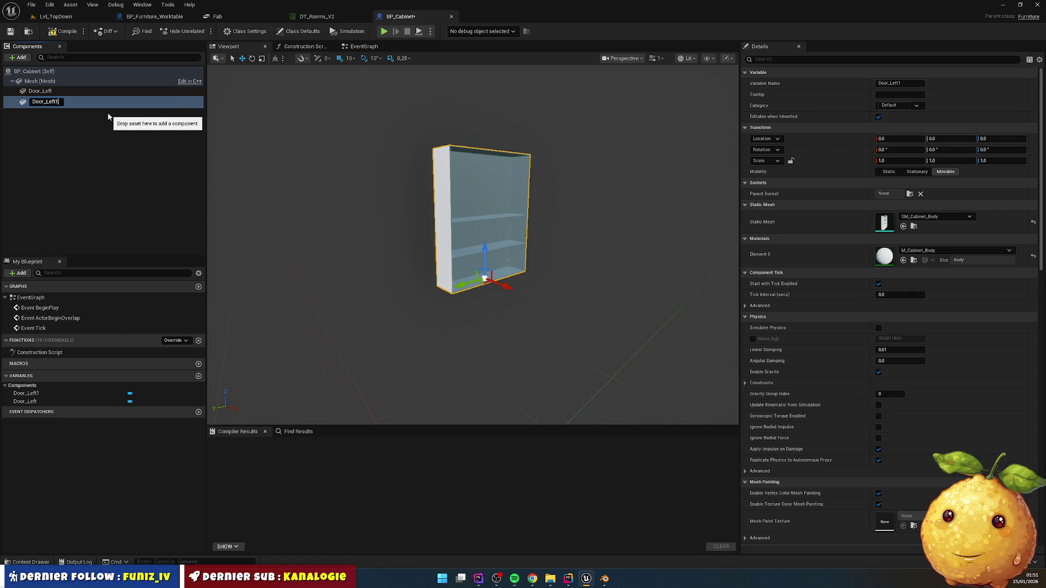
type("ght")
key("Return")
- Assign SM_Cabinet_Door_Left as Door_Left's static mesh
left_click(66, 96)
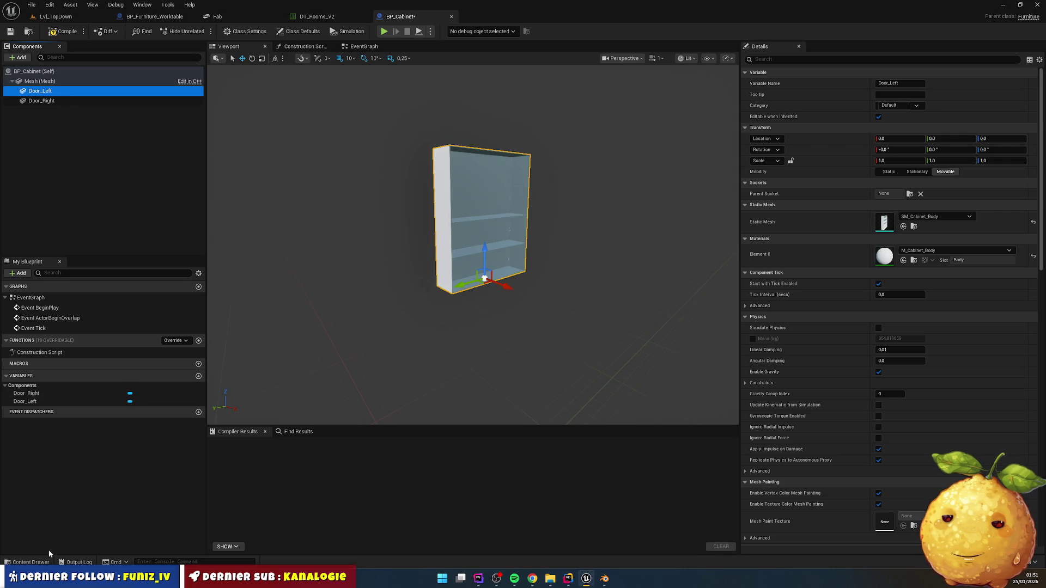
left_click(27, 562)
mouse_move(240, 397)
left_mouse_down()
mouse_move(388, 420)
mouse_move(632, 340)
mouse_move(894, 224)
left_mouse_up()
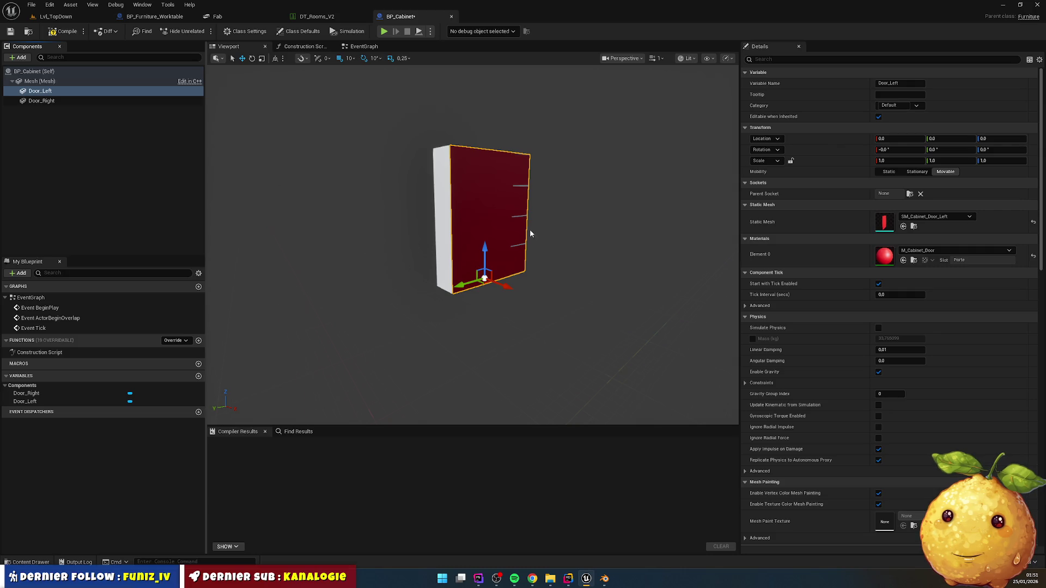
- Assign SM_Cabinet_Door_Right as Door_Right's static mesh
scroll(529, 229, "up", 2)
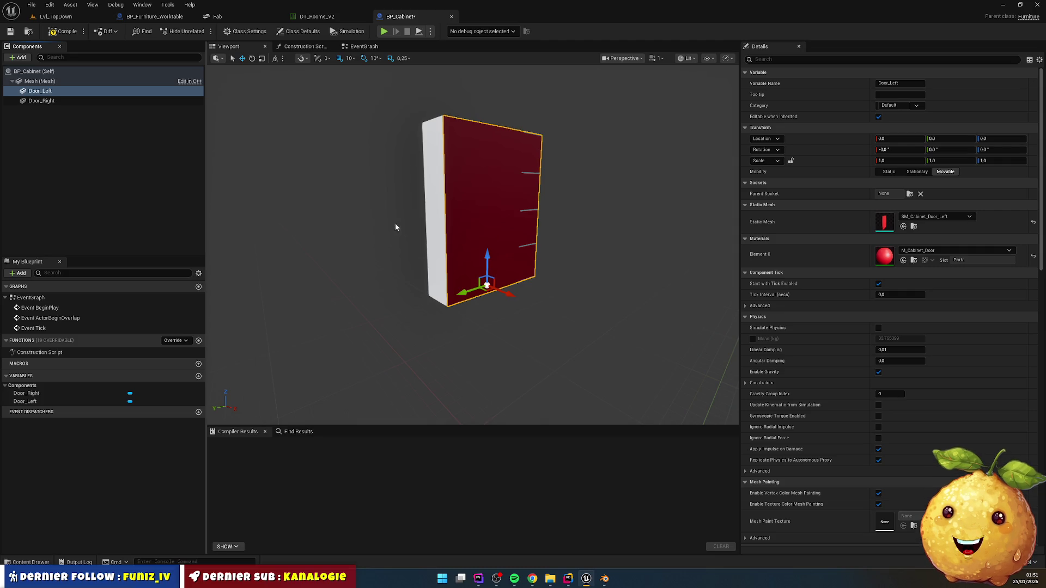
scroll(516, 234, "up", 5)
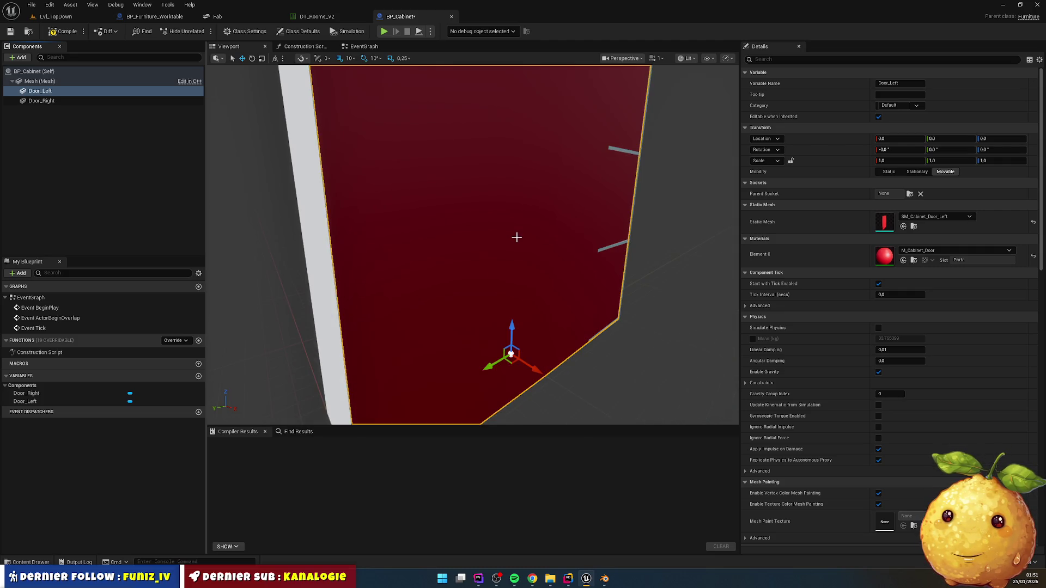
scroll(516, 237, "down", 6)
left_click(64, 102)
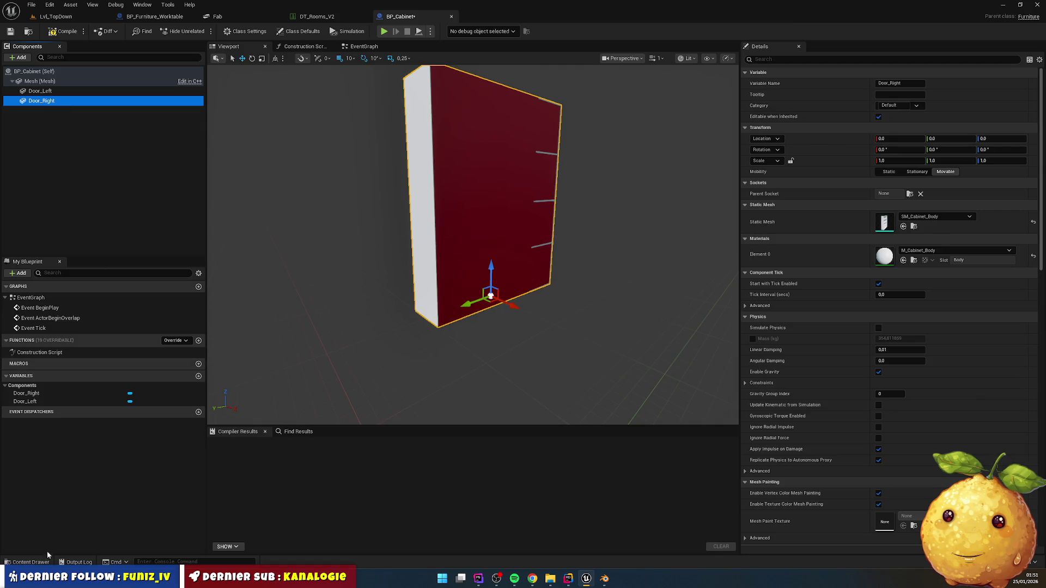
left_click(38, 562)
mouse_move(277, 414)
left_mouse_down()
mouse_move(665, 376)
mouse_move(908, 227)
left_mouse_up()
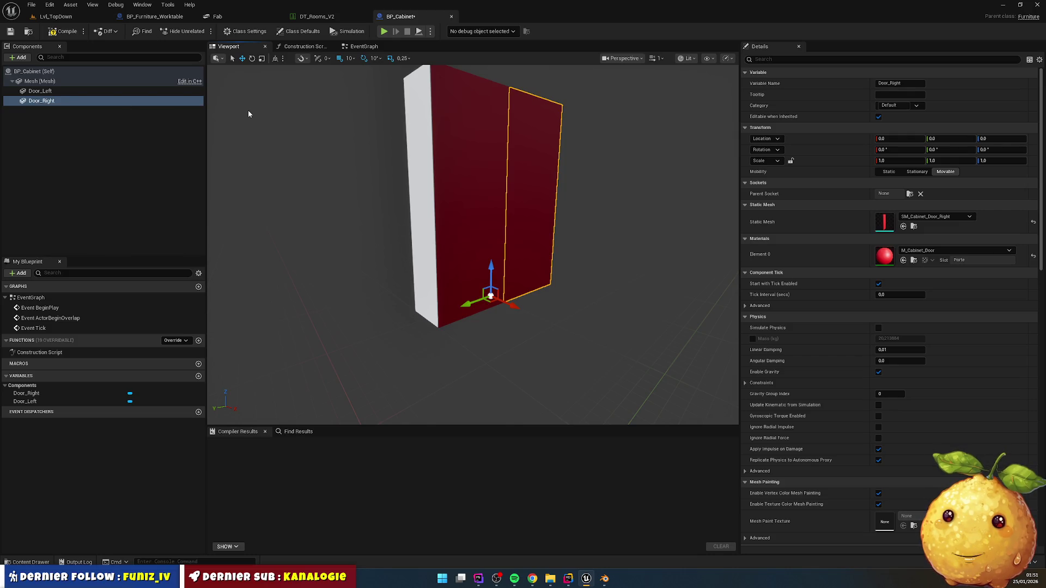
- Clear Door_Left's mesh, then reassign SM_Cabinet_Door_Left to it
left_click(39, 91)
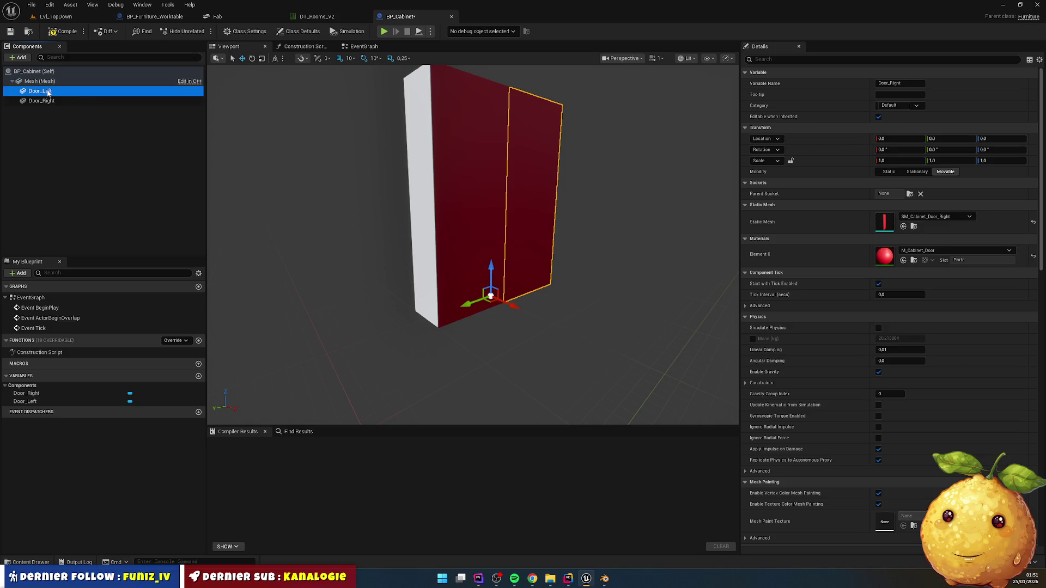
left_click(1034, 222)
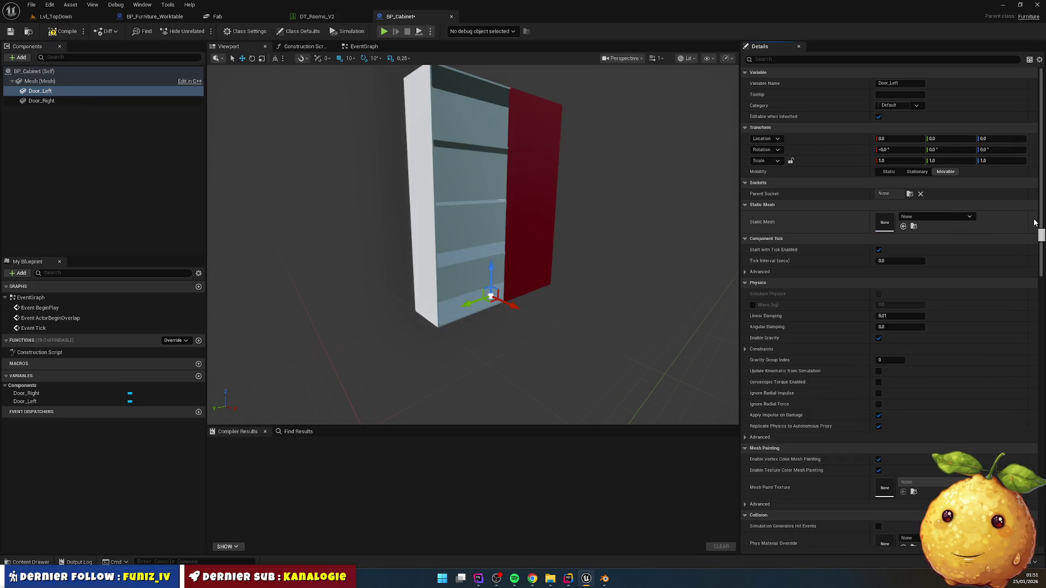
left_click(69, 92)
left_click(68, 101)
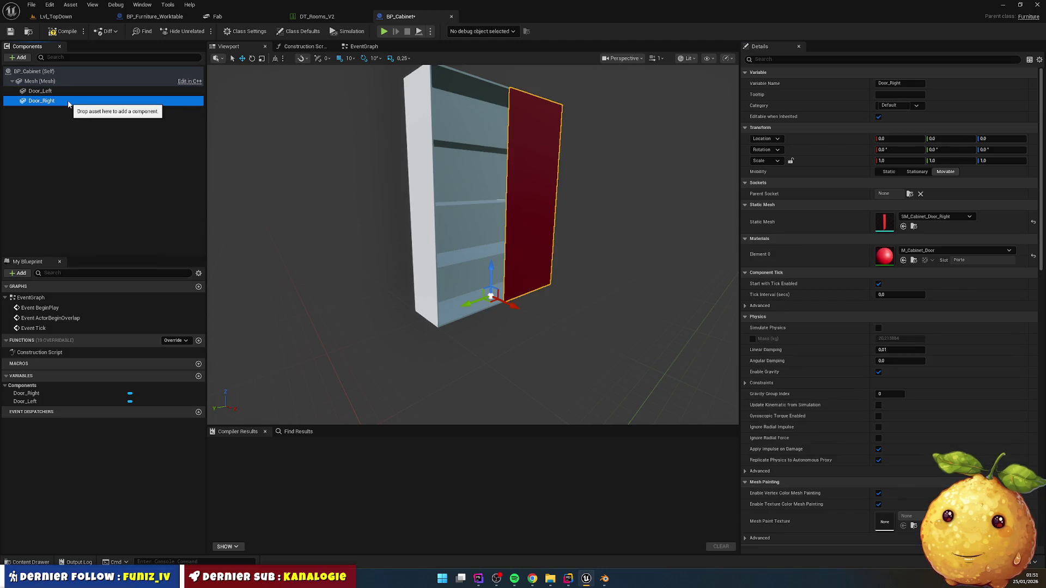
left_click(67, 93)
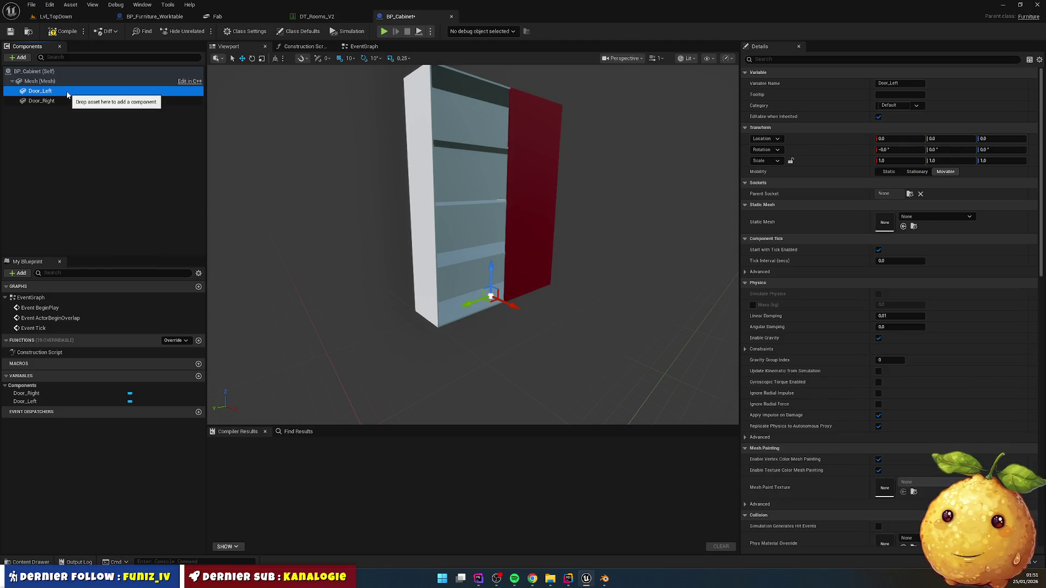
left_click(28, 562)
mouse_move(244, 400)
left_mouse_down()
mouse_move(381, 393)
mouse_move(954, 279)
mouse_move(929, 223)
left_mouse_up()
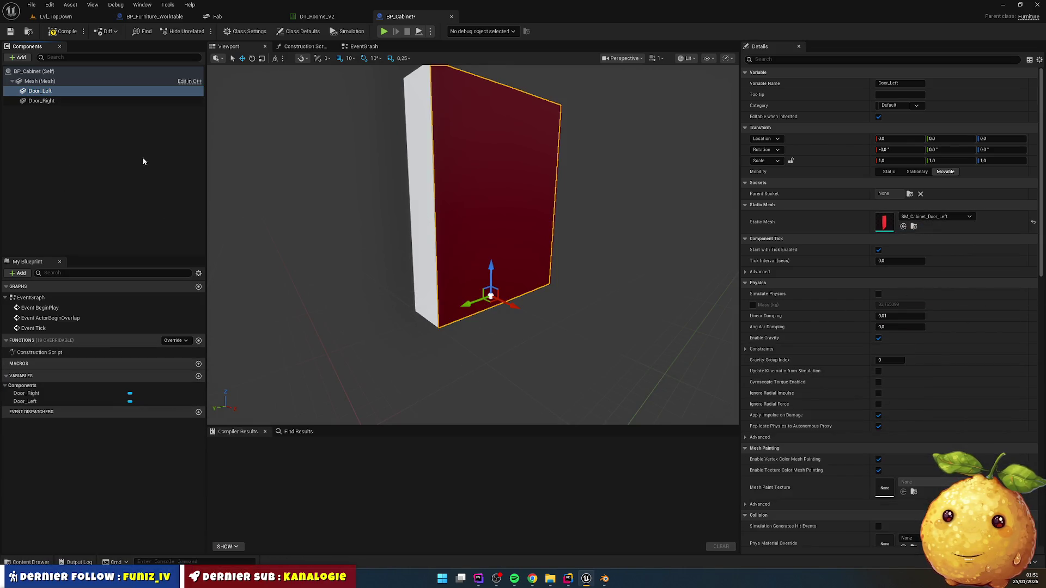
- Reset Door_Right's static mesh to None
left_click(41, 101)
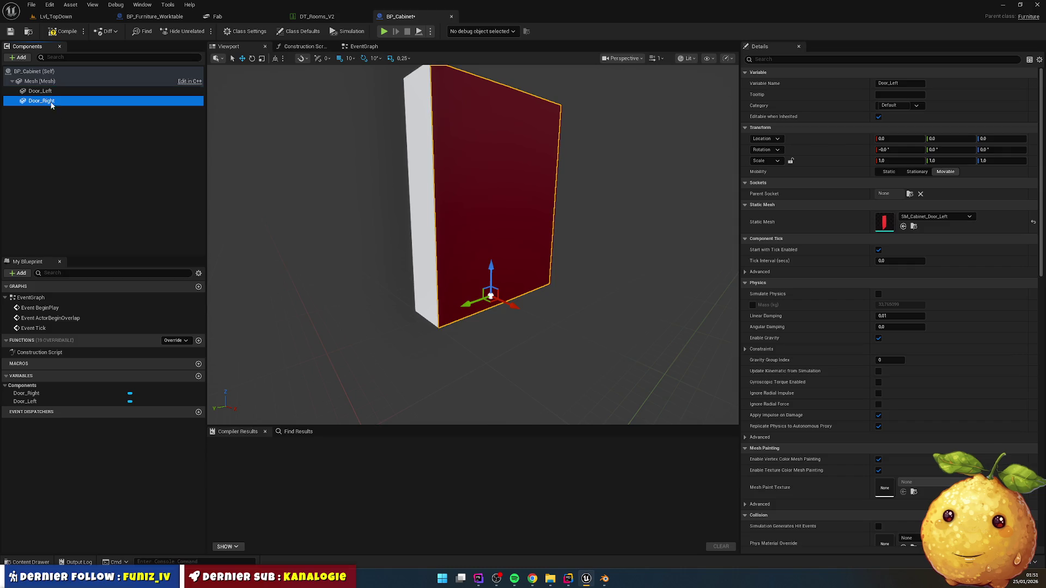
left_click(1034, 222)
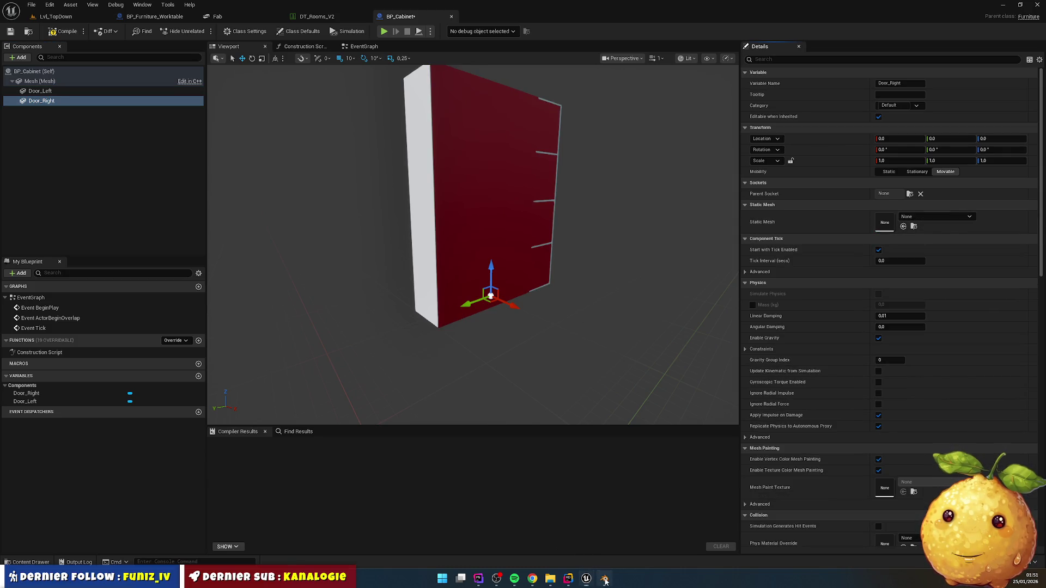
left_click(605, 578)
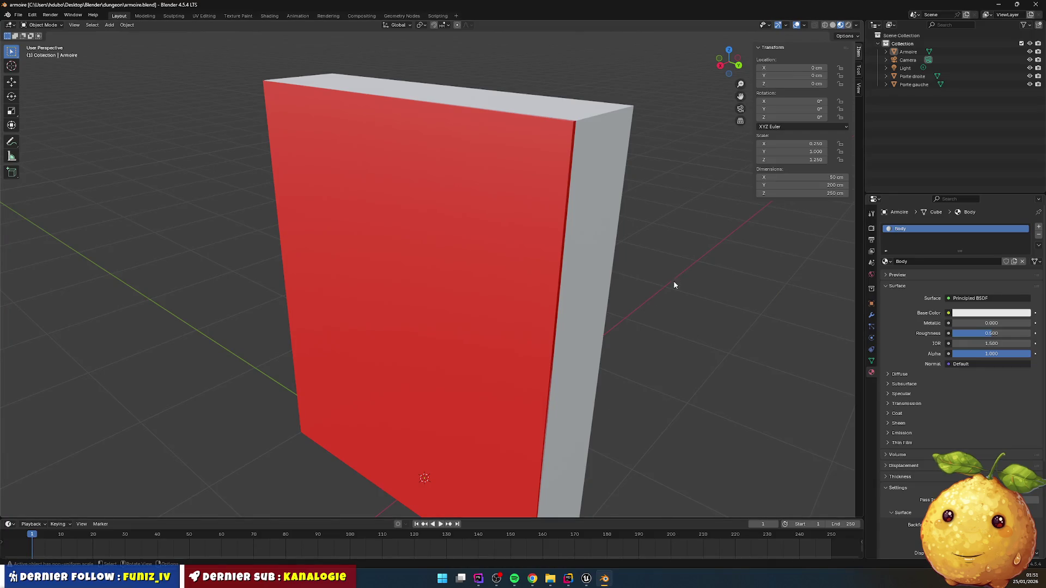
- Hide Porte droite and toggle Porte gauche's visibility to inspect the shelves behind it
left_click(1030, 85)
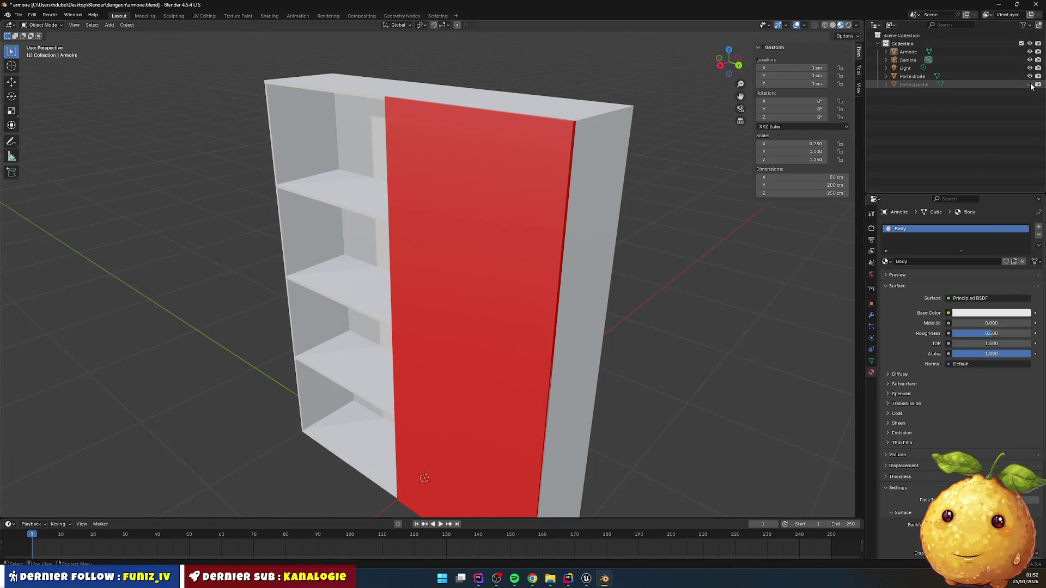
left_click(1030, 77)
left_click(1030, 85)
left_click(1030, 85)
left_click(1030, 84)
left_click(1030, 85)
left_click(1029, 85)
left_click(1030, 85)
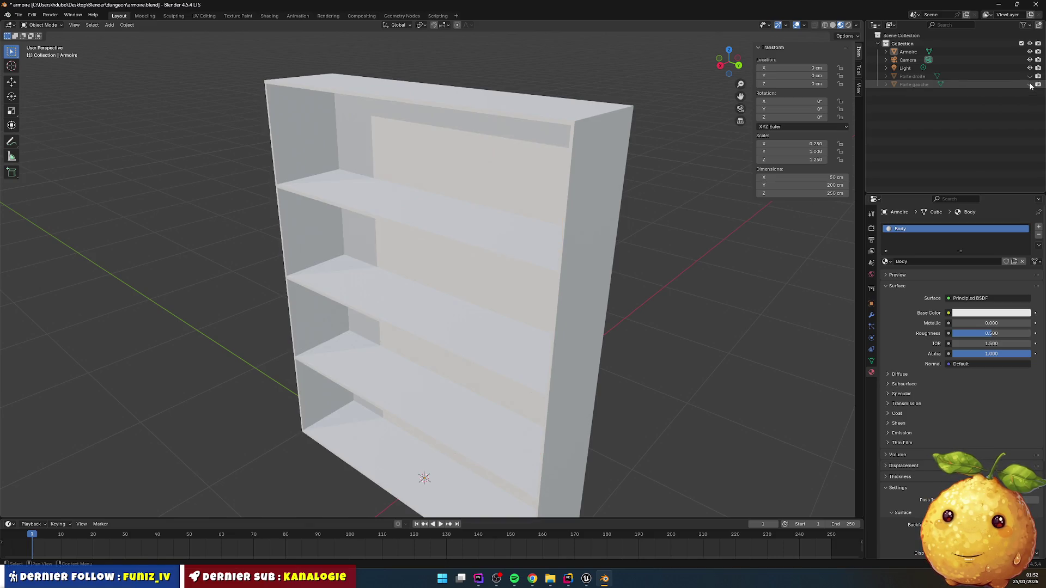
left_click(1030, 84)
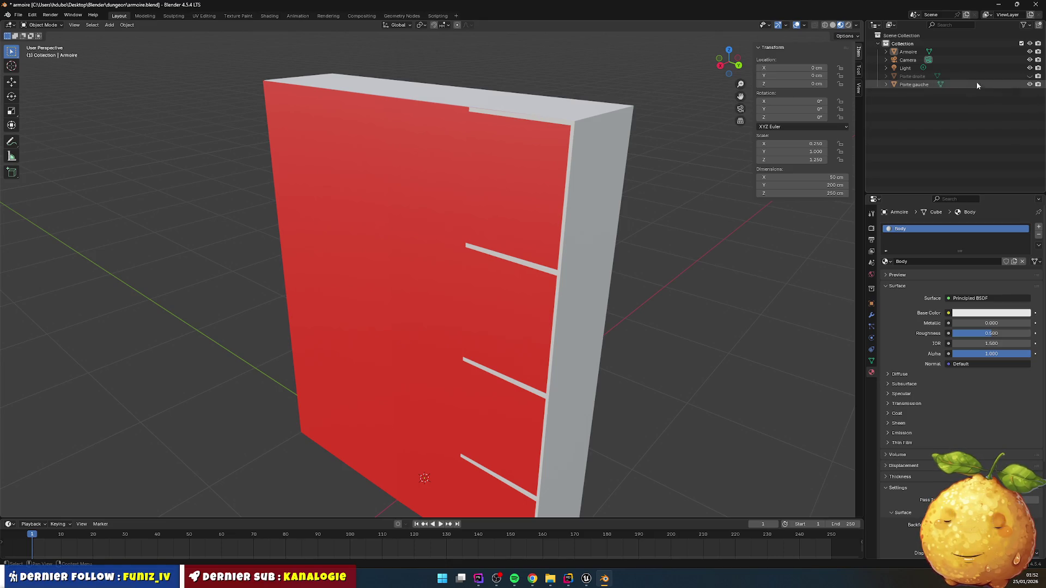
left_click(1030, 85)
left_click(1030, 84)
left_click(1030, 84)
left_click(1030, 84)
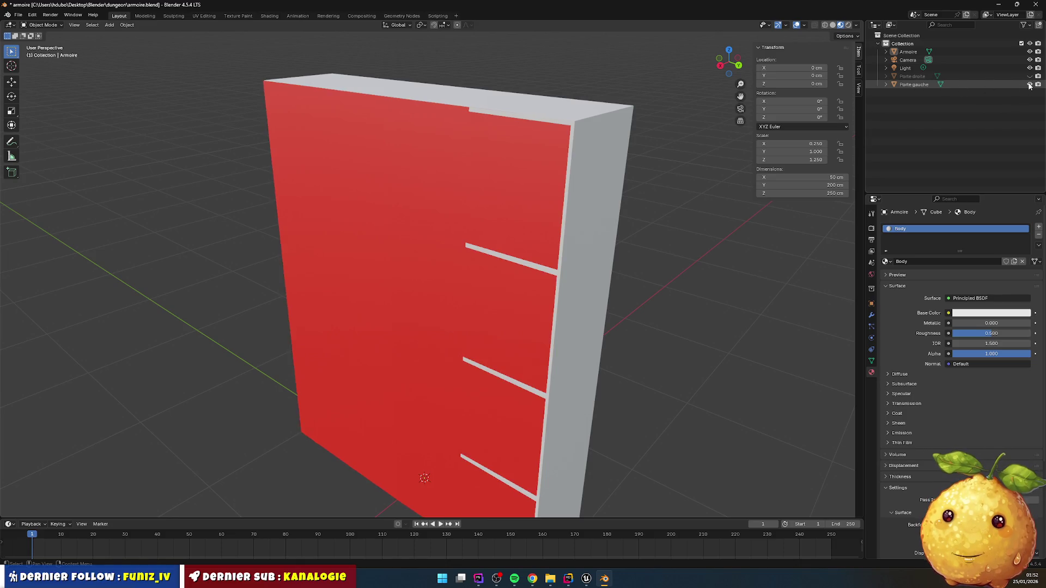
- Delete the Porte gauche door object from the armoire scene
left_click(923, 86)
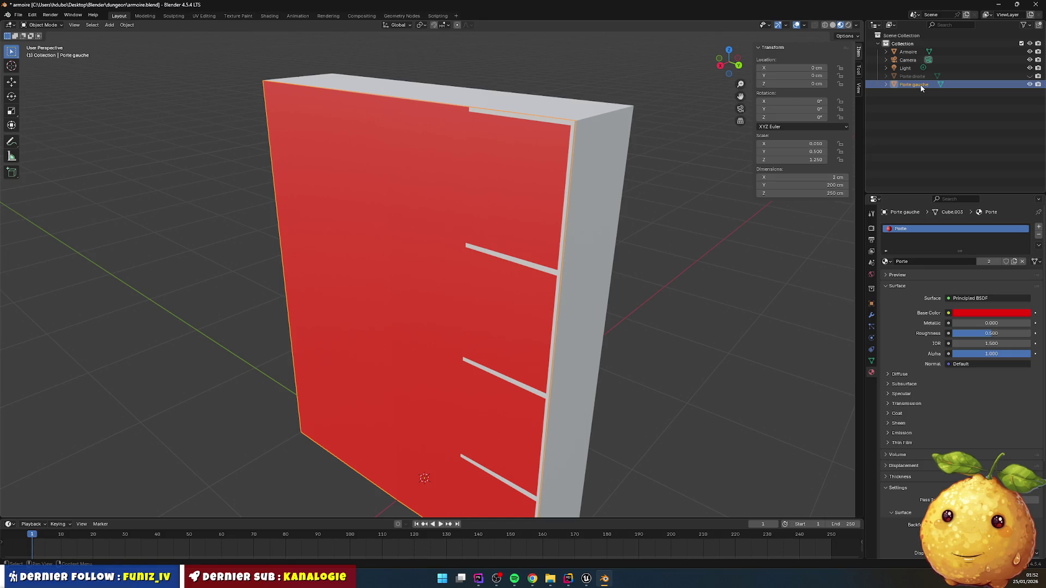
double_click(922, 85)
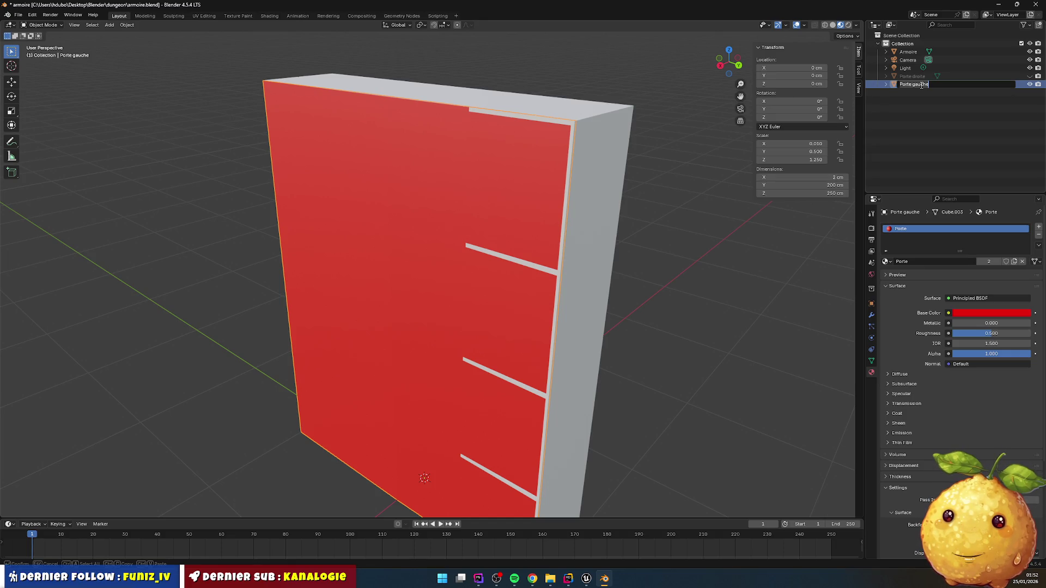
key("Escape")
key("Delete")
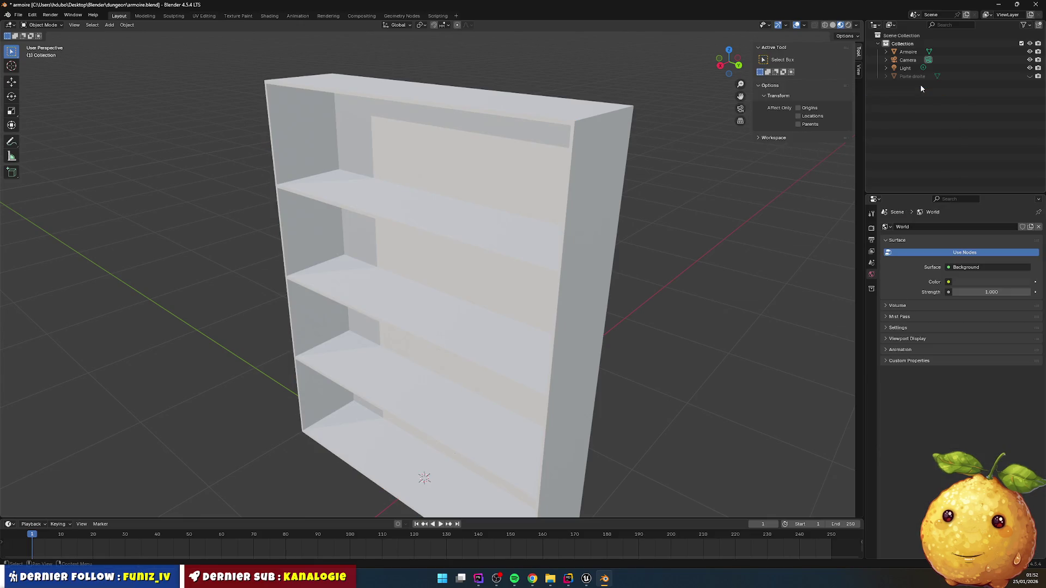
- Unhide Porte droite and paste a duplicate copy of it
left_click(1029, 76)
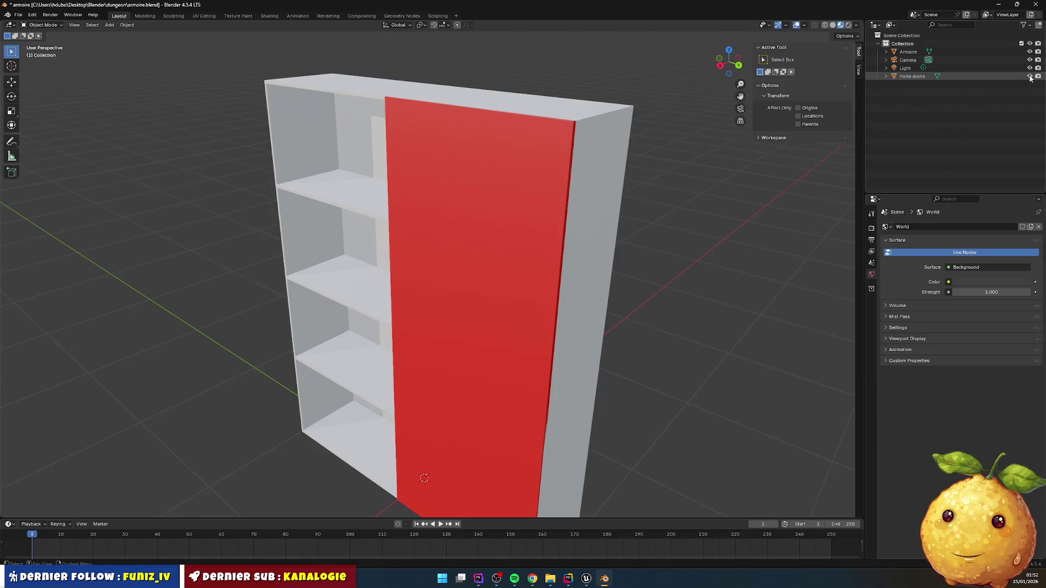
left_click(921, 76)
key("ctrl+c")
key("ctrl+v")
- Rename the pasted door copy to Porte gauche and enter Edit Mode on it
double_click(922, 84)
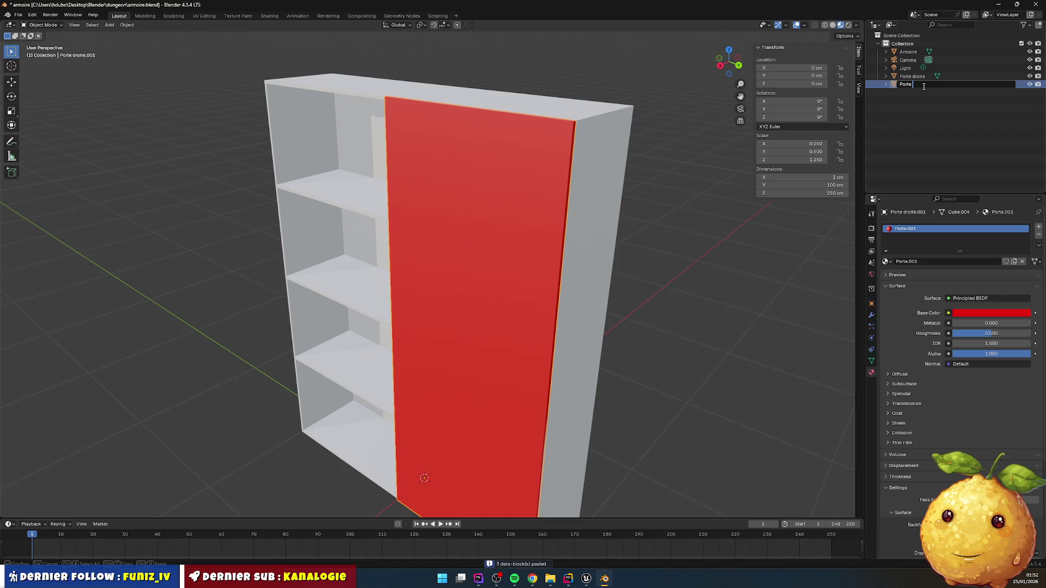
type("gauche")
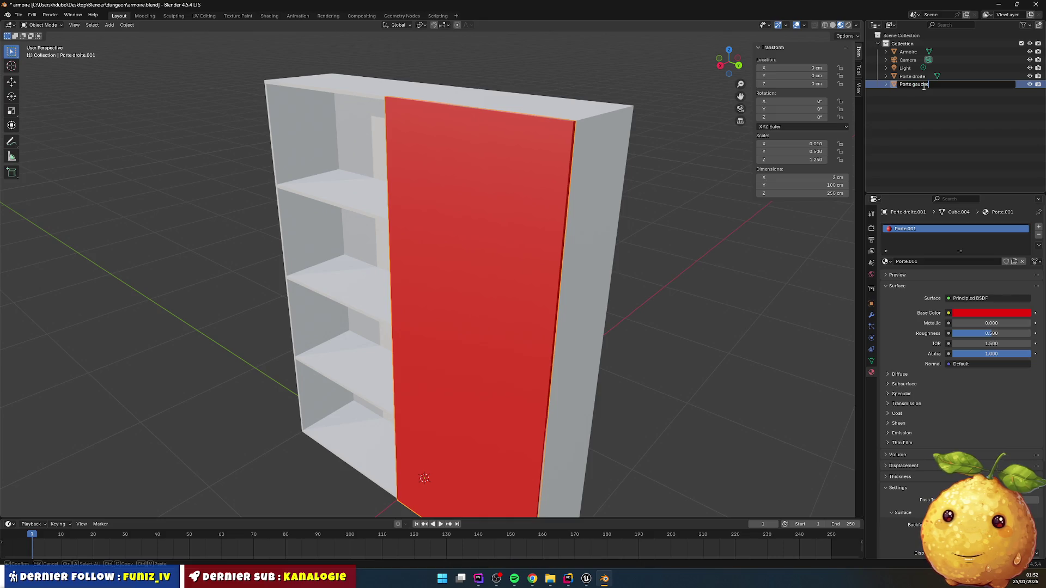
key("Return")
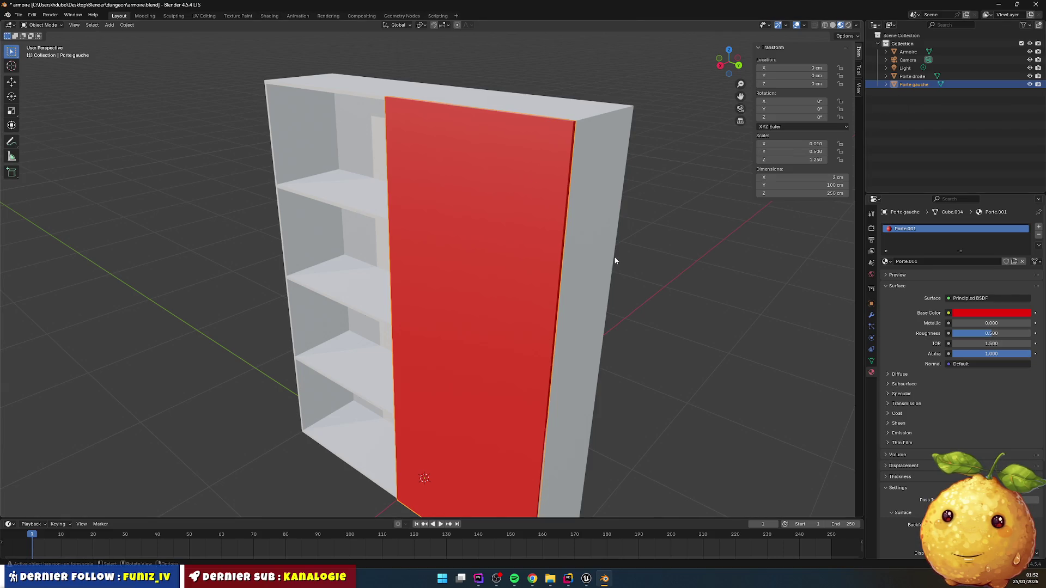
key("z")
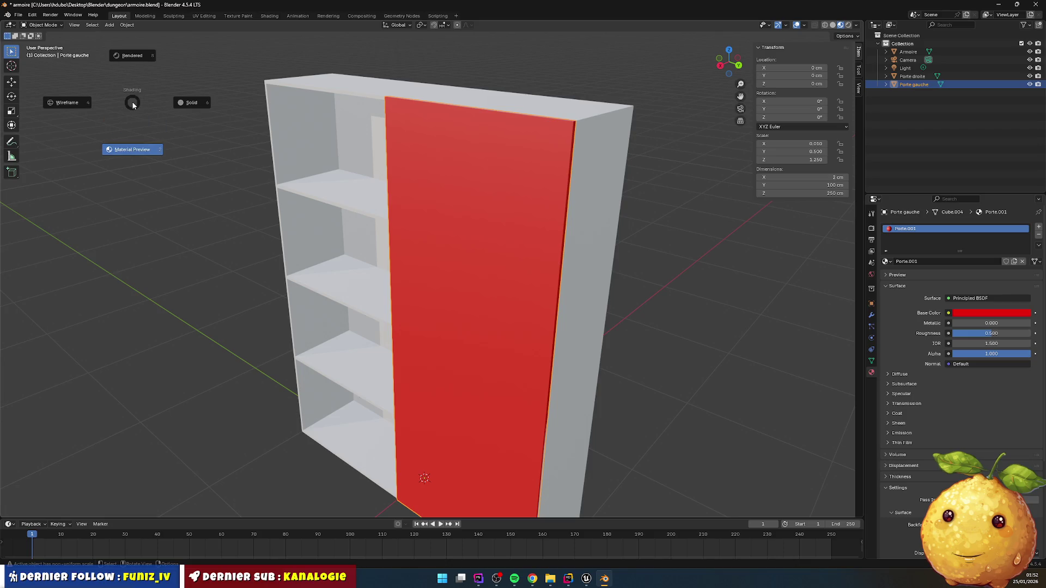
key("Escape")
key("z")
key("Escape")
key("Tab")
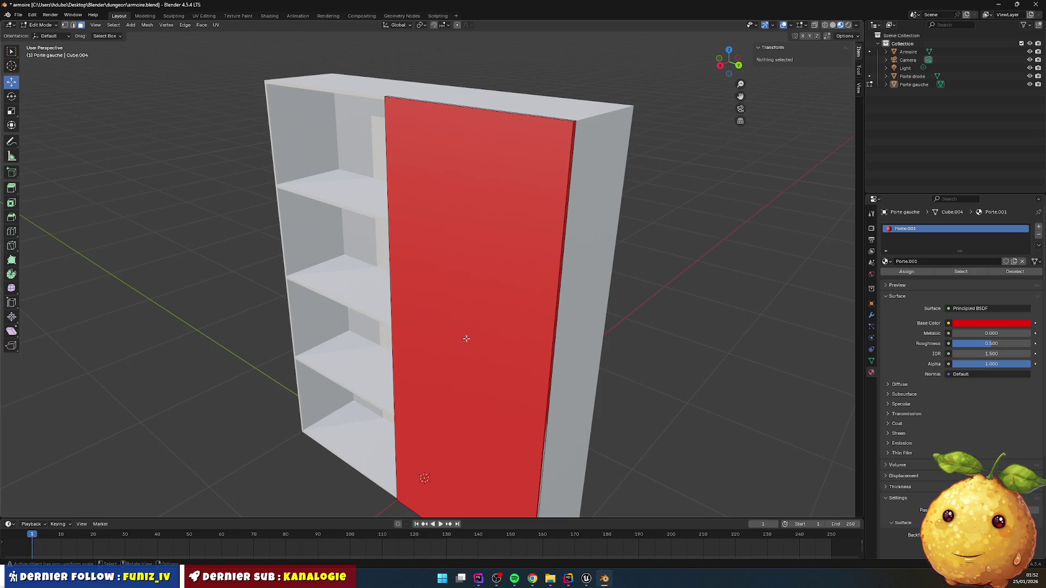
- Move Porte gauche's door face -100 cm along Y to widen it, then save armoire.blend
scroll(466, 338, "down", 4)
left_click(450, 349)
left_click_drag(463, 331, 429, 317)
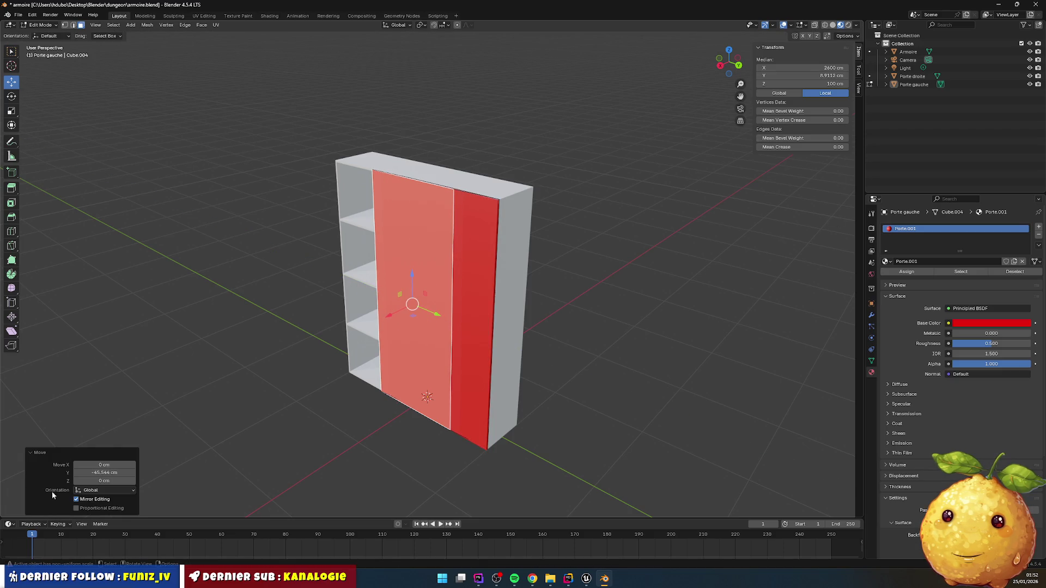
left_click(107, 473)
key("BackSpace")
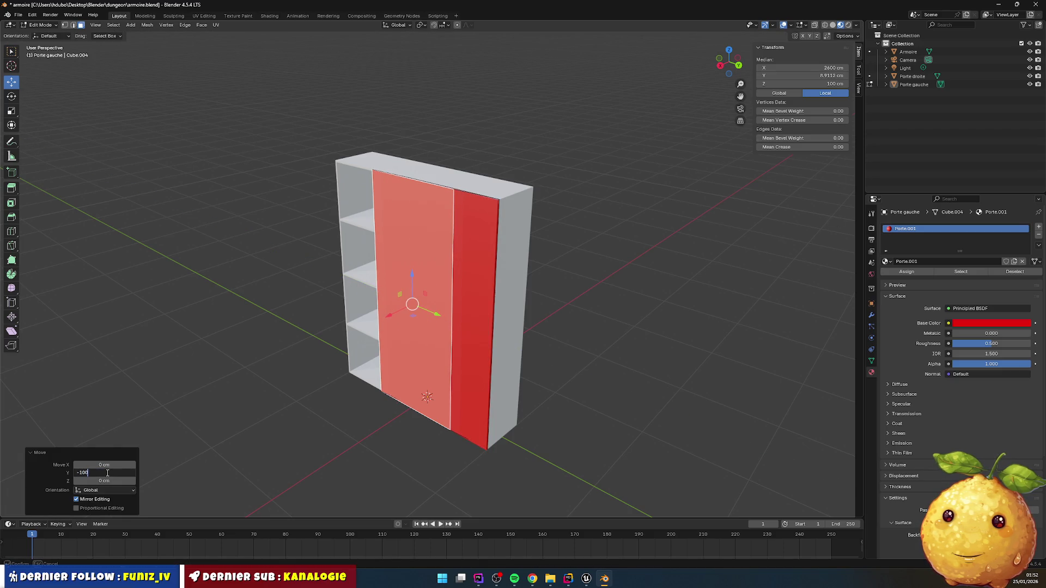
key("Return")
left_click(518, 140)
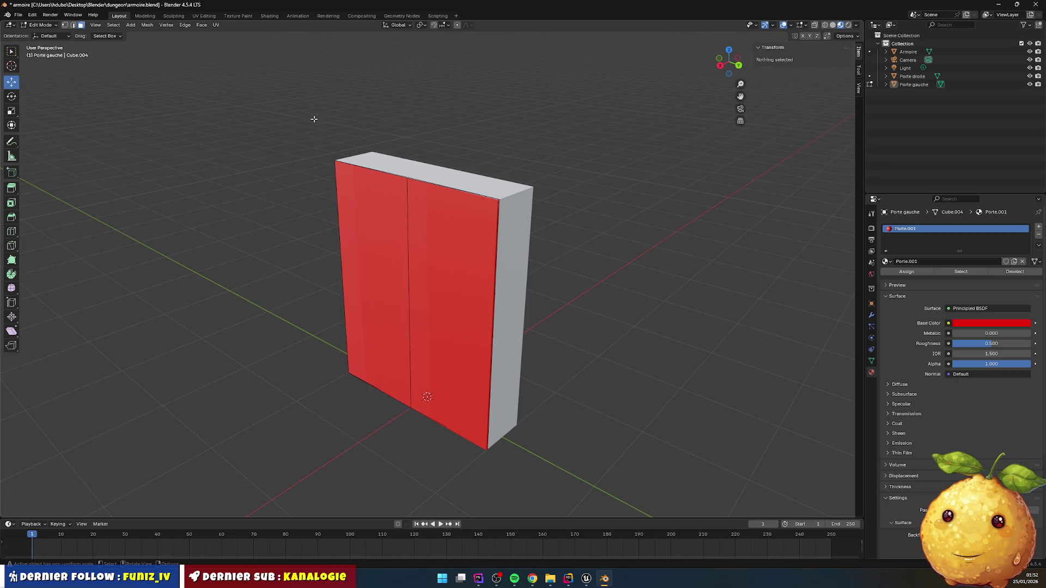
key("ctrl+s")
- Export the wardrobe from Blender as glTF 2.0
left_click(18, 15)
mouse_move(55, 168)
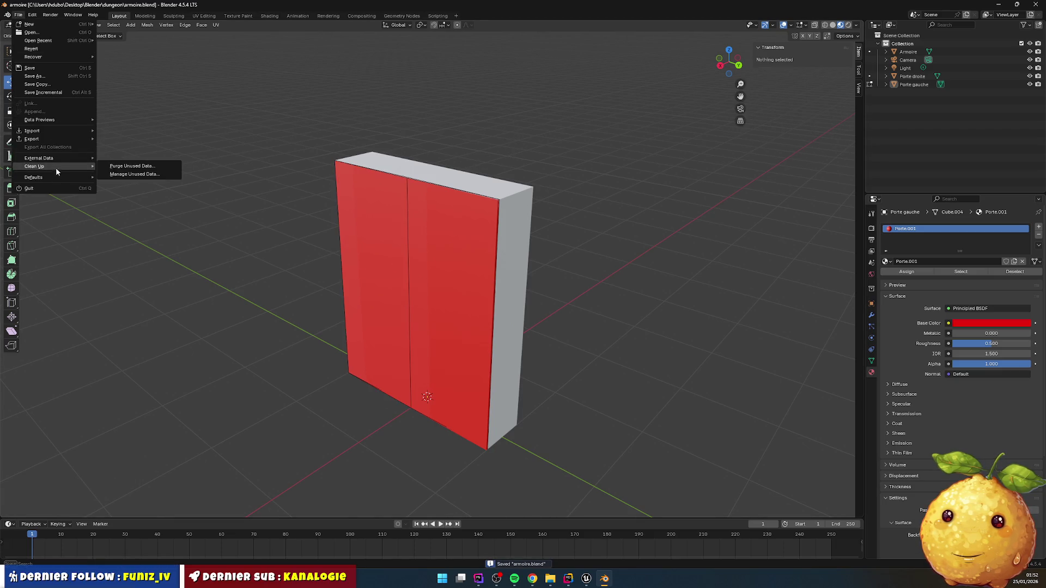
mouse_move(61, 139)
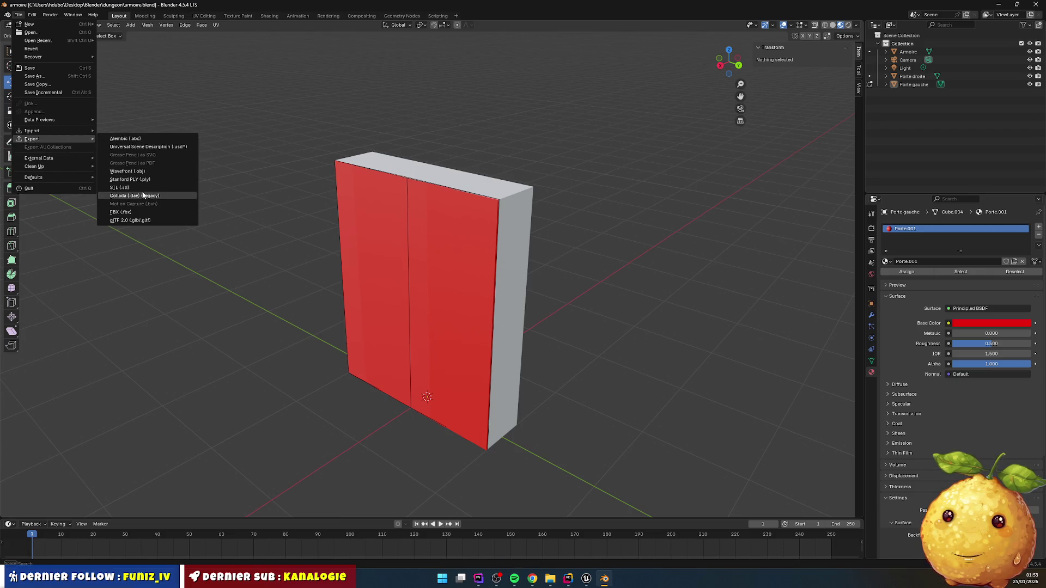
left_click(142, 221)
left_click(655, 406)
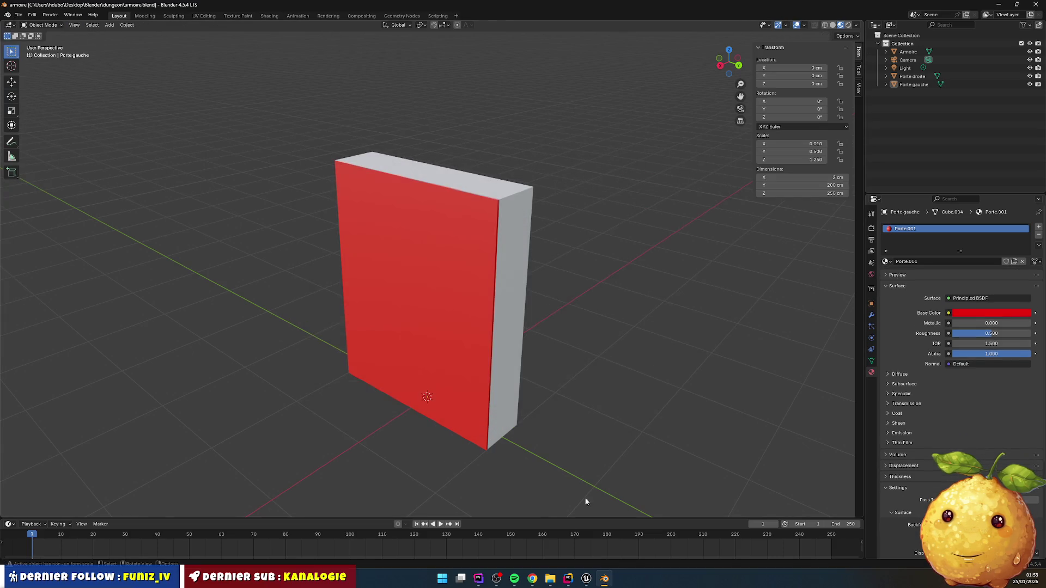
- Return to Unreal Editor and show the Cabinet/Meshes assets in the Content Drawer
left_click(569, 578)
left_click(586, 579)
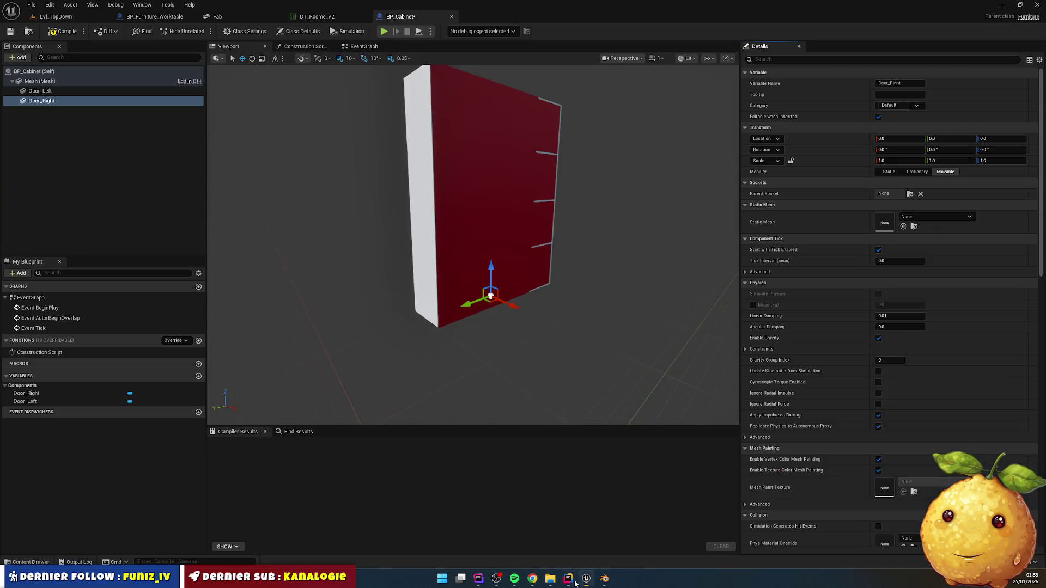
left_click(30, 562)
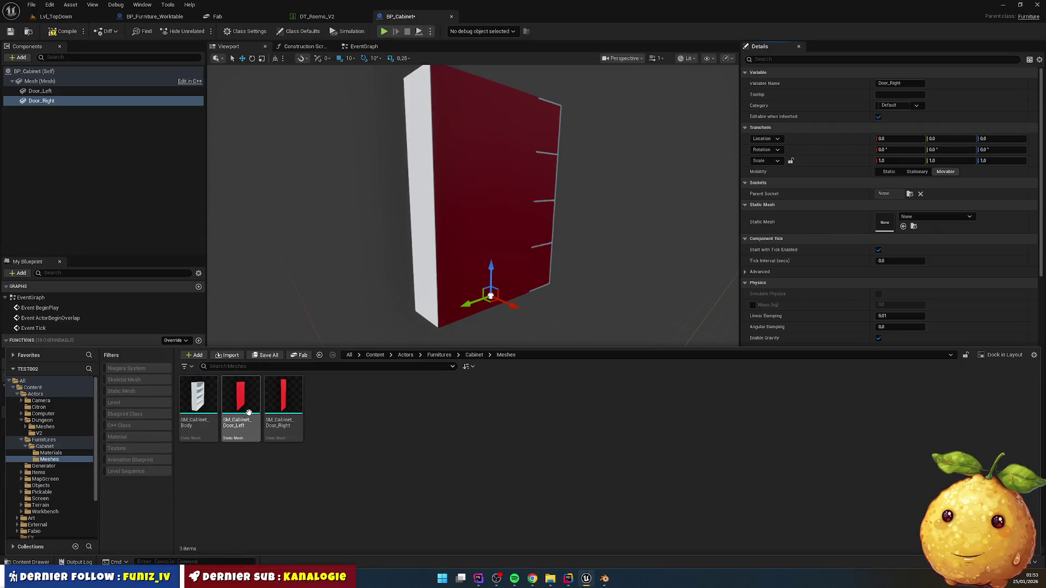
right_click(252, 410)
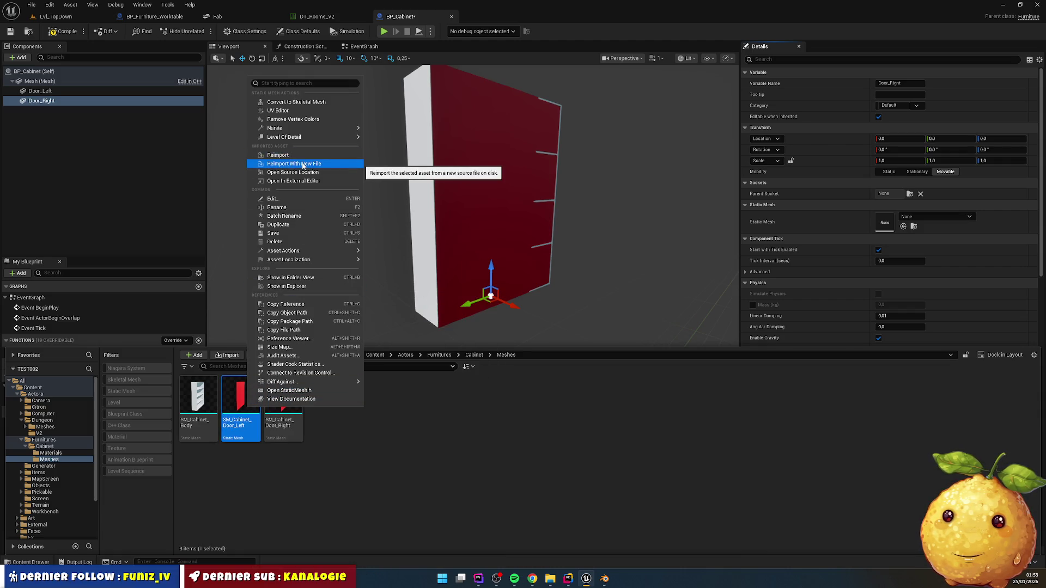
- Reimport SM_Cabinet_Body with the new armoire.glb source file
left_click(198, 403)
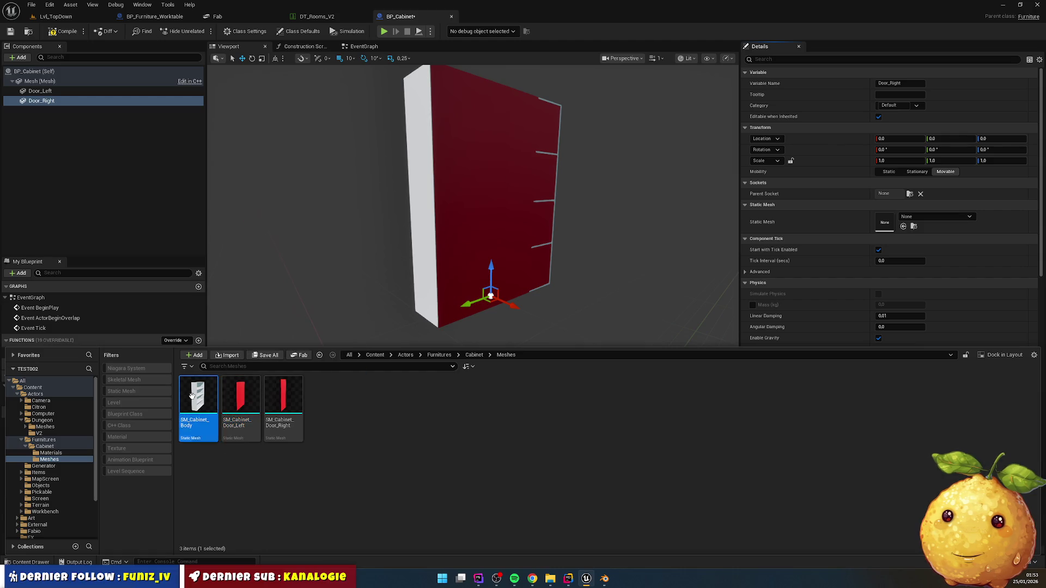
right_click(197, 403)
left_click(257, 153)
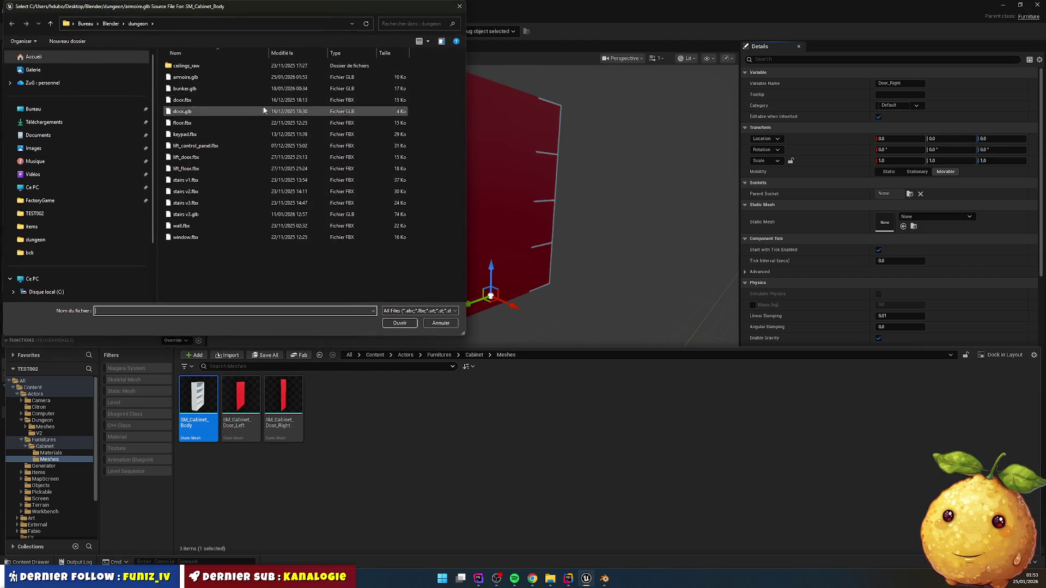
double_click(181, 79)
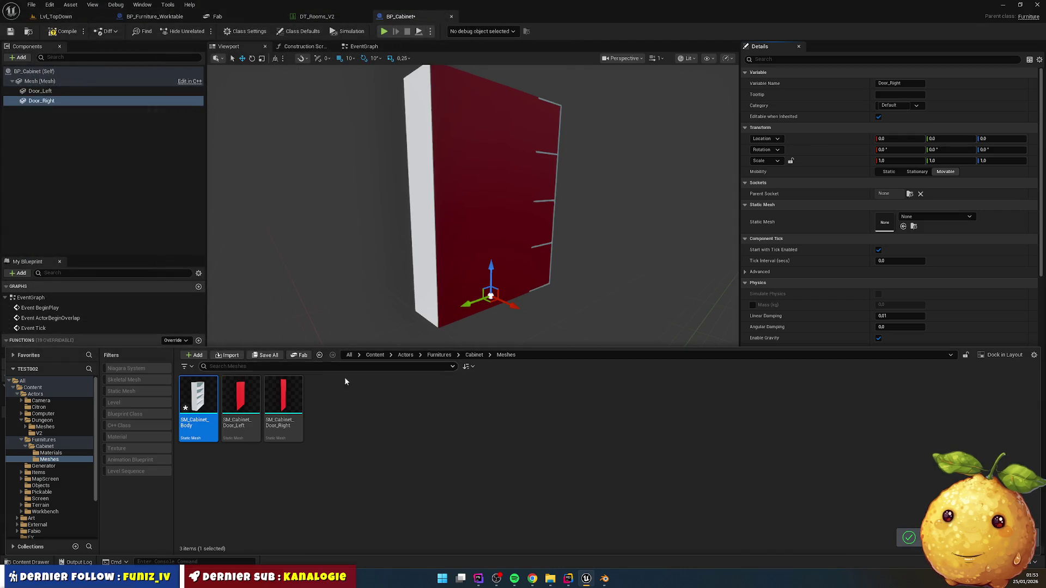
left_click(371, 459)
- Clear Door_Left's static mesh and reselect the Door_Left component
left_click(486, 190)
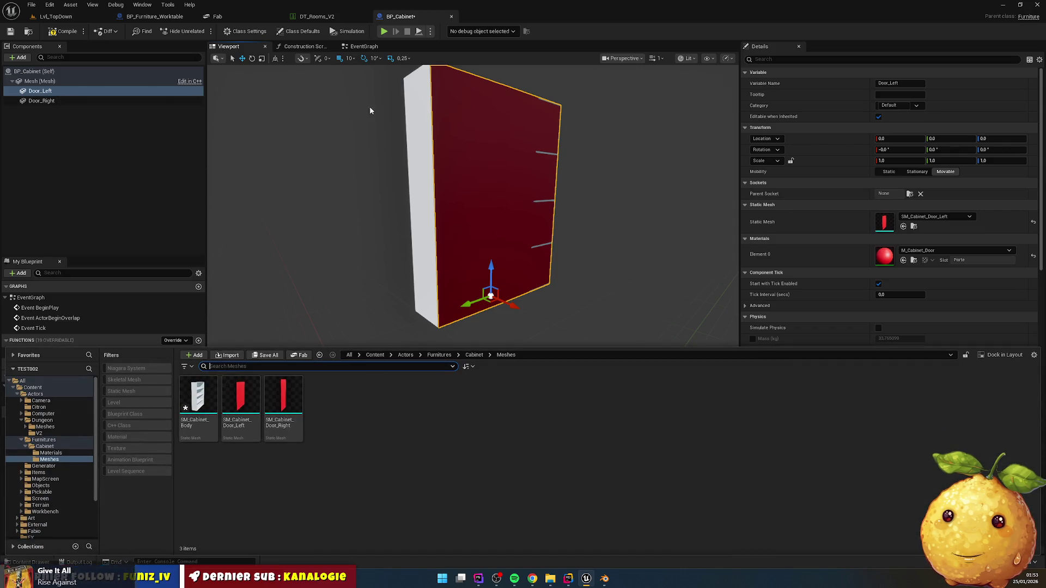
left_click(1034, 222)
left_click(77, 100)
key("Up")
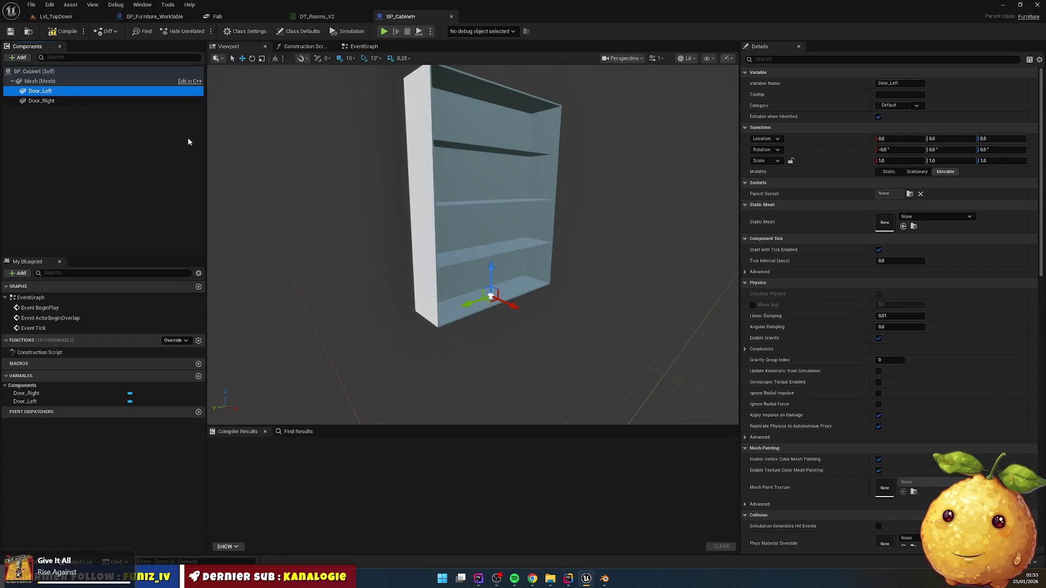
- Reimport SM_Cabinet_Door_Left and SM_Cabinet_Door_Right from armoire.glb
left_click(25, 563)
left_click(241, 400)
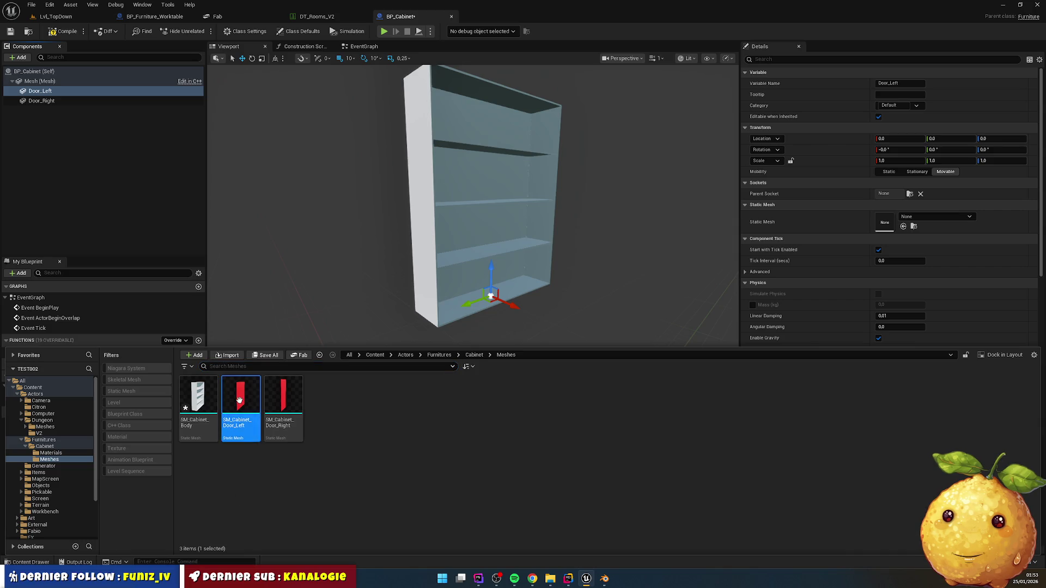
right_click(241, 400)
mouse_move(286, 123)
left_click(286, 158)
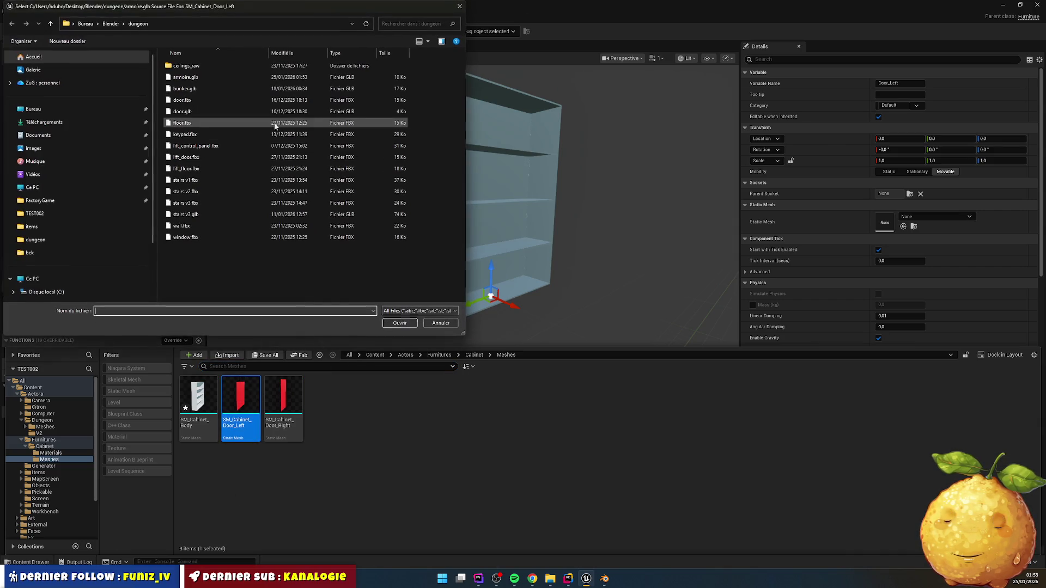
double_click(190, 81)
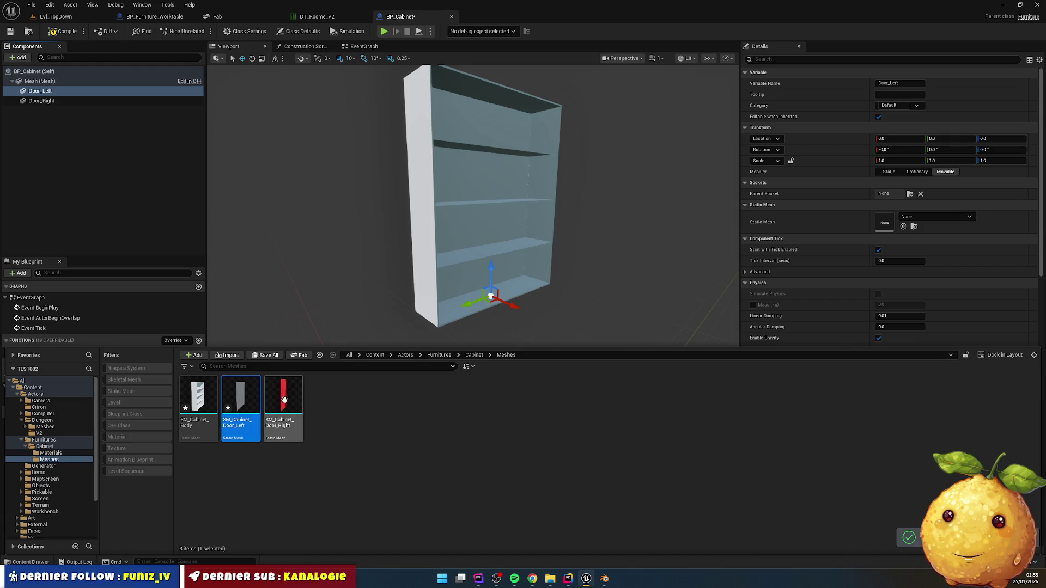
left_click(289, 400)
right_click(289, 400)
left_click(338, 155)
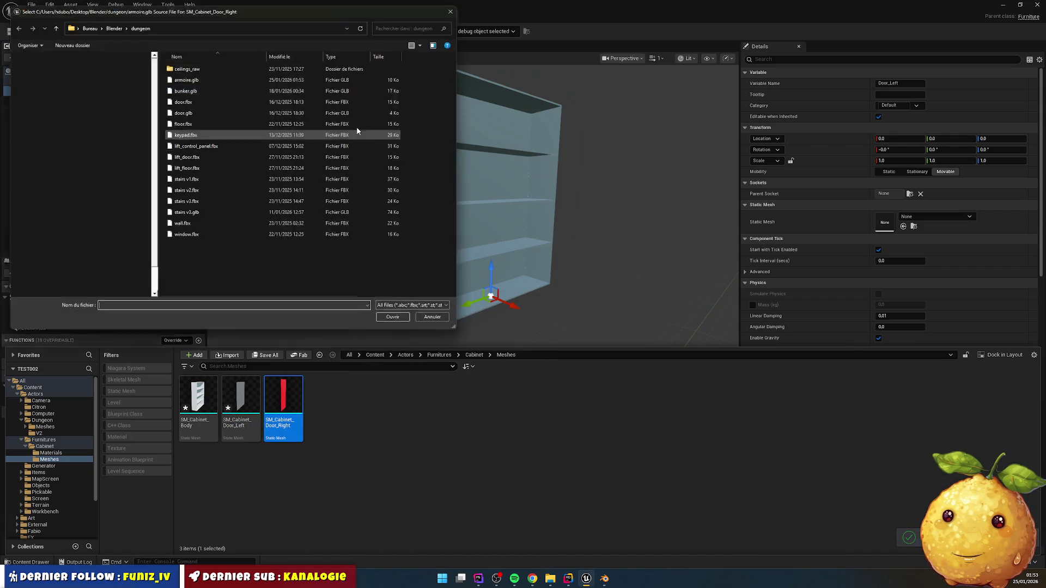
double_click(220, 108)
left_click(335, 413)
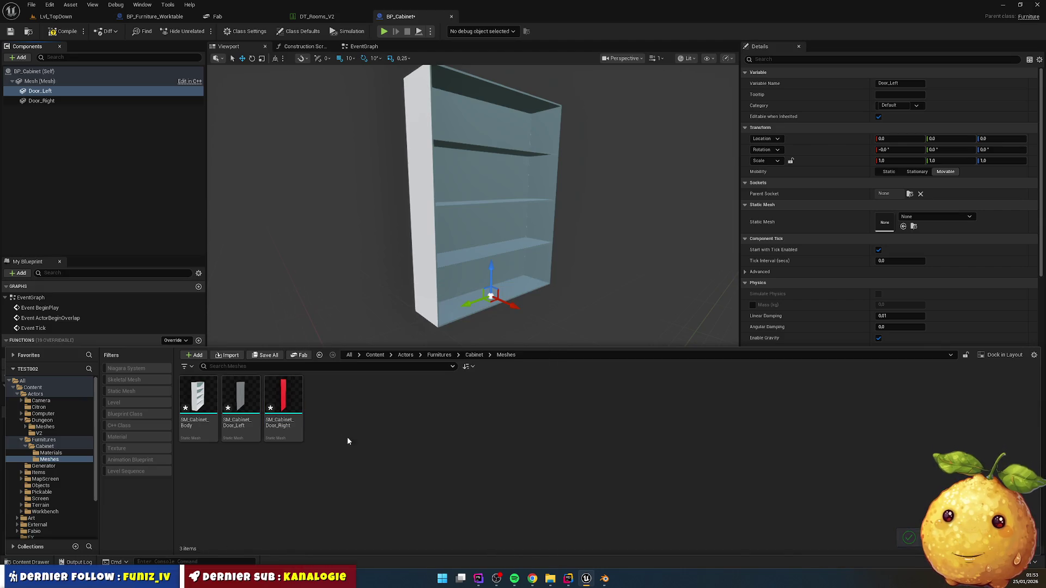
- Assign SM_Cabinet_Door_Left to Door_Left and go back to Blender
left_click(240, 400)
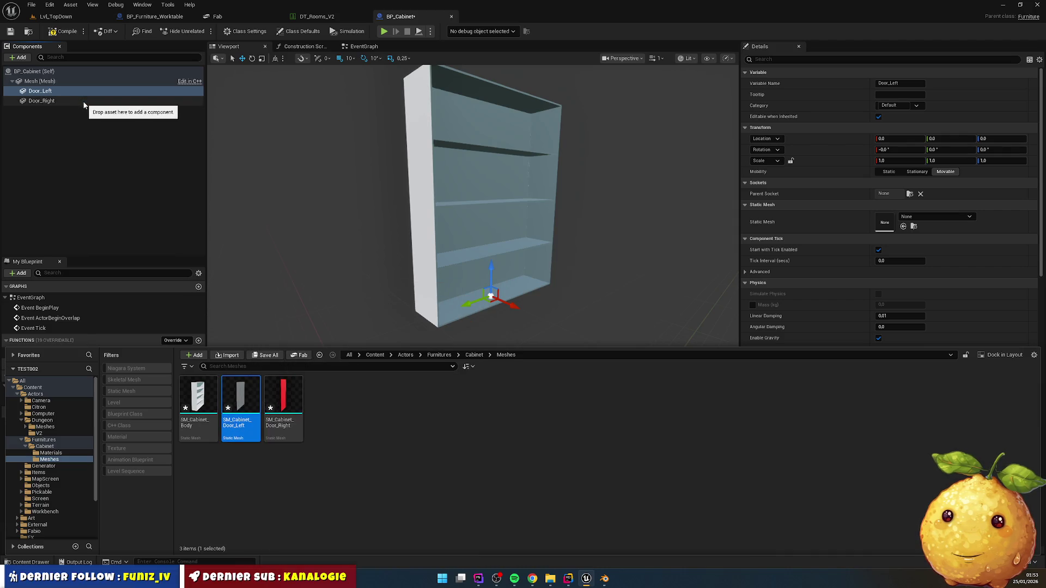
mouse_move(246, 403)
left_mouse_down()
mouse_move(632, 373)
mouse_move(884, 224)
left_mouse_up()
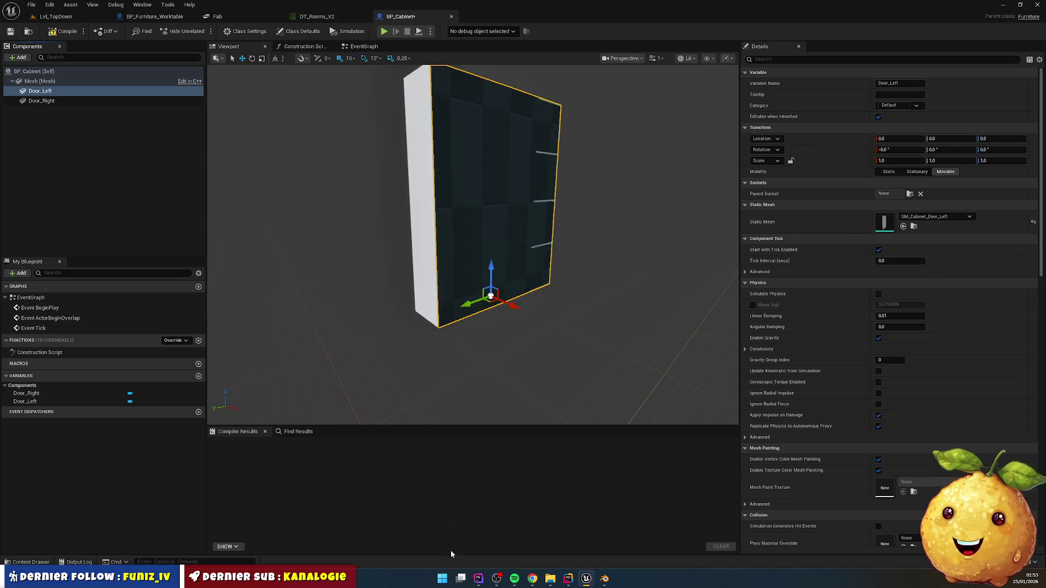
left_click(604, 578)
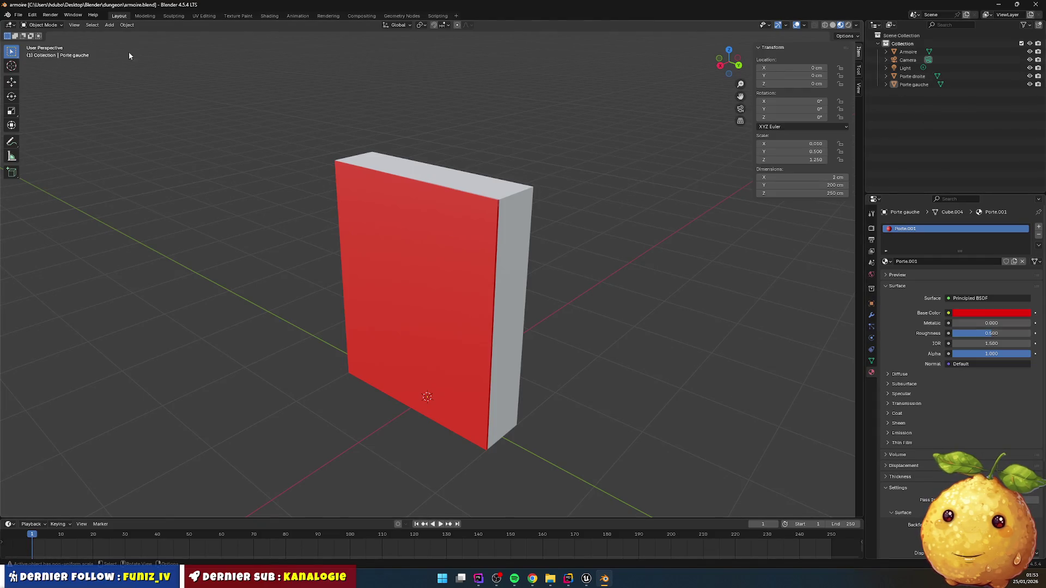
- Select Porte gauche, Porte droite and Armoire and export them as armoire.glb in glTF 2.0
left_click(914, 85)
left_click(914, 76, "ctrl")
left_click(908, 52, "ctrl")
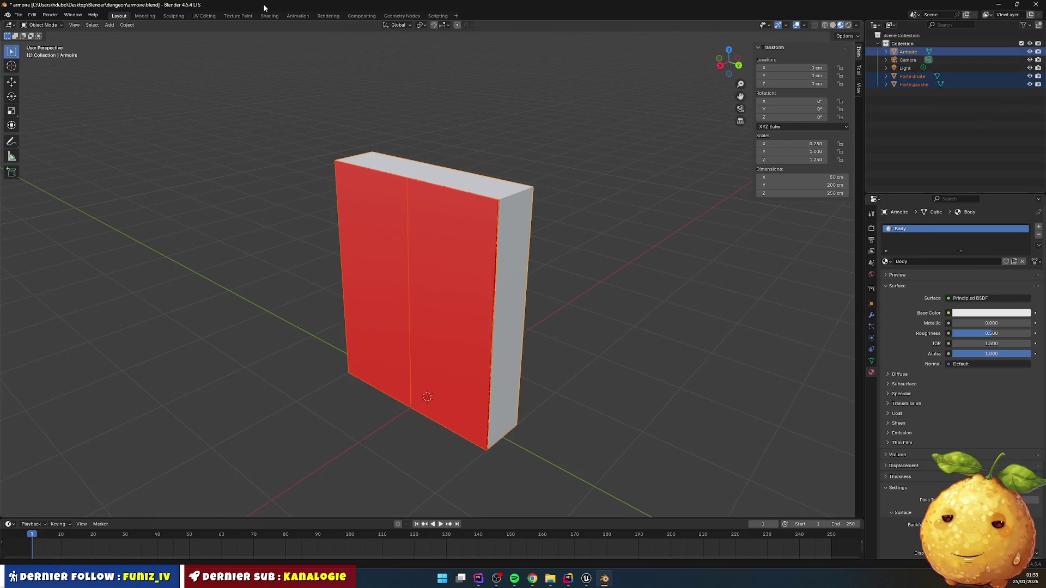
left_click(18, 14)
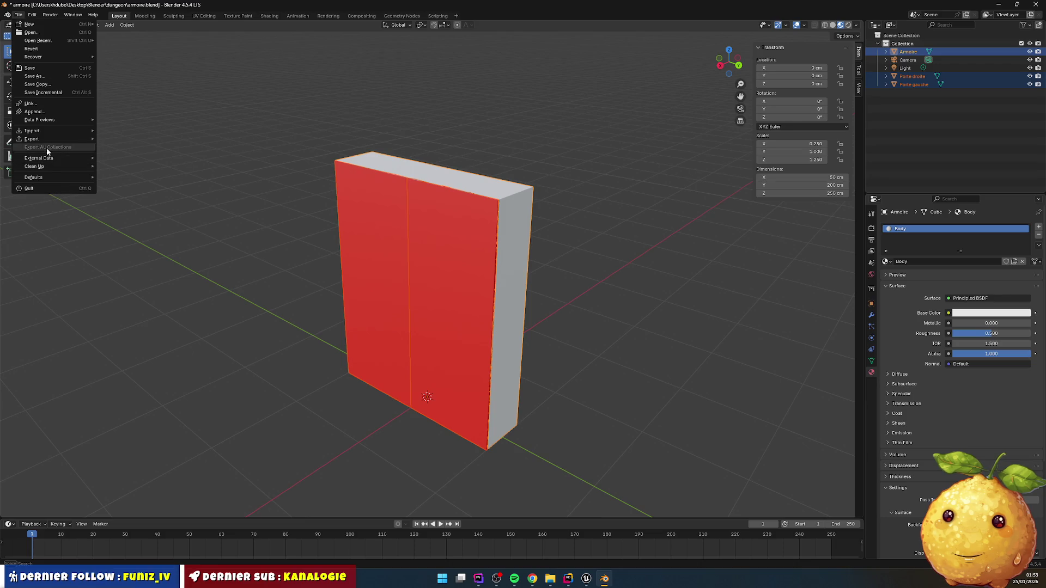
mouse_move(54, 139)
left_click(143, 220)
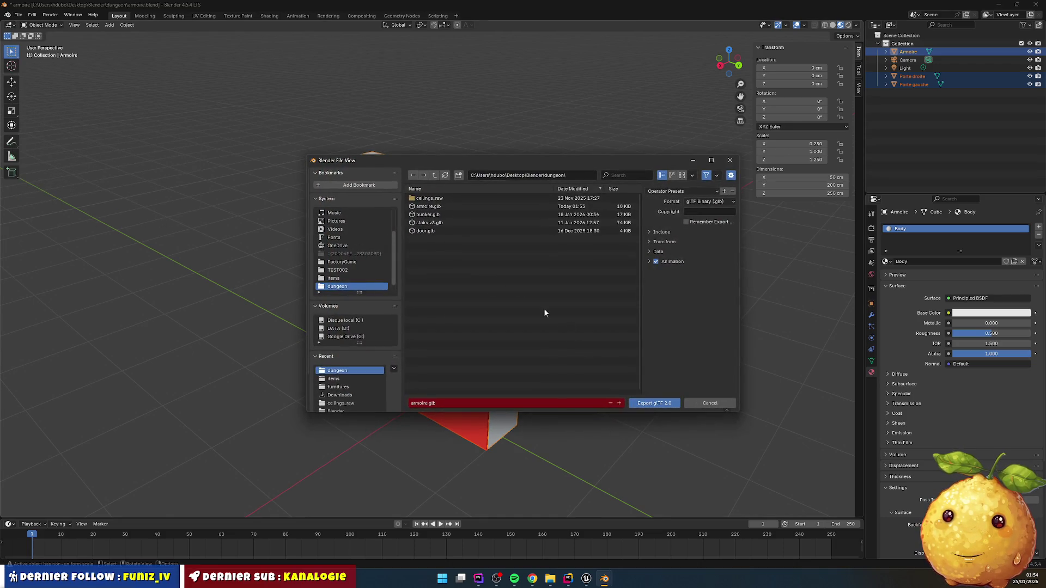
left_click(657, 403)
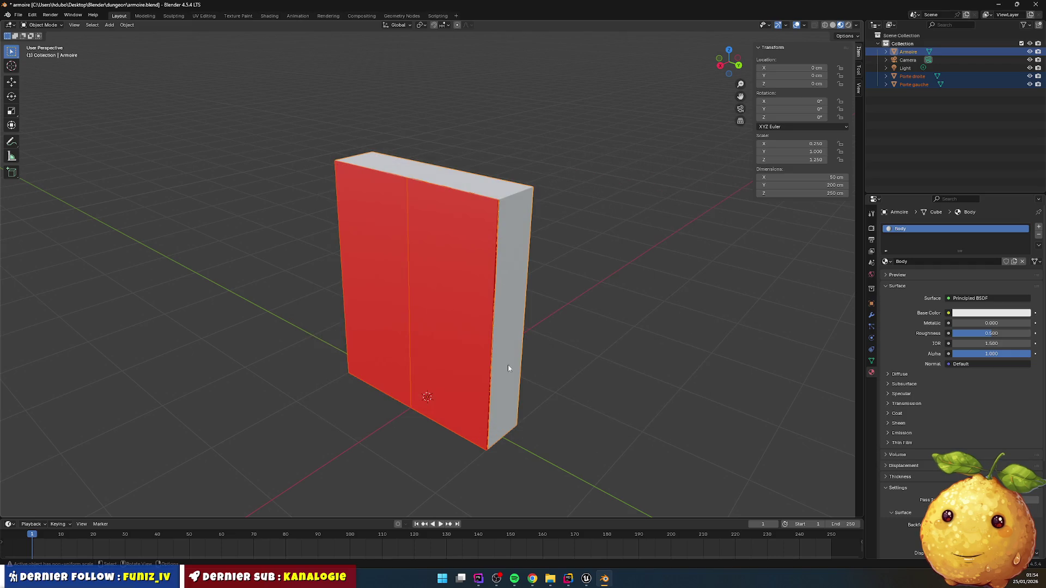
left_click(586, 579)
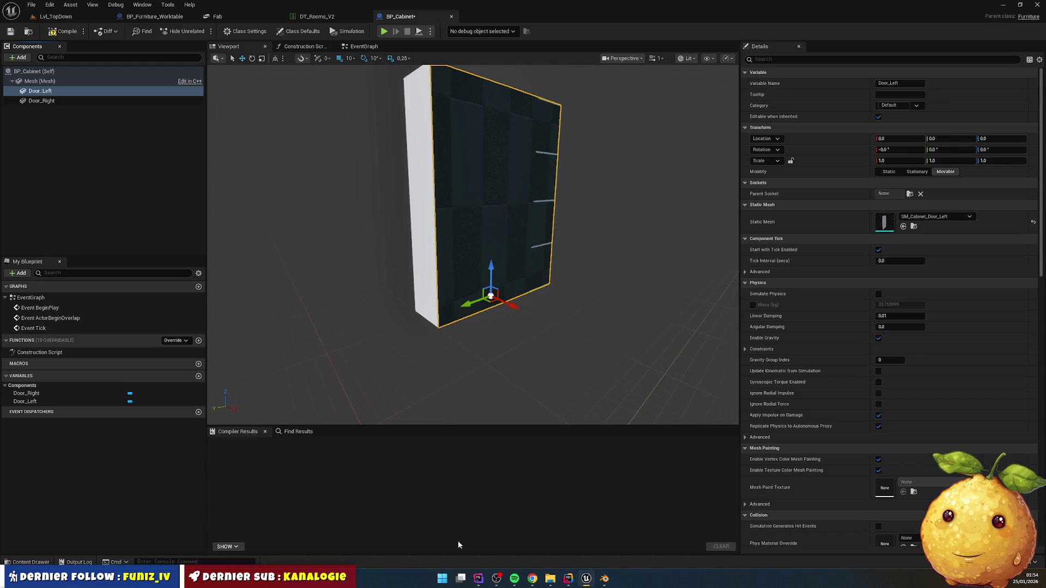
- Compare SM_Cabinet_Body against another asset in a text diff, then close it
left_click(30, 561)
left_click(198, 397)
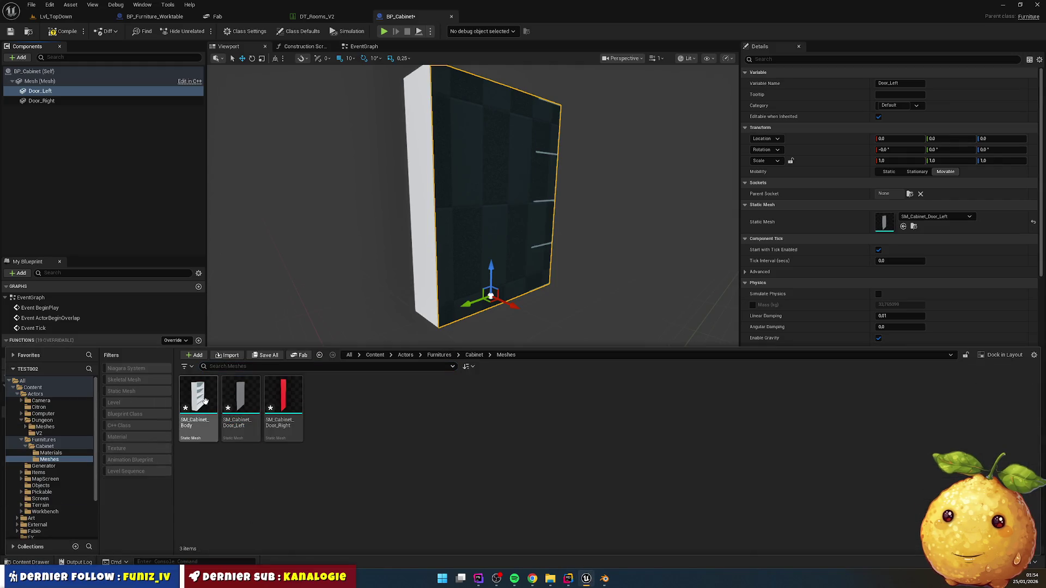
right_click(199, 398)
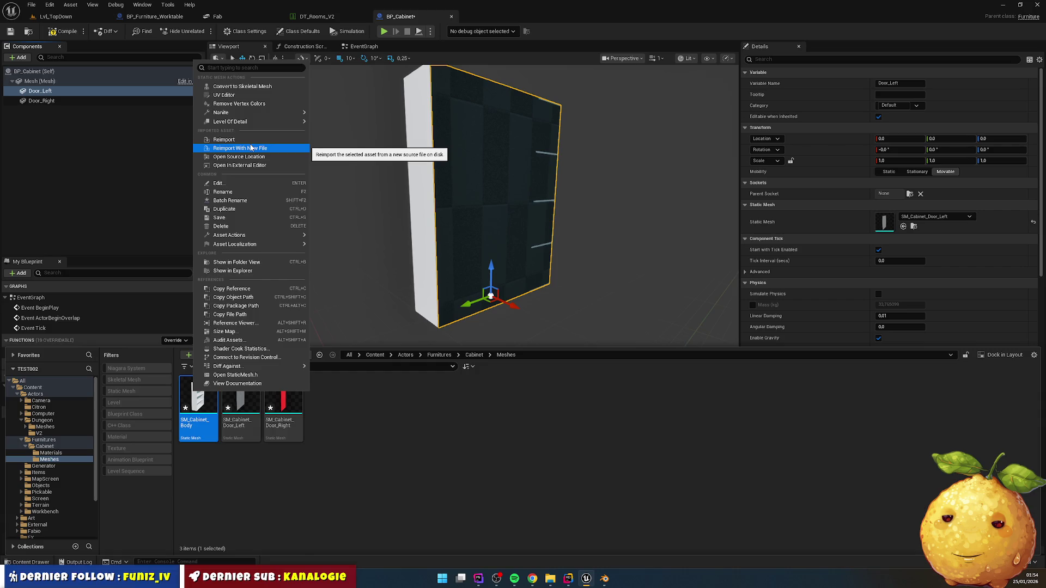
mouse_move(291, 366)
left_click(316, 494)
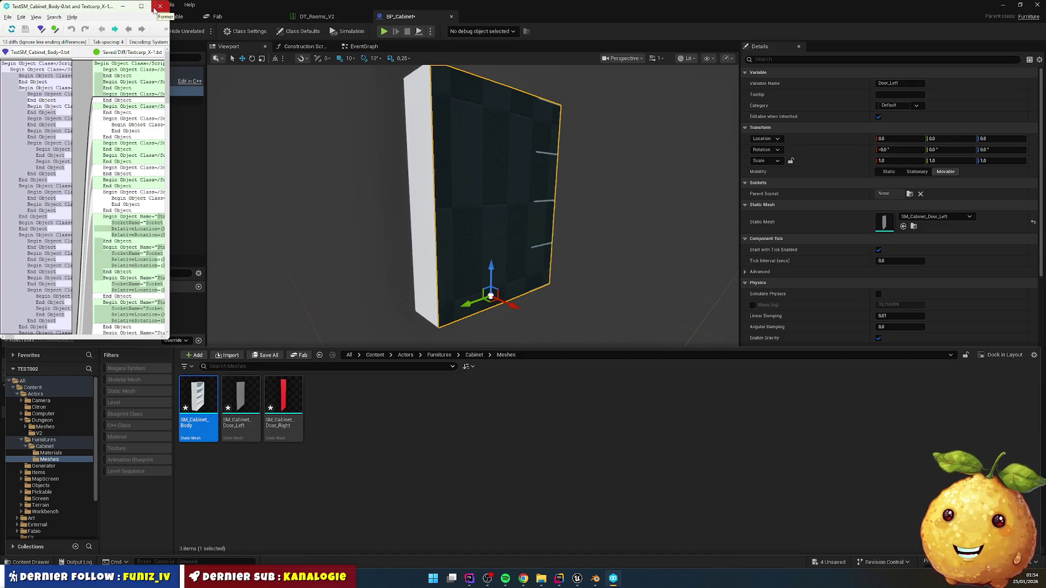
left_click(159, 7)
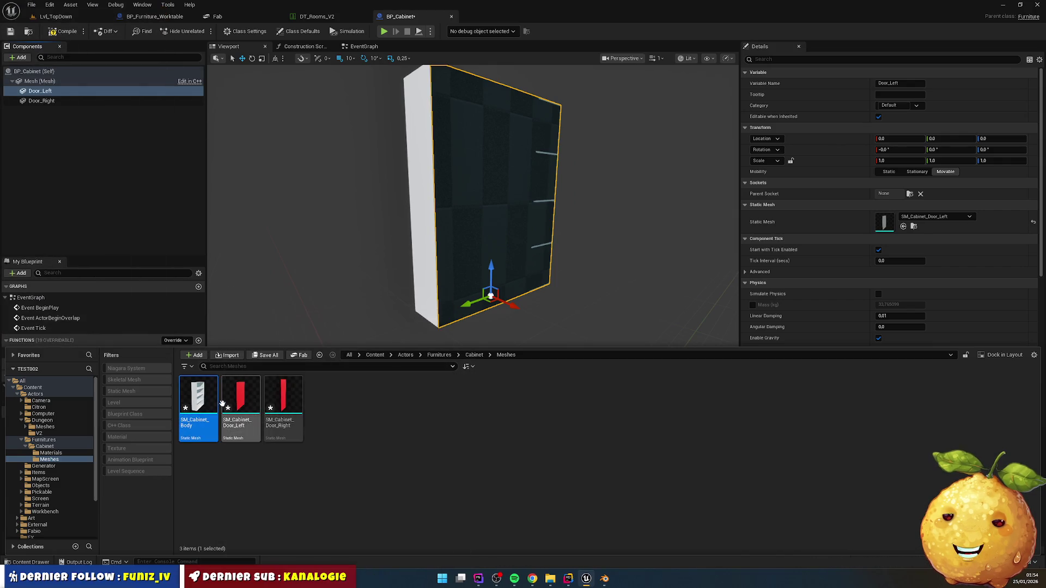
- Delete SM_Cabinet_Door_Left, SM_Cabinet_Door_Right and SM_Cabinet_Body, force-deleting referenced ones
key("Delete")
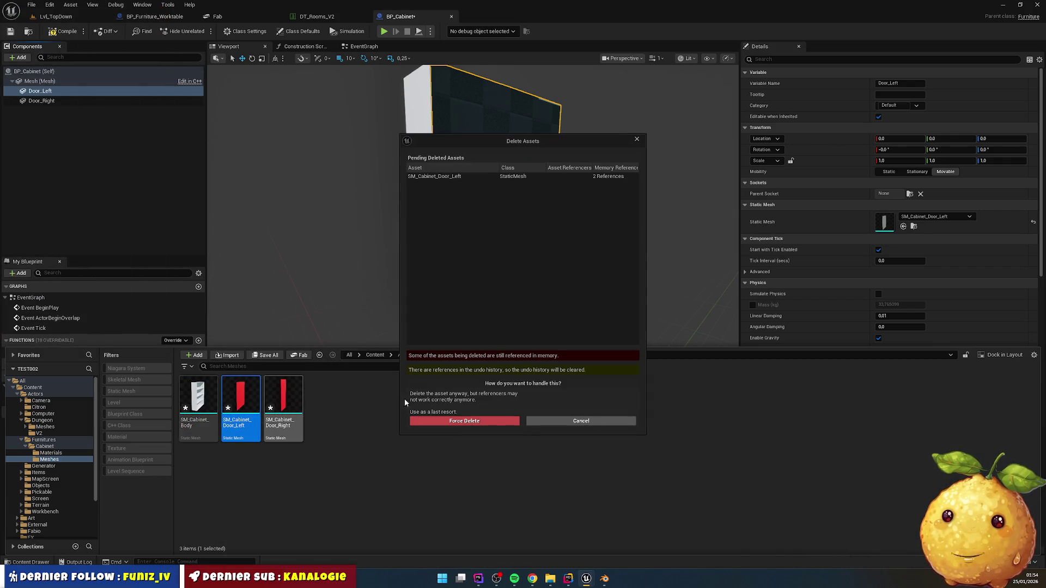
key("Escape")
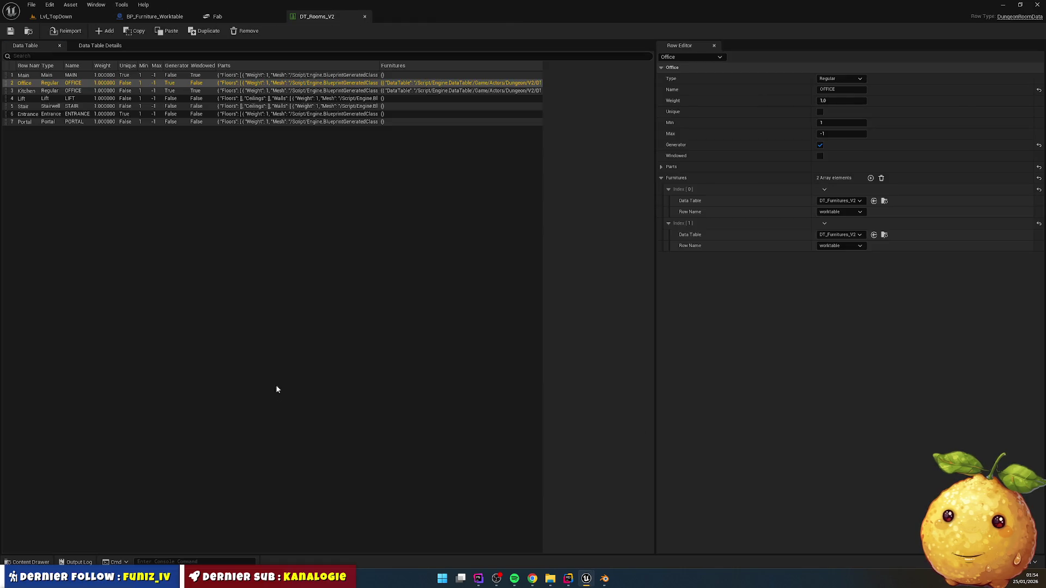
left_click(30, 562)
left_click(245, 423)
key("Delete")
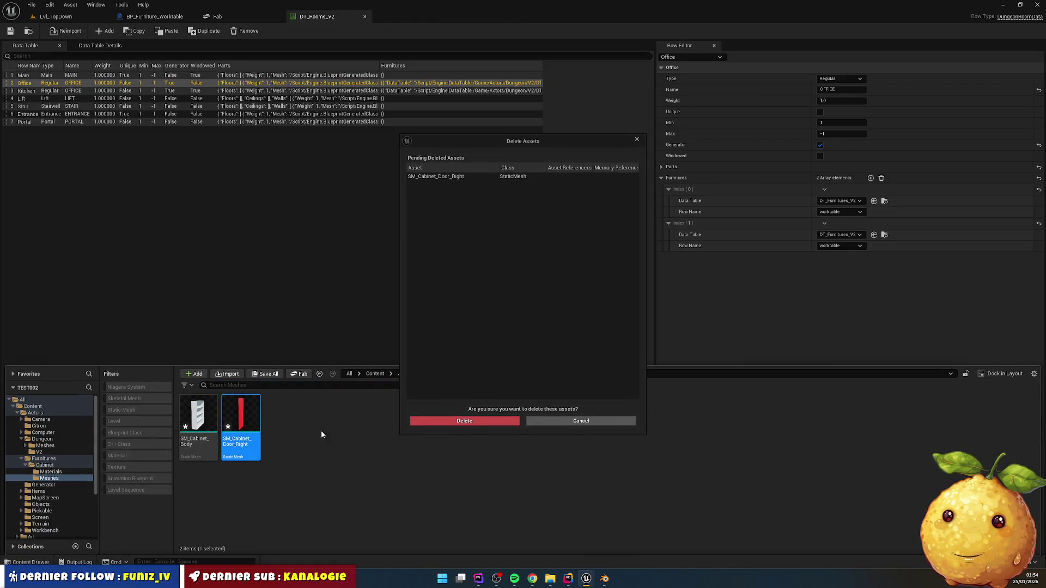
left_click(463, 423)
key("Delete")
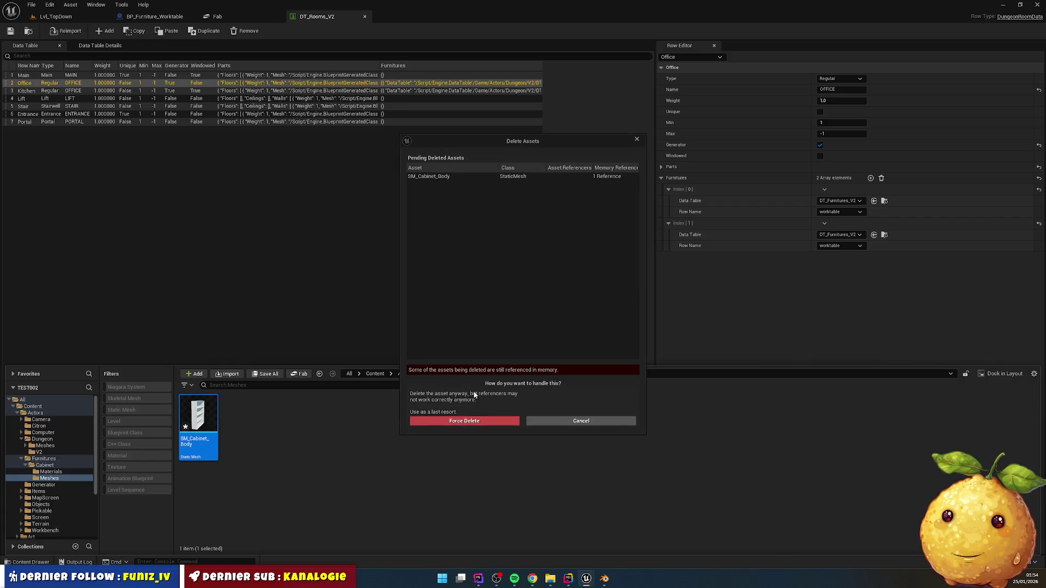
left_click(465, 423)
right_click(238, 419)
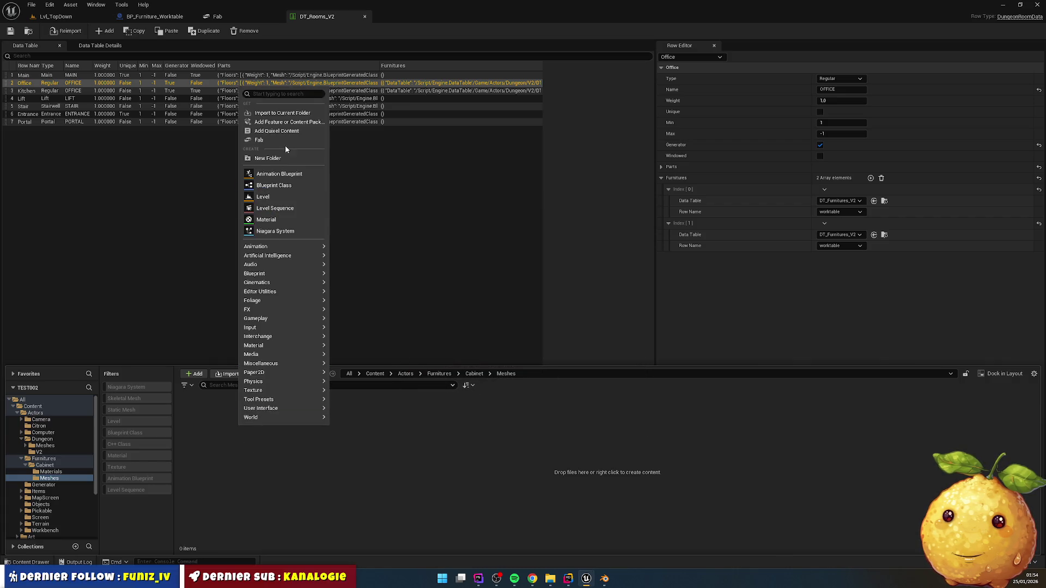
left_click(282, 113)
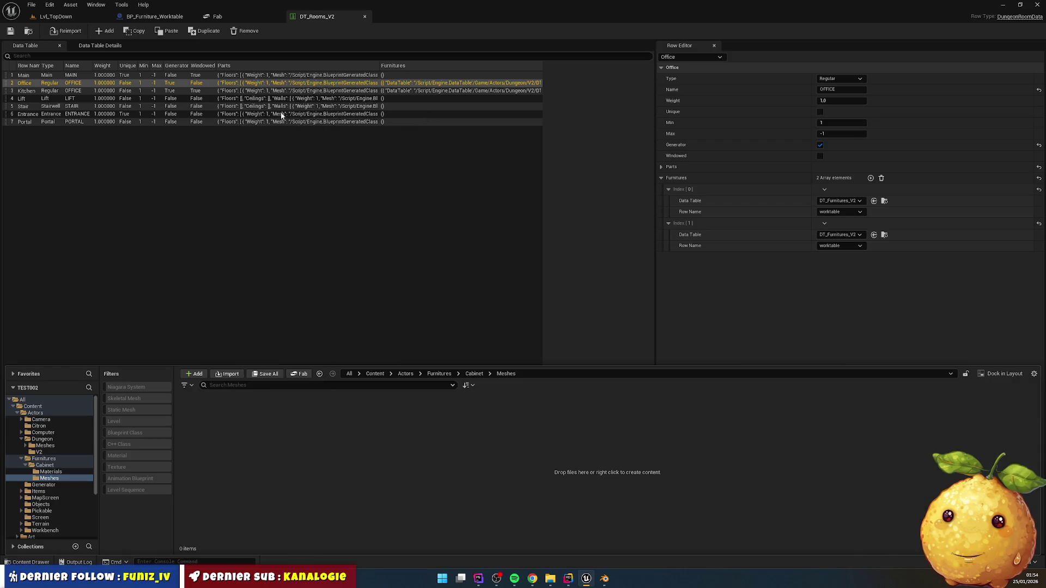
- Import armoire.glb into the Meshes folder with the default glTF import settings
left_click(185, 78)
double_click(187, 82)
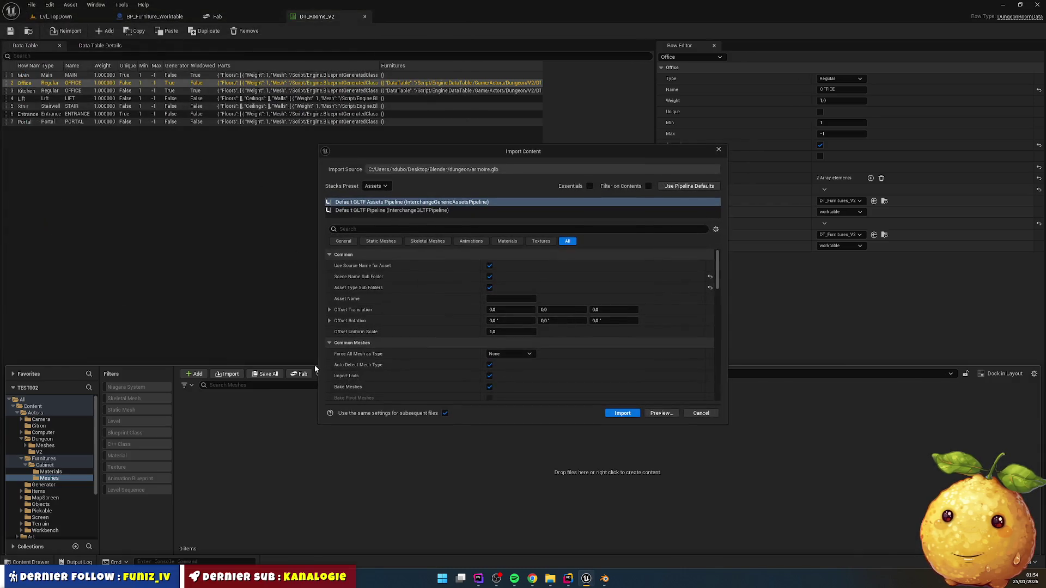
left_click(623, 415)
- Browse to armoire > StaticMeshes to view the Armoire, Porte_droite and Porte_gauche meshes
double_click(198, 414)
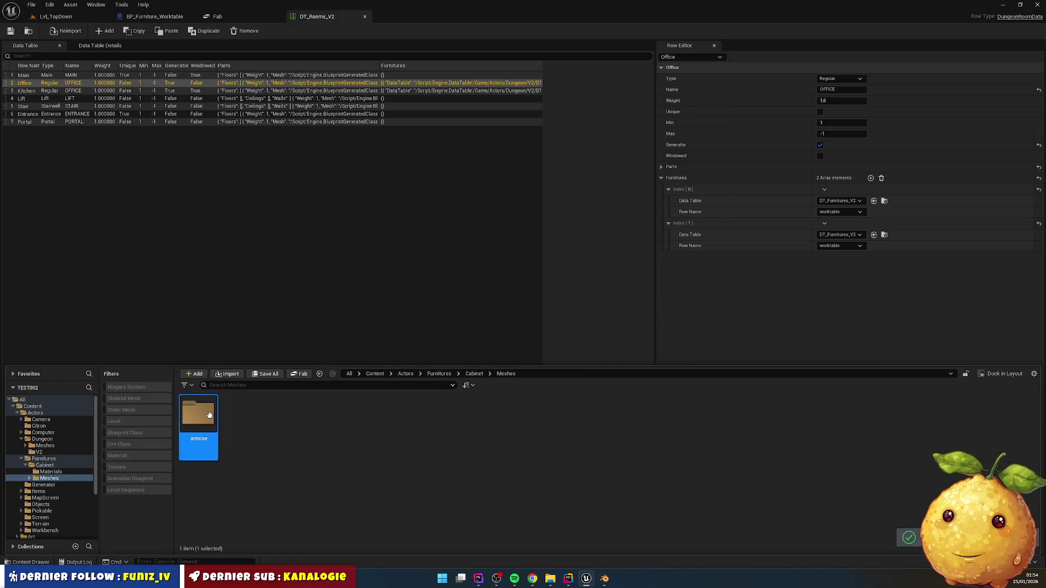
double_click(199, 414)
key("alt+Left")
double_click(235, 424)
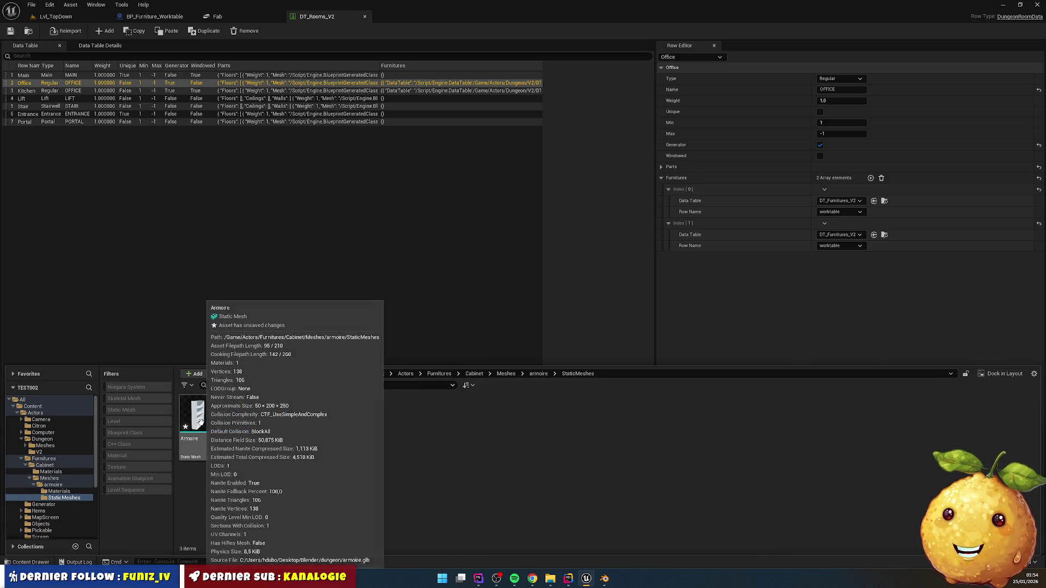
mouse_move(275, 412)
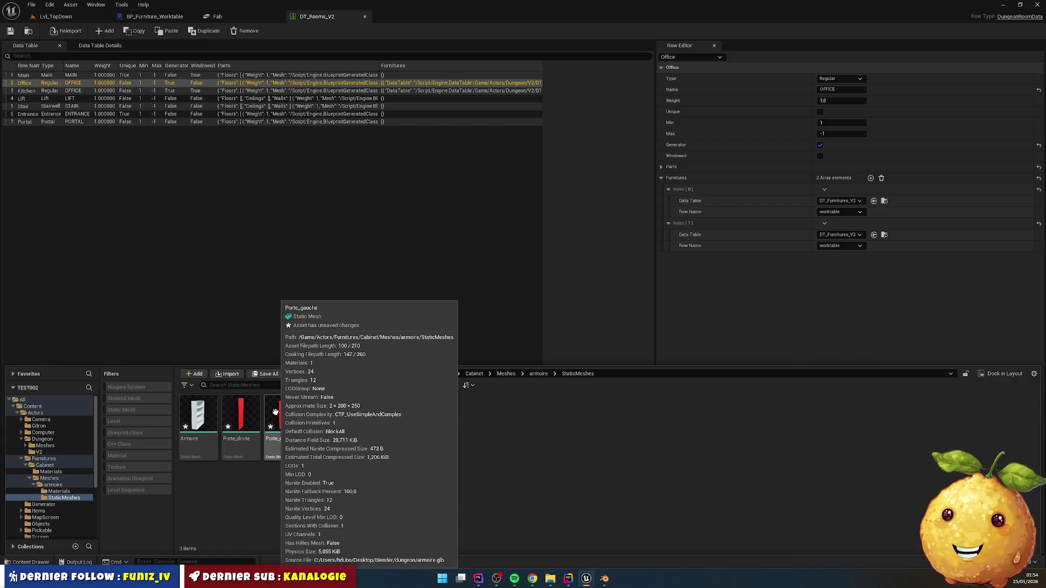
mouse_move(231, 414)
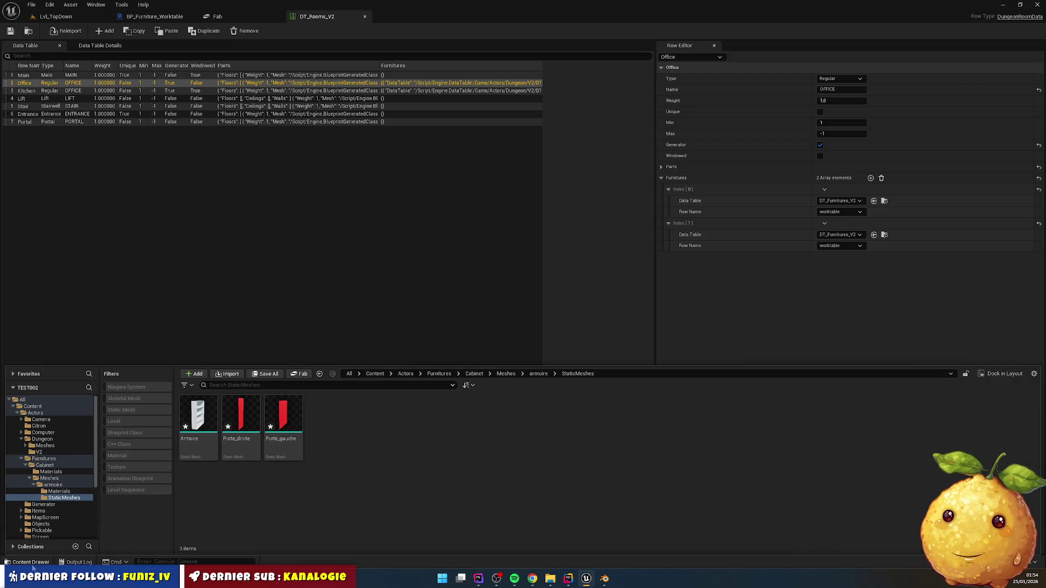
left_click(30, 563)
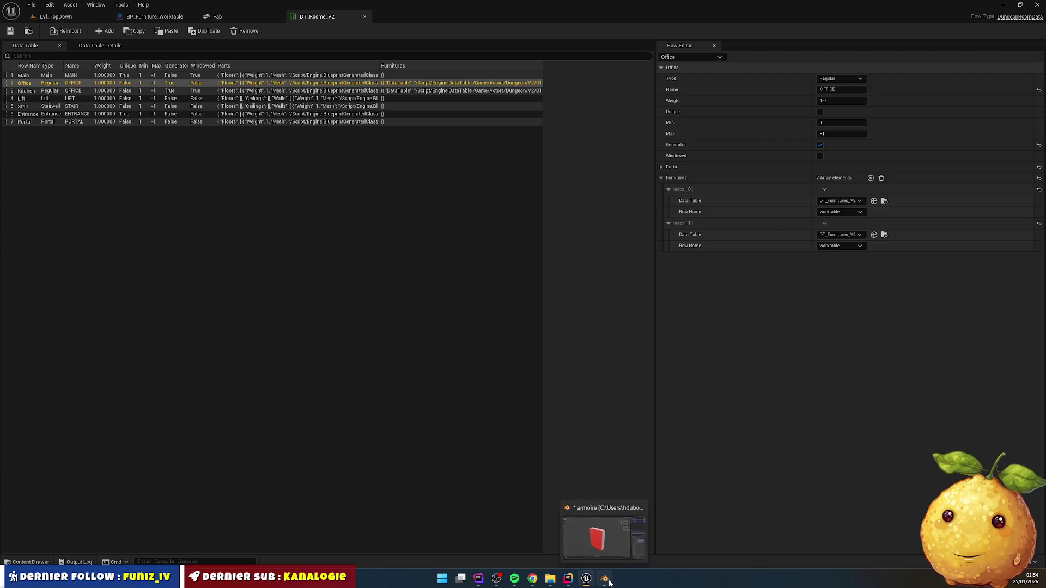
- Back in Blender, hide Porte droite and repeatedly toggle Porte gauche's visibility to compare the doors
left_click(606, 579)
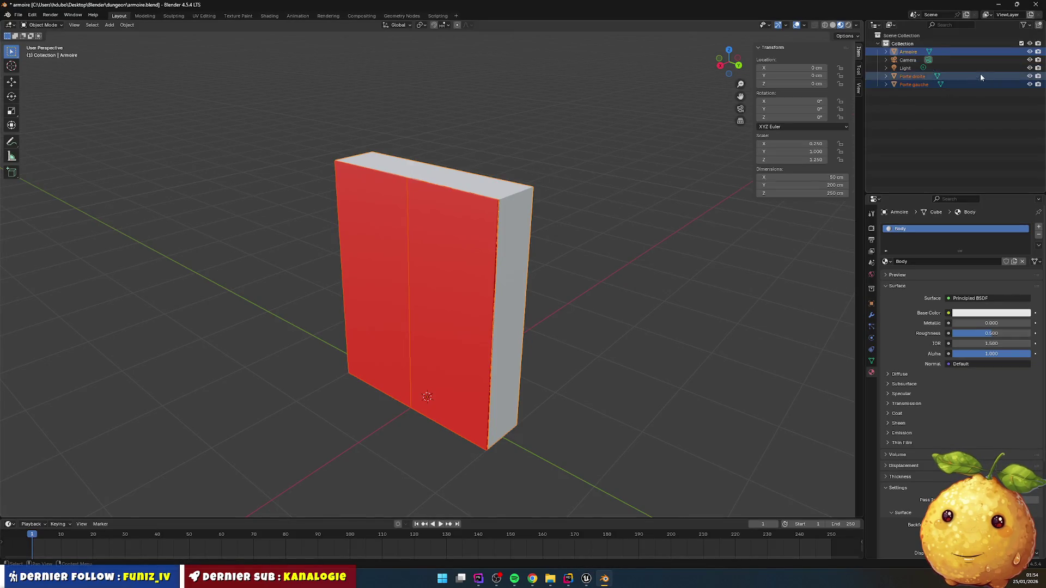
left_click(1029, 77)
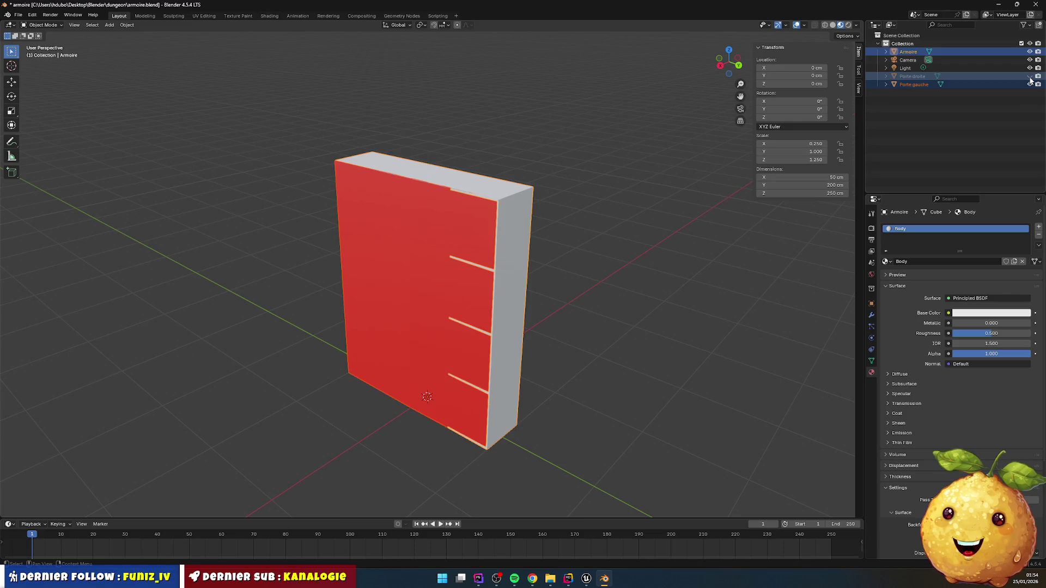
left_click(1030, 85)
left_click(1030, 84)
left_click(1030, 85)
left_click(1030, 84)
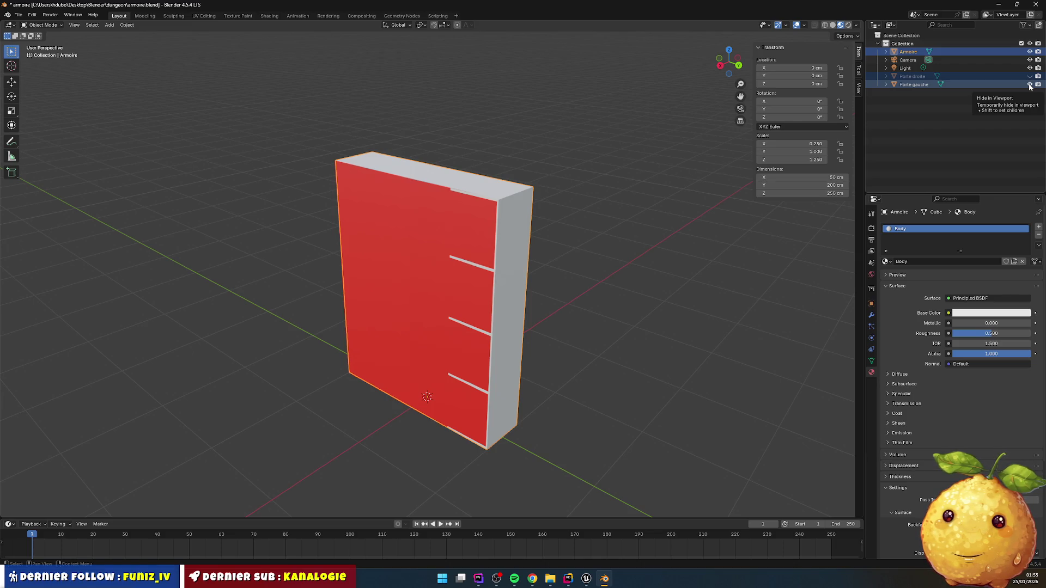
left_click(1030, 85)
left_click(1030, 85)
left_click(1029, 84)
left_click(1029, 85)
left_click(1029, 85)
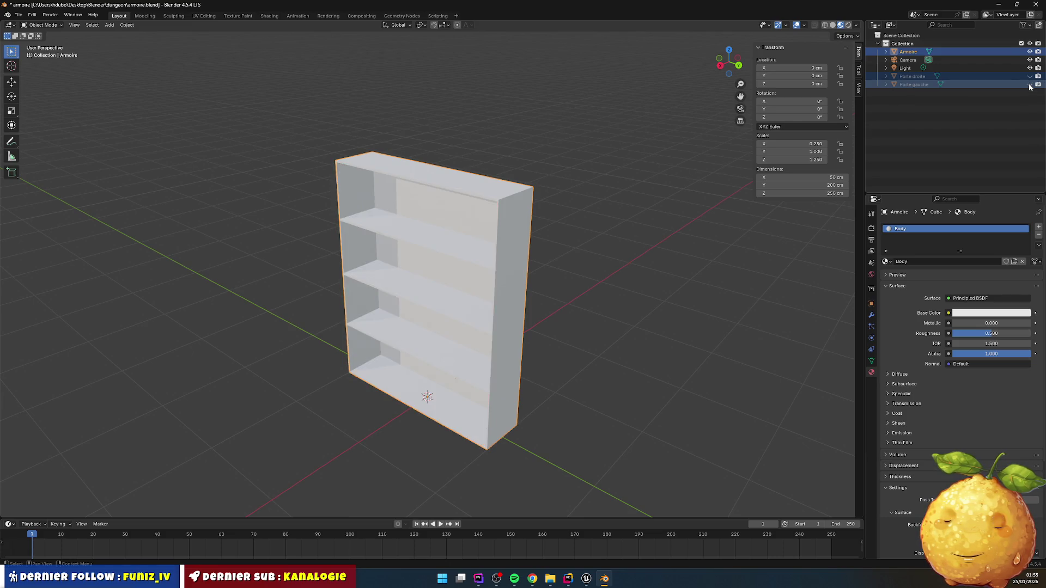
left_click(1030, 84)
left_click(1030, 85)
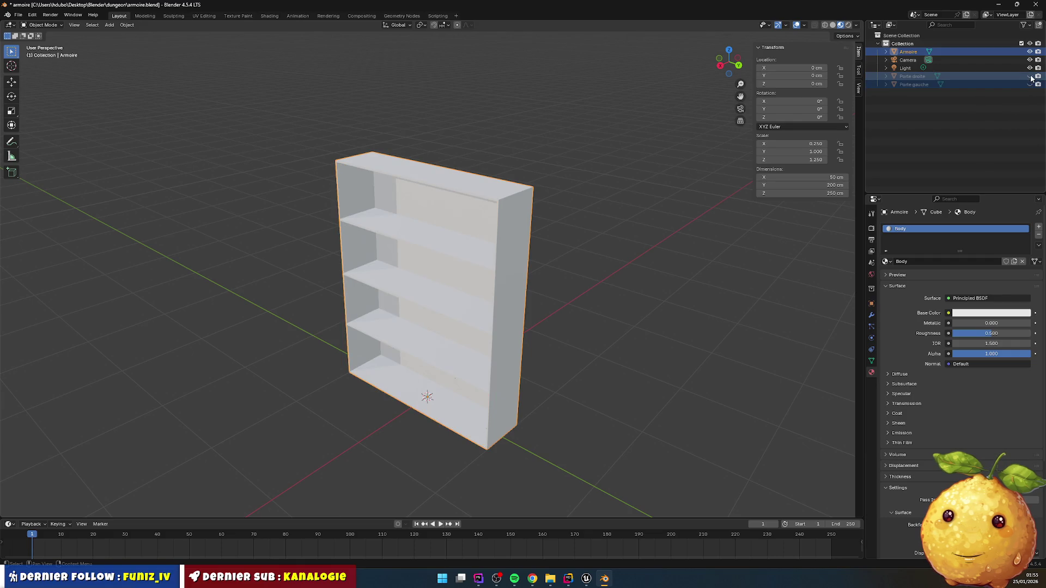
- Toggle both doors again, ending with Porte droite hidden and Porte gauche shown
left_click(1030, 76)
left_click(1031, 77)
left_click(1031, 77)
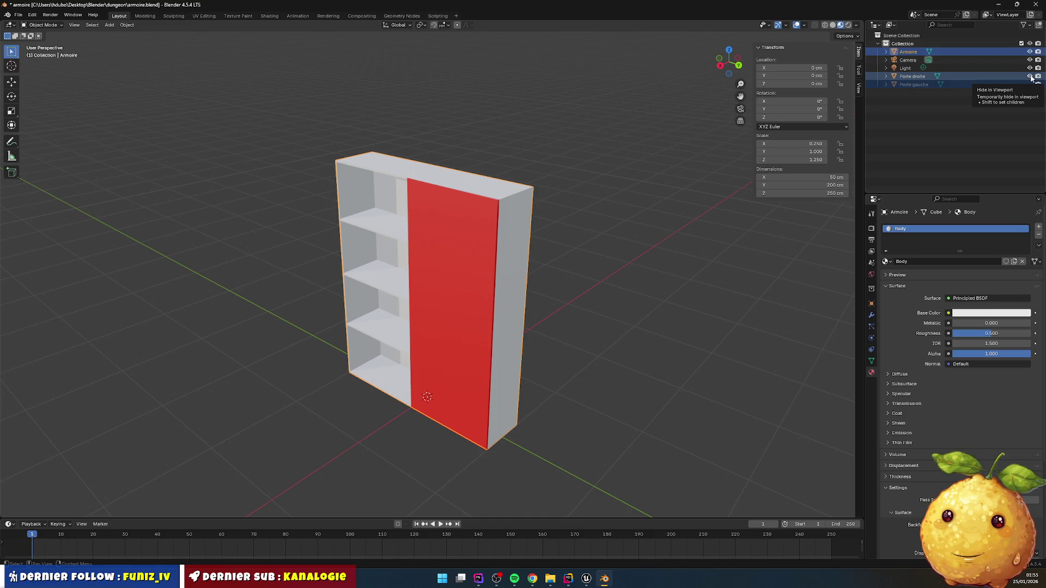
left_click(1031, 76)
left_click(1030, 85)
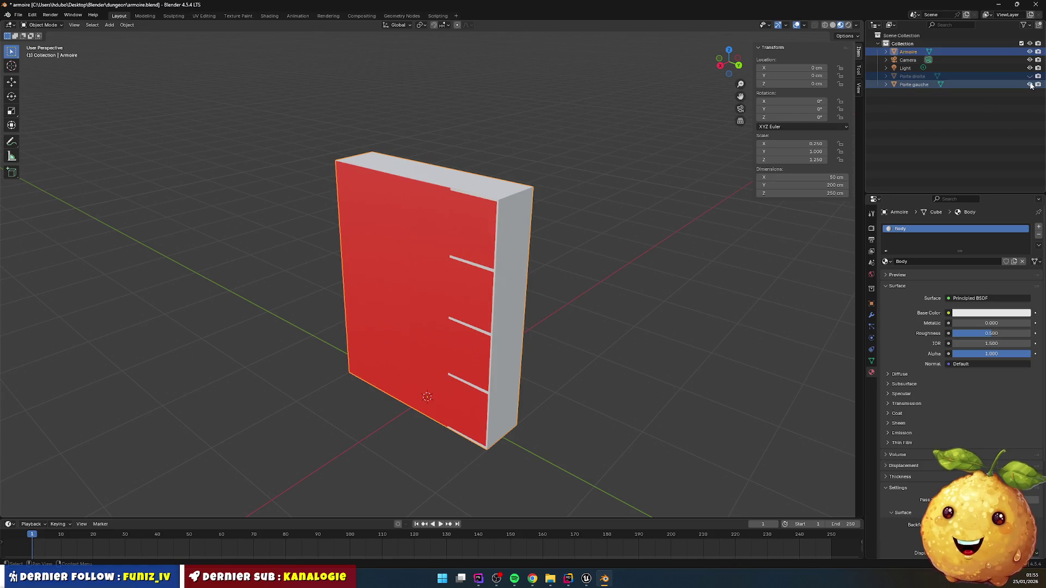
left_click(1030, 84)
left_click(1030, 84)
left_click(1031, 84)
left_click(1030, 85)
left_click(1030, 84)
left_click(1030, 84)
left_click(1030, 85)
left_click(1031, 84)
left_click(1030, 85)
left_click(1031, 84)
left_click(1031, 85)
left_click(1031, 84)
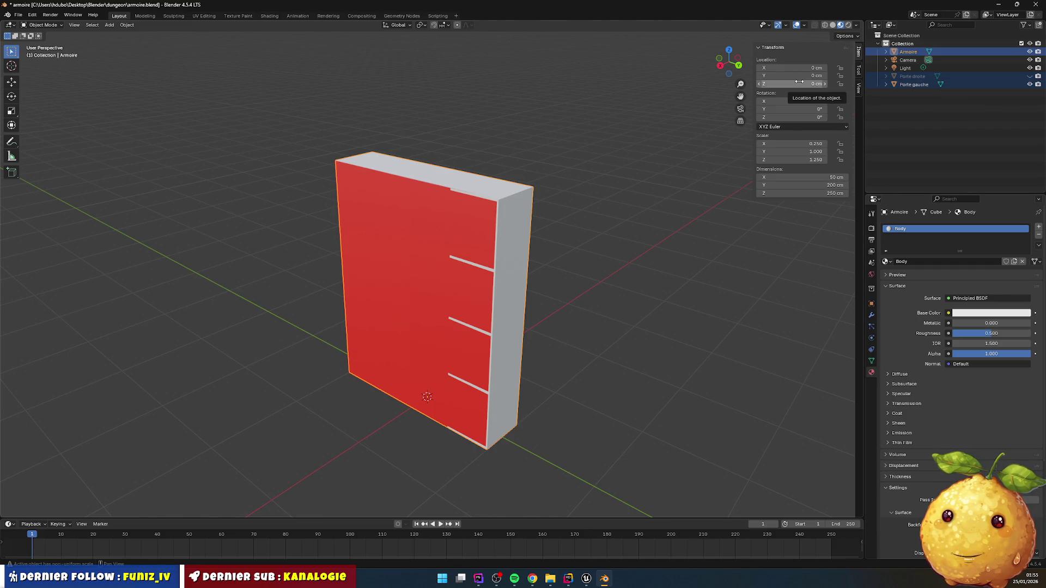
- Isolate Porte gauche in Local View and orbit to inspect its thin panel edge-on
key("KP_Divide")
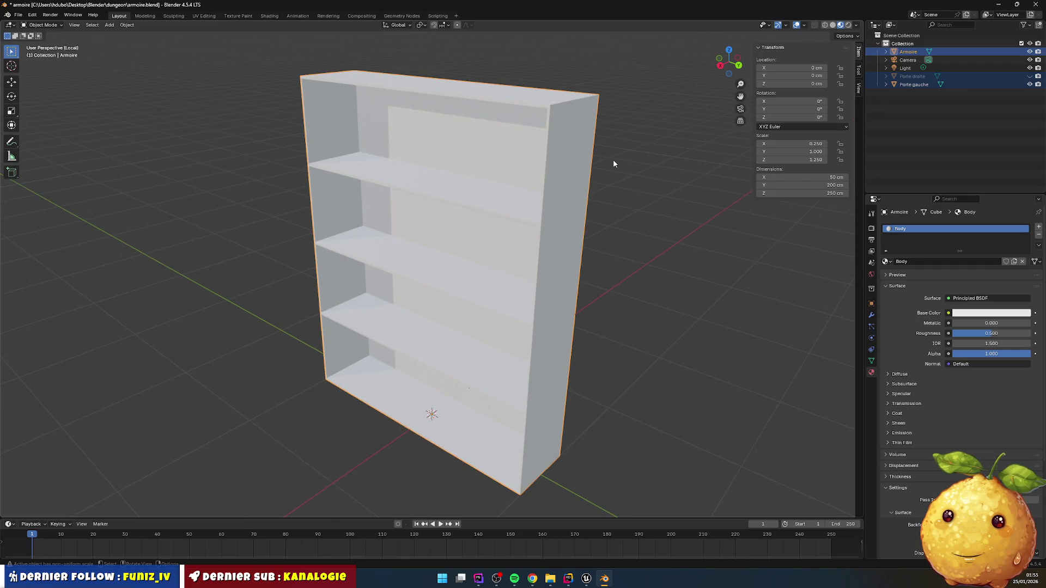
key("KP_Divide")
key("KP_Divide")
key("KP_Divide")
key("KP_Divide")
key("KP_Divide")
key("KP_Divide")
key("KP_Divide")
key("KP_Divide")
key("KP_Divide")
key("KP_Divide")
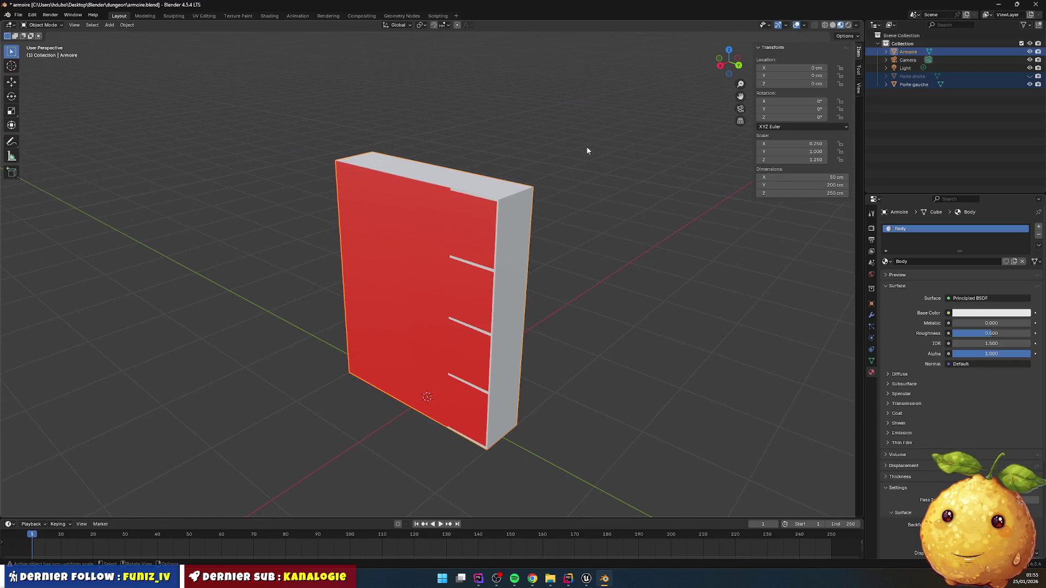
left_click(404, 219)
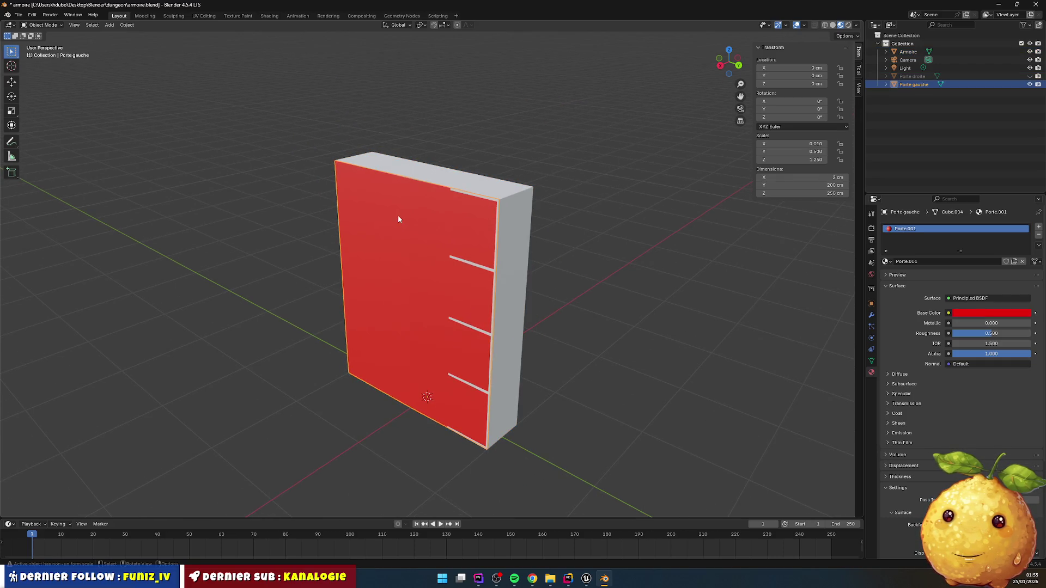
key("KP_Divide")
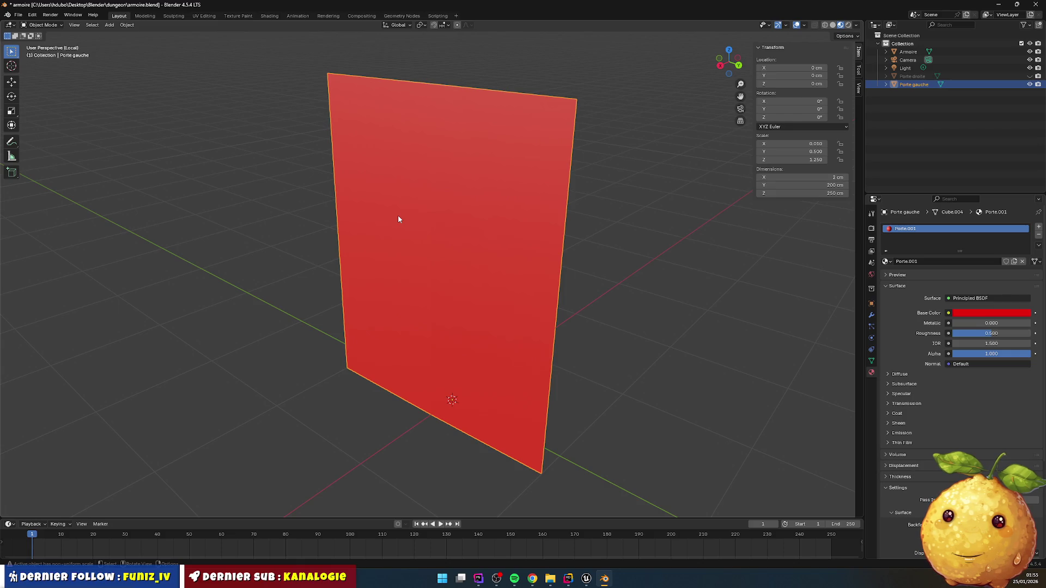
mouse_move(570, 273)
left_mouse_down()
mouse_move(588, 284)
mouse_move(547, 288)
mouse_move(551, 311)
mouse_move(558, 296)
mouse_move(547, 296)
mouse_move(558, 292)
left_mouse_up()
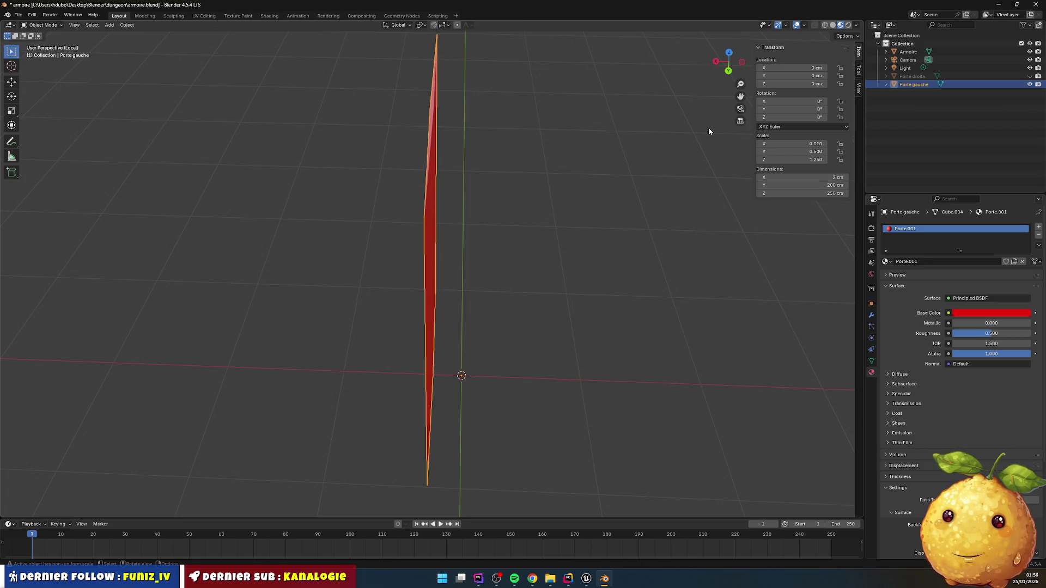
mouse_move(610, 173)
left_mouse_down()
mouse_move(583, 181)
mouse_move(609, 165)
mouse_move(594, 176)
left_mouse_up()
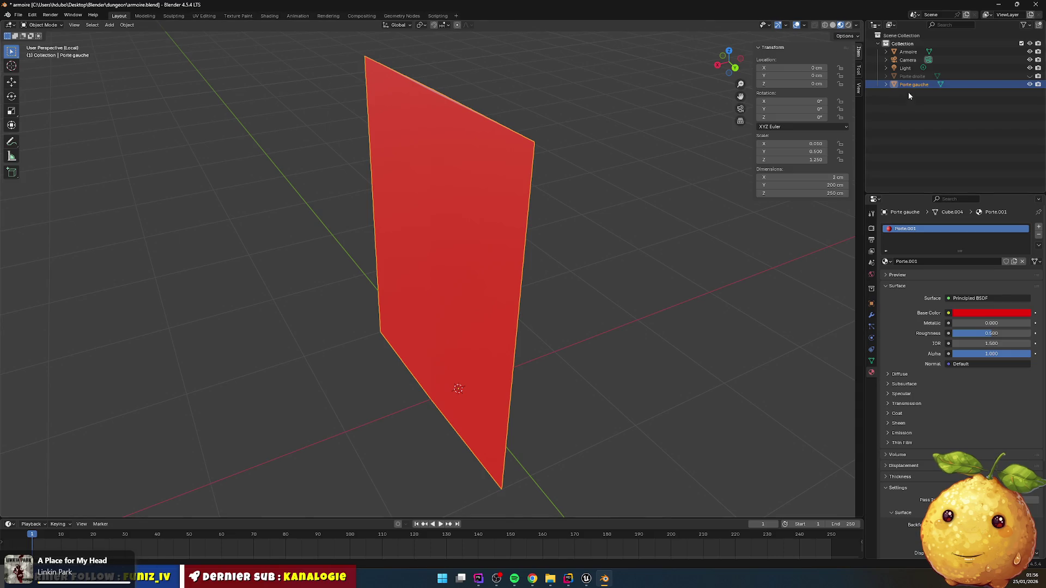
- Delete the old Porte gauche, then copy and paste a duplicate of Porte droite
key("x")
left_click(905, 77)
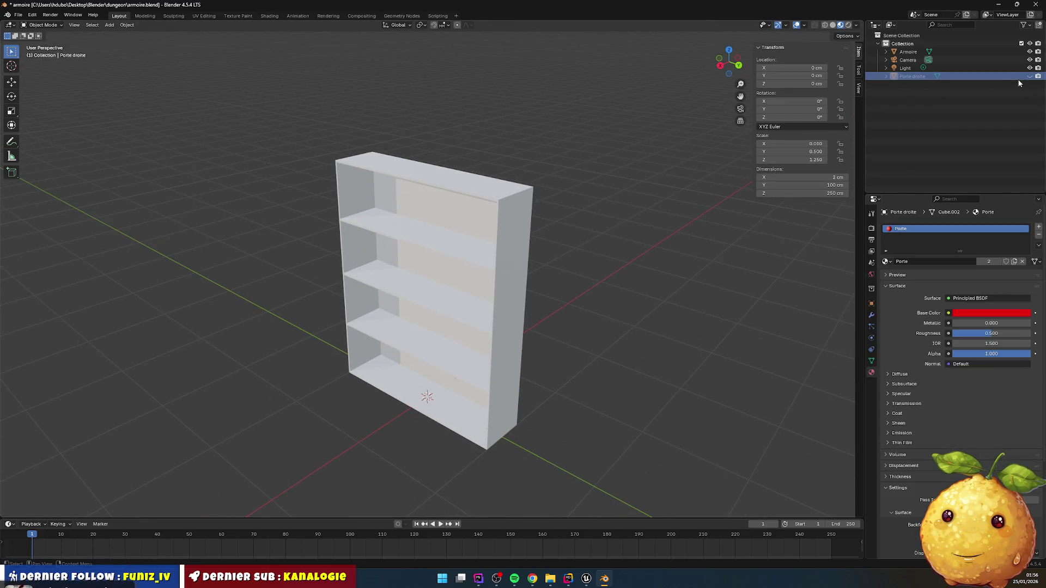
left_click(1029, 77)
left_click(911, 77)
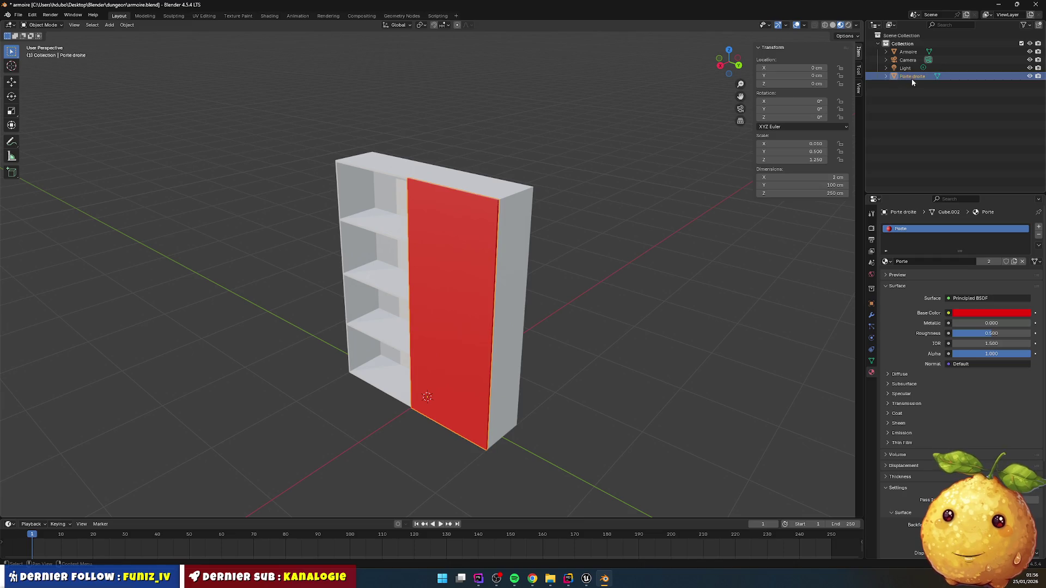
key("ctrl+c")
key("ctrl+v")
- Hide the original Porte droite and rename the pasted copy to 'Porte gauche'
left_click(919, 85)
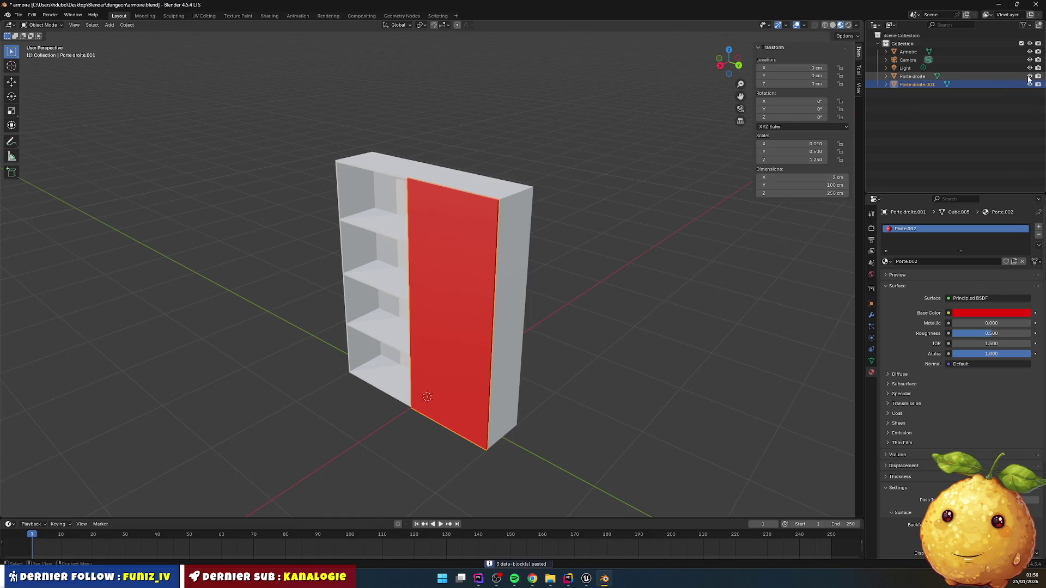
left_click(1030, 76)
left_click(1030, 84)
left_click(1030, 84)
double_click(932, 85)
key("ctrl+Left")
key("ctrl+Left")
key("shift+End")
type("gauche")
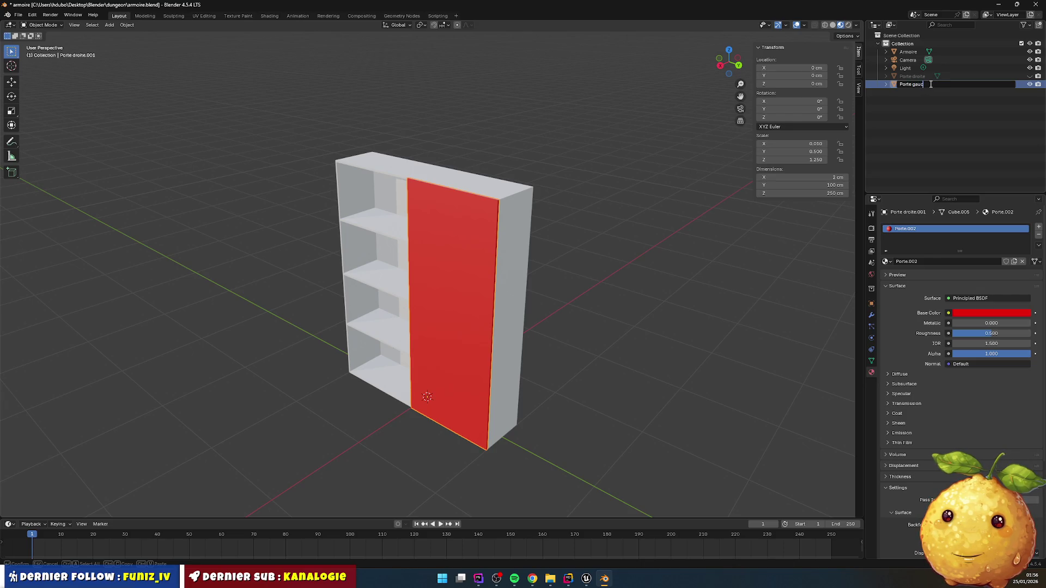
key("Return")
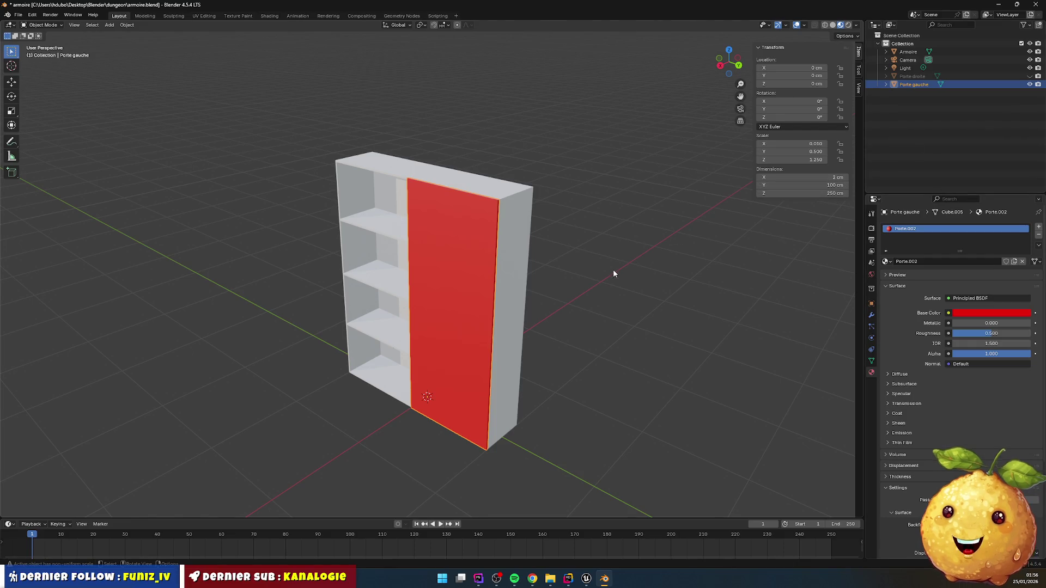
key("Tab")
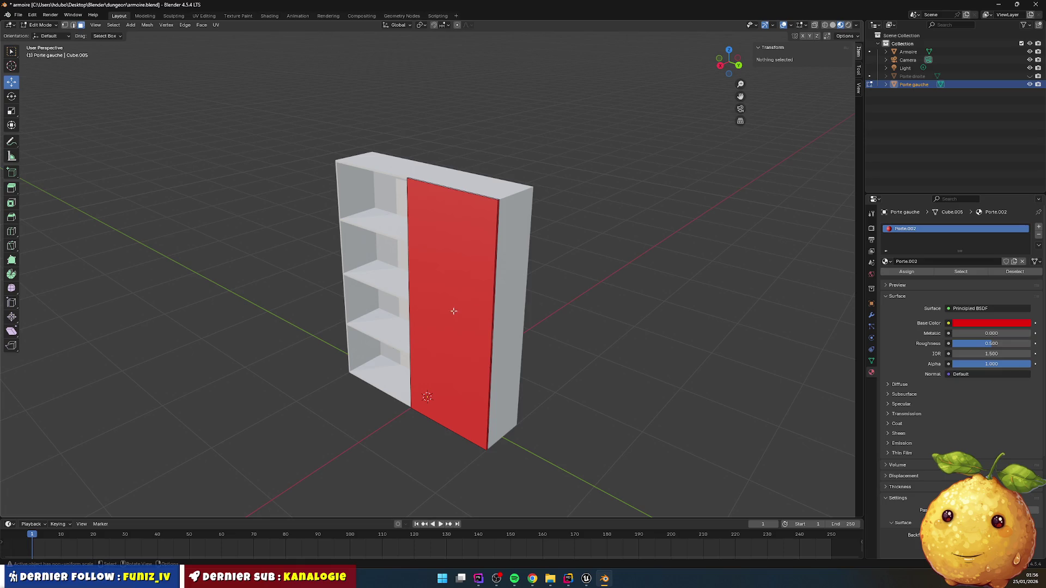
key("a")
key("g")
key("y")
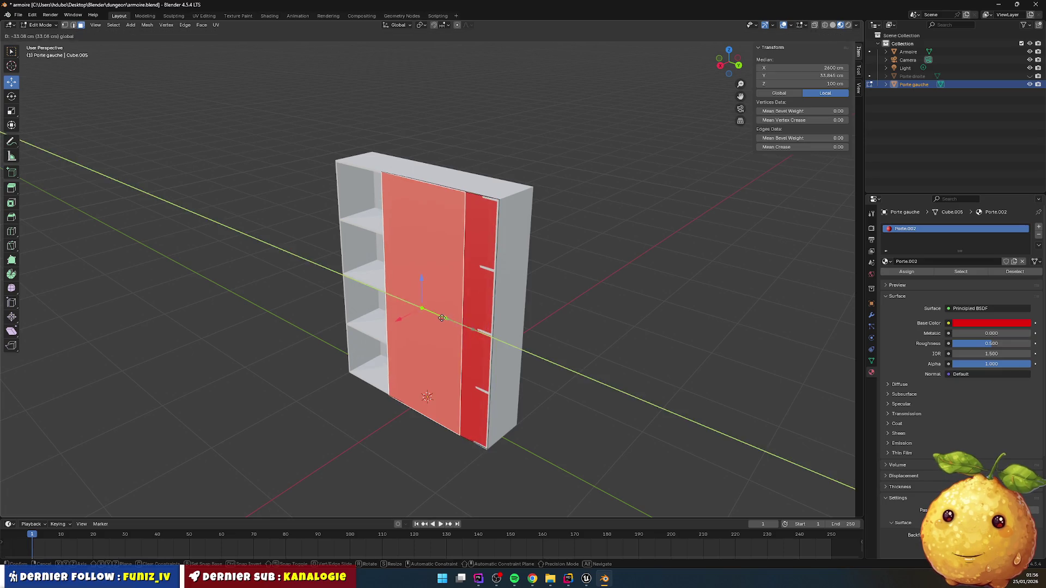
left_click(420, 305)
left_click(112, 474)
type("-100")
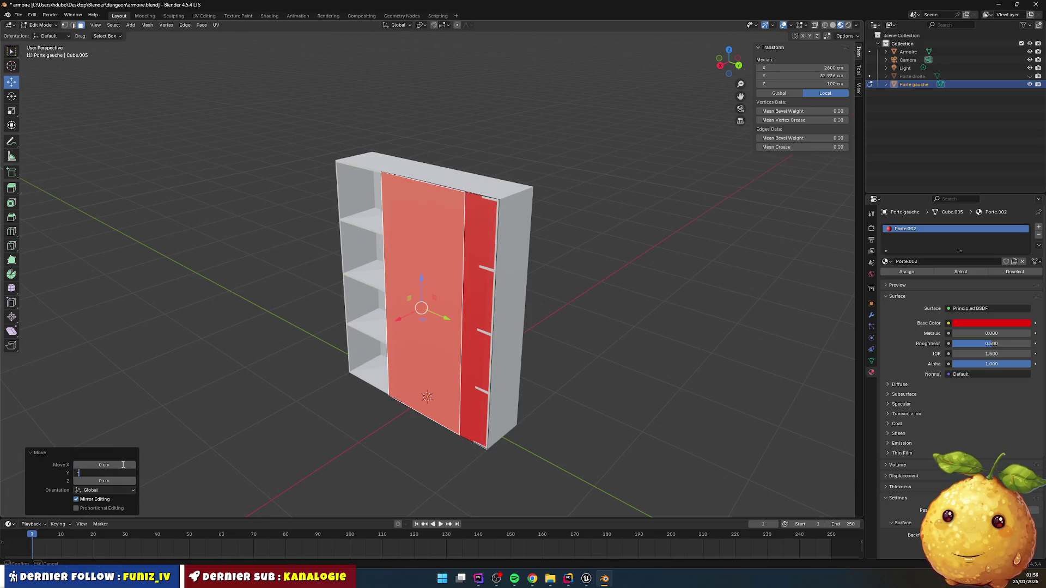
key("Return")
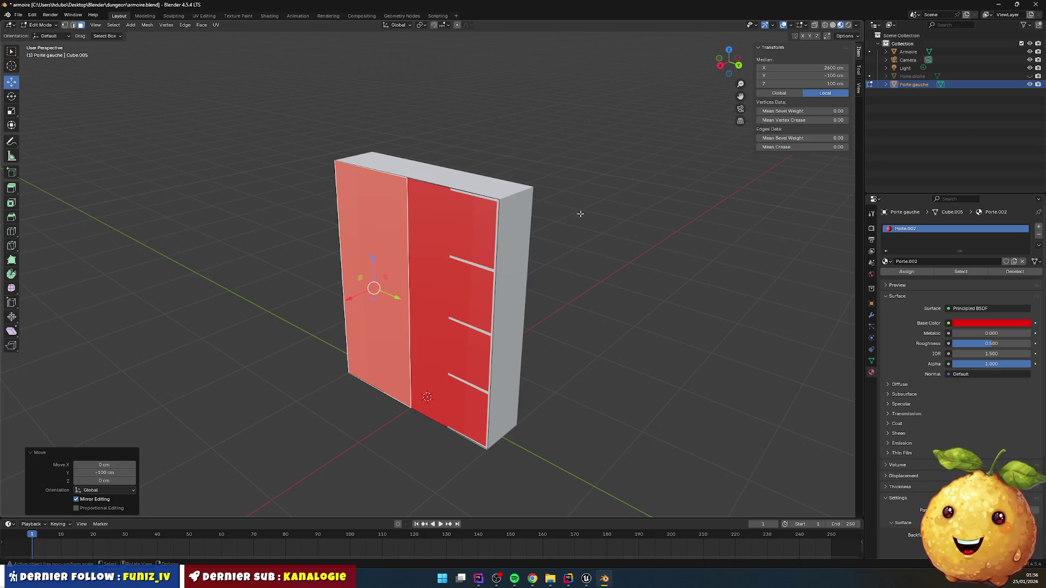
left_click(609, 217)
key("ctrl+z")
key("ctrl+z")
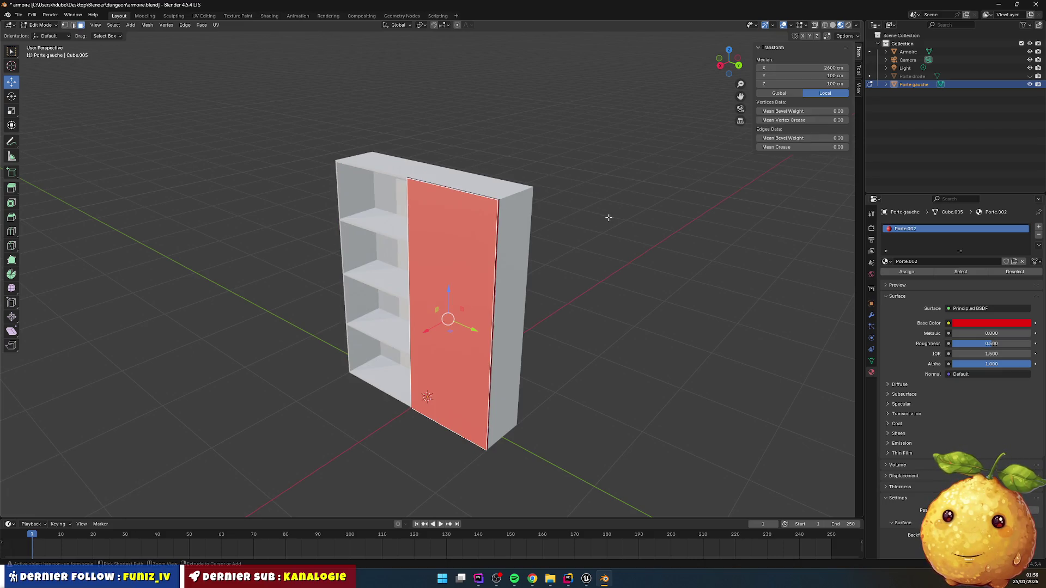
left_click(608, 234)
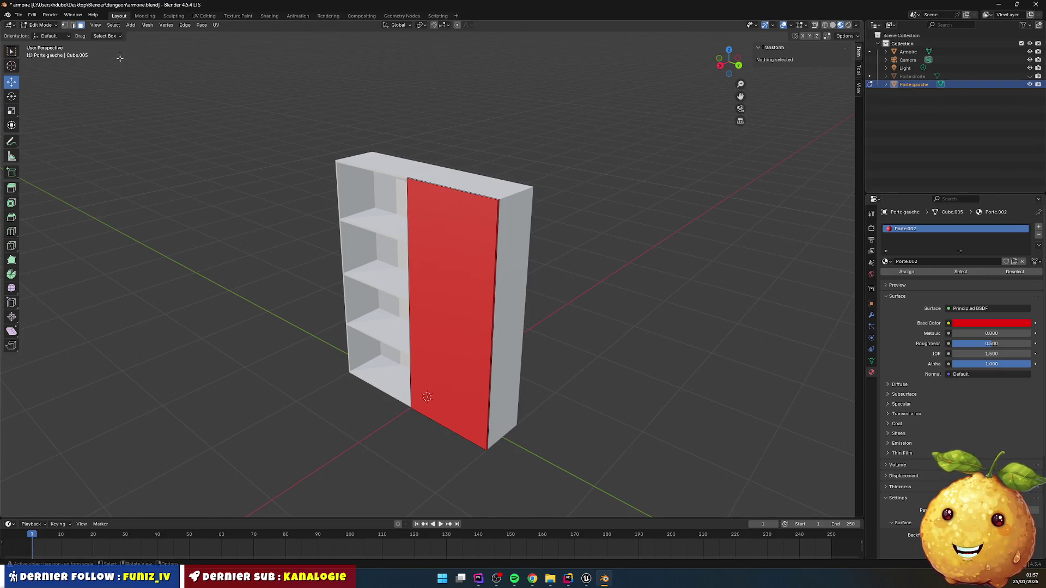
key("Tab")
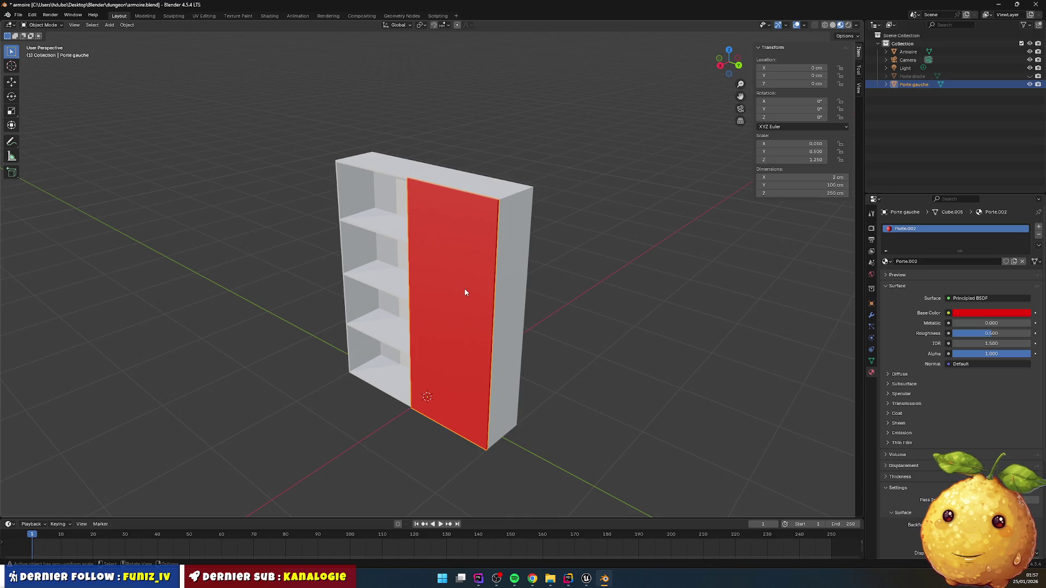
- Move Porte gauche along Y, setting the move distance to -100 cm
left_click(12, 82)
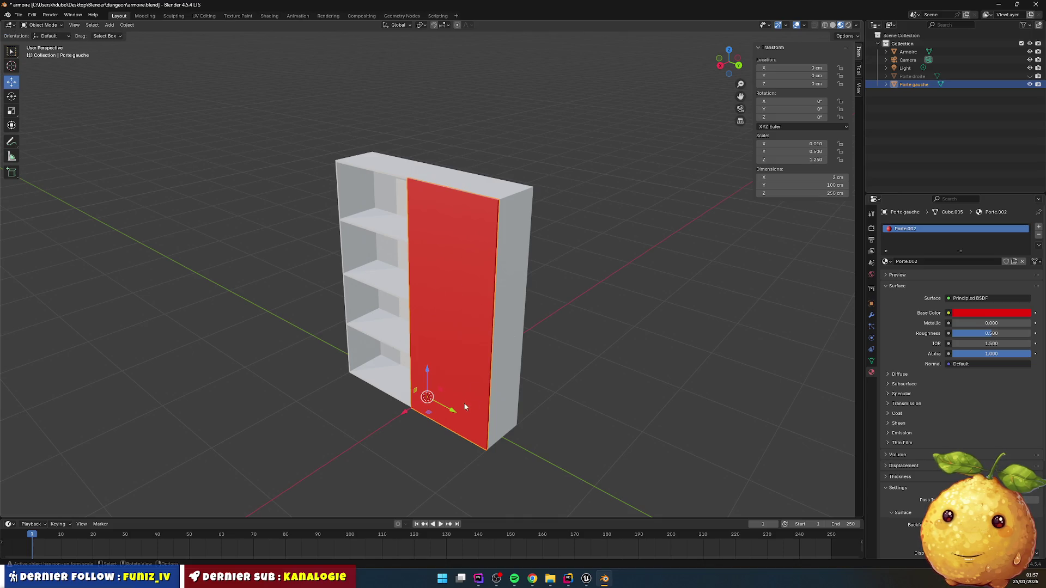
left_click_drag(449, 412, 389, 380)
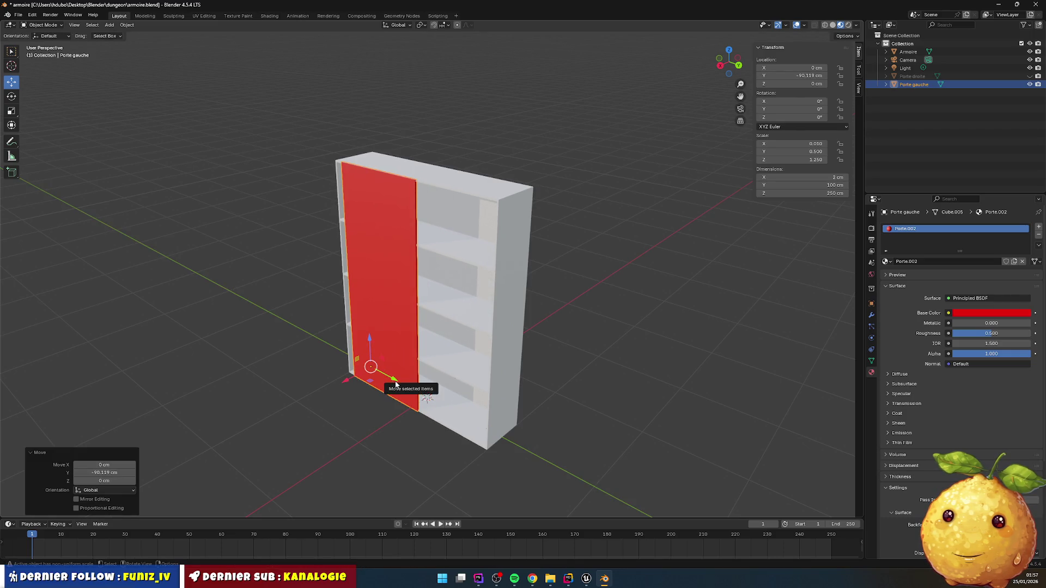
left_click(119, 473)
type("-100")
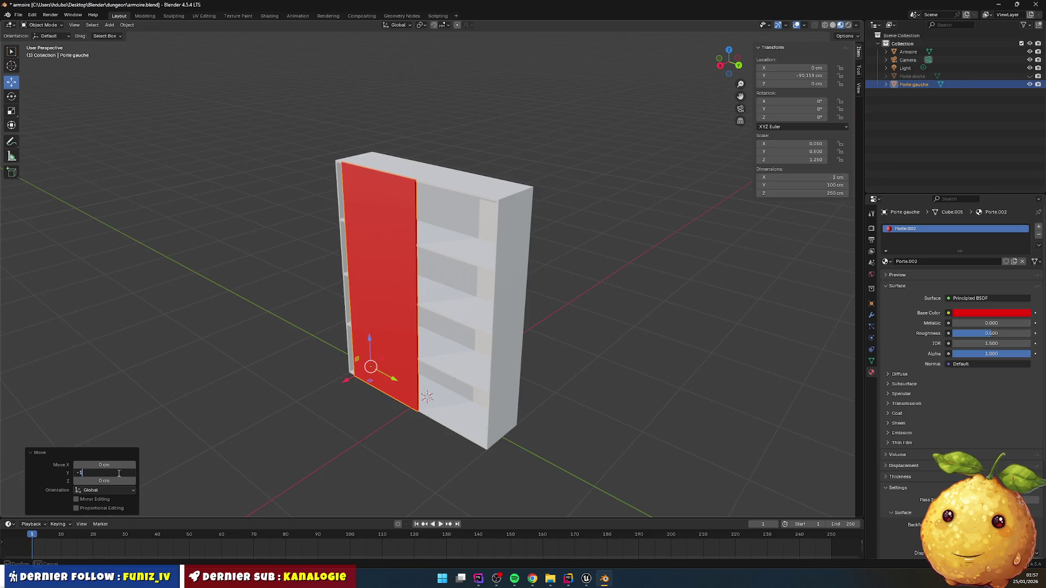
key("Return")
- Check both doors by toggling their visibility and orbiting, then enter Edit Mode on Porte gauche
left_click(558, 352)
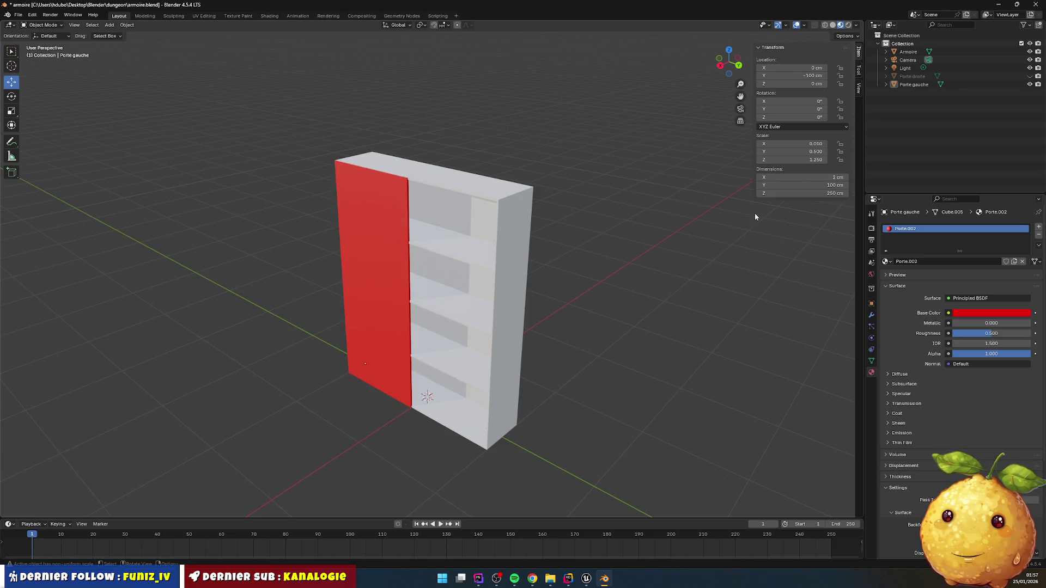
left_click(916, 78)
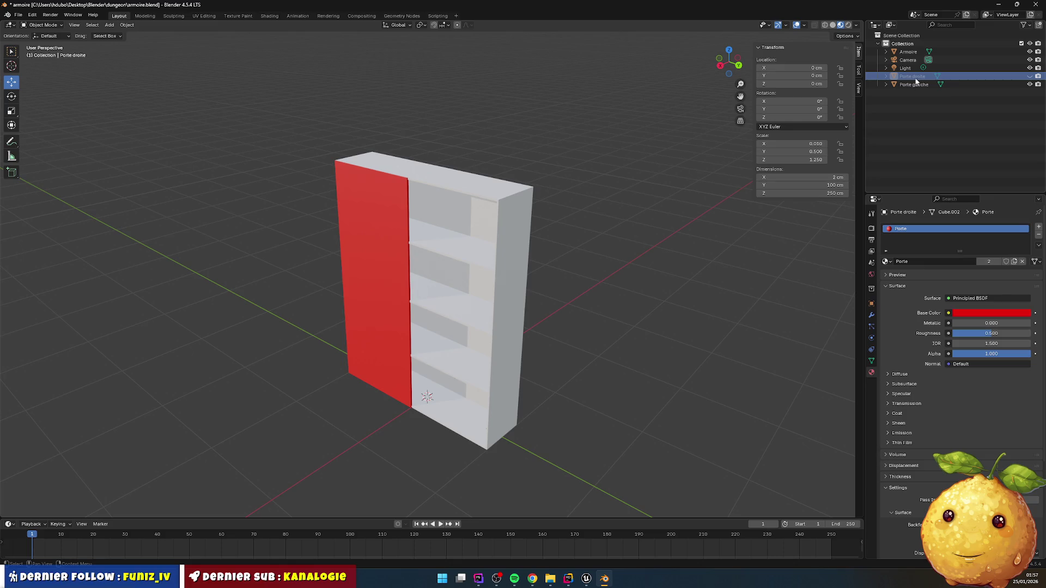
left_click(1030, 85)
left_click(1029, 76)
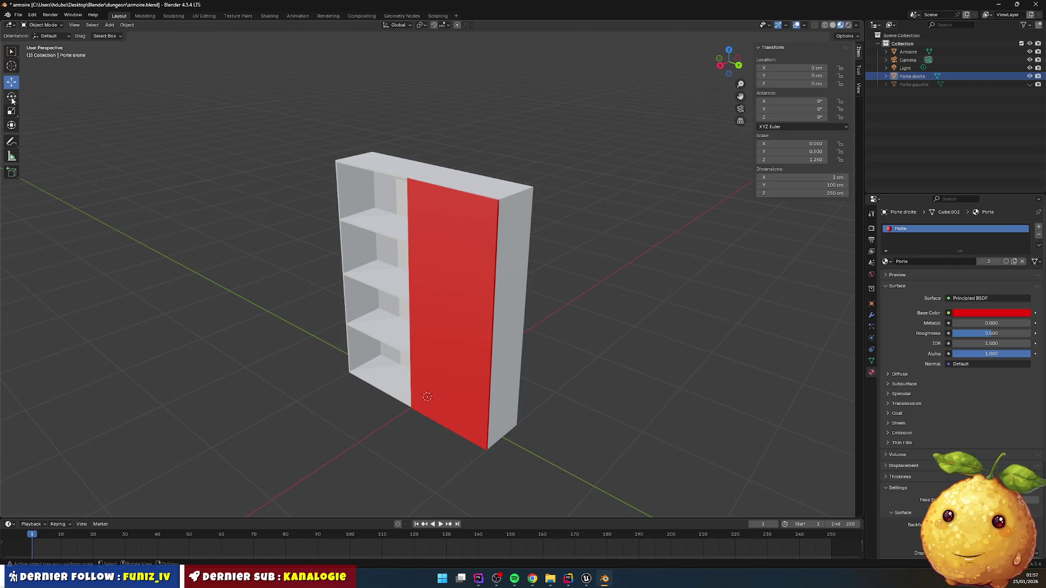
left_click(457, 356)
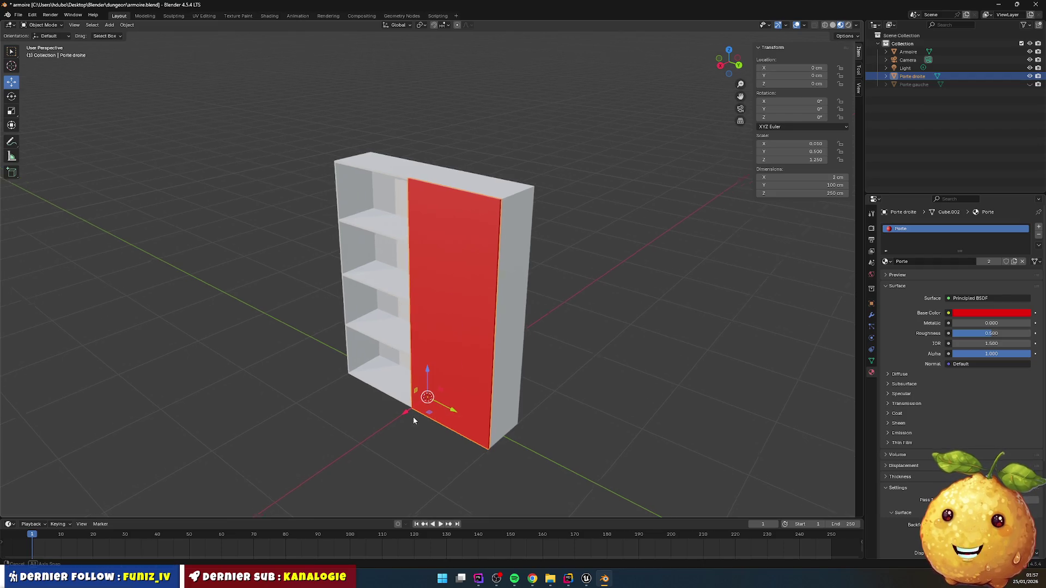
left_click_drag(413, 417, 451, 421)
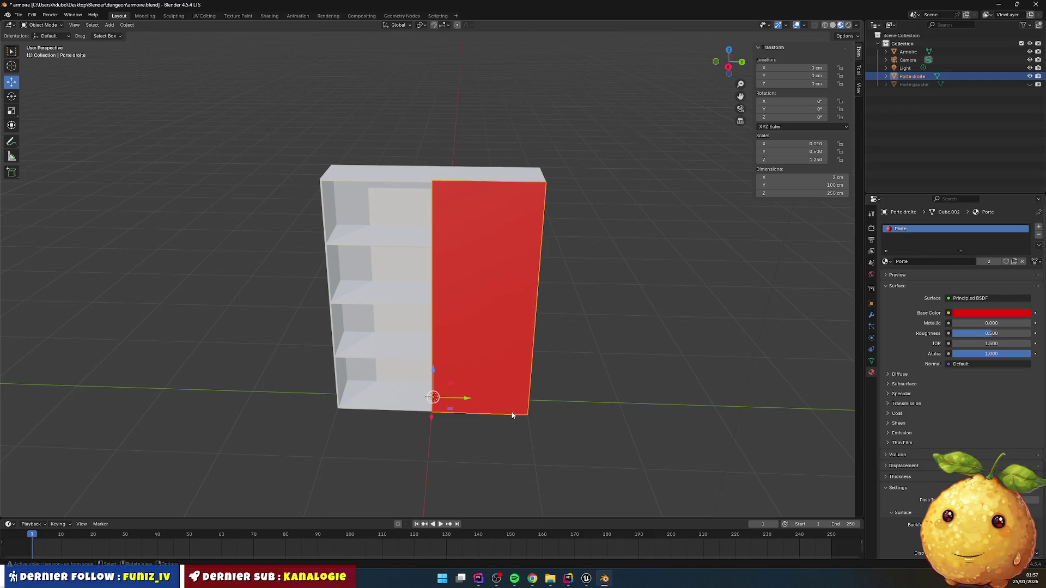
left_click(1030, 85)
left_click(393, 290)
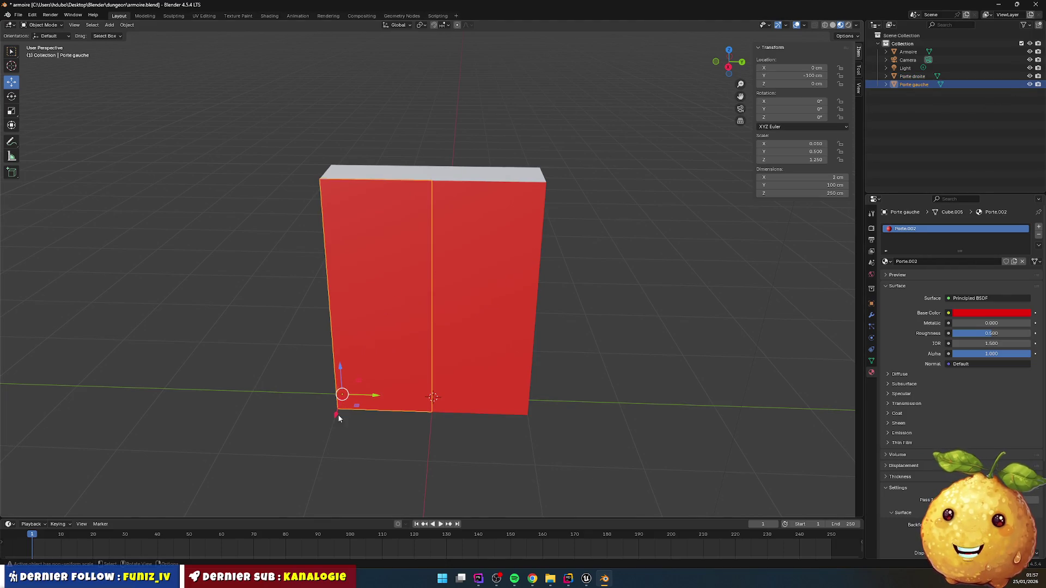
mouse_move(343, 410)
left_mouse_down()
mouse_move(379, 409)
mouse_move(401, 385)
mouse_move(413, 410)
left_mouse_up()
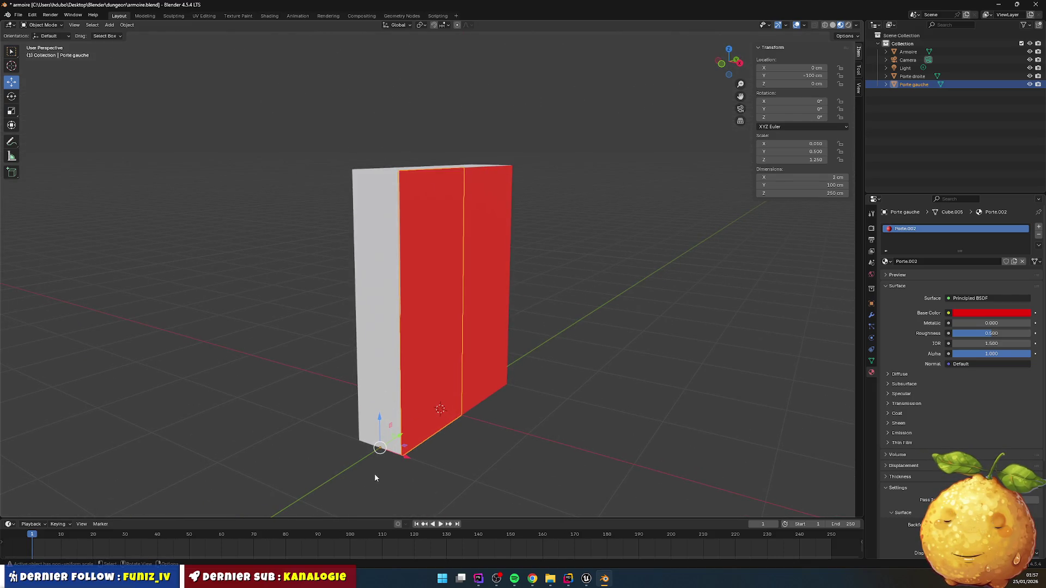
scroll(410, 460, "up", 5)
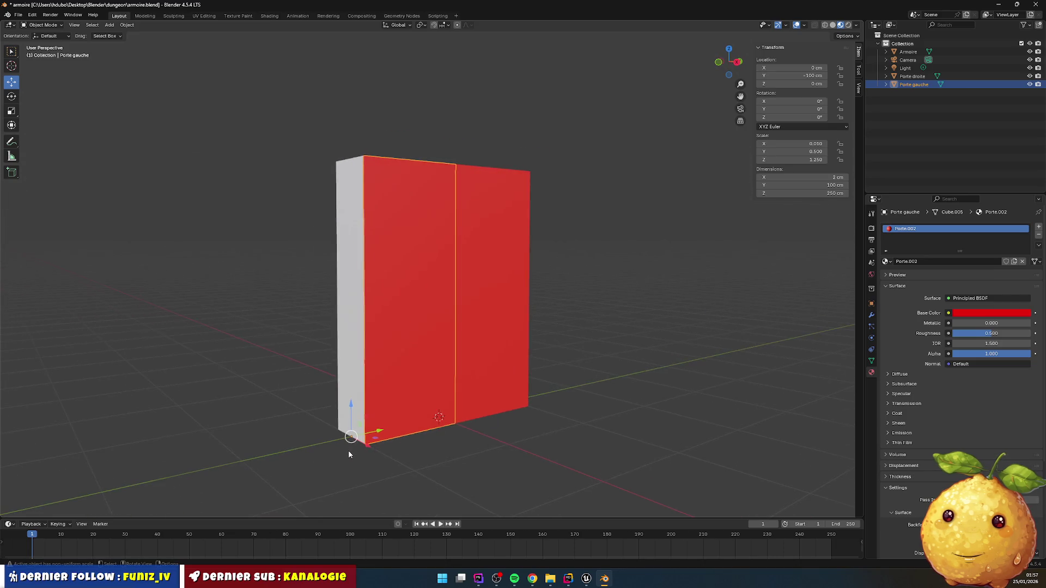
mouse_move(369, 456)
left_mouse_down()
mouse_move(372, 432)
mouse_move(370, 441)
left_mouse_up()
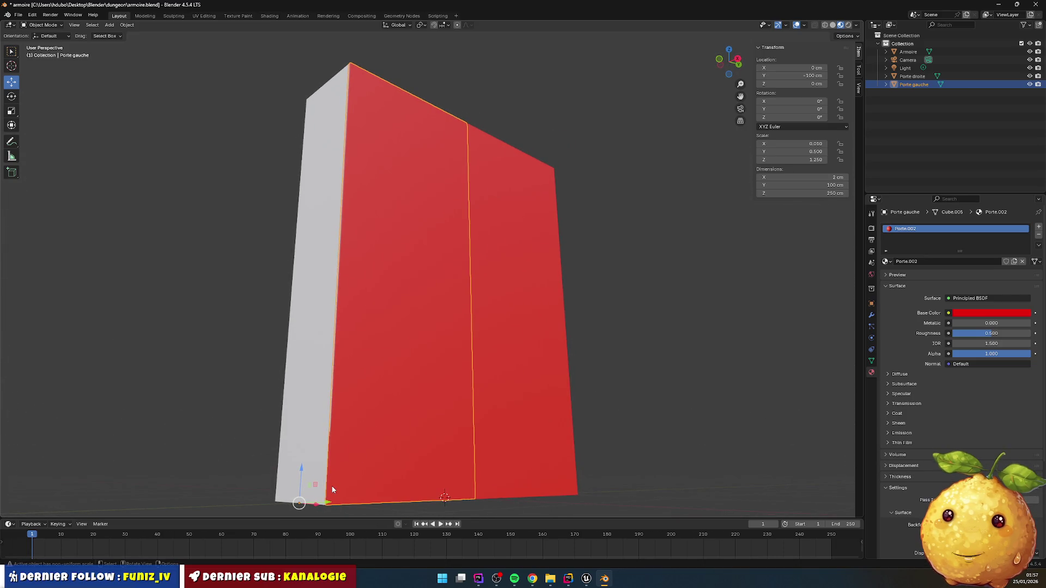
key("Tab")
left_click_drag(326, 510, 387, 471)
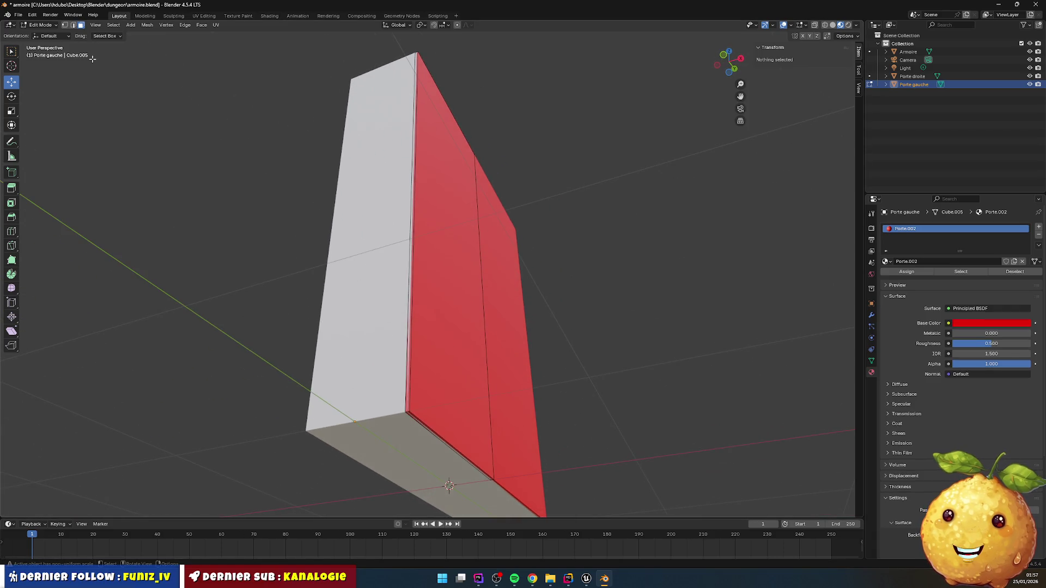
- In vertex select, pick Porte gauche's bottom corner vertex and snap the 3D cursor to it
left_click(65, 25)
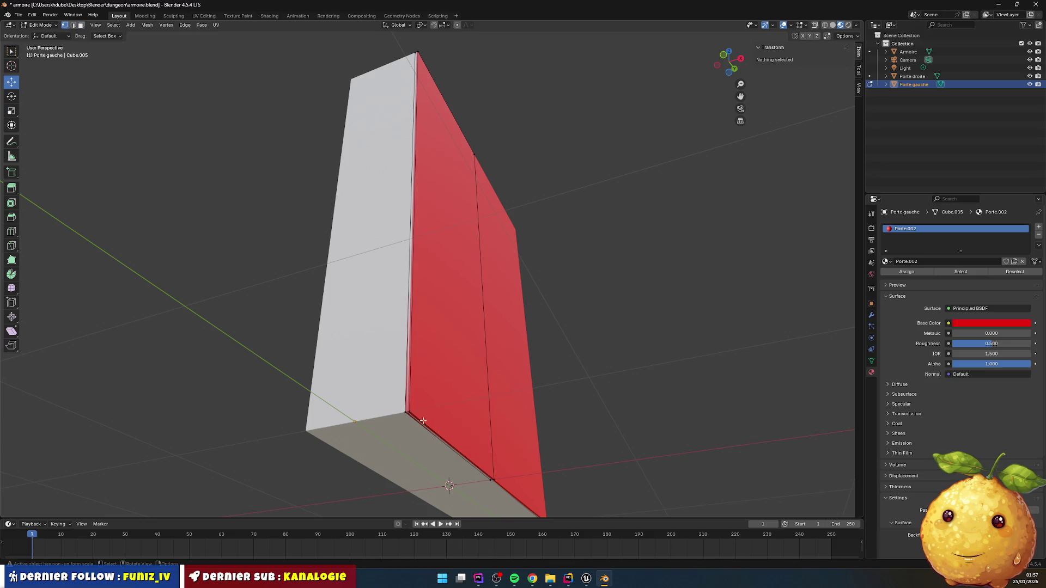
left_click(406, 412)
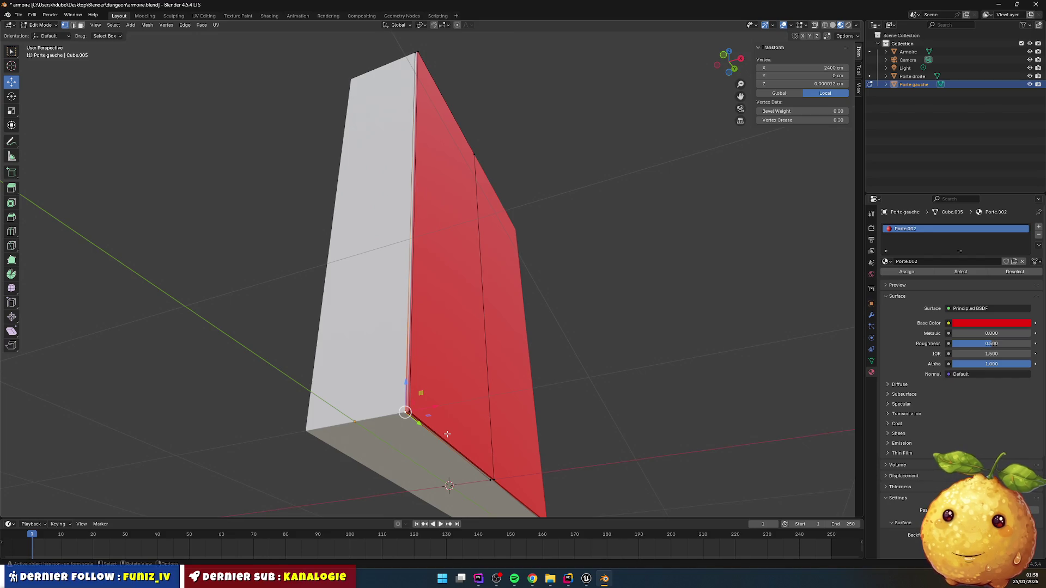
key("s")
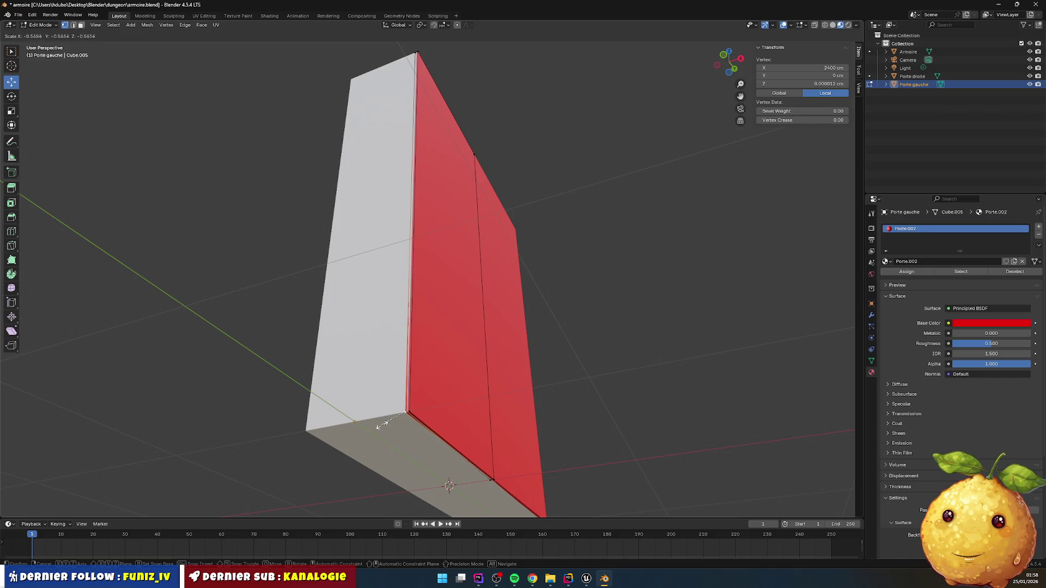
left_click(384, 370)
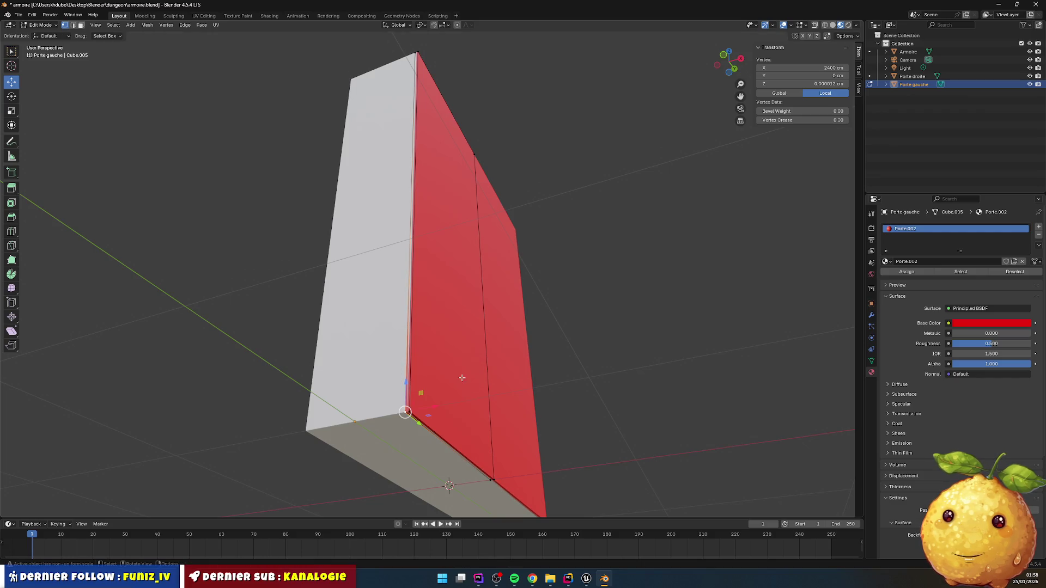
key("shift+s")
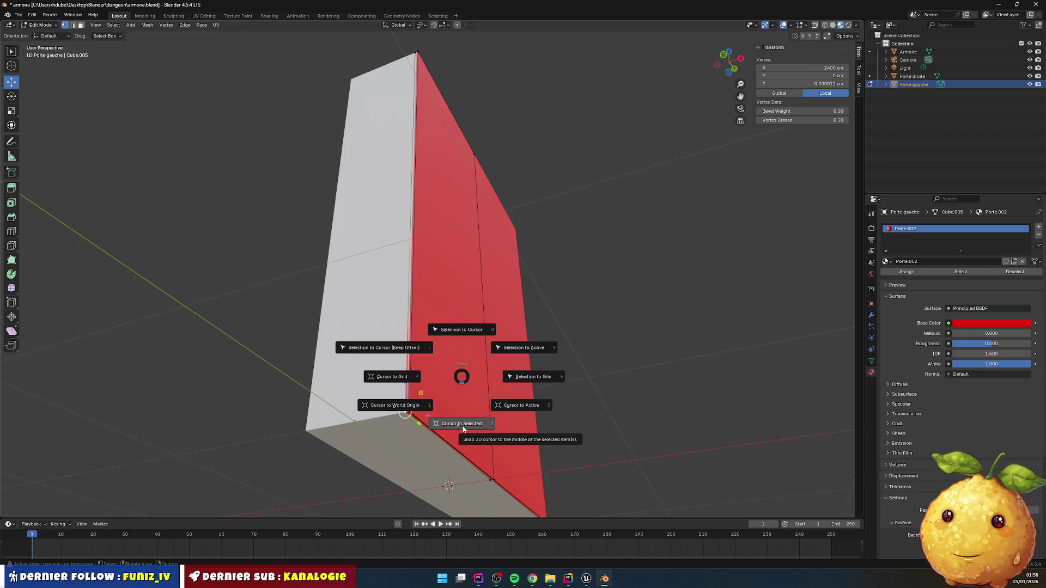
left_click(463, 436)
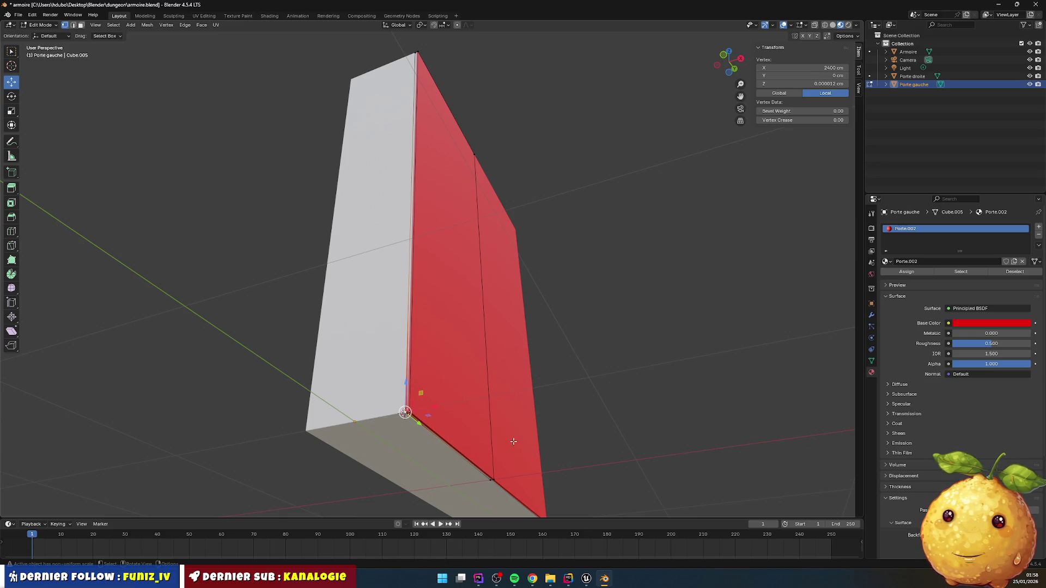
left_click_drag(561, 430, 532, 406)
left_click(531, 406)
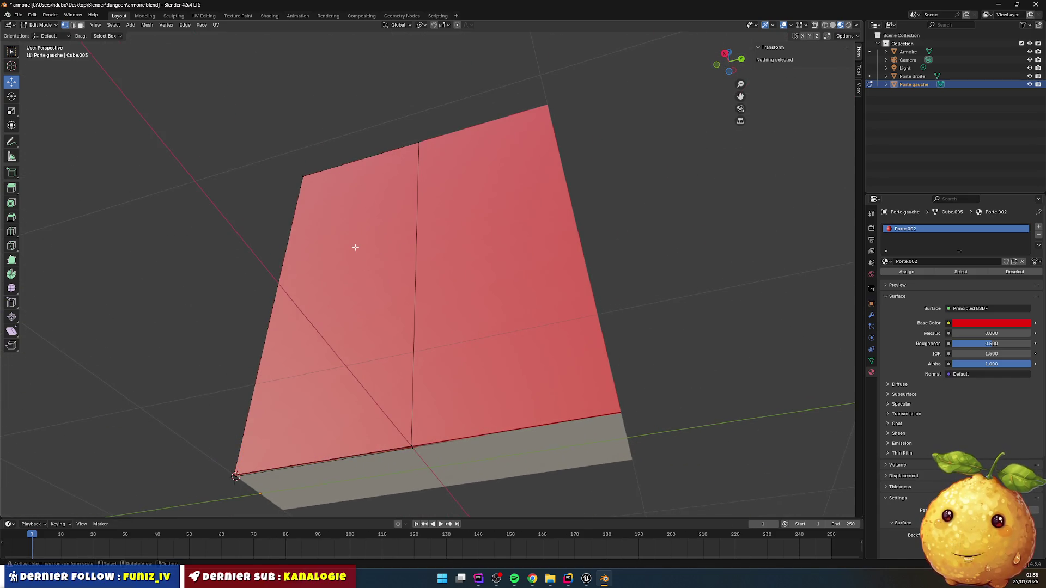
- Snap the 3D cursor to Porte droite's bottom corner vertex, then return to Object Mode
key("Tab")
left_click(471, 295)
key("Tab")
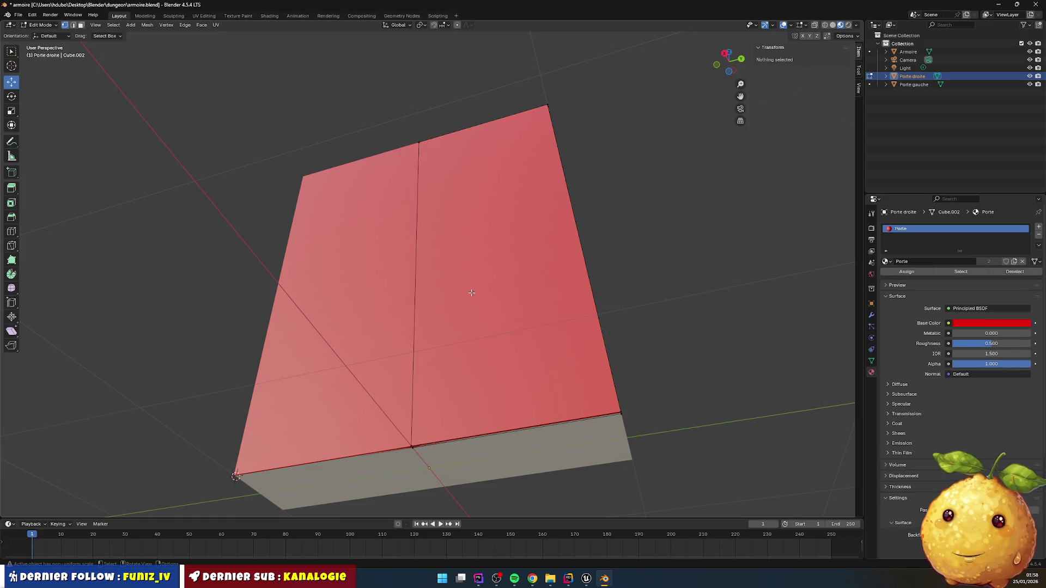
left_click_drag(679, 352, 608, 354)
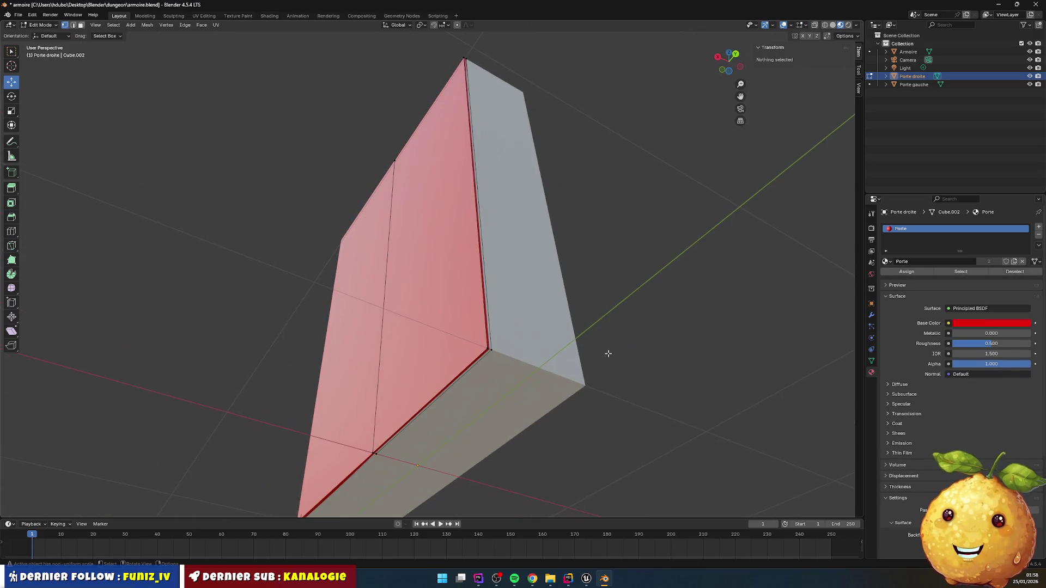
left_click(492, 350)
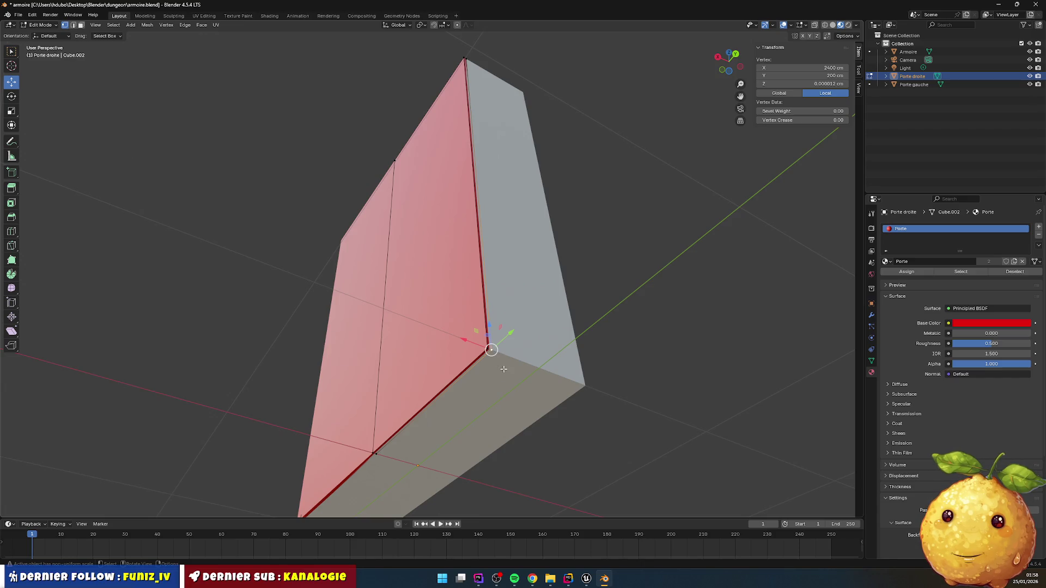
key("shift+s")
left_click(500, 415)
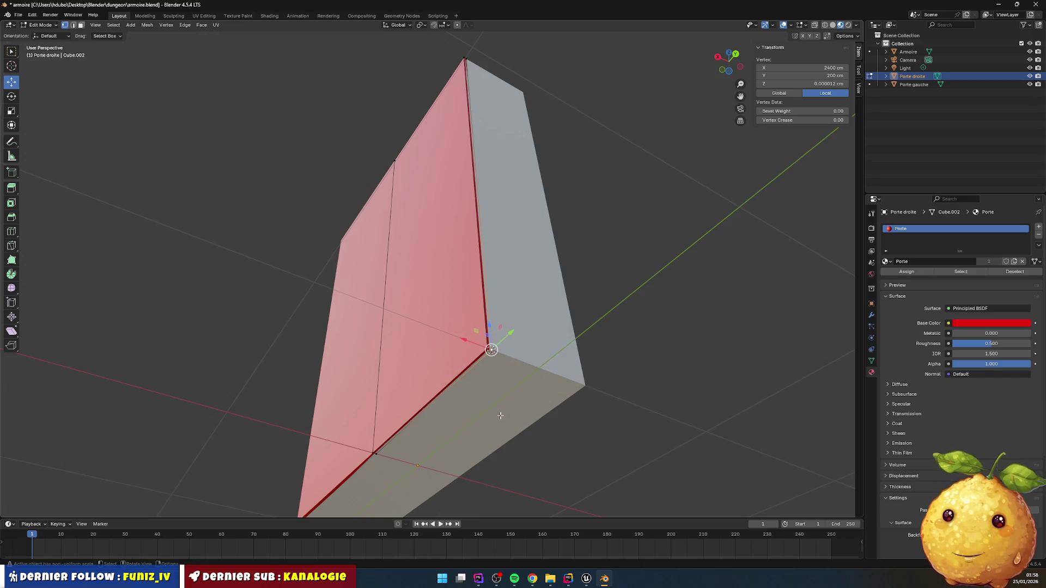
key("Tab")
mouse_move(622, 352)
left_mouse_down()
mouse_move(647, 395)
mouse_move(635, 399)
left_mouse_up()
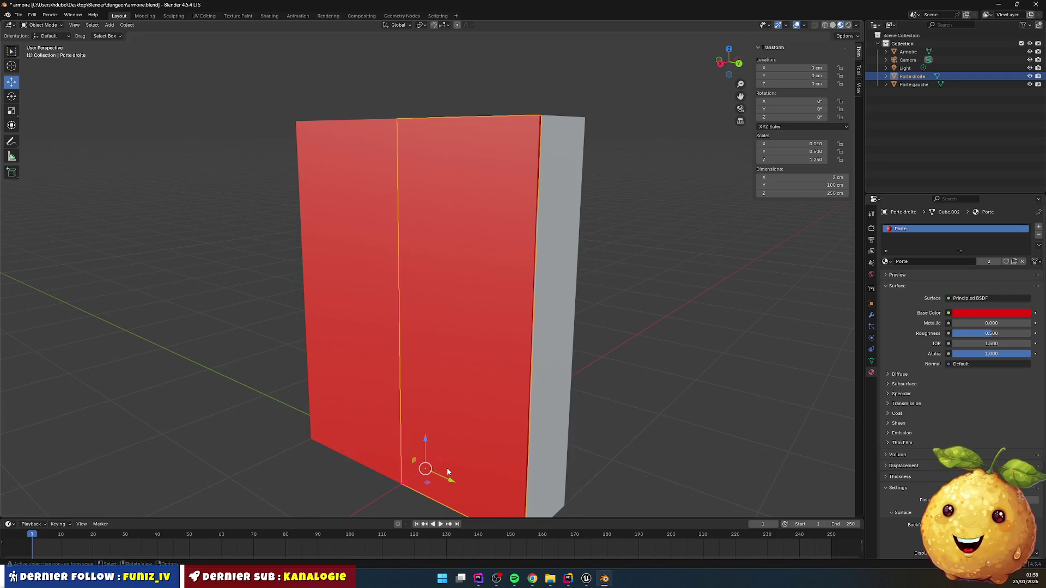
mouse_move(335, 439)
left_mouse_down()
mouse_move(357, 408)
mouse_move(346, 421)
mouse_move(376, 409)
left_mouse_up()
left_click(346, 420)
- Select Porte gauche, snap the 3D cursor to its bottom corner vertex, and return to Object Mode
left_click(380, 406)
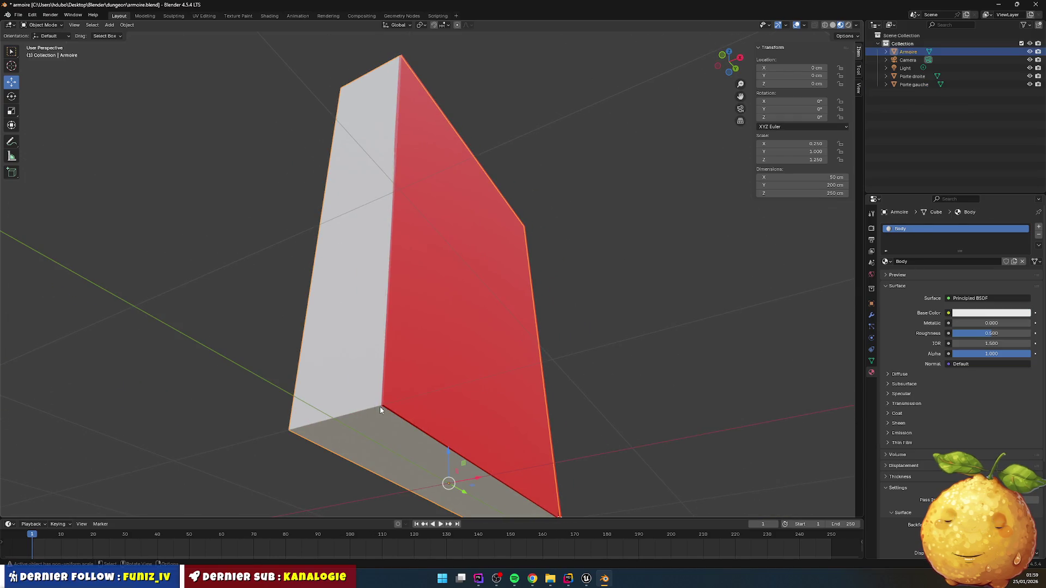
left_click(178, 221)
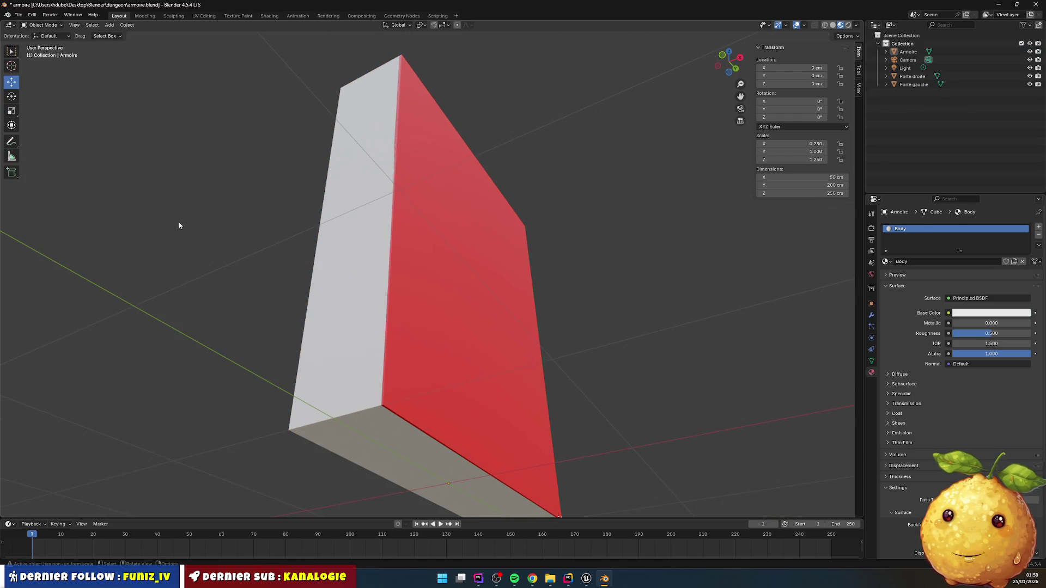
left_click(441, 289)
key("Tab")
left_click(380, 407)
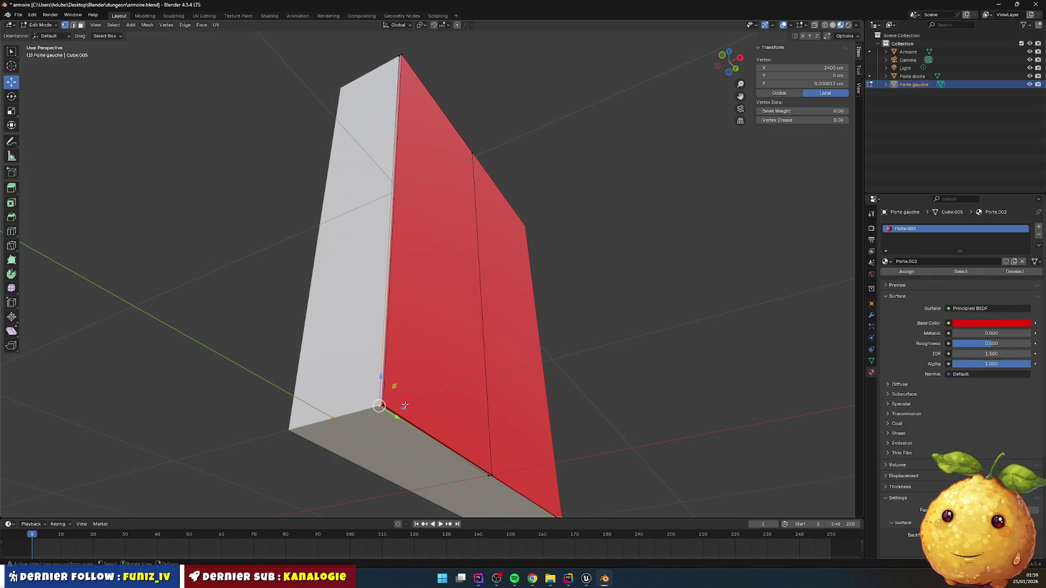
key("shift+s")
left_click(424, 444)
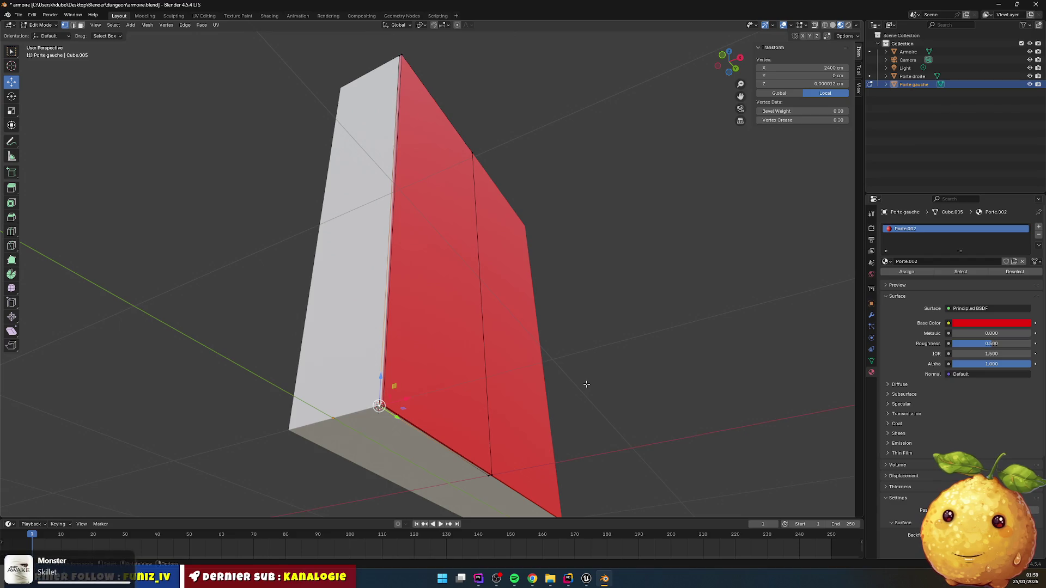
right_click(587, 384)
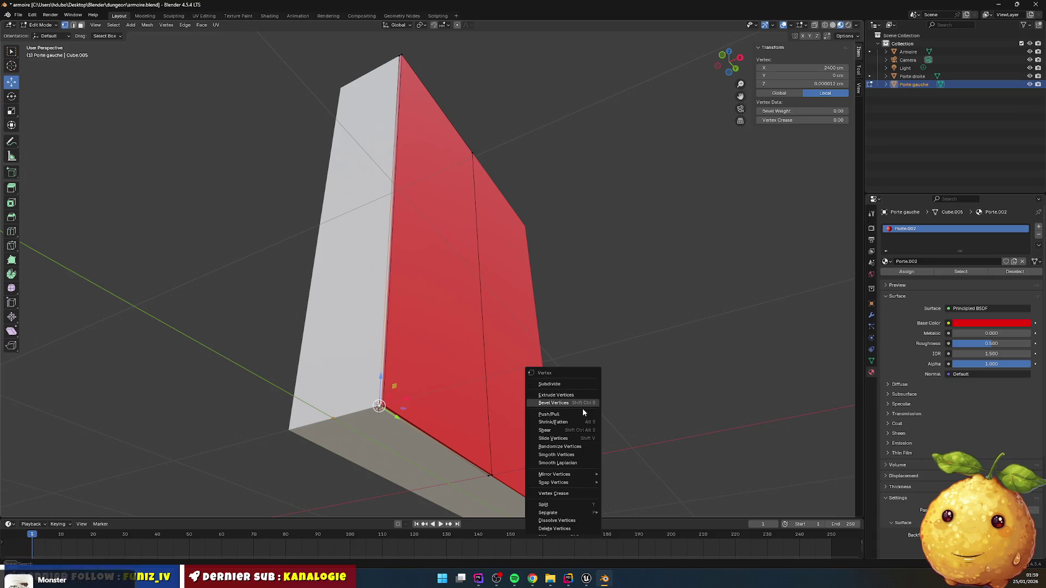
right_click(587, 325)
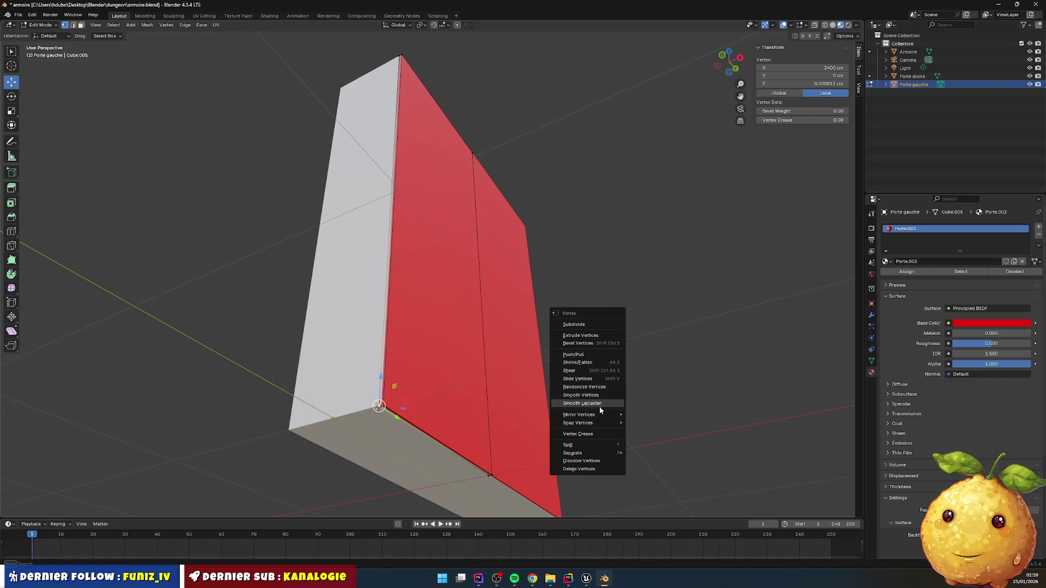
mouse_move(600, 417)
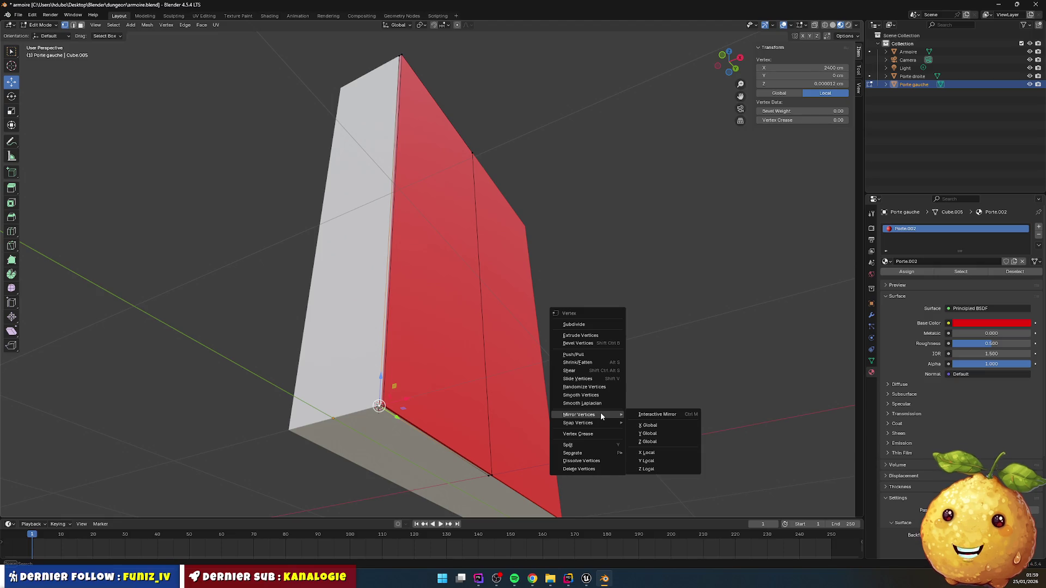
key("Tab")
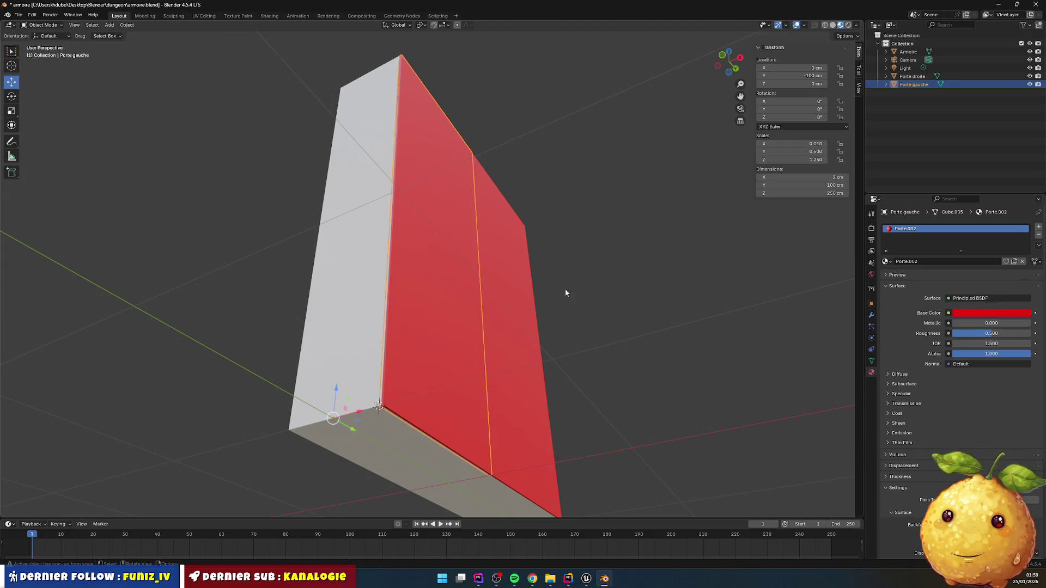
right_click(570, 314)
- Set Porte gauche's origin with Set Origin > Origin to 3D Cursor
mouse_move(574, 354)
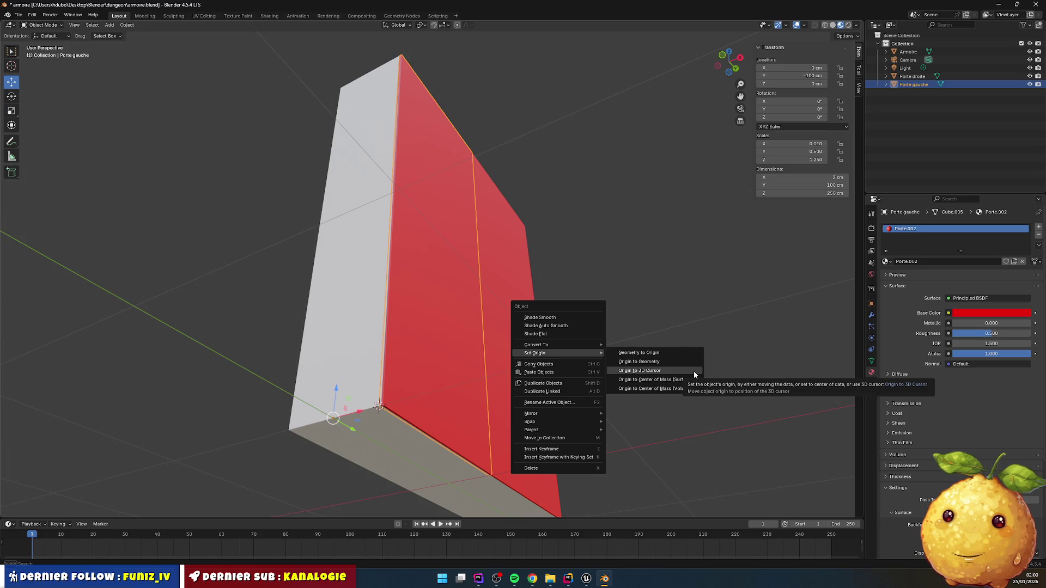
left_click(694, 372)
right_click(661, 375)
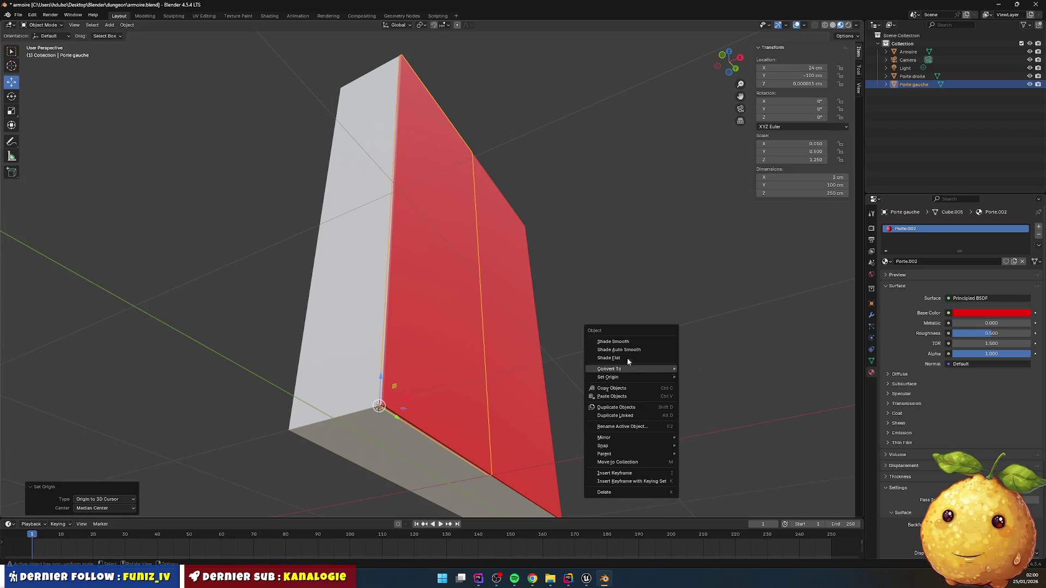
mouse_move(631, 309)
left_mouse_down()
mouse_move(612, 358)
mouse_move(496, 359)
left_mouse_up()
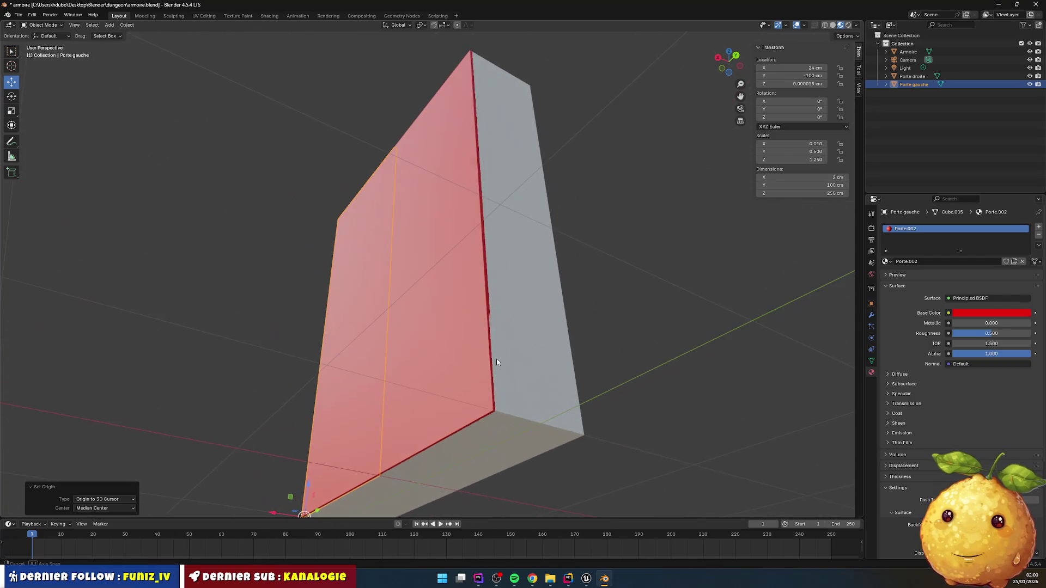
left_click(456, 367)
key("Tab")
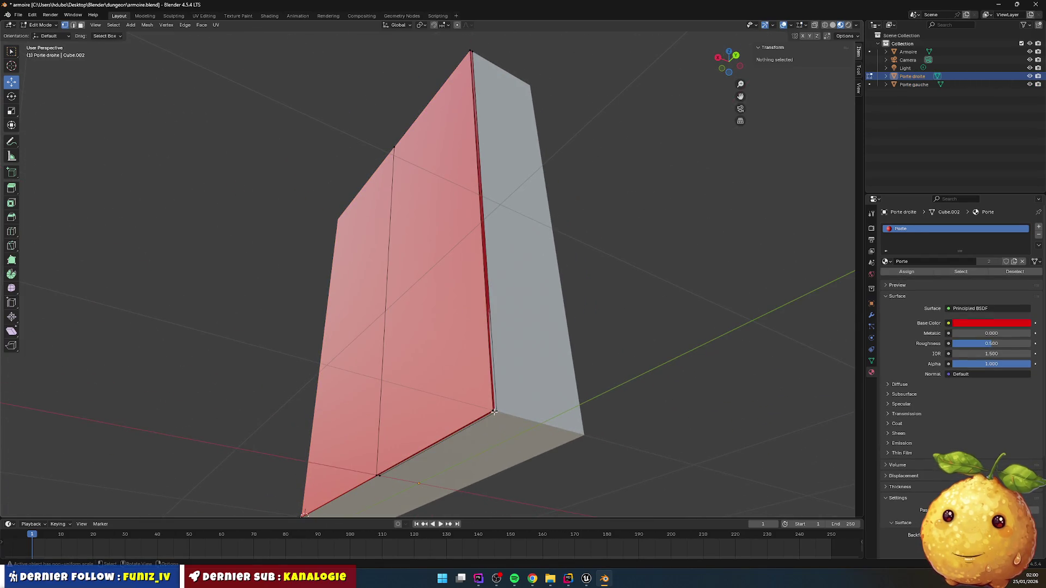
left_click(494, 413)
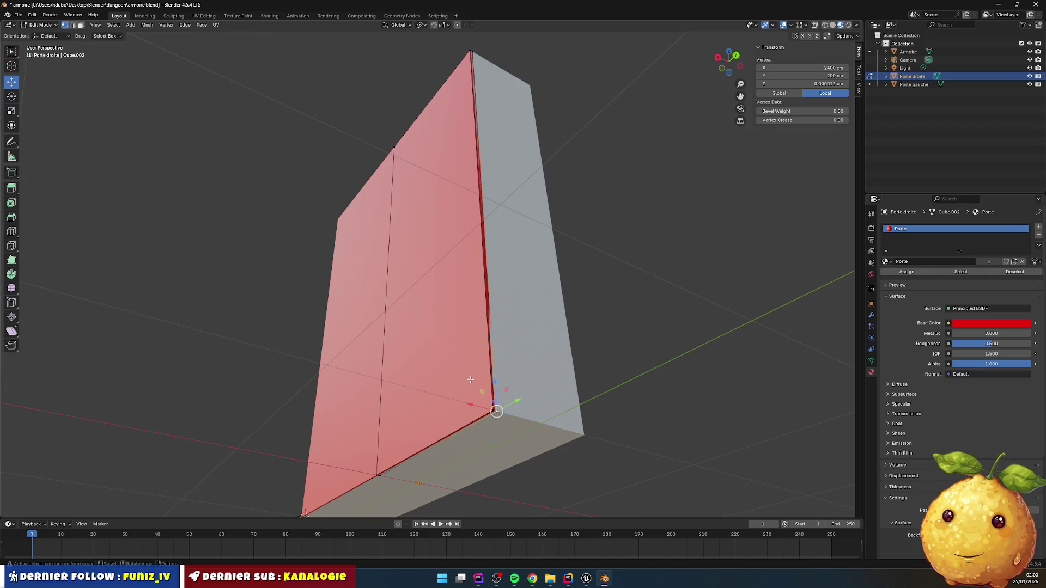
key("shift+s")
left_click(478, 430)
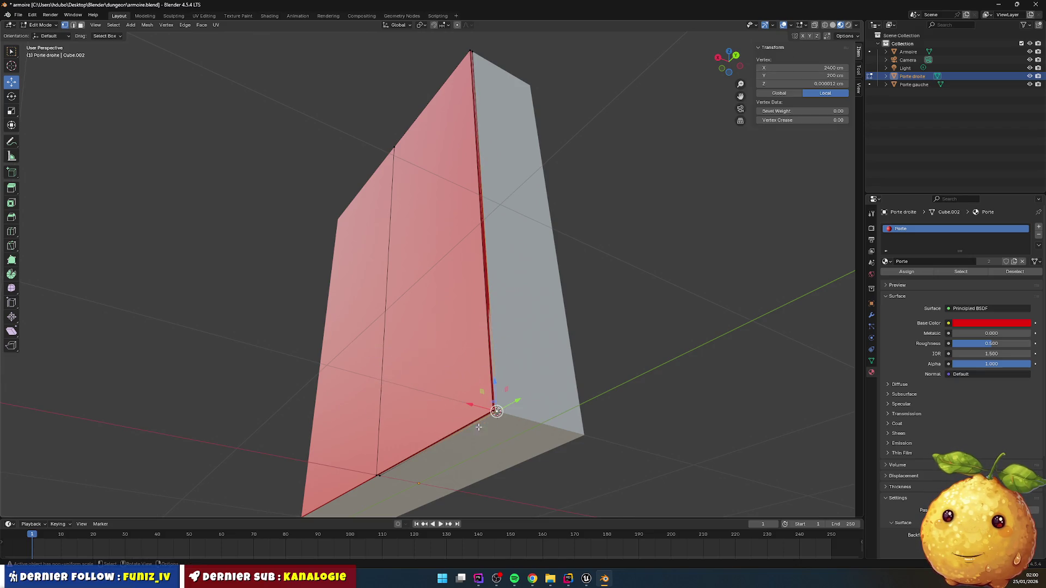
key("Tab")
right_click(643, 349)
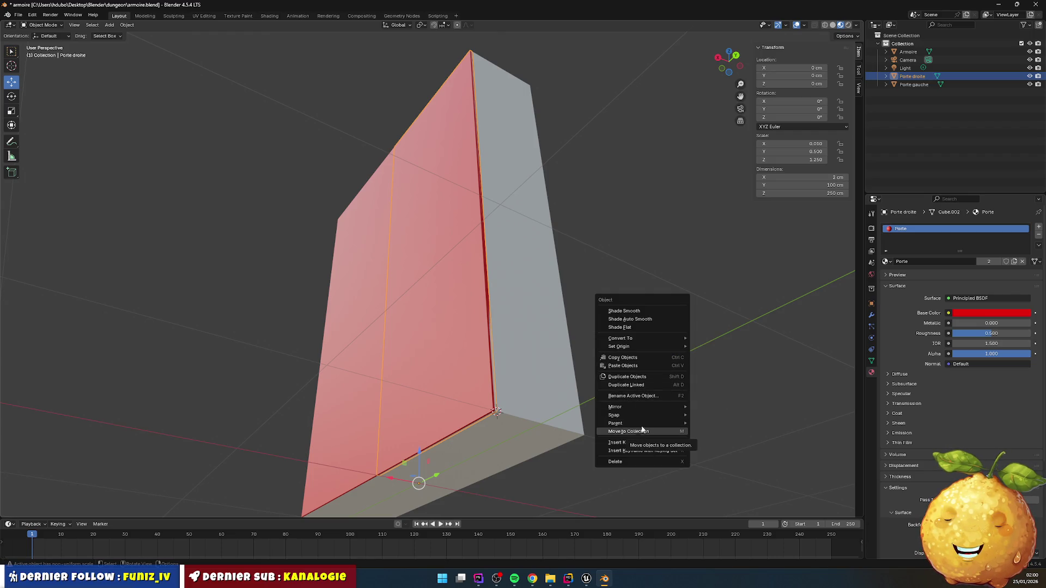
mouse_move(672, 345)
left_click(731, 364)
mouse_move(654, 369)
left_mouse_down()
mouse_move(627, 345)
mouse_move(645, 366)
mouse_move(643, 392)
mouse_move(611, 384)
left_mouse_up()
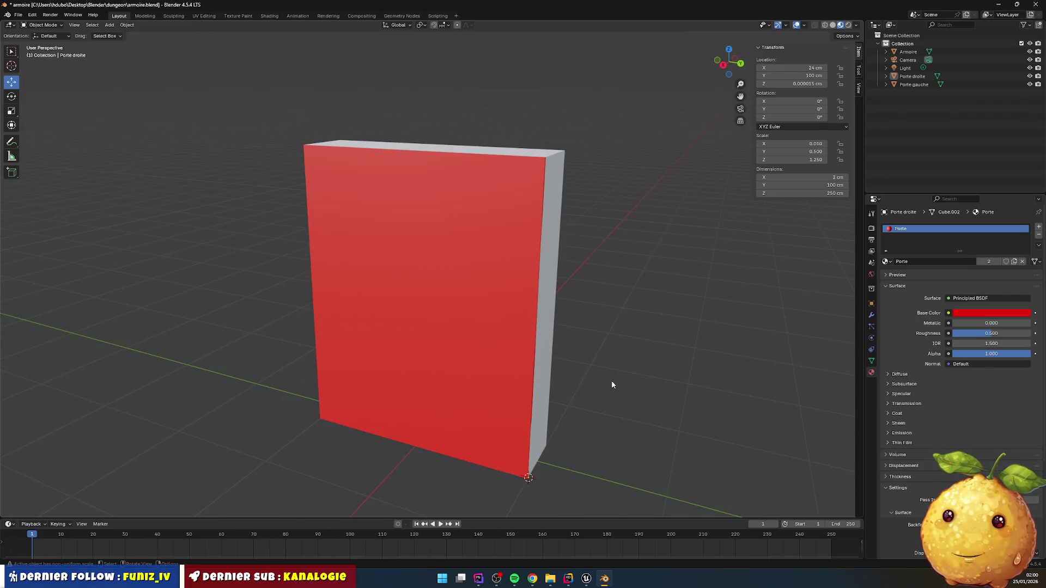
left_click(443, 368)
left_click(384, 342)
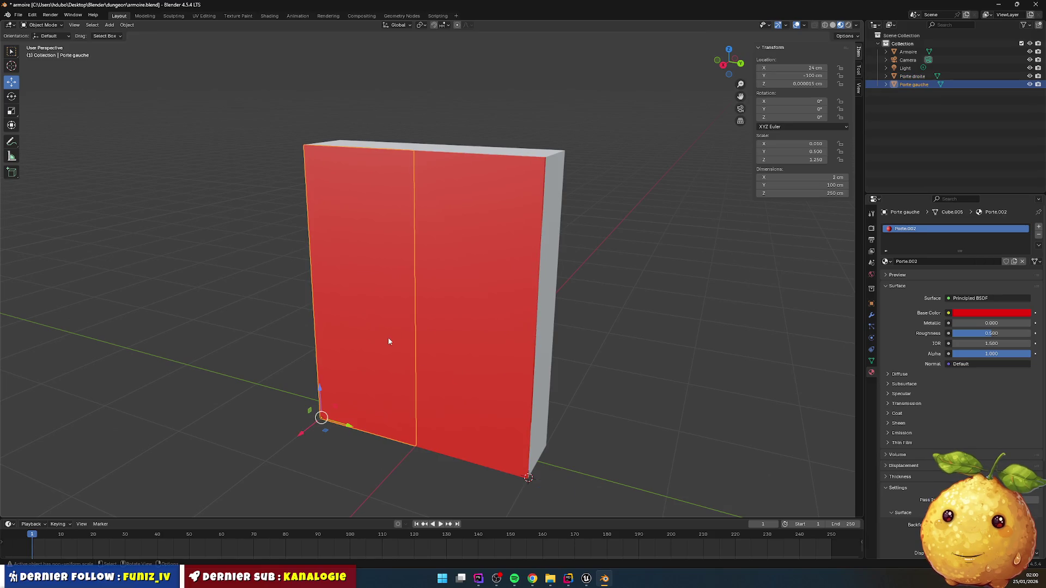
left_click(547, 325)
mouse_move(548, 326)
left_mouse_down()
mouse_move(554, 348)
mouse_move(515, 342)
mouse_move(593, 345)
mouse_move(575, 353)
left_mouse_up()
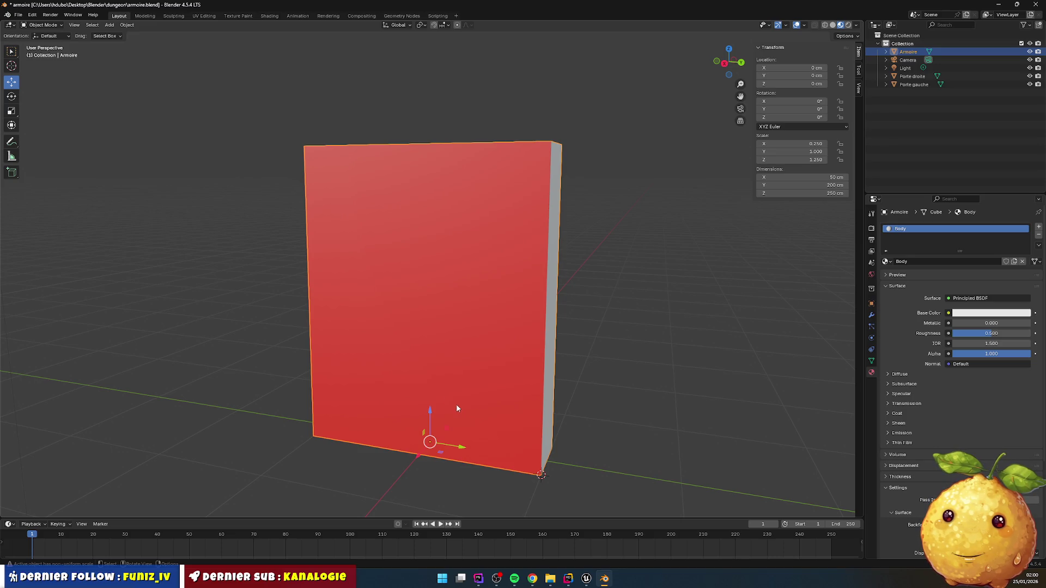
- Select the Armoire body and both doors in the Outliner
left_click(909, 77)
left_click(911, 85, "ctrl")
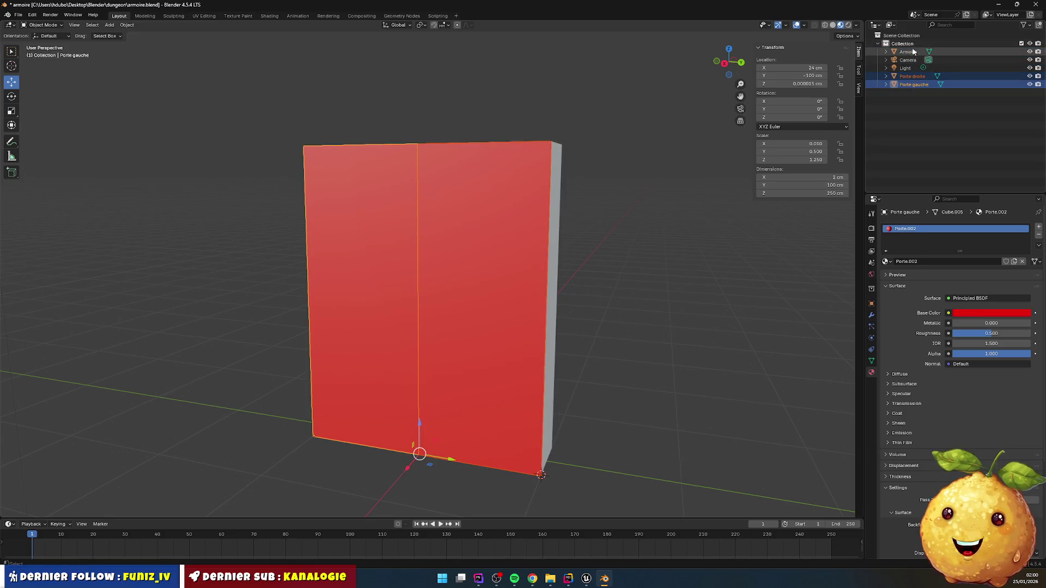
left_click(908, 53)
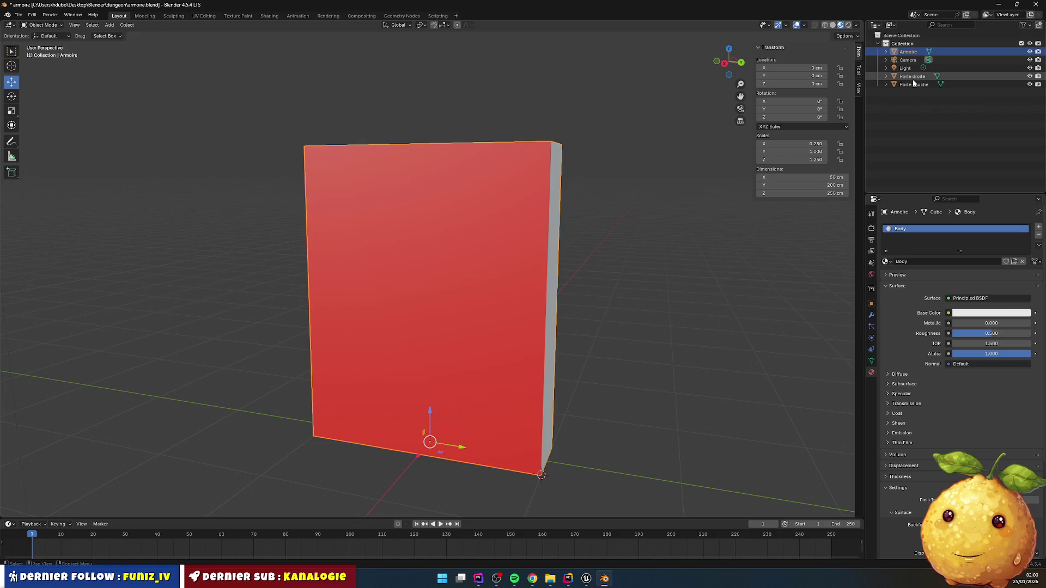
left_click(914, 78, "ctrl")
left_click(914, 85, "ctrl")
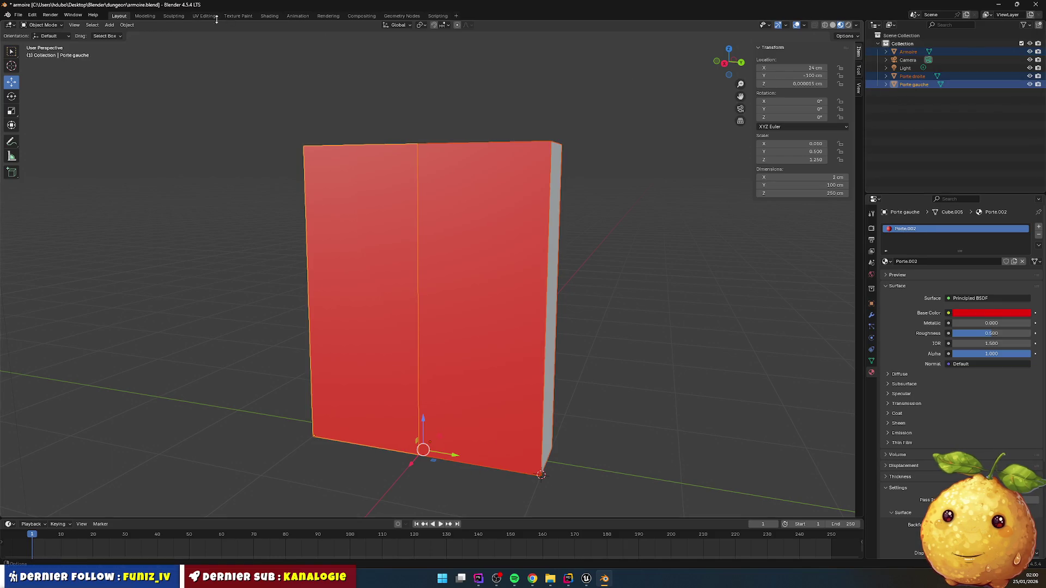
- Delete the Camera and the Light, then select all three remaining cabinet parts
left_click(911, 60)
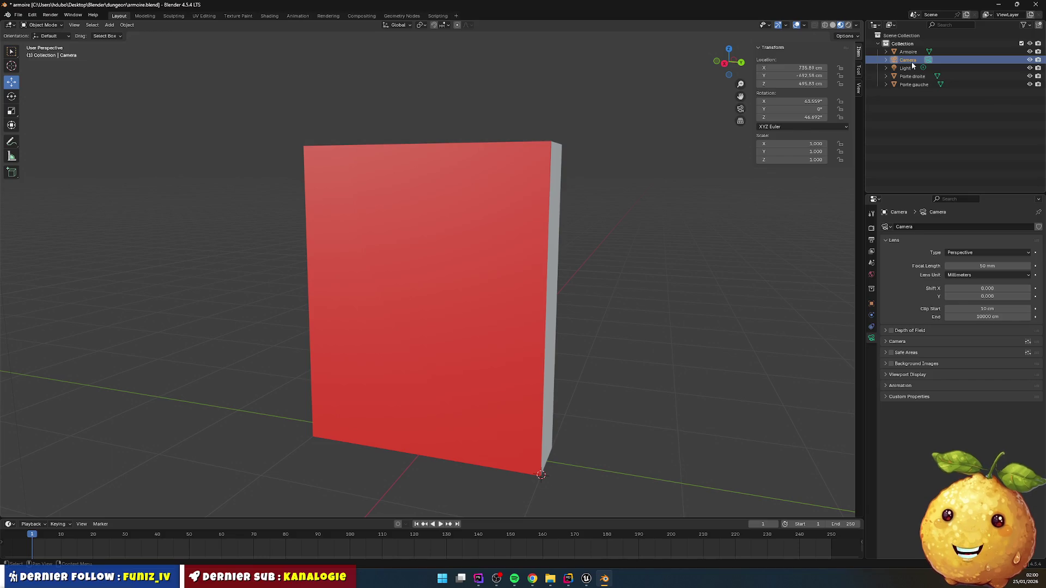
key("Delete")
left_click(906, 60)
key("Delete")
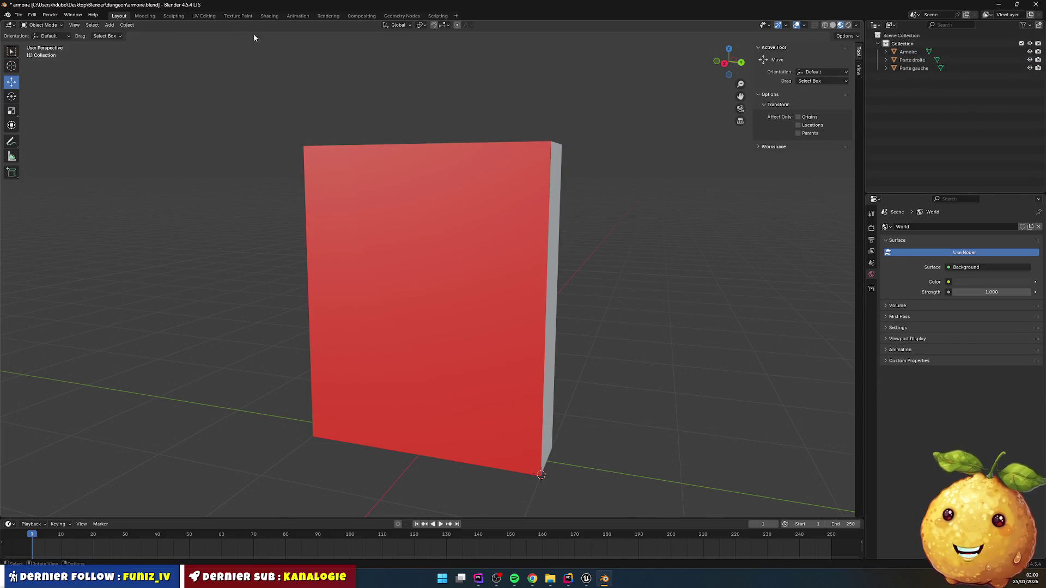
key("a")
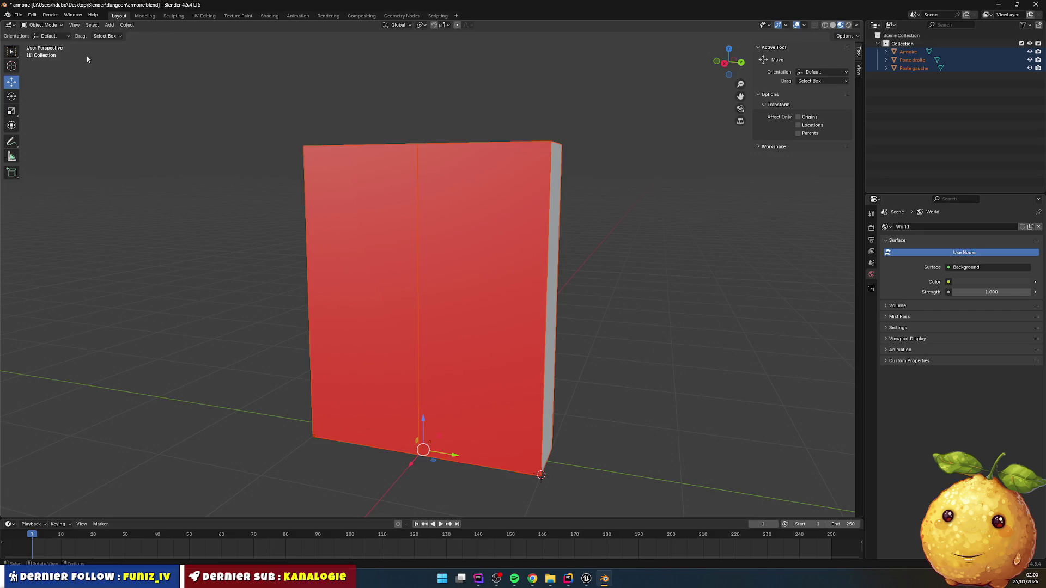
left_click(20, 17)
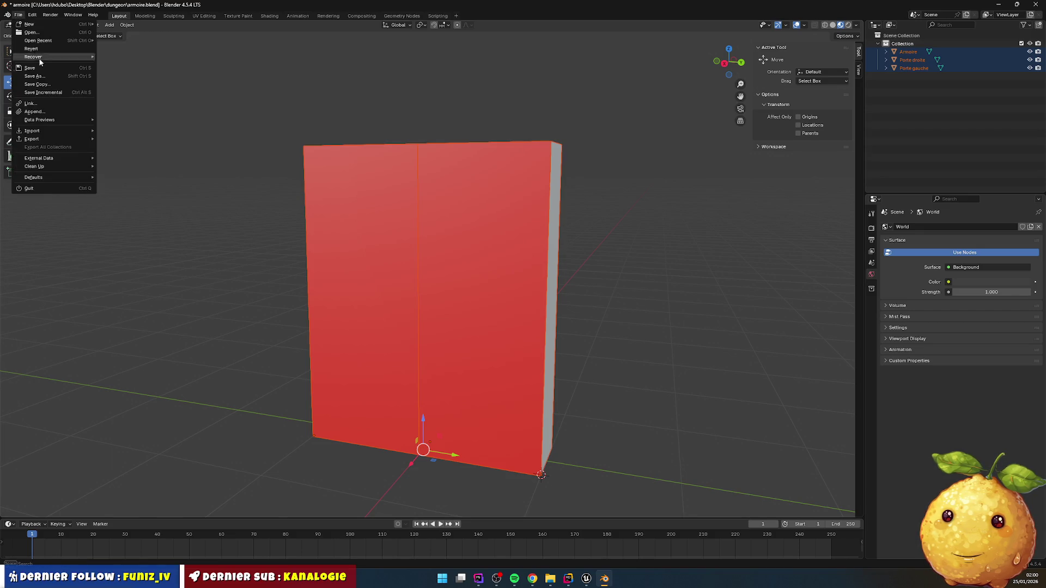
mouse_move(62, 140)
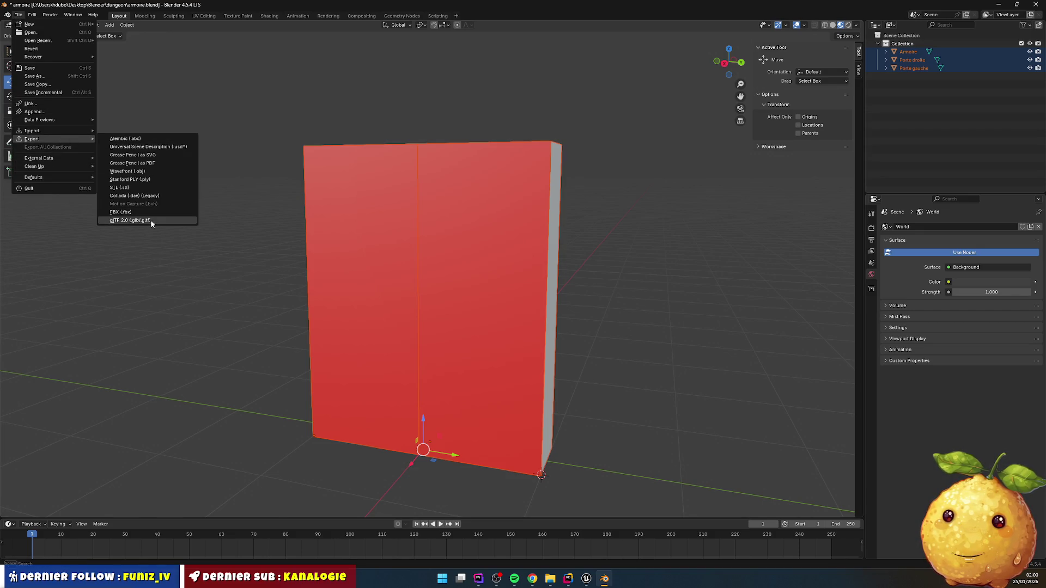
left_click(147, 220)
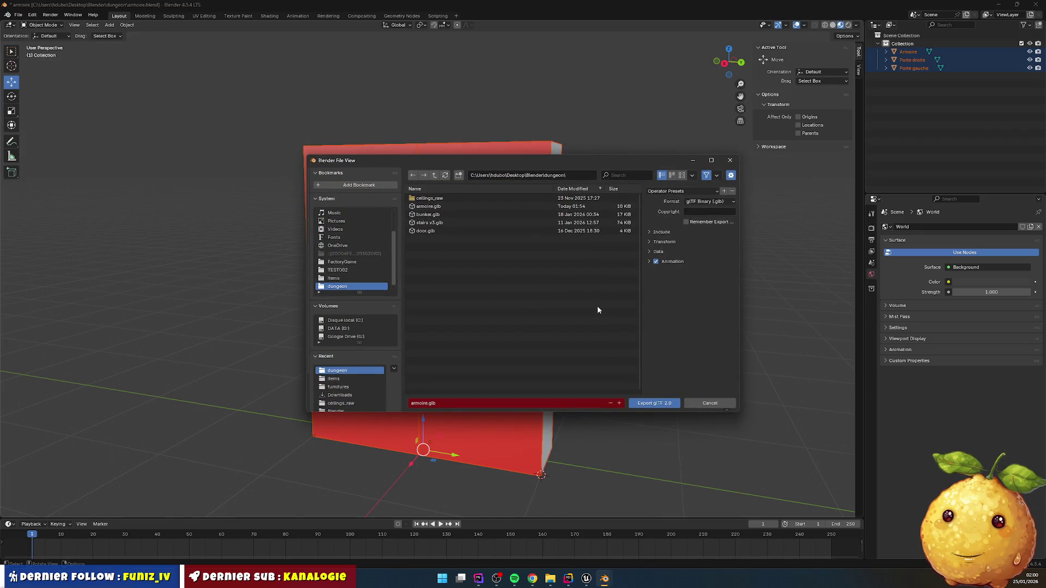
left_click(708, 403)
left_click(682, 367)
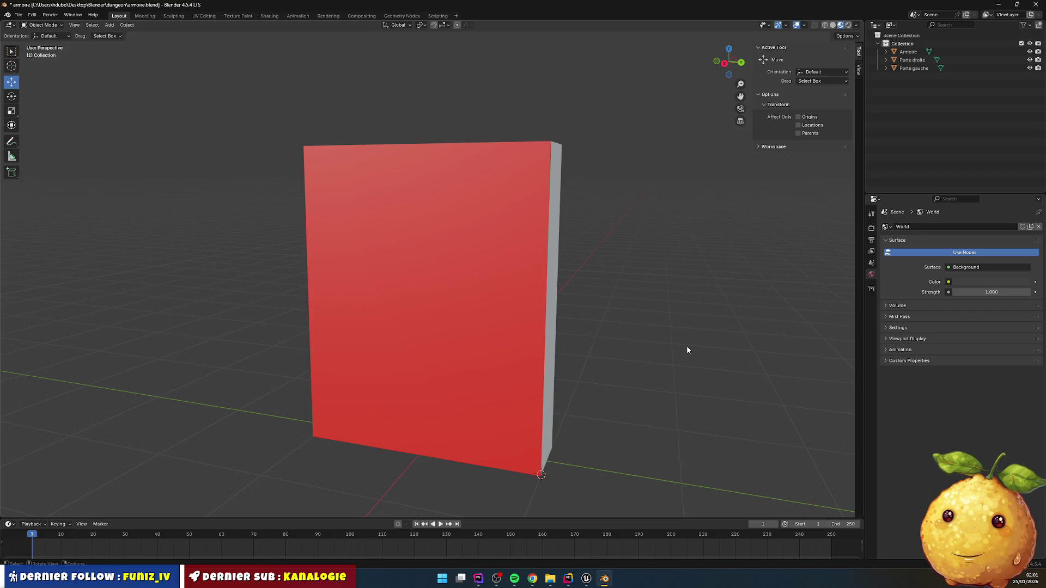
- Select all three cabinet parts and apply Object > Apply > Location
key("a")
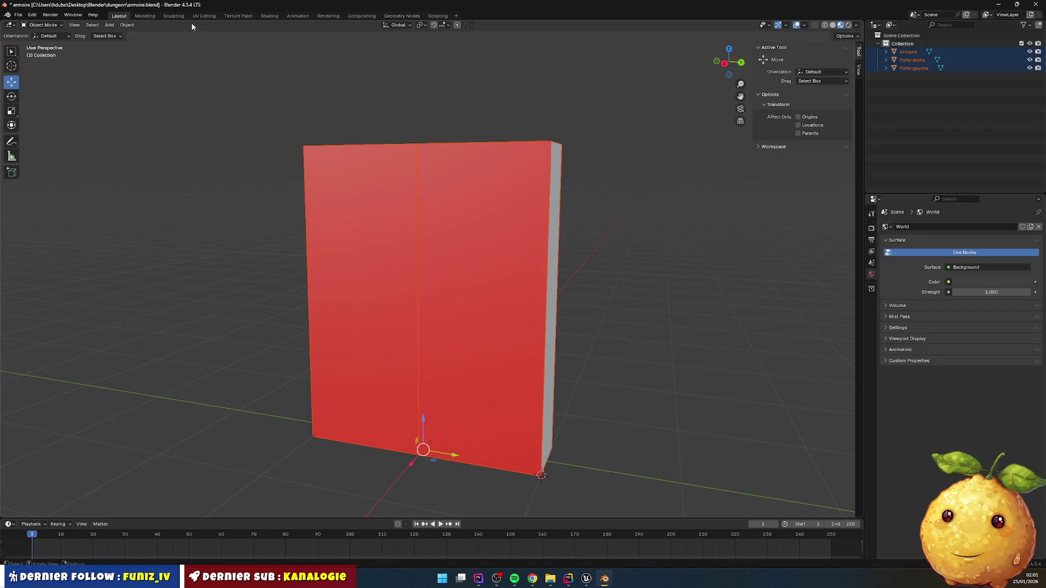
left_click(127, 25)
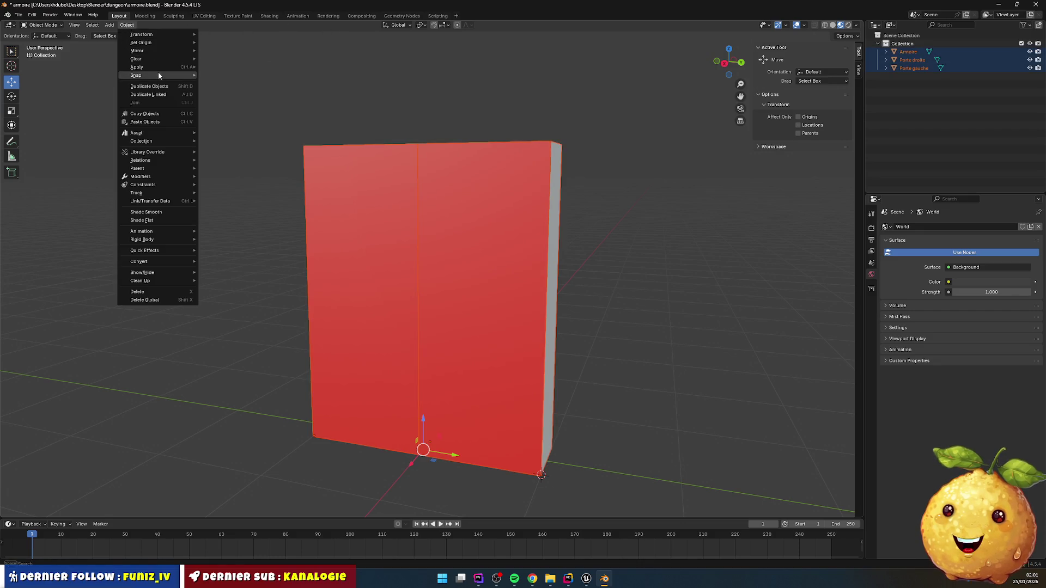
mouse_move(162, 67)
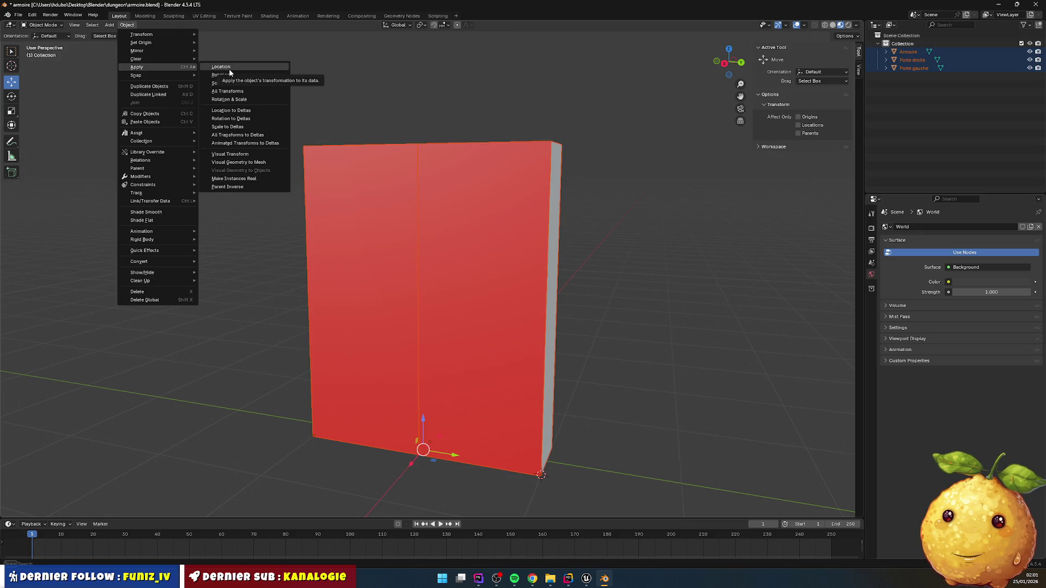
left_click(255, 90)
mouse_move(616, 173)
left_mouse_down()
mouse_move(581, 215)
mouse_move(604, 191)
left_mouse_up()
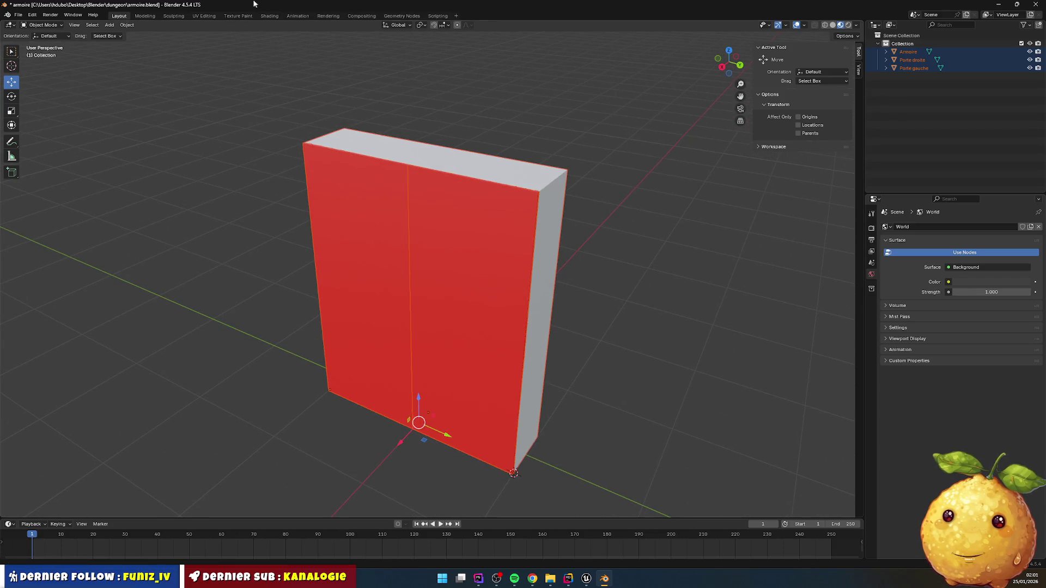
left_click(127, 25)
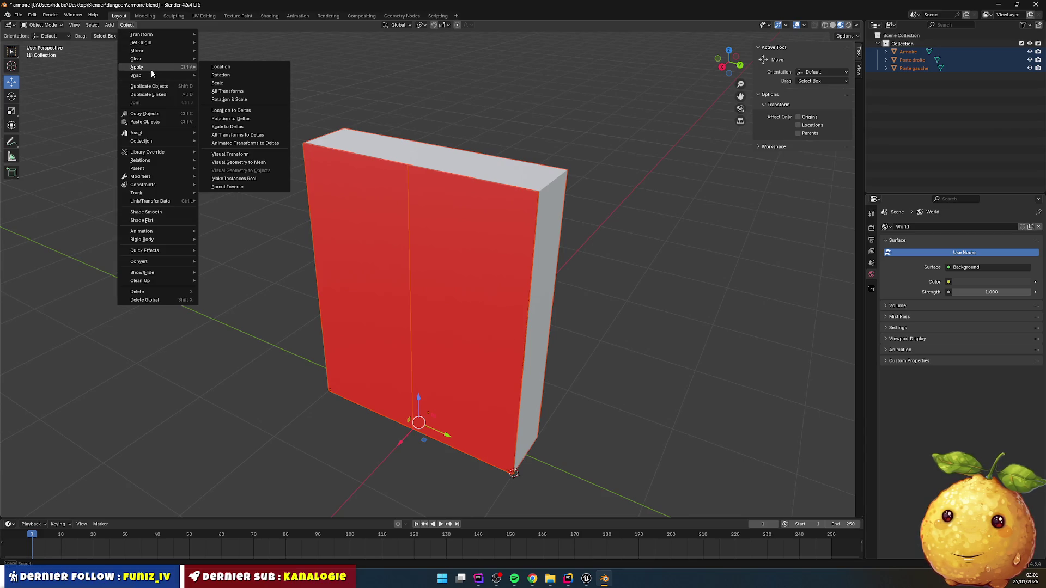
left_click(233, 67)
- Select Porte droite and Porte gauche in turn to confirm their locations read 0 cm
left_click(610, 222)
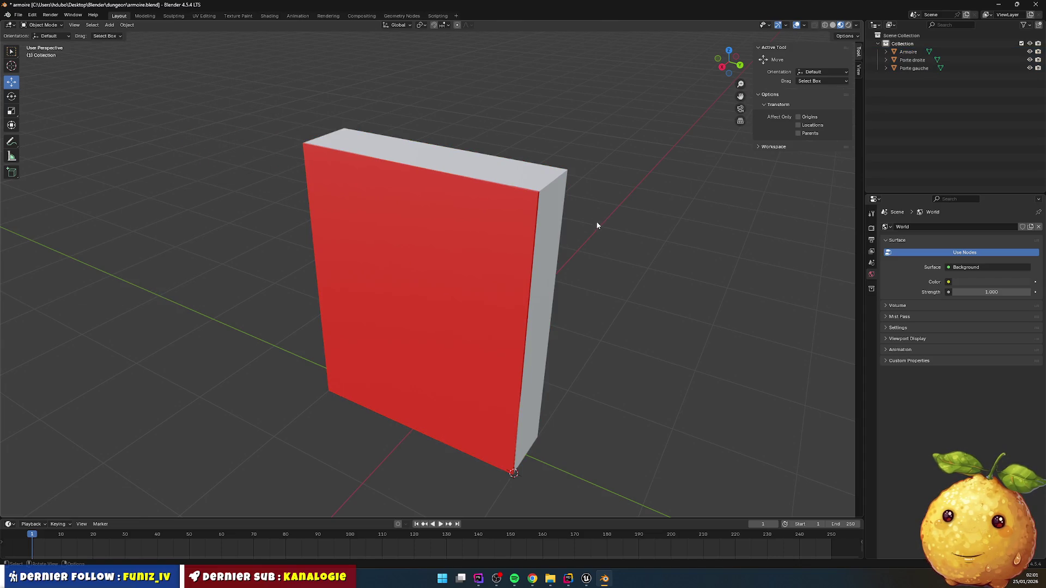
left_click(508, 294)
left_click(403, 331)
mouse_move(391, 373)
left_mouse_down()
mouse_move(416, 423)
mouse_move(437, 410)
left_mouse_up()
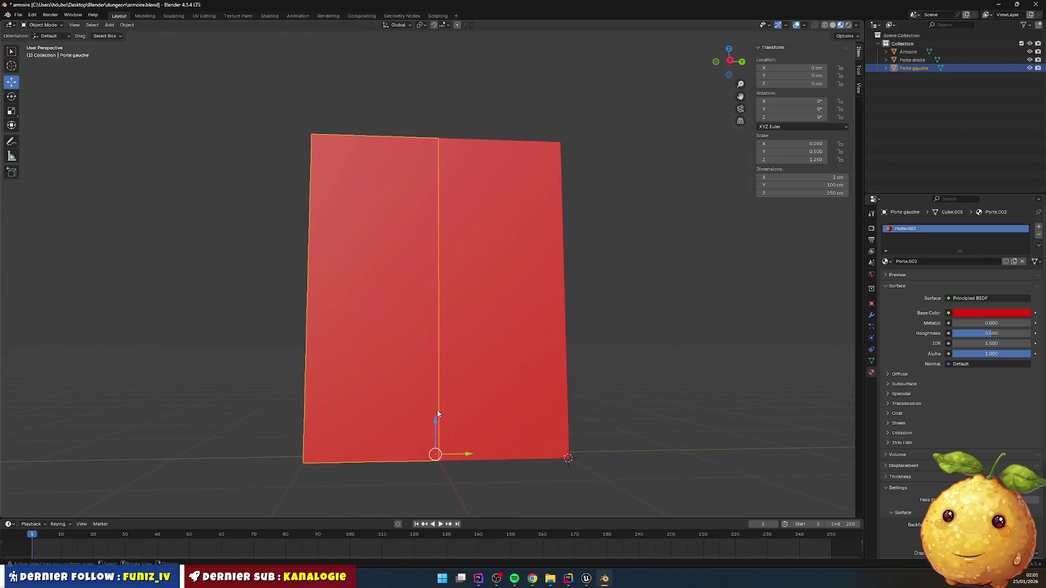
- Select the right door Porte droite and orbit to view the cabinet's side
left_click(913, 60)
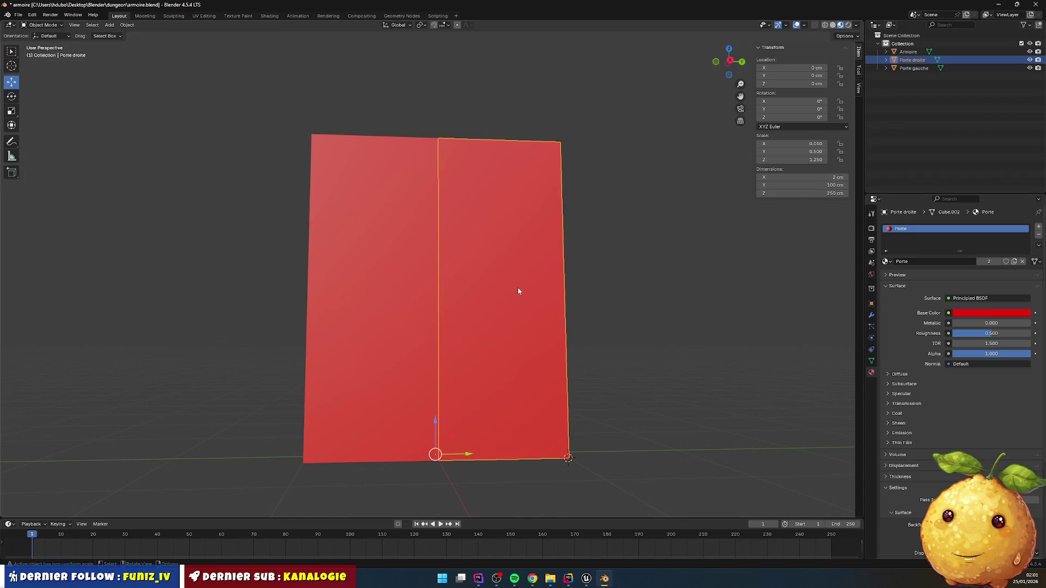
mouse_move(442, 457)
left_mouse_down()
mouse_move(402, 483)
mouse_move(424, 453)
left_mouse_up()
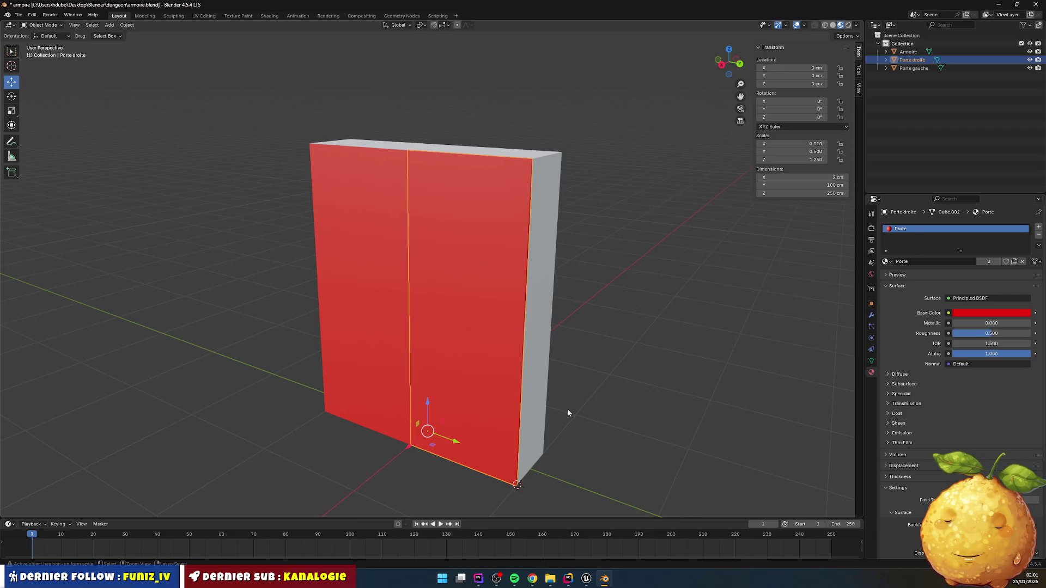
left_click(553, 427)
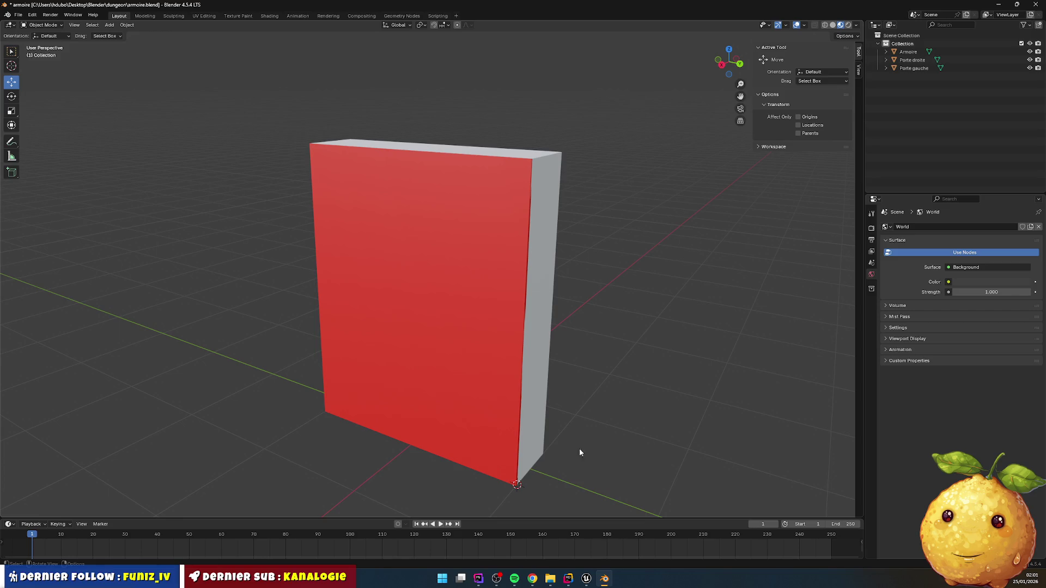
left_click(459, 394)
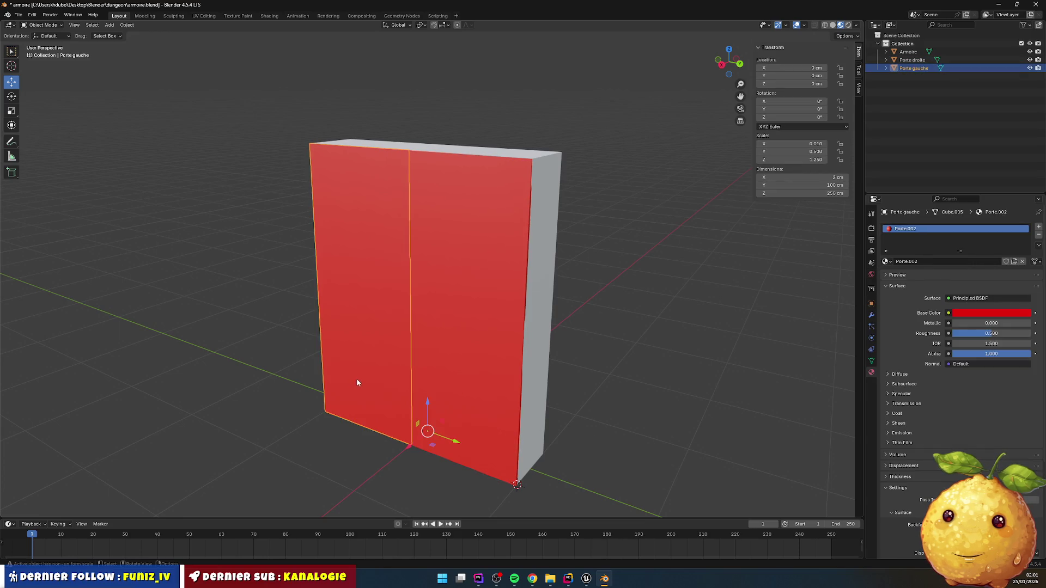
- Undo past Apply Location and confirm each door's origin is back at X 24 cm, Y ±100 cm
key("alt+a")
key("a")
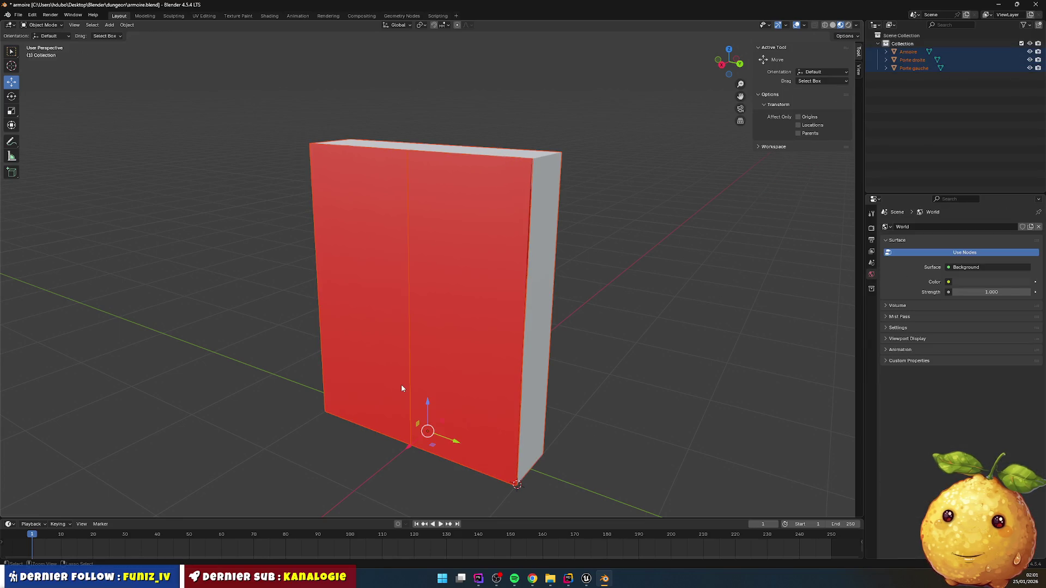
key("alt+a")
left_click(475, 401)
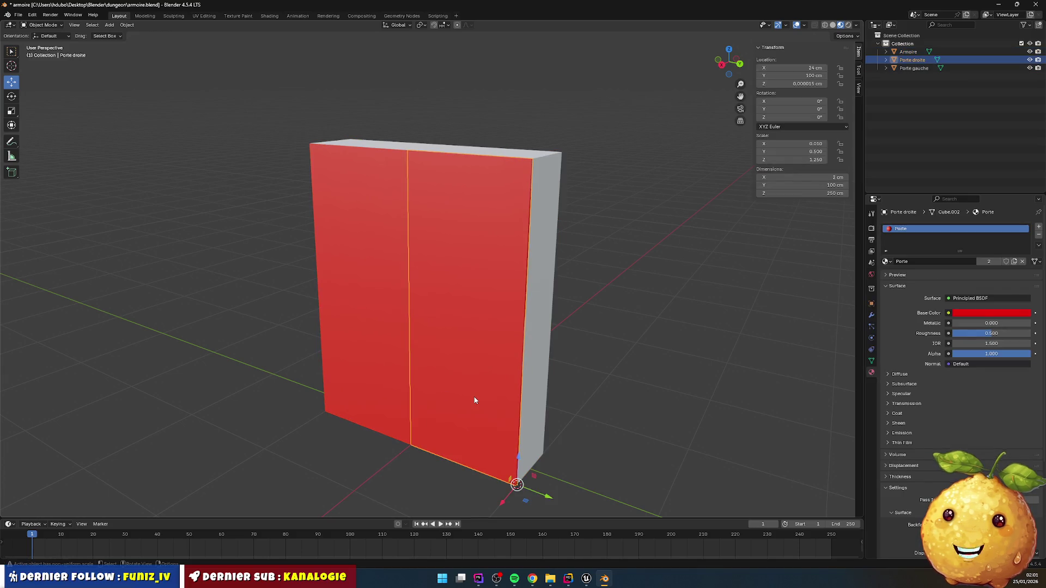
left_click(390, 375)
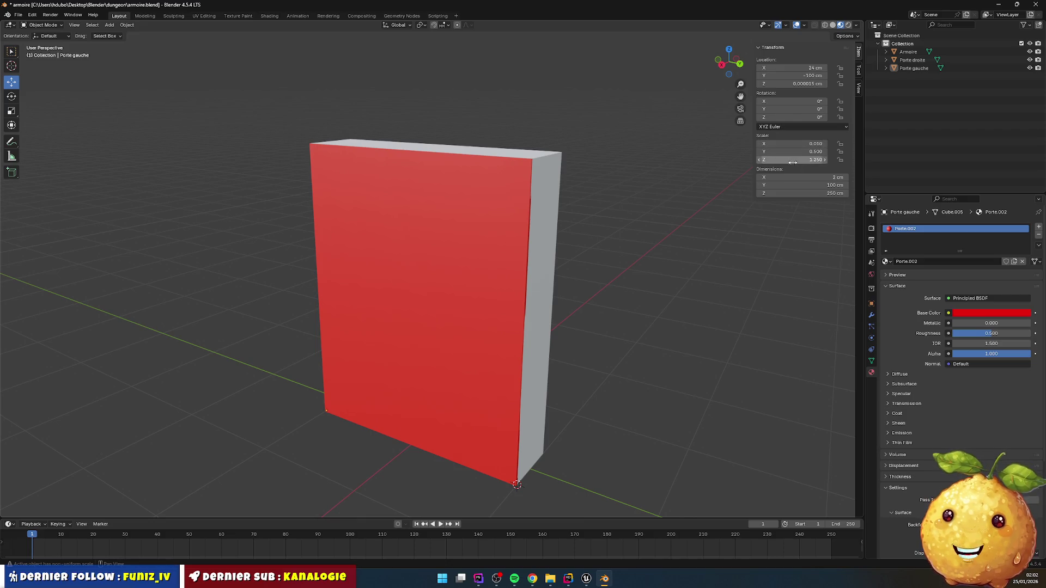
key("ctrl+a")
key("Escape")
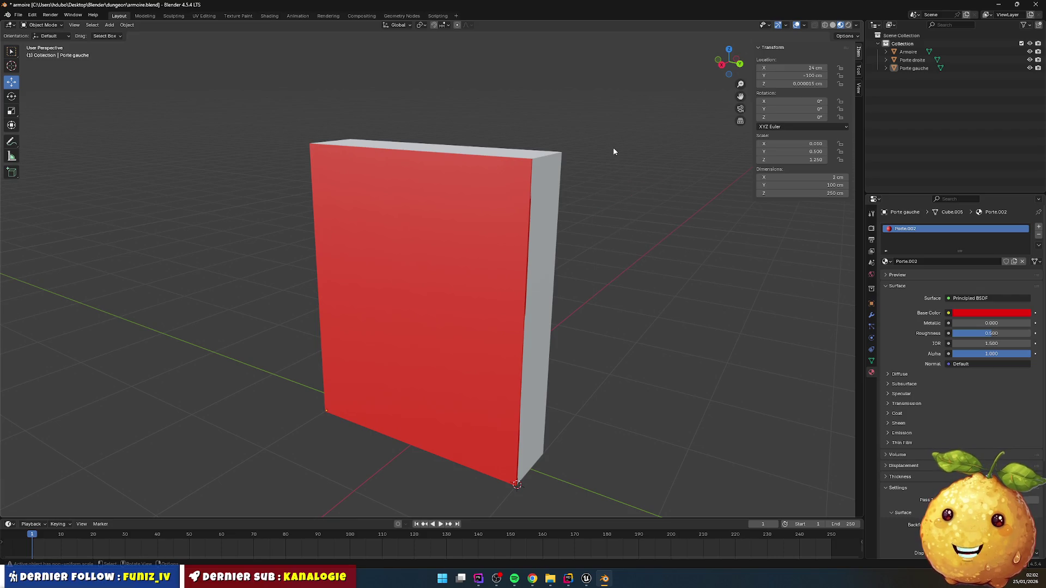
key("a")
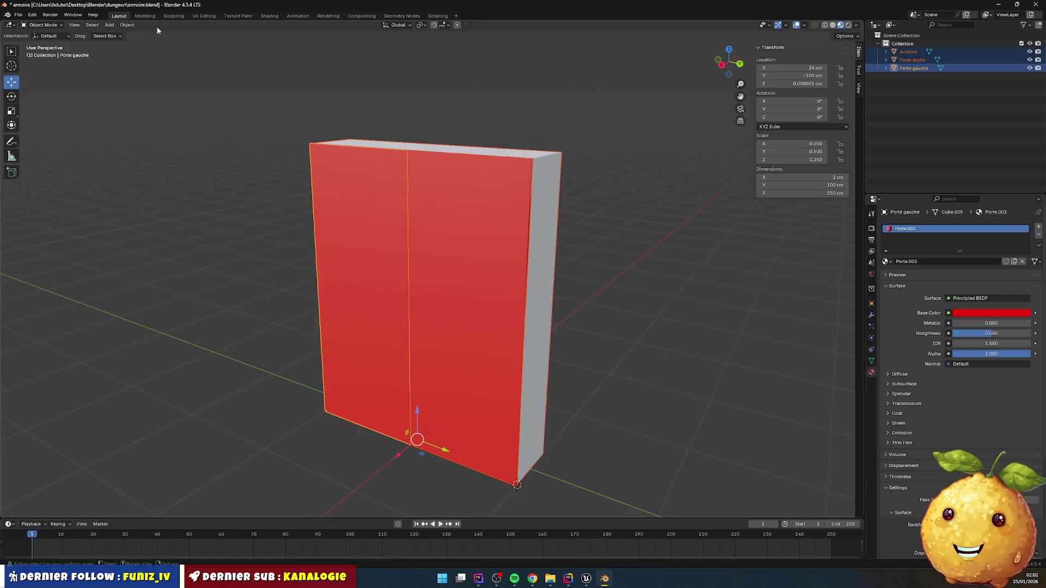
- Apply scale to the cabinet pieces, then select Armoire and both doors
left_click(116, 26)
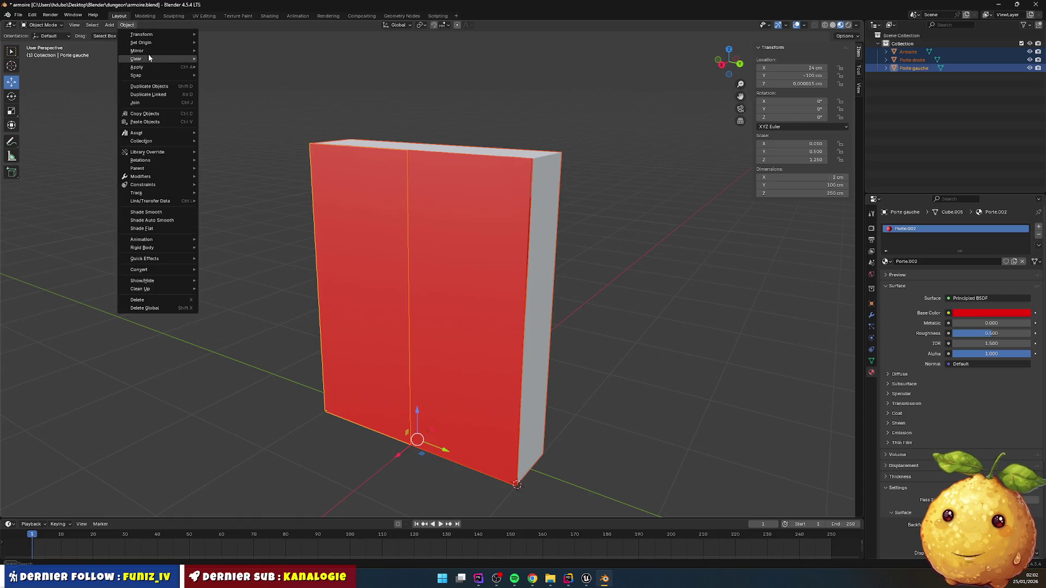
mouse_move(158, 66)
left_click(230, 83)
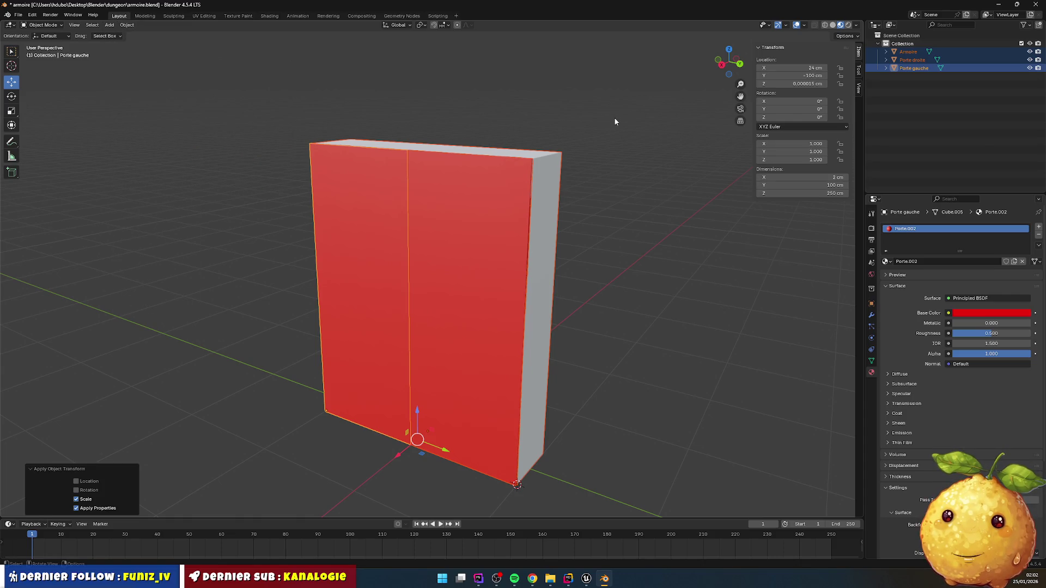
left_click(655, 232)
left_click(456, 375)
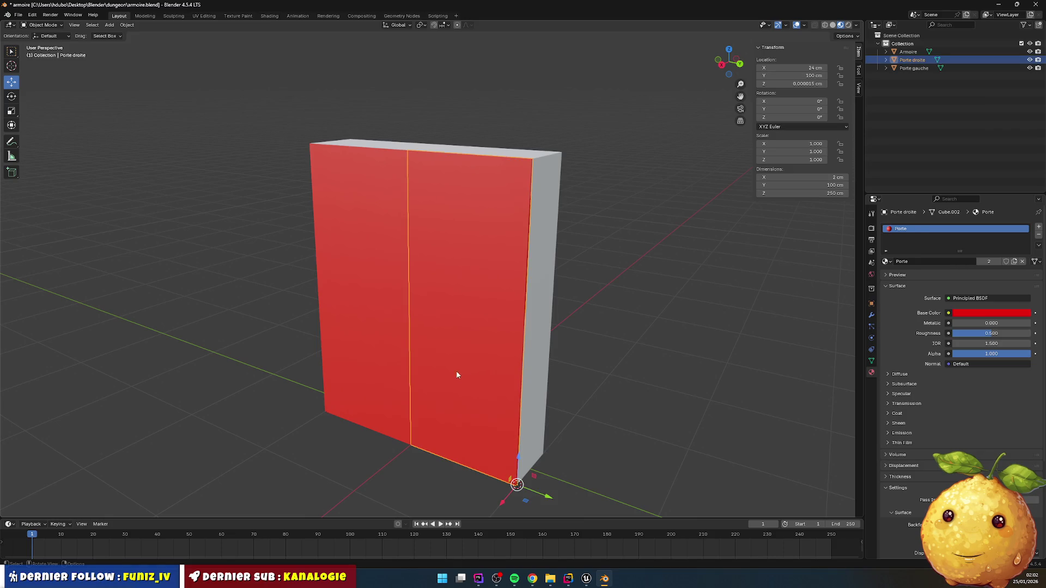
left_click(384, 335)
left_click(543, 325)
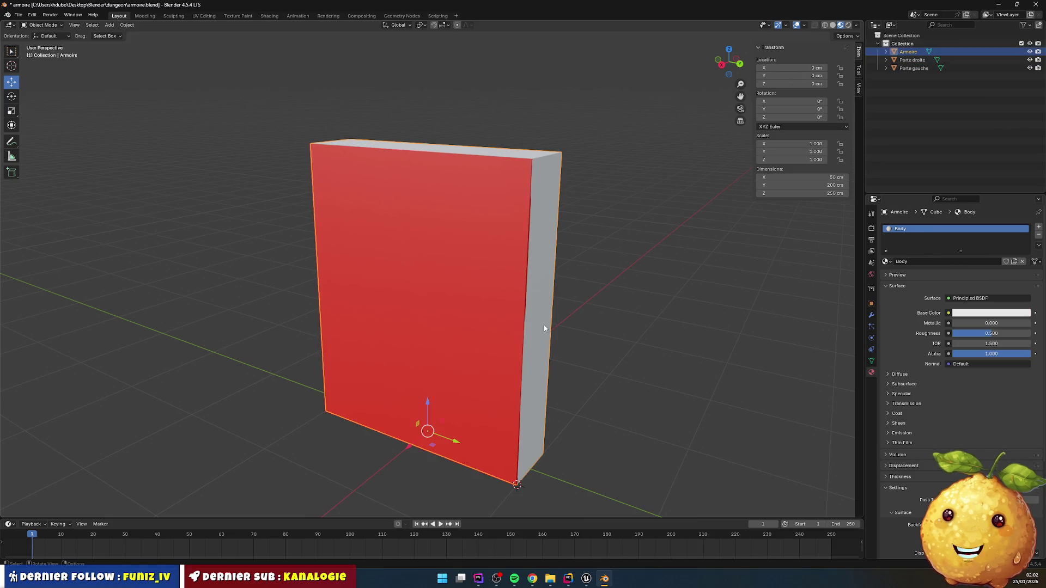
left_click(648, 313)
key("a")
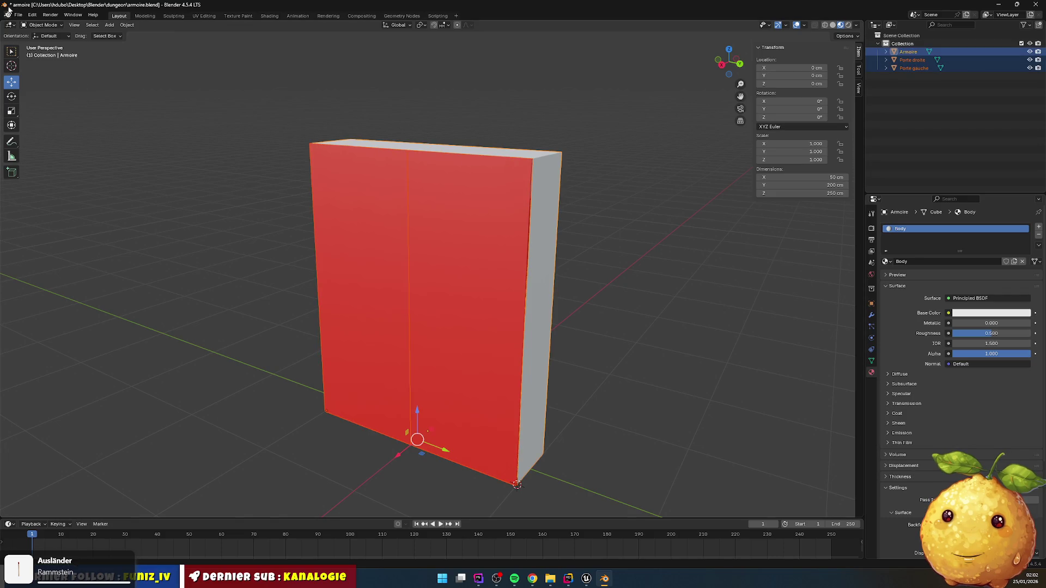
- Export the selected cabinet as a glTF 2.0 file
left_click(18, 14)
mouse_move(98, 141)
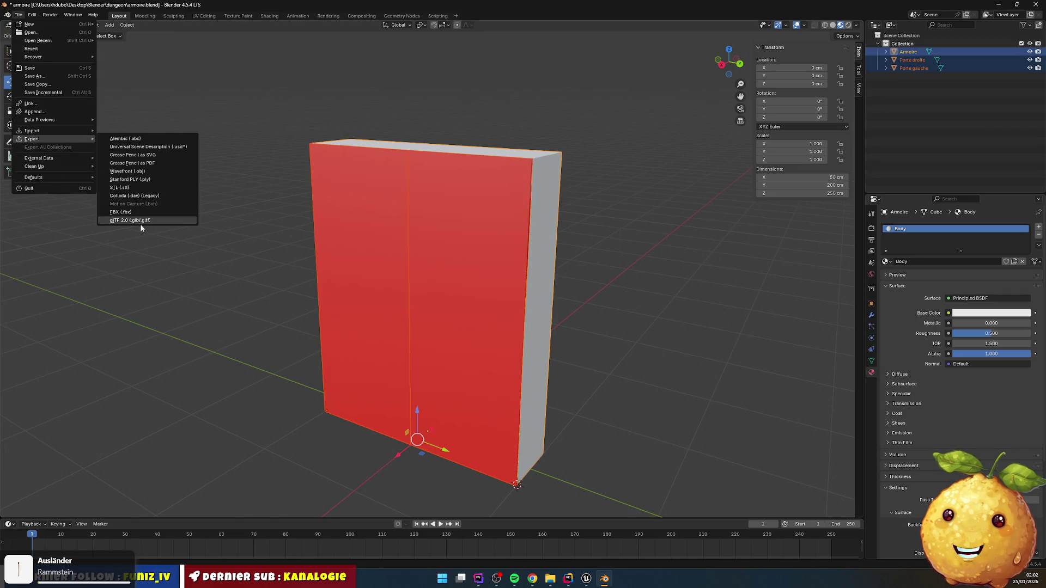
left_click(139, 221)
left_click(655, 404)
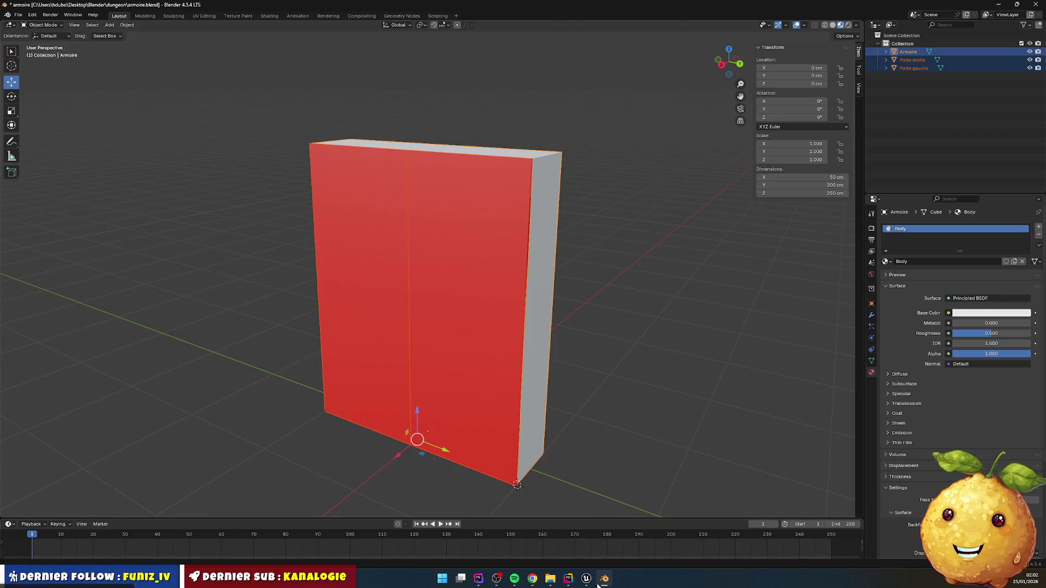
left_click(586, 579)
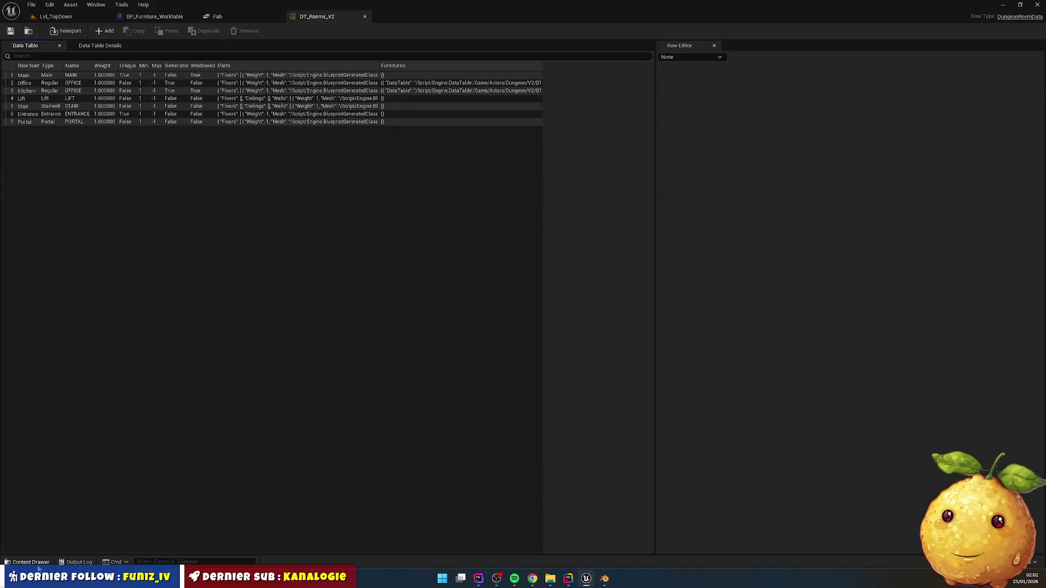
- Delete the three old cabinet meshes from the Content Drawer
left_click(31, 563)
left_click(199, 419)
left_click(296, 423, "shift")
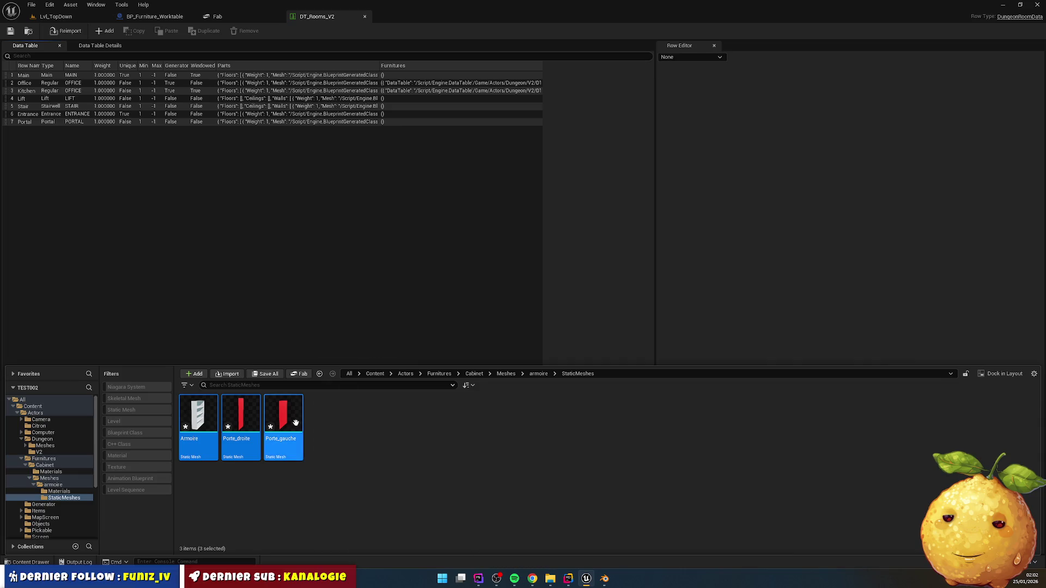
key("Delete")
left_click(423, 423)
- Import armoire.glb into the current folder and open its StaticMeshes folder
right_click(286, 432)
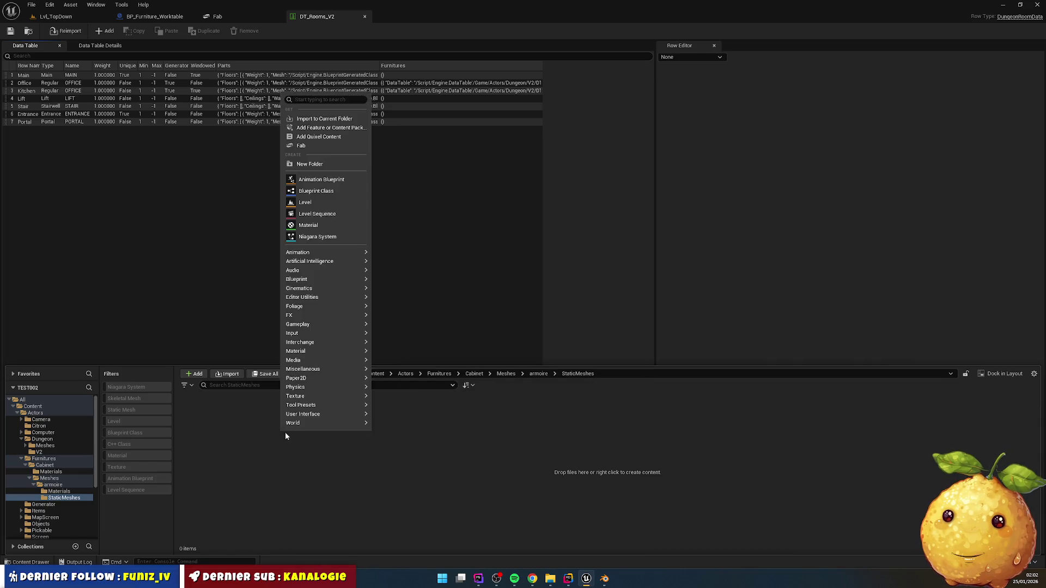
left_click(324, 118)
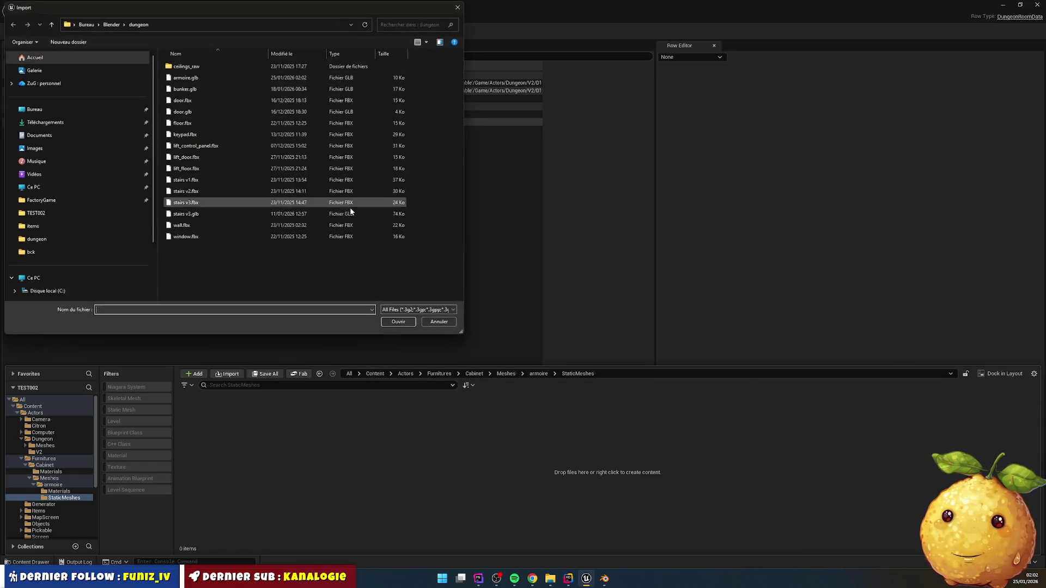
double_click(187, 77)
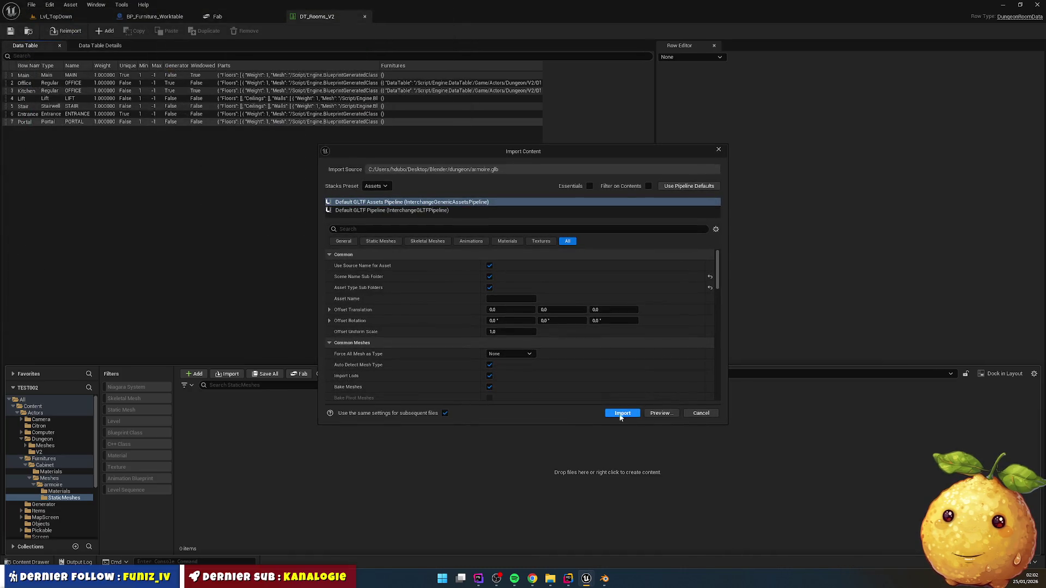
left_click(621, 413)
double_click(198, 416)
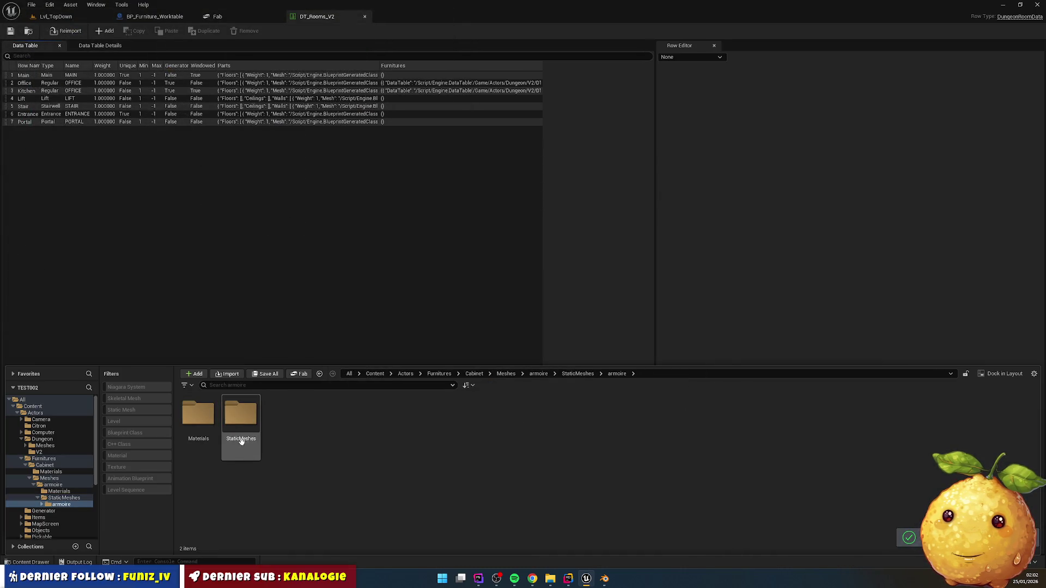
double_click(241, 440)
- Rename Armoire to SM_Cabinet_Body and Porte_droite to SM_Cabinet_Door_Right
key("F2")
type("SM")
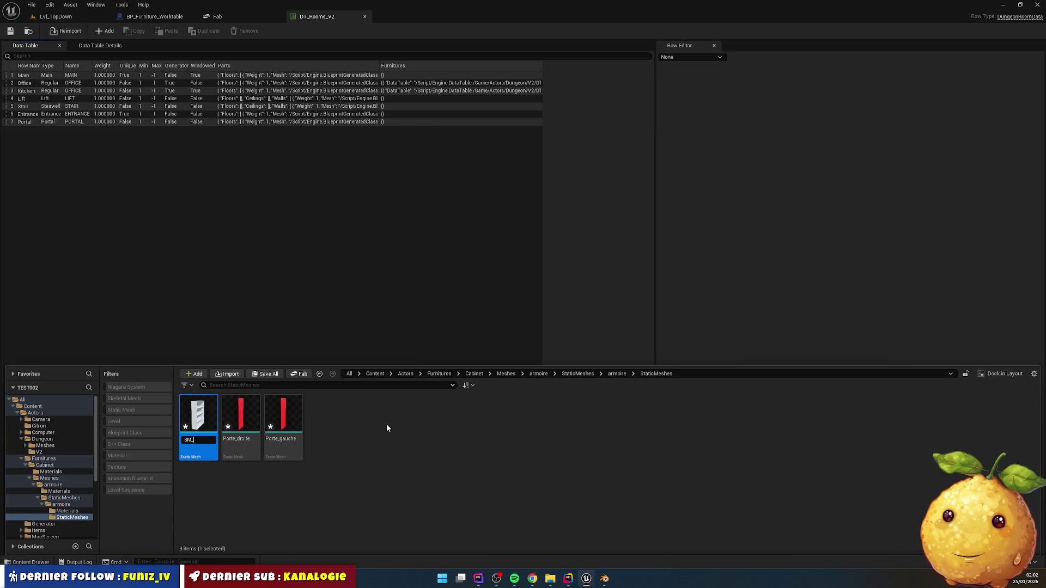
type("_Body")
key("Return")
left_click(206, 411)
key("F2")
type("SM_Cabinet_Door")
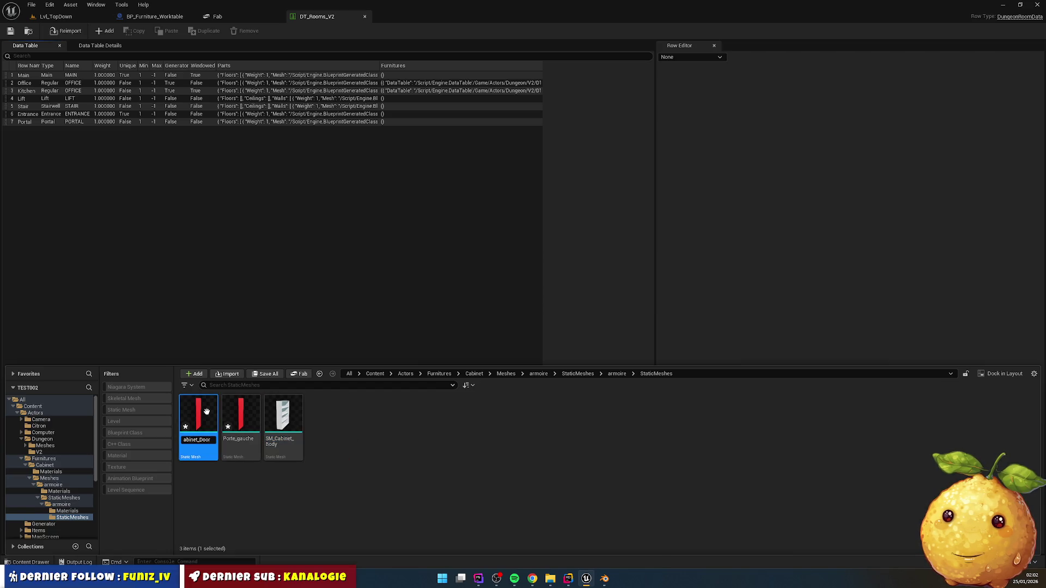
key("Return")
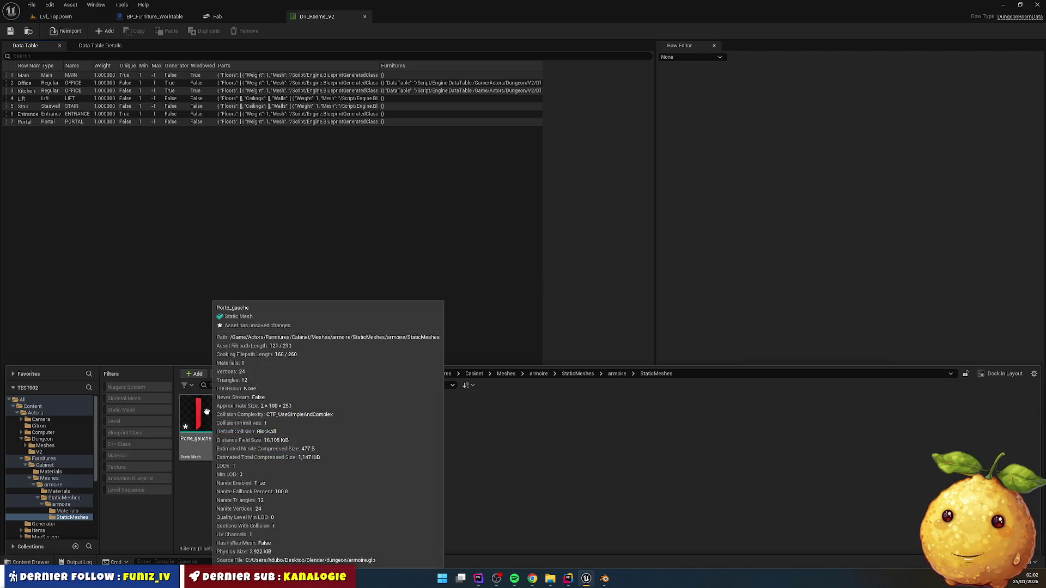
key("F2")
type("Door_Rught")
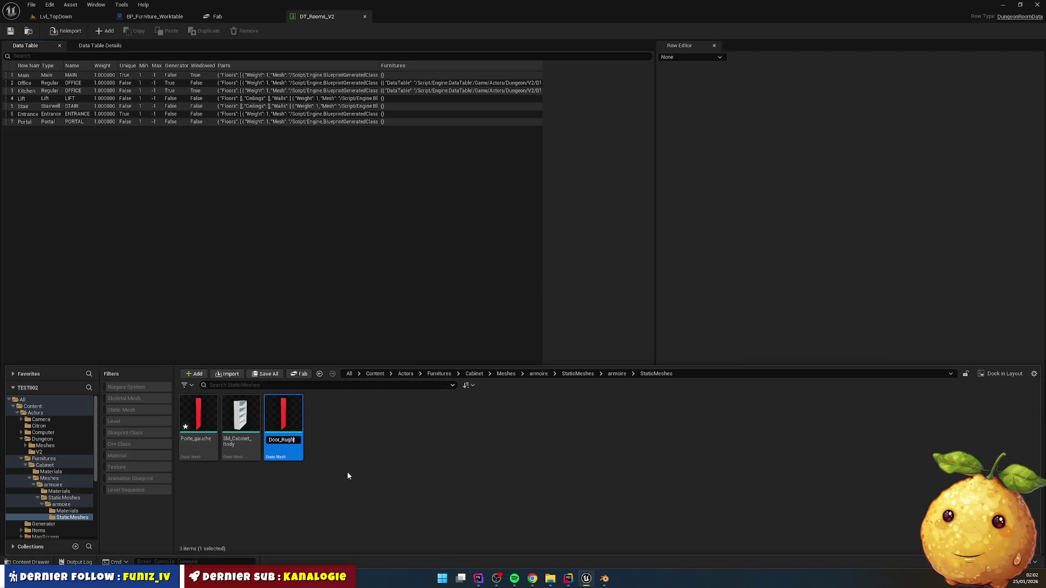
key("Delete")
type("i")
key("Return")
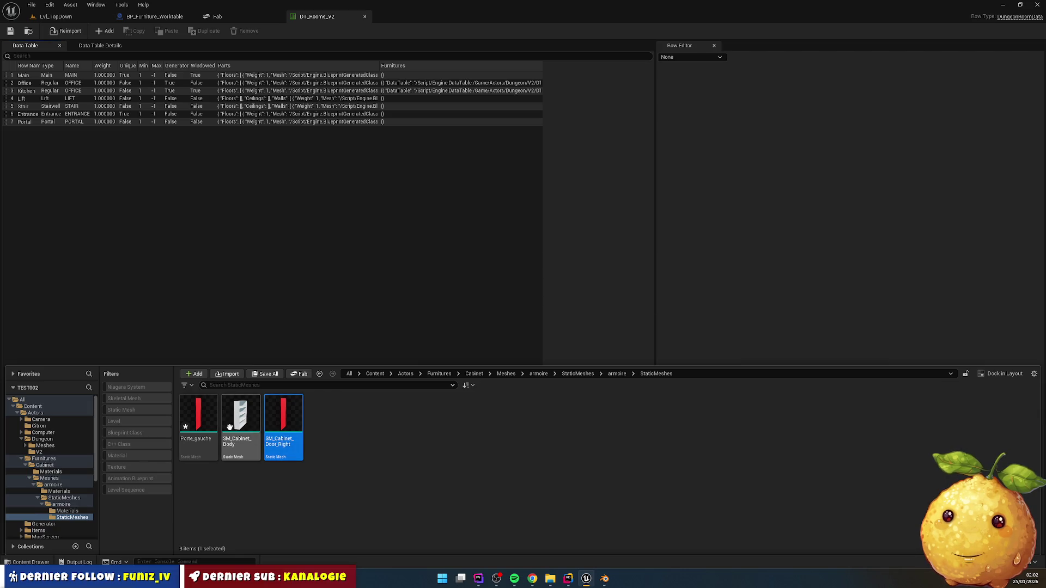
- Rename Porte_gauche to SM_Cabinet_Door_Left and drag all three meshes onto StaticMeshes
left_click(203, 419)
key("F2")
type("SM_Cabinet_Door_")
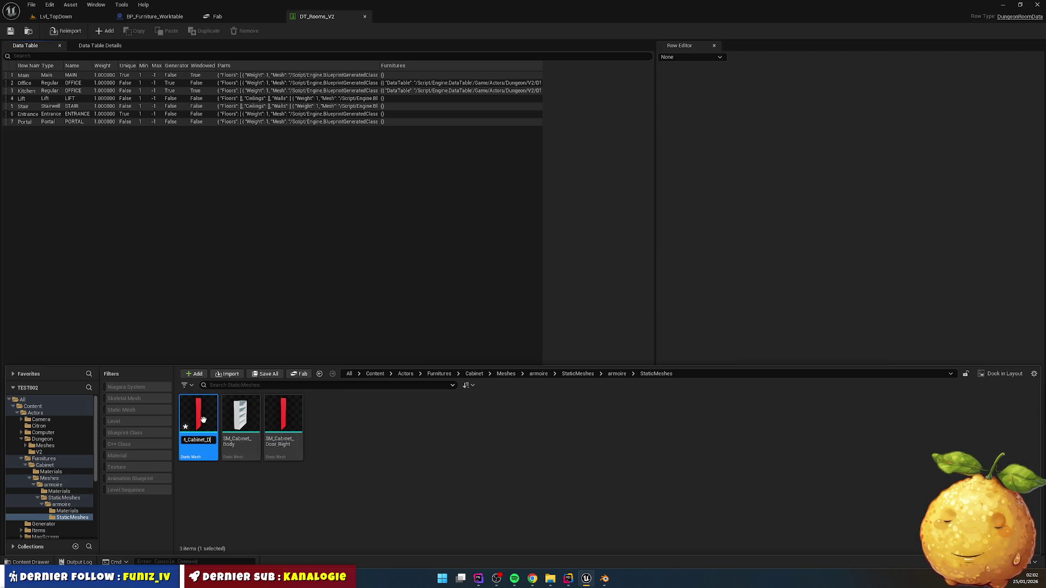
type("Left")
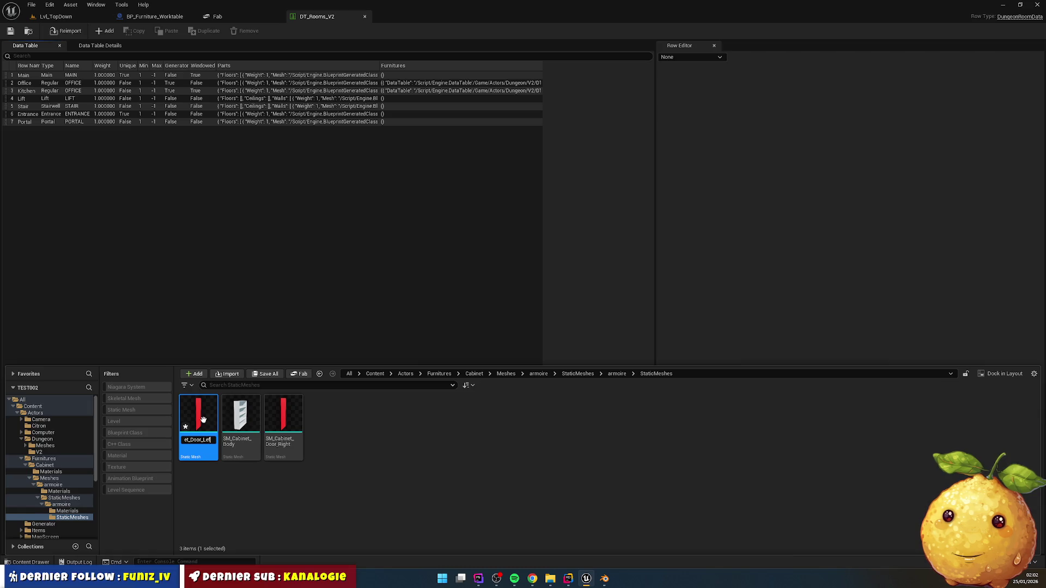
key("Return")
left_click(283, 401, "ctrl")
left_click(198, 417, "ctrl")
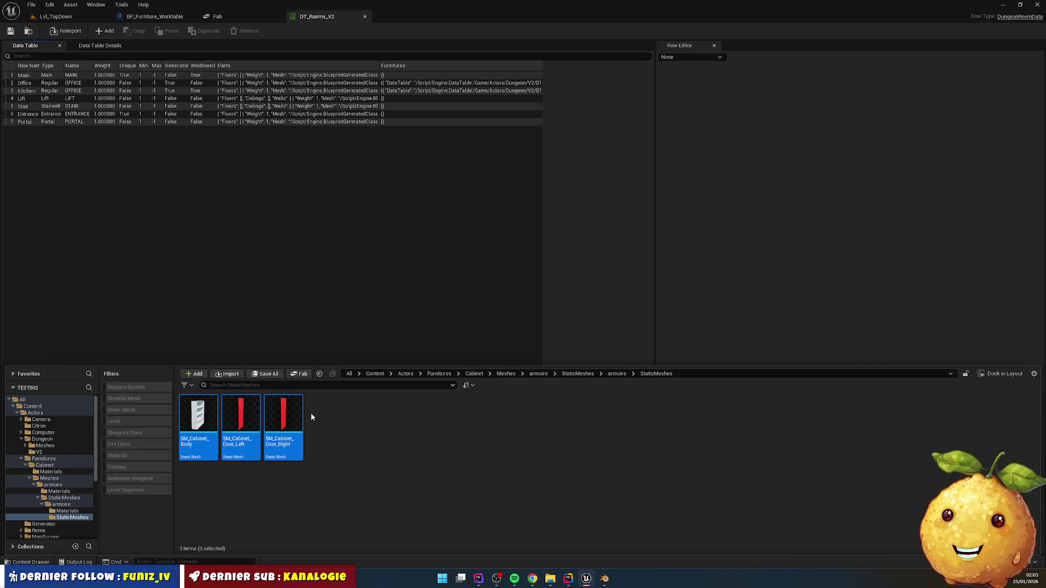
mouse_move(199, 423)
left_mouse_down()
mouse_move(139, 501)
mouse_move(62, 499)
mouse_move(65, 507)
mouse_move(66, 499)
left_mouse_up()
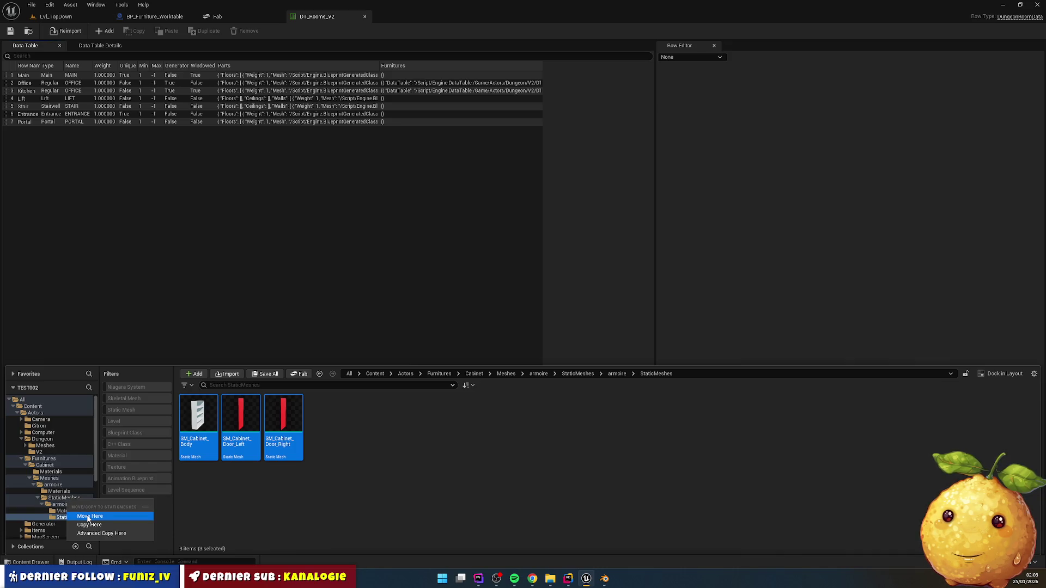
- Move the three meshes into StaticMeshes and open the imported Materials folder
left_click(70, 516)
left_click(62, 506)
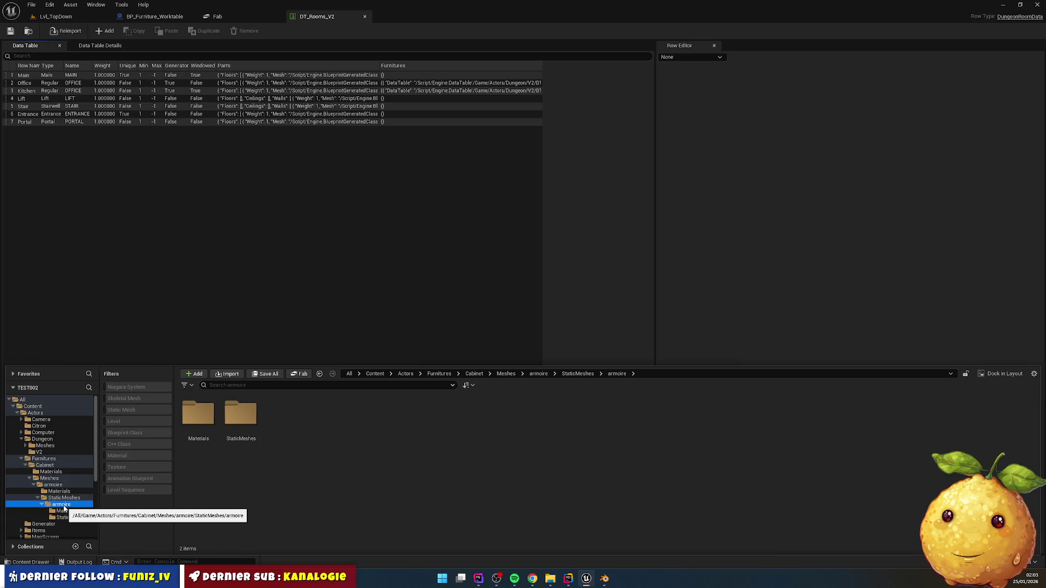
left_click(198, 417)
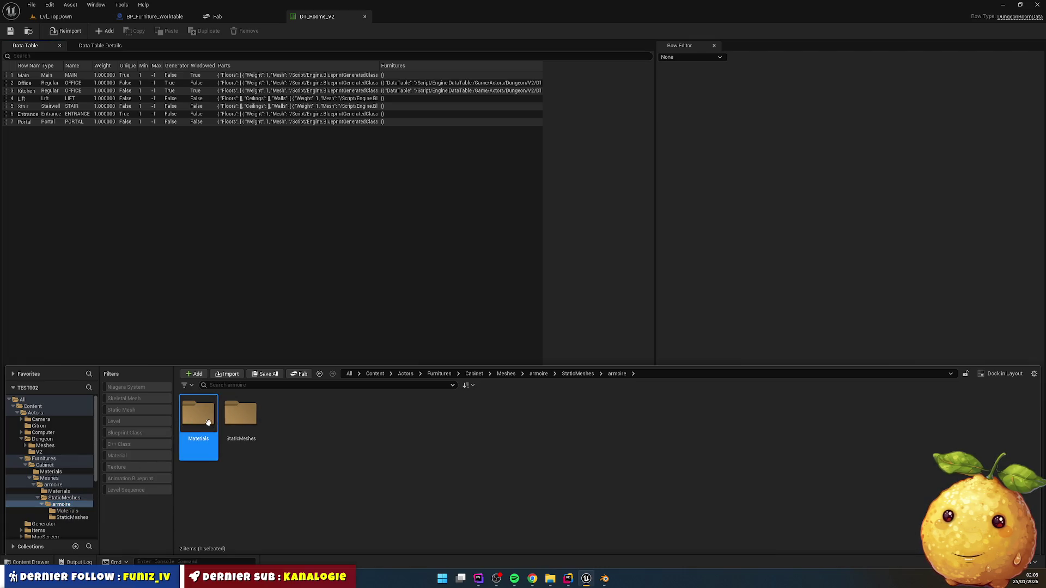
double_click(213, 425)
- Force-delete the imported Body, Porte and Porte_002 materials
left_click(199, 417)
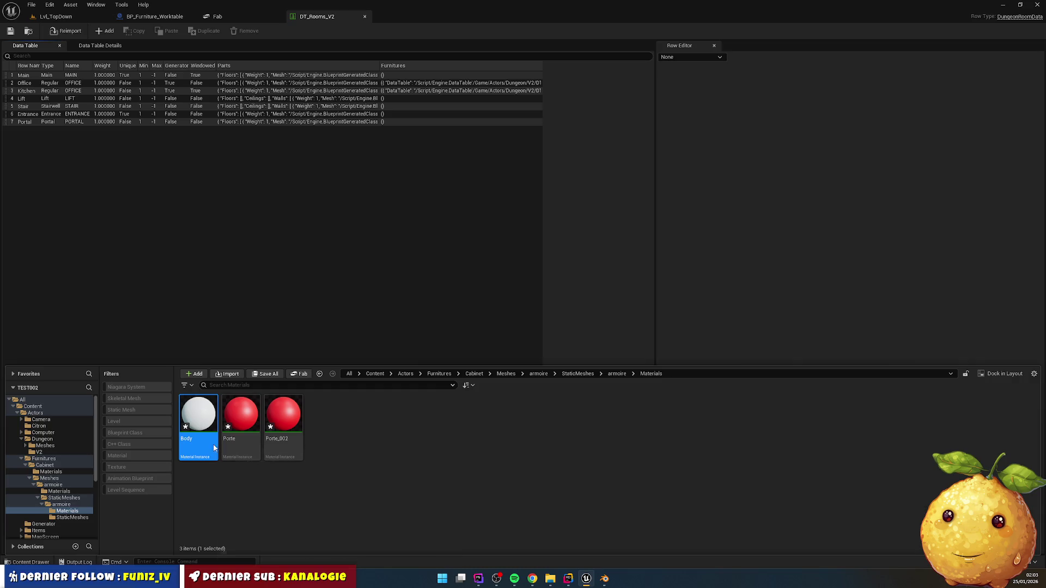
key("Delete")
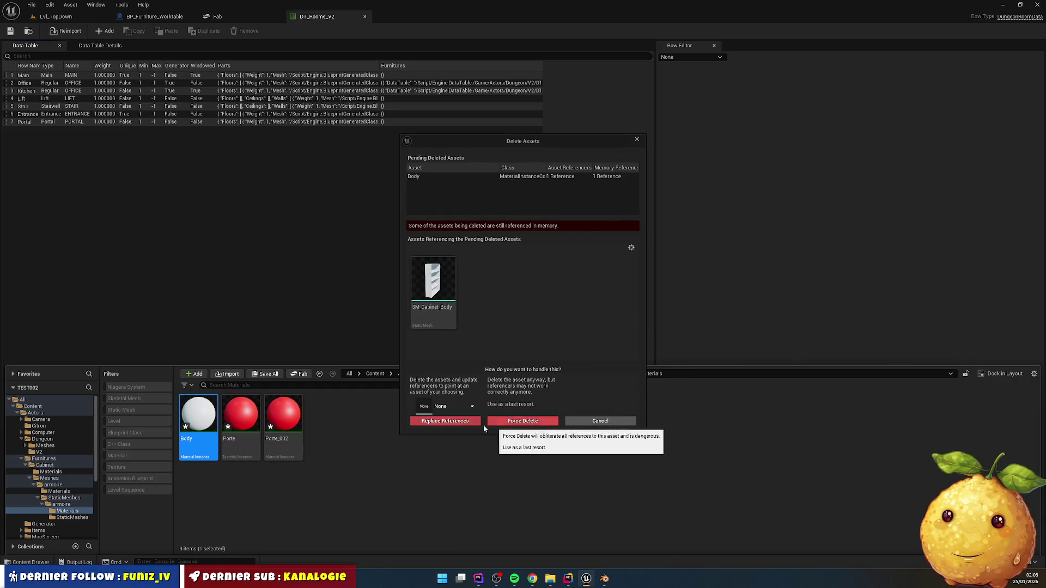
left_click(532, 425)
left_click(198, 417)
key("Delete")
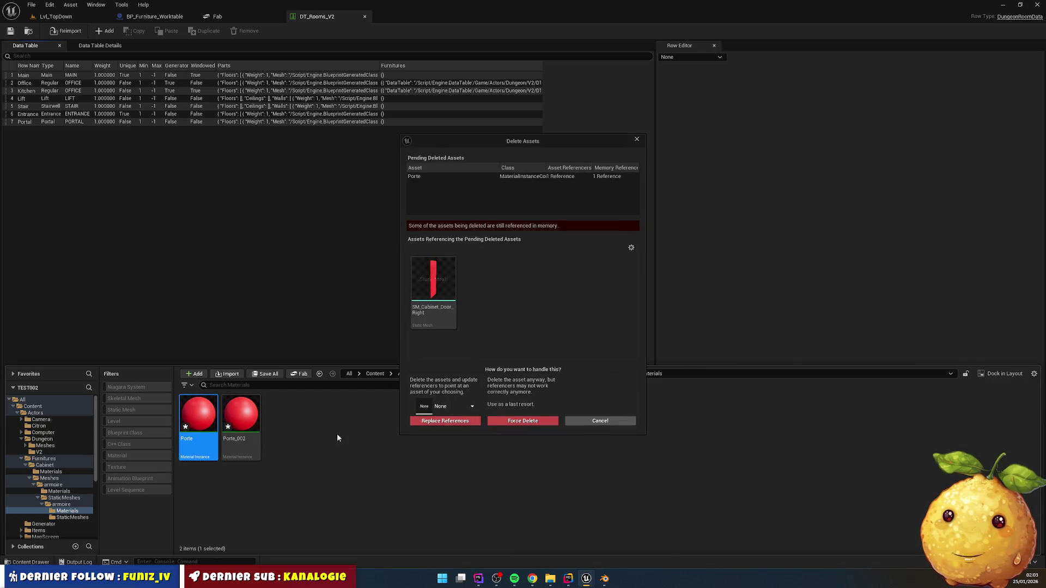
left_click(532, 423)
left_click(206, 423)
key("Delete")
left_click(523, 422)
- Delete the leftover nested armoire subfolder
left_click(62, 505)
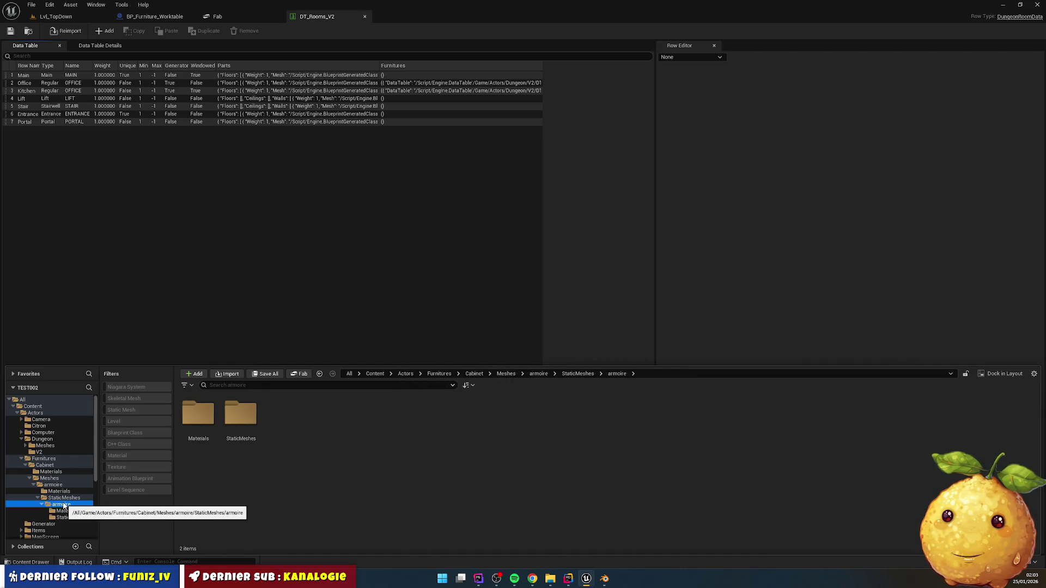
left_click(64, 498)
left_click(198, 417)
key("Delete")
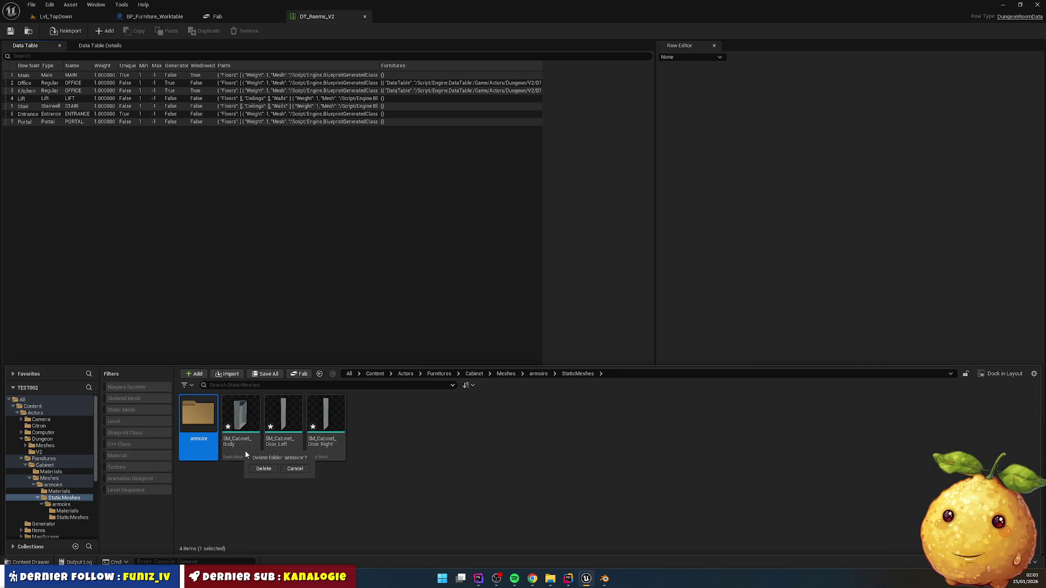
left_click(270, 470)
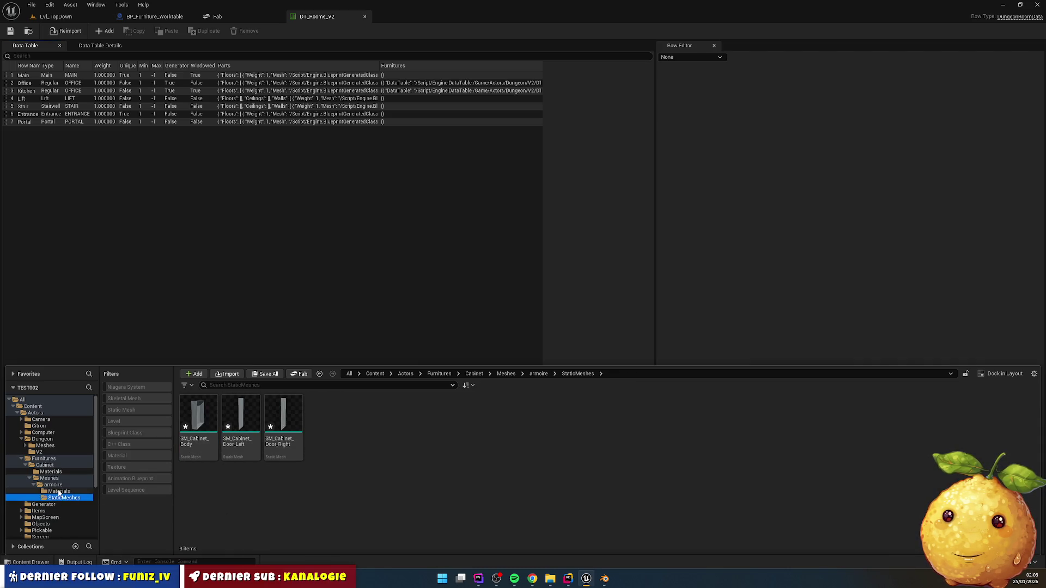
- Rename the StaticMeshes folder to Meshes
left_click(79, 486)
left_click(240, 442)
key("F2")
type("Meshes")
key("Return")
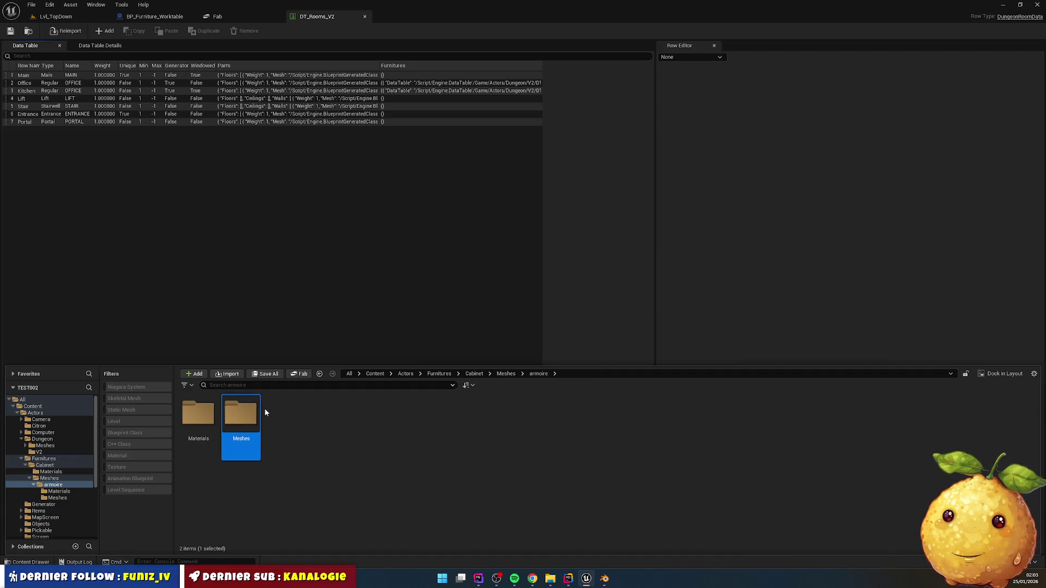
- Open the body and both door meshes in editors docked in the main window
double_click(245, 417)
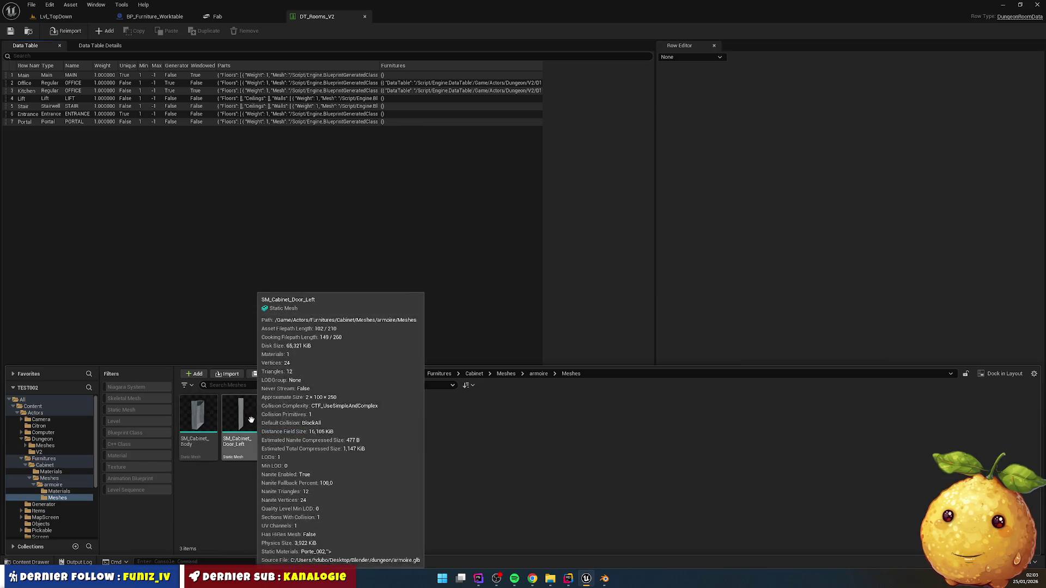
left_click(198, 417)
left_click(282, 418, "shift")
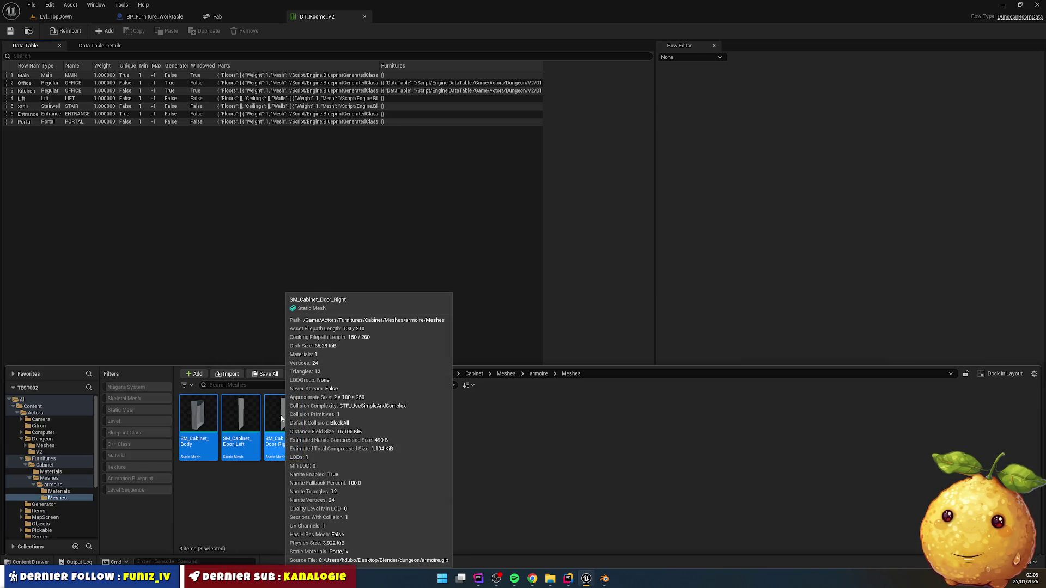
double_click(282, 418)
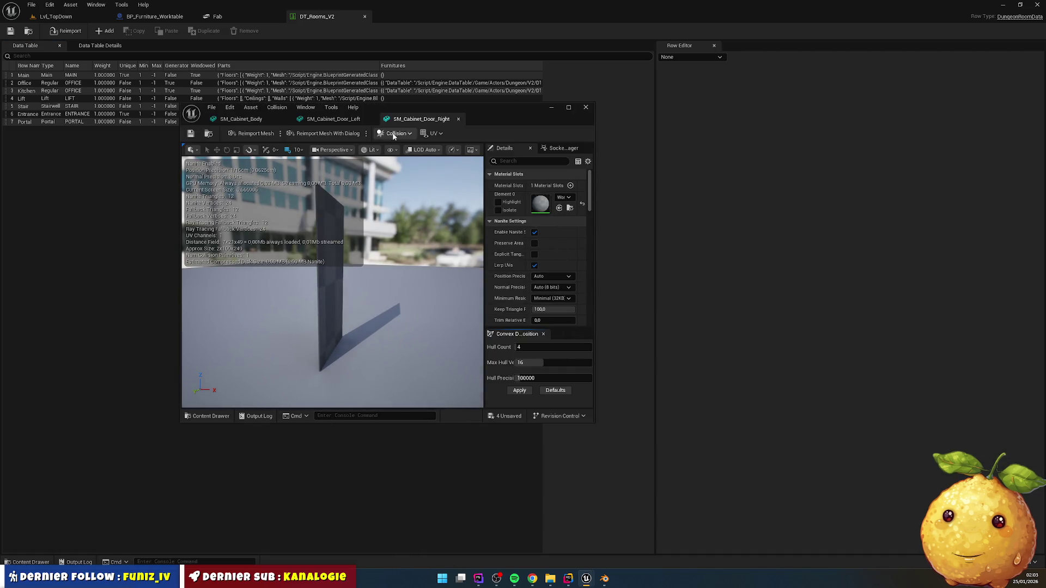
left_click_drag(238, 120, 384, 24)
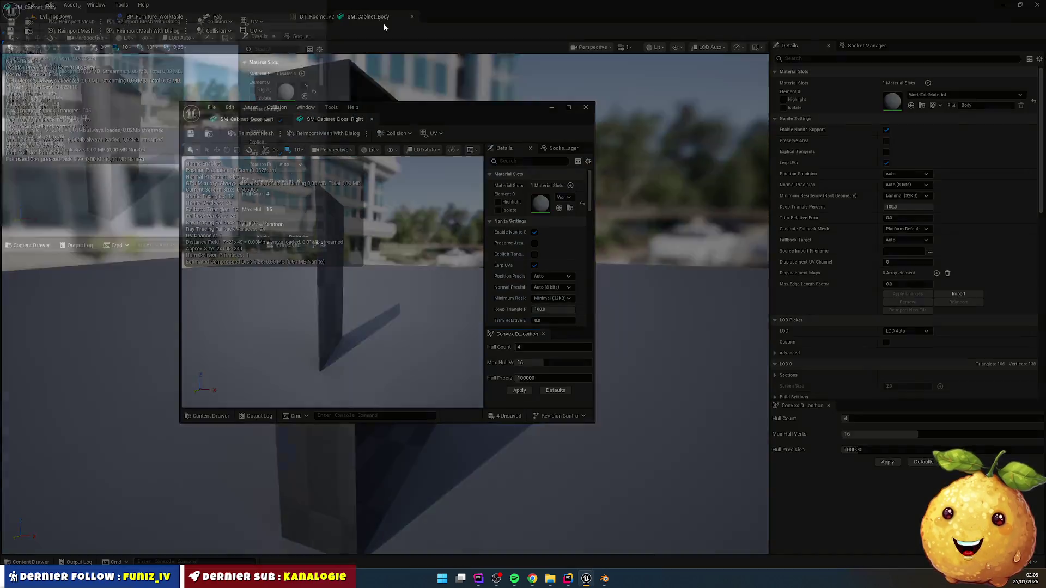
left_click_drag(247, 119, 467, 18)
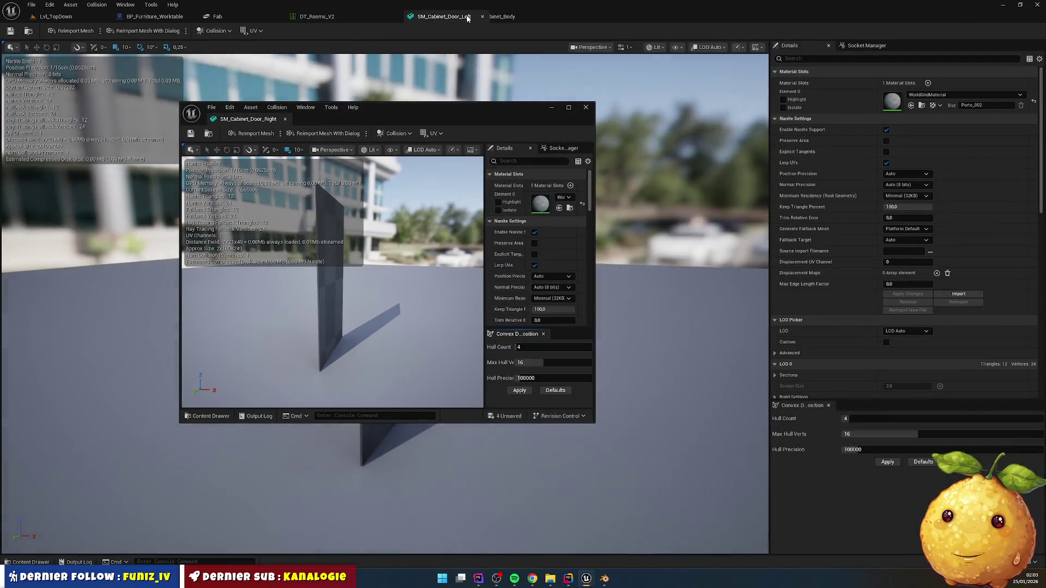
mouse_move(248, 118)
left_mouse_down()
mouse_move(482, 71)
mouse_move(572, 18)
left_mouse_up()
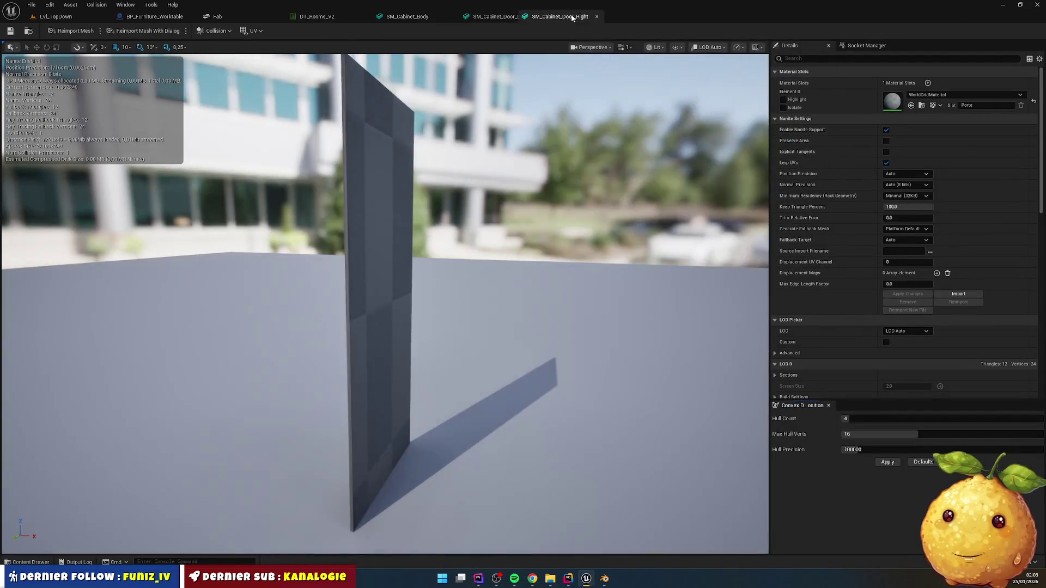
left_click(407, 16)
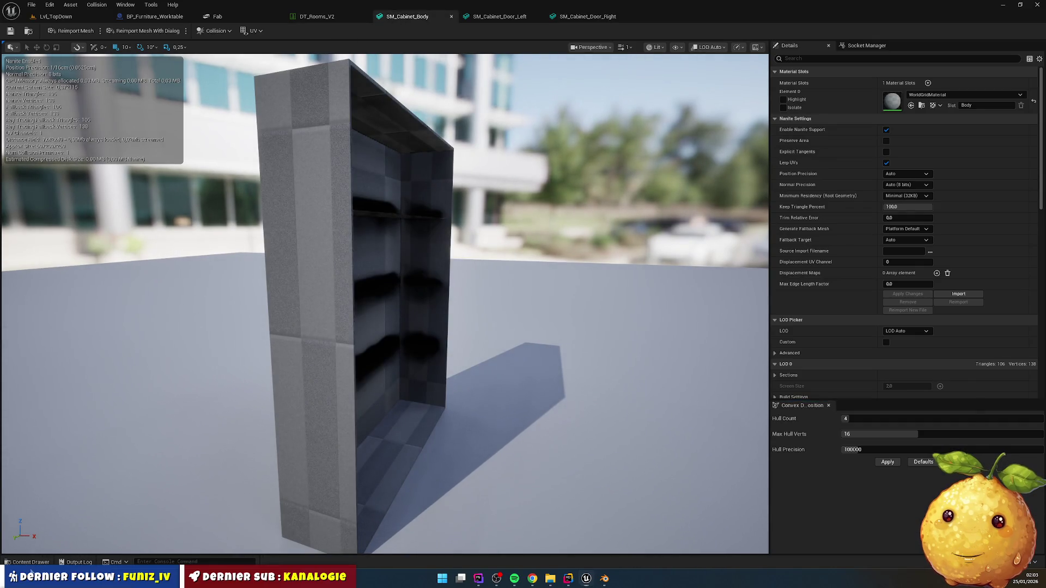
- Delete the duplicate Porte_001 material from the armoire Materials folder
left_click(31, 562)
key("alt+Left")
left_click(189, 439)
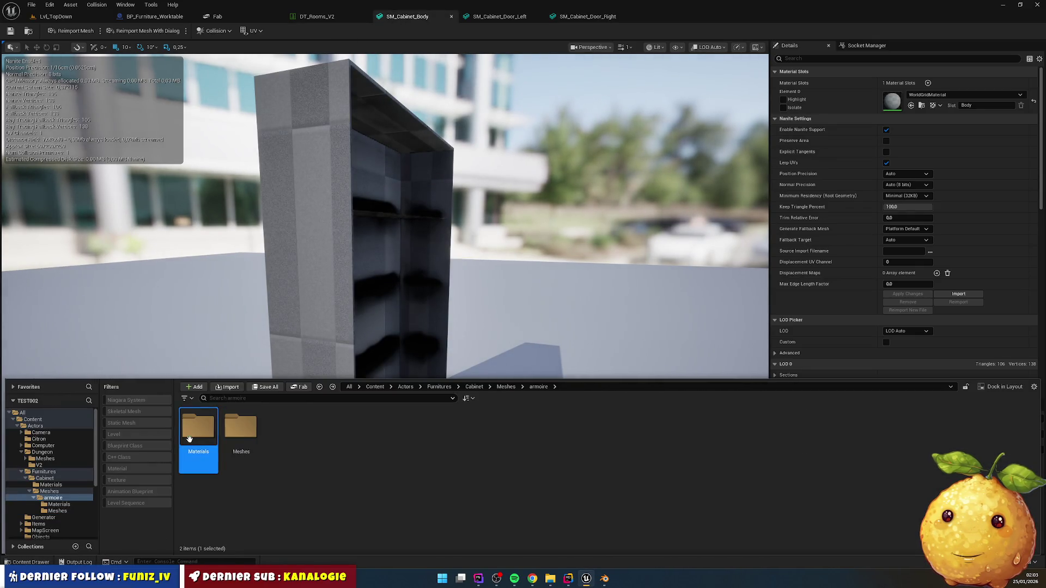
double_click(189, 439)
left_click(299, 450)
key("Delete")
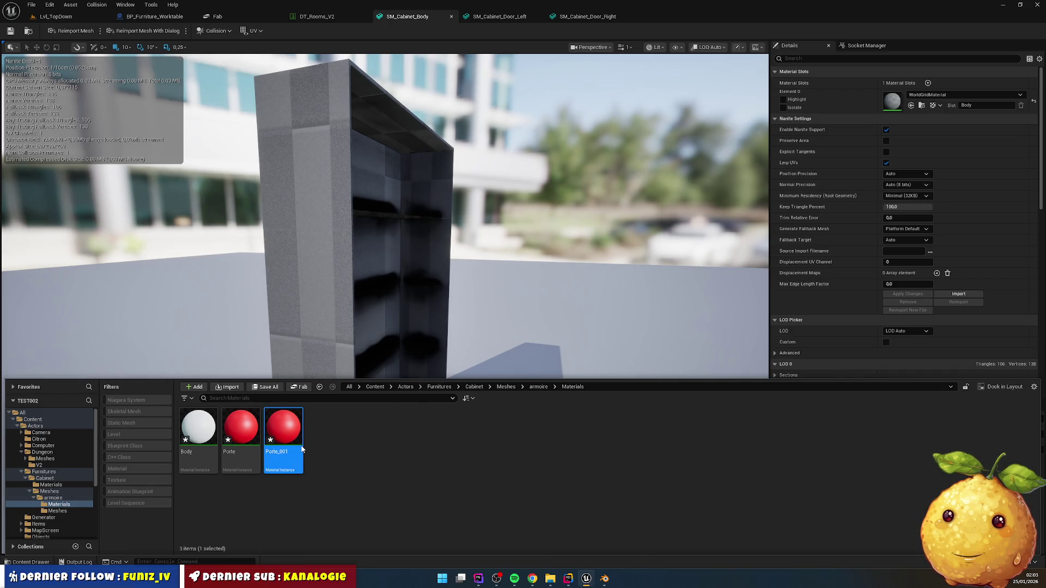
left_click(445, 422)
- Rename the Body material to M_Cabinet_Body and Porte to M_Cabinet_Door
left_click(208, 425)
key("F2")
type("M_Cab")
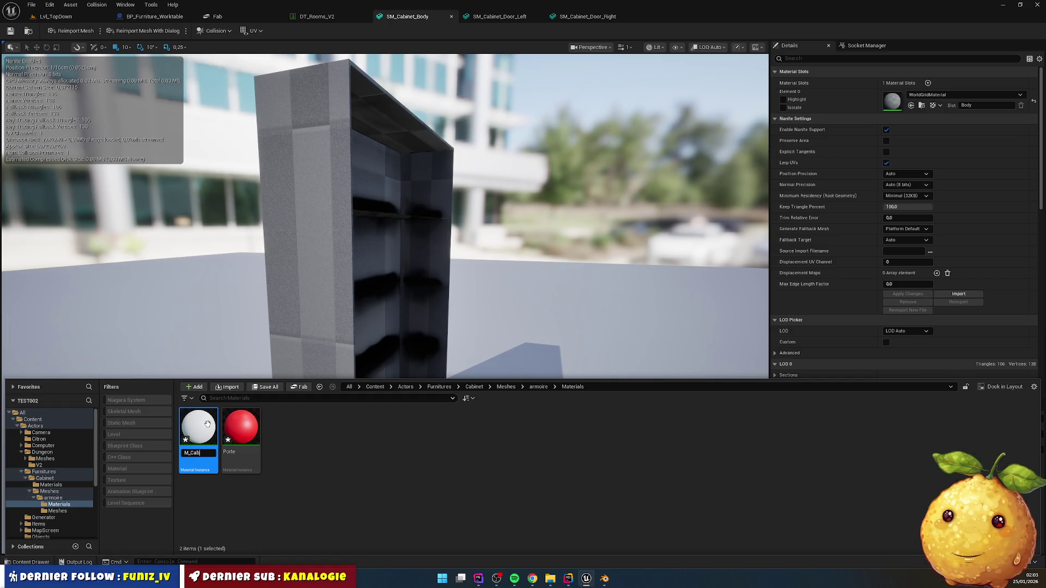
type("inet")
type("_Body")
key("Return")
left_click(247, 421)
key("F2")
type("M_Cabinet_B")
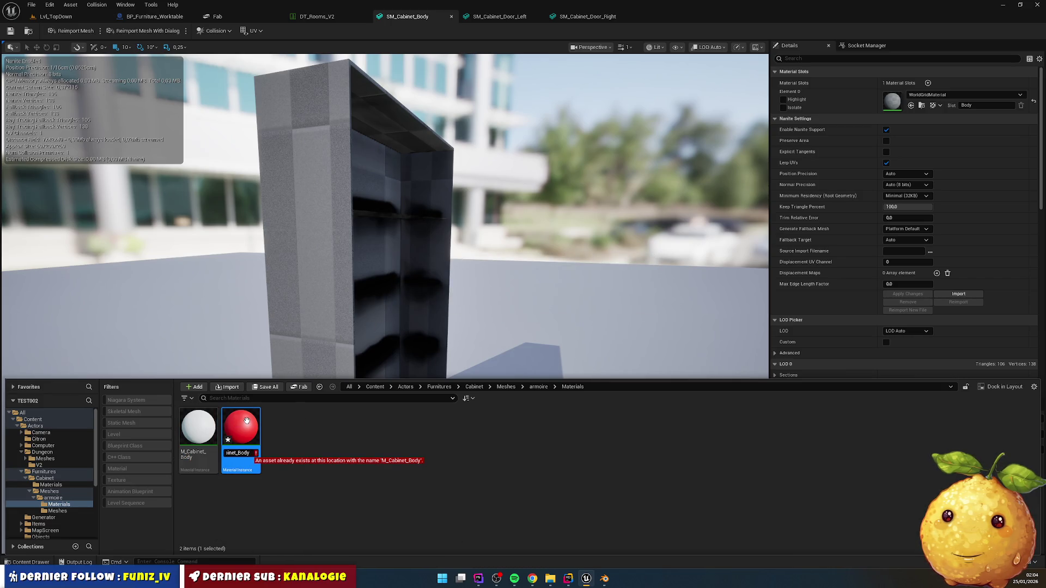
key("BackSpace")
type("Door")
key("Return")
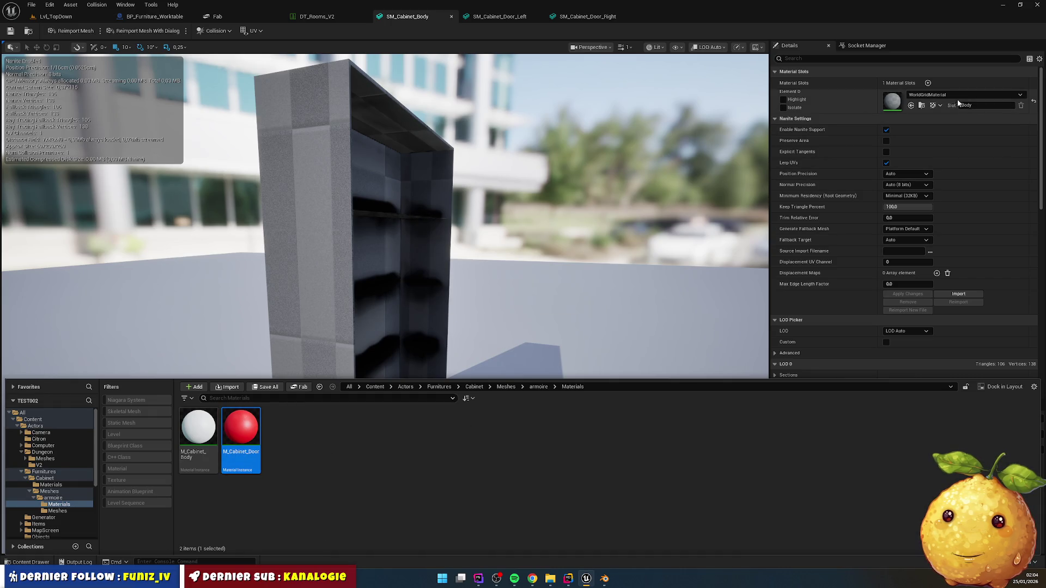
- Assign M_Cabinet_Body to the cabinet body mesh's Element 0
left_click_drag(525, 328, 954, 101)
left_click(45, 563)
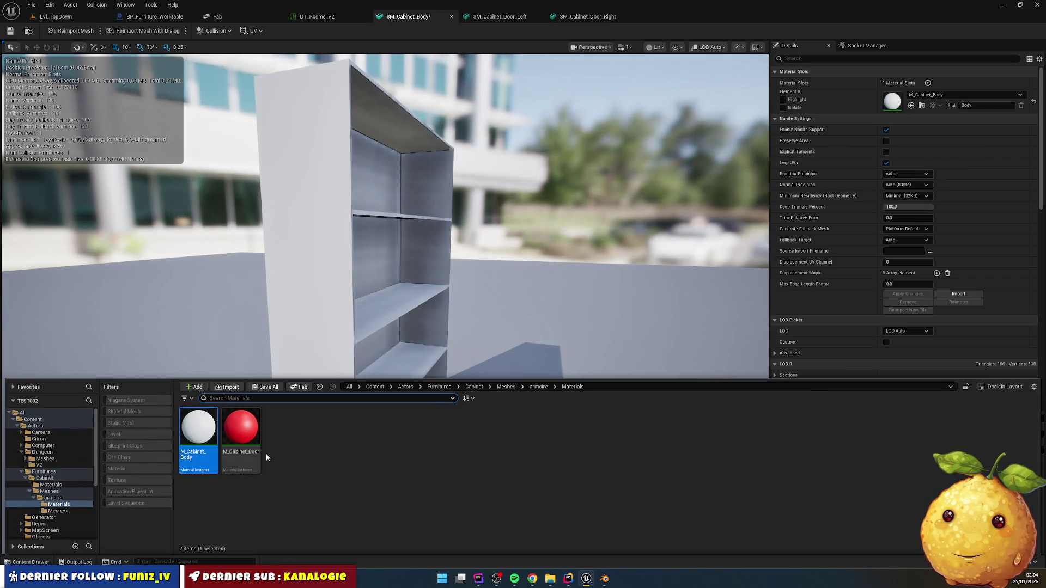
left_click(539, 387)
double_click(226, 429)
left_click(285, 433)
left_click(242, 431, "ctrl")
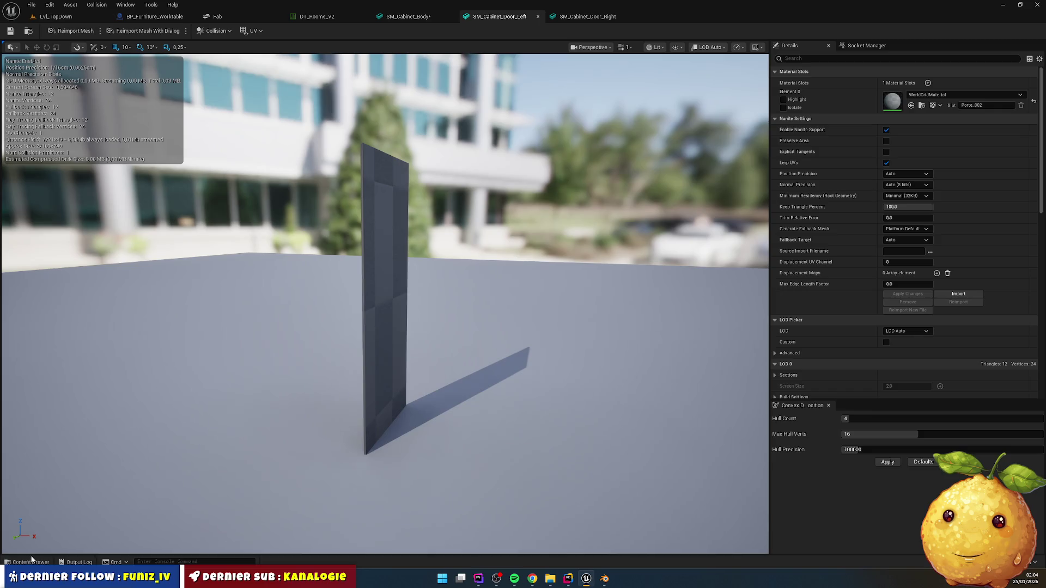
- Assign M_Cabinet_Door to both door meshes and save all
left_click(31, 561)
key("alt+Left")
left_click(195, 441)
double_click(195, 441)
mouse_move(241, 427)
left_mouse_down()
mouse_move(841, 262)
mouse_move(918, 106)
mouse_move(900, 102)
left_mouse_up()
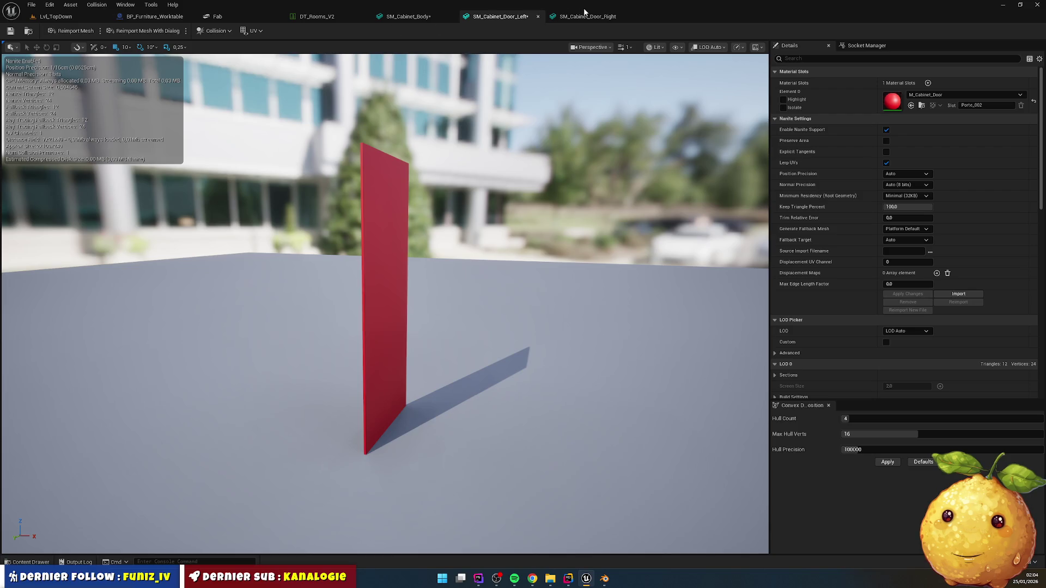
left_click(584, 12)
left_click(31, 562)
mouse_move(228, 441)
left_mouse_down()
mouse_move(932, 168)
mouse_move(921, 101)
left_mouse_up()
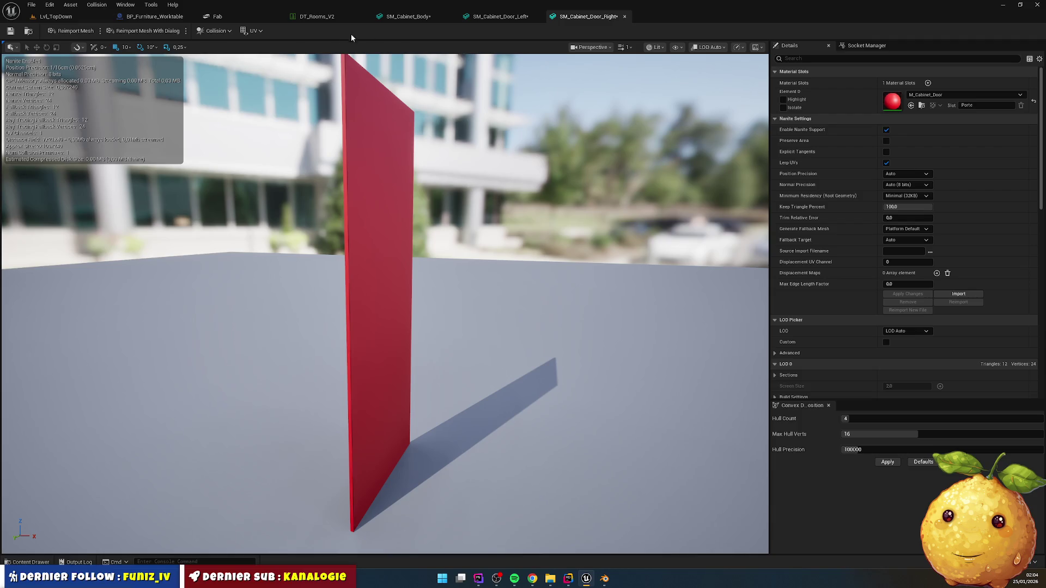
key("ctrl+shift+s")
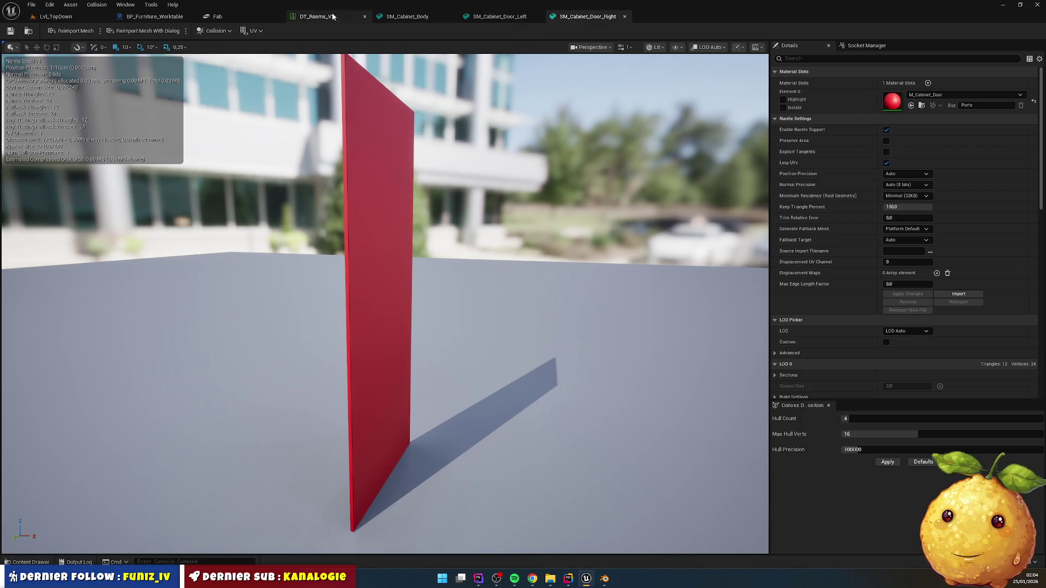
- Open the BP_Cabinet blueprint from the Cabinet folder
left_click(321, 16)
left_click(240, 17)
left_click(165, 18)
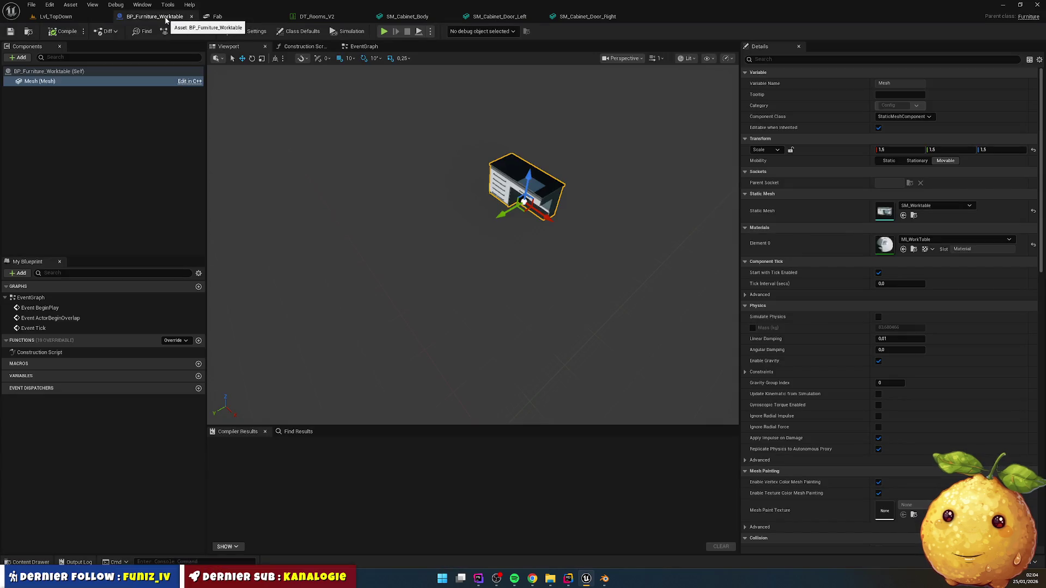
left_click(30, 563)
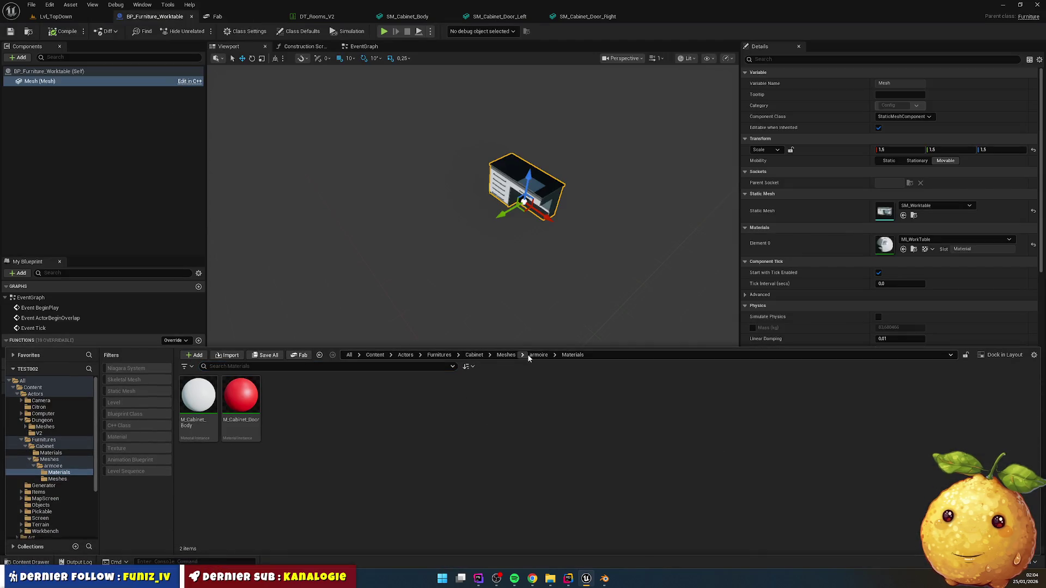
left_click(506, 355)
left_click(474, 355)
double_click(283, 397)
- Select the blueprint's Mesh component and browse to the armoire Materials folder
left_click(74, 81)
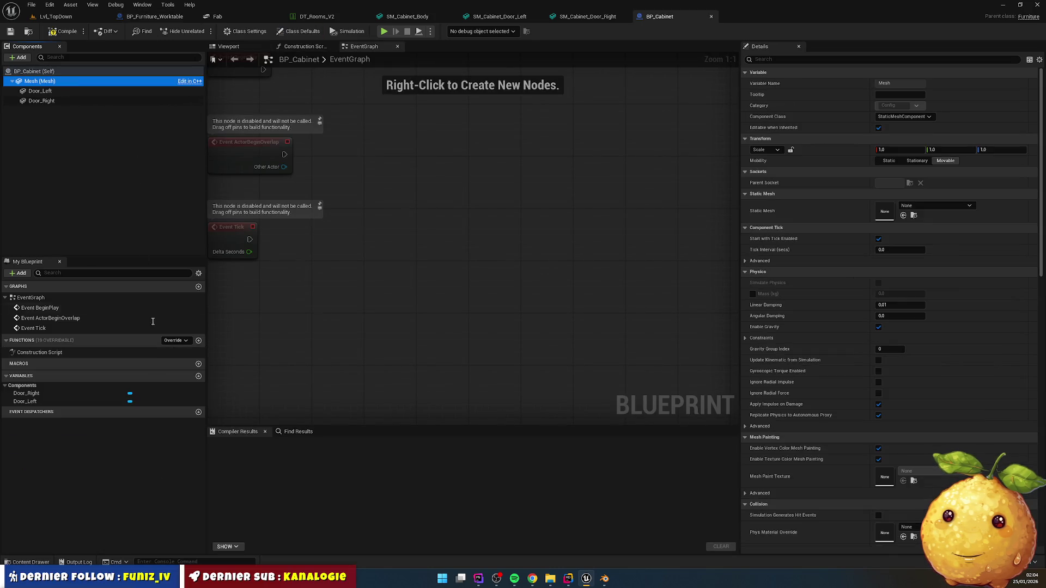
left_click(30, 563)
double_click(241, 395)
double_click(199, 393)
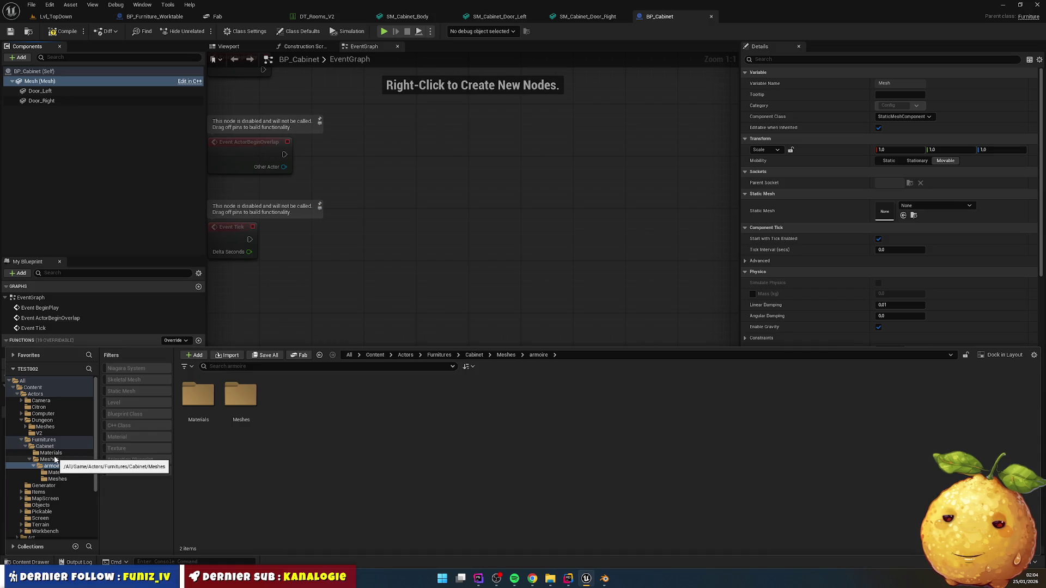
left_click(54, 460)
left_click(53, 466)
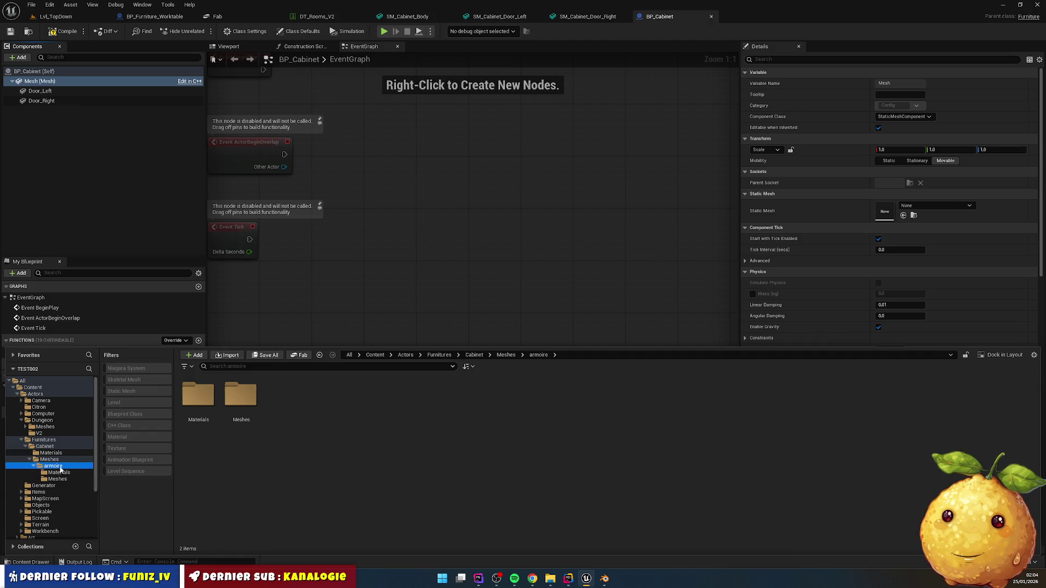
double_click(198, 395)
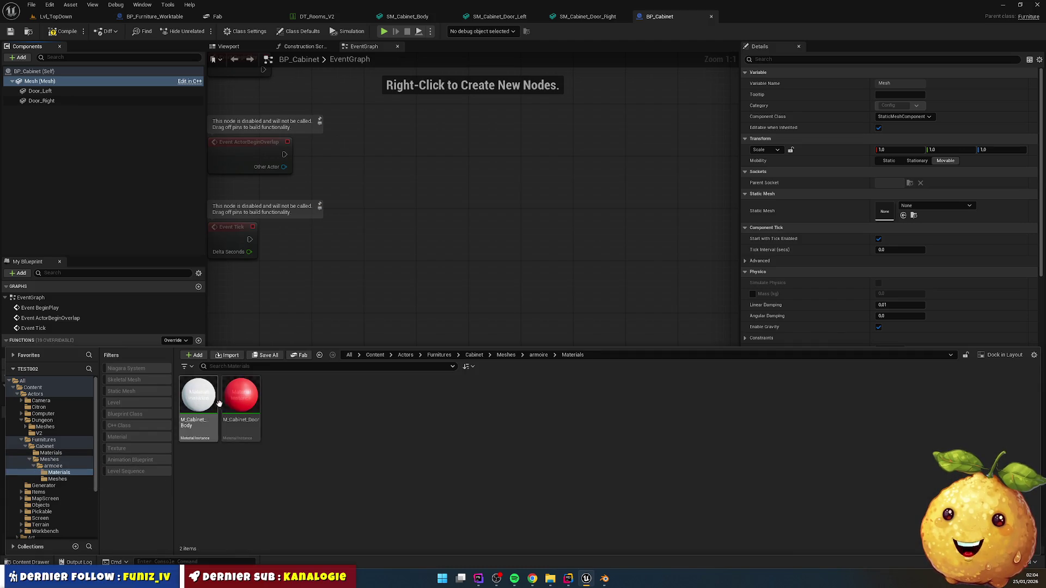
- Move M_Cabinet_Body and M_Cabinet_Door into Cabinet/Materials, dismissing the failed-renames message
left_click(183, 395)
key("ctrl+a")
mouse_move(180, 395)
left_mouse_down()
mouse_move(107, 487)
mouse_move(52, 453)
left_mouse_up()
left_click(77, 472)
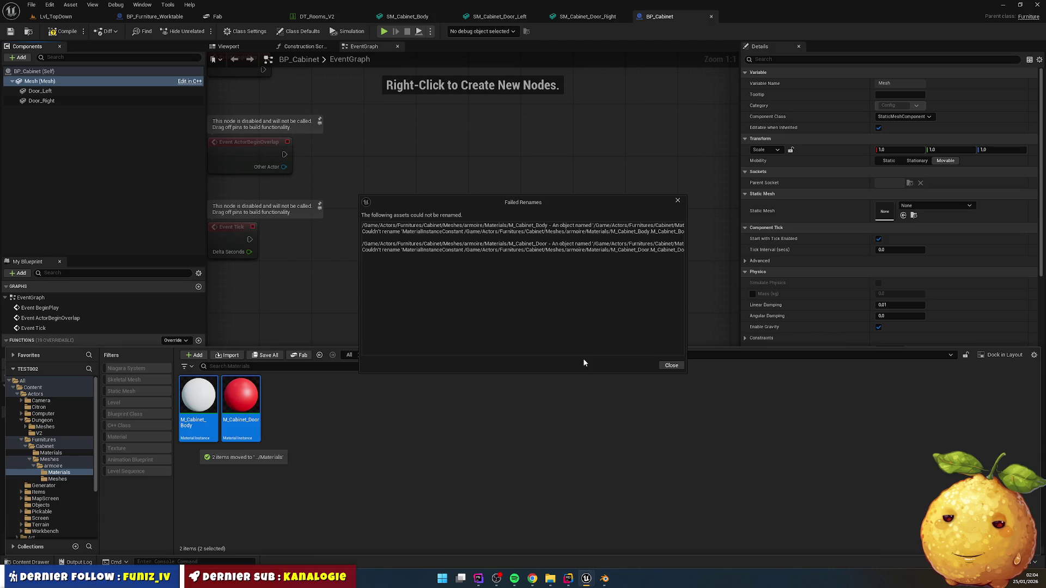
left_click(667, 364)
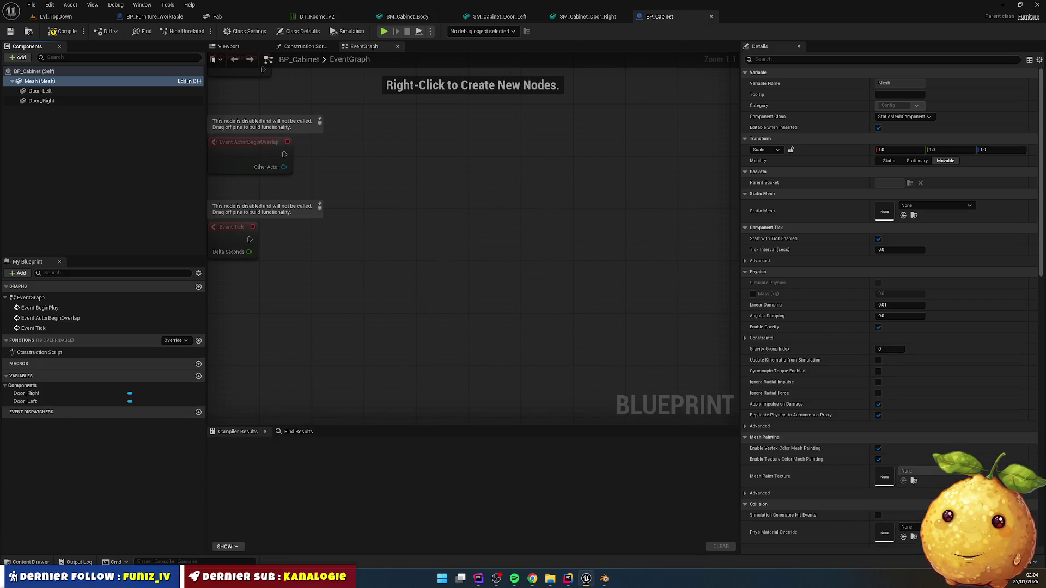
left_click(28, 562)
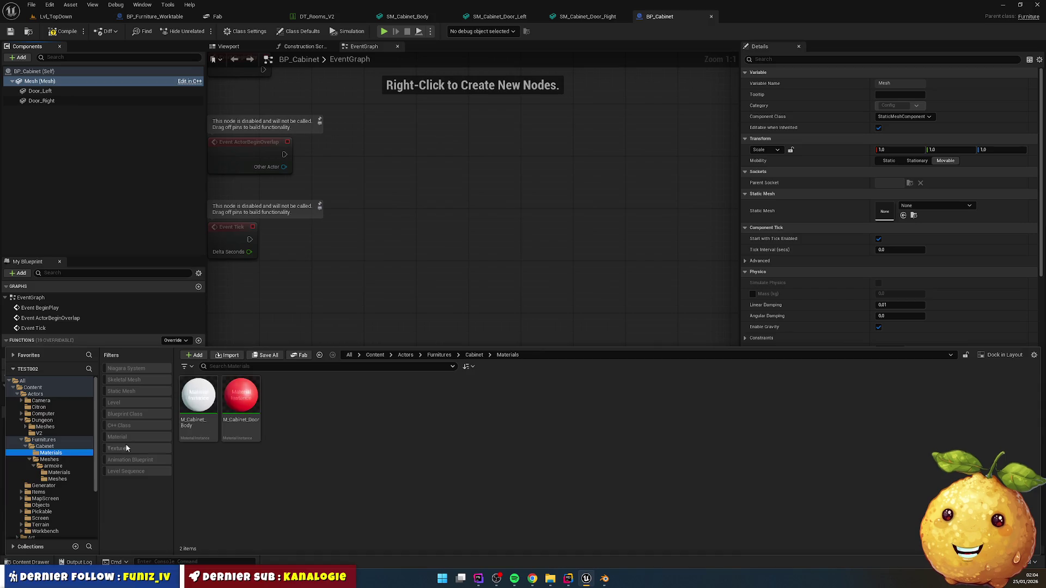
- Select M_Cabinet_Body and M_Cabinet_Door and try deleting them twice, cancelling each deletion prompt
left_click(207, 403)
left_click(245, 404, "shift")
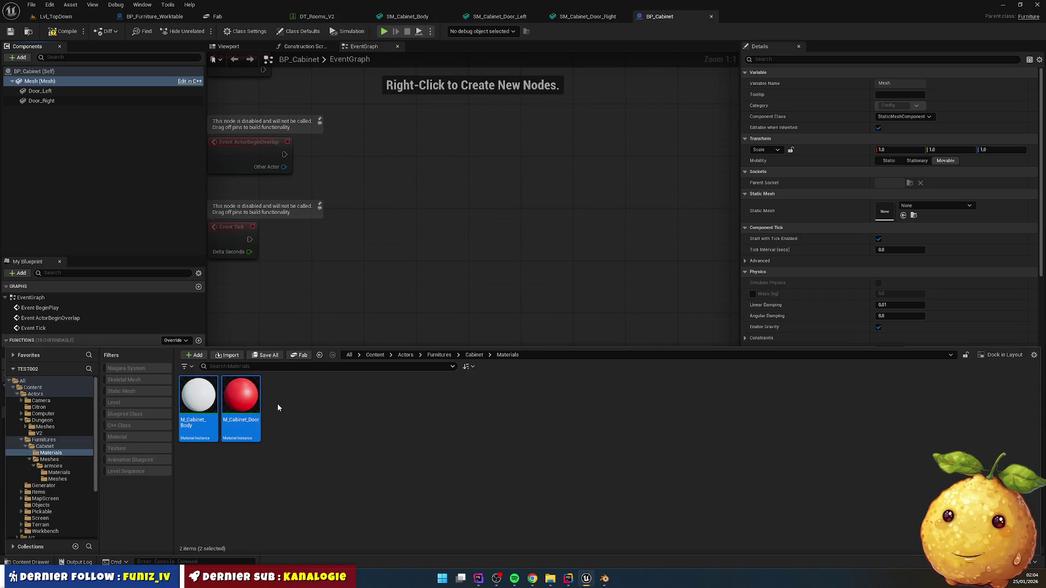
left_click(59, 472)
left_click(199, 400)
left_click(243, 399, "shift")
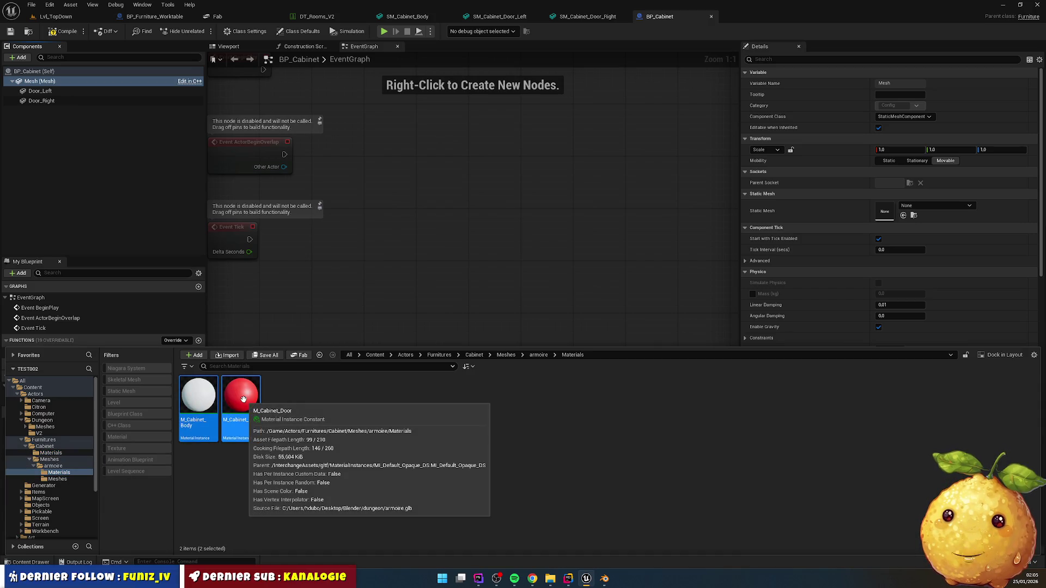
key("Delete")
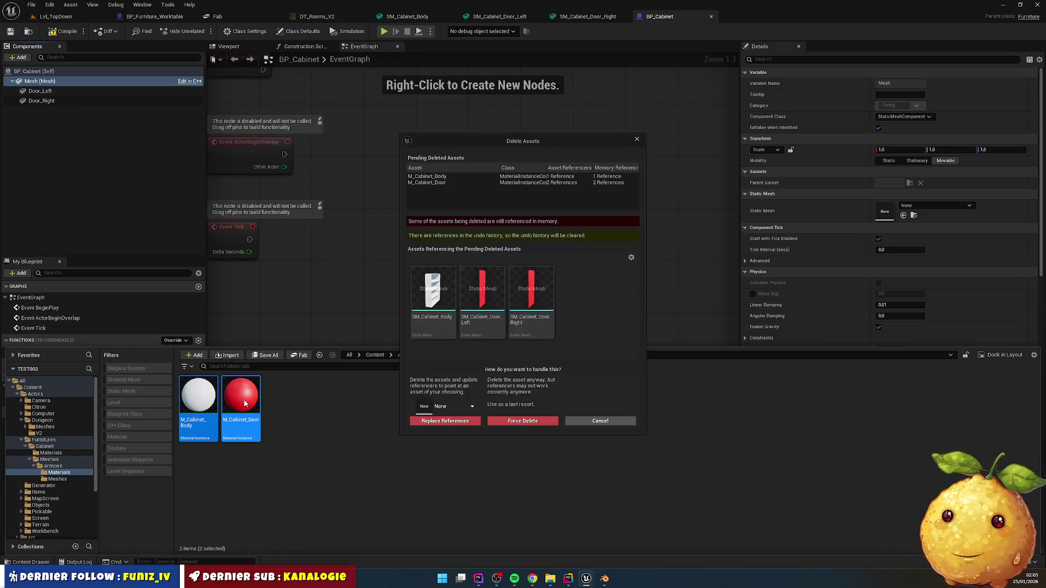
left_click(599, 420)
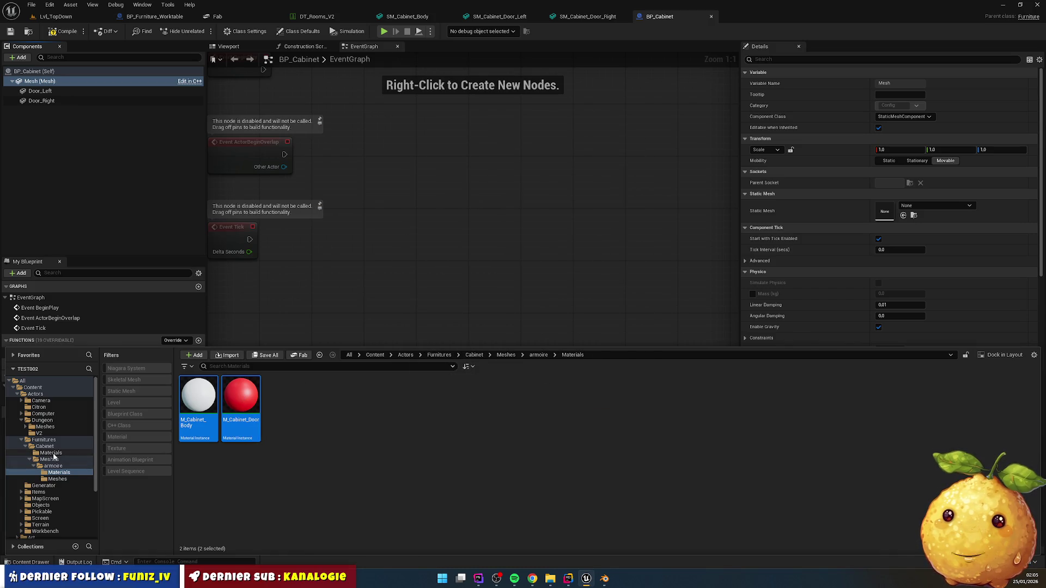
left_click(51, 453)
left_click(208, 393)
left_click(254, 398, "shift")
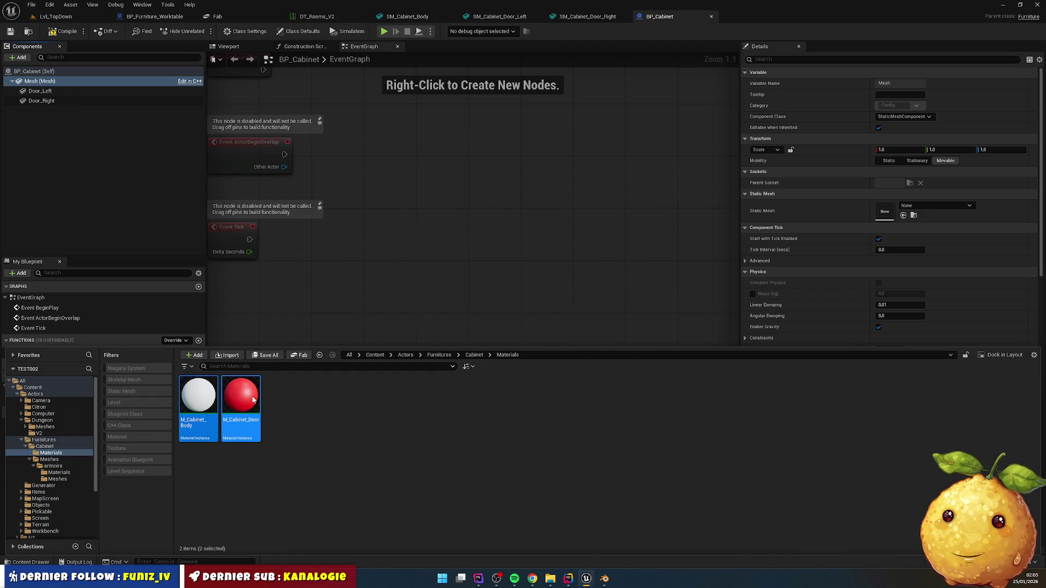
key("Delete")
left_click(466, 421)
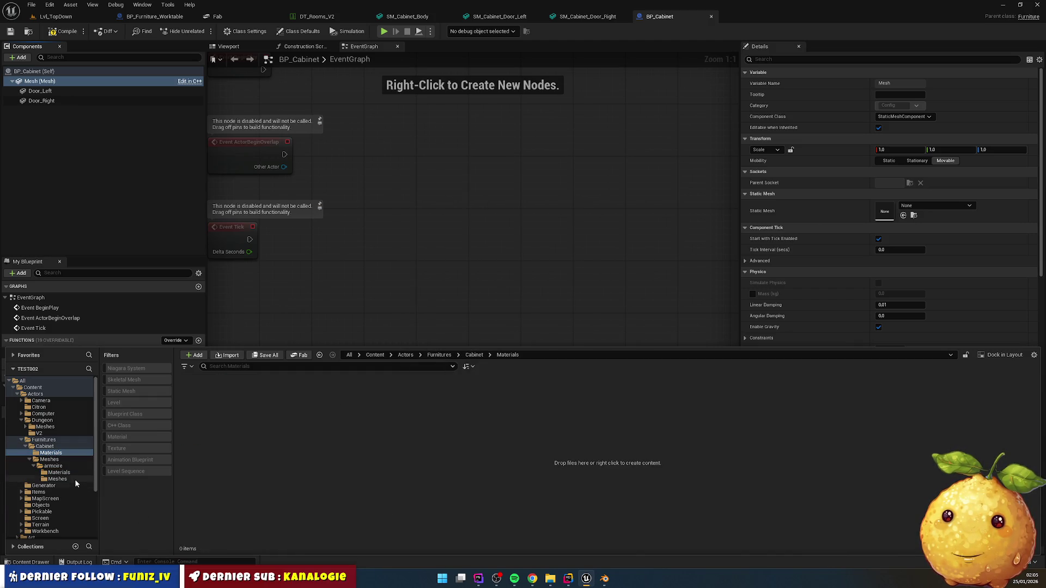
- Move M_Cabinet_Body and M_Cabinet_Door from armoire's Materials into Cabinet/Materials
left_click(59, 473)
left_click(198, 398)
left_click(241, 398, "shift")
mouse_move(198, 398)
left_mouse_down()
mouse_move(90, 472)
mouse_move(52, 454)
left_mouse_up()
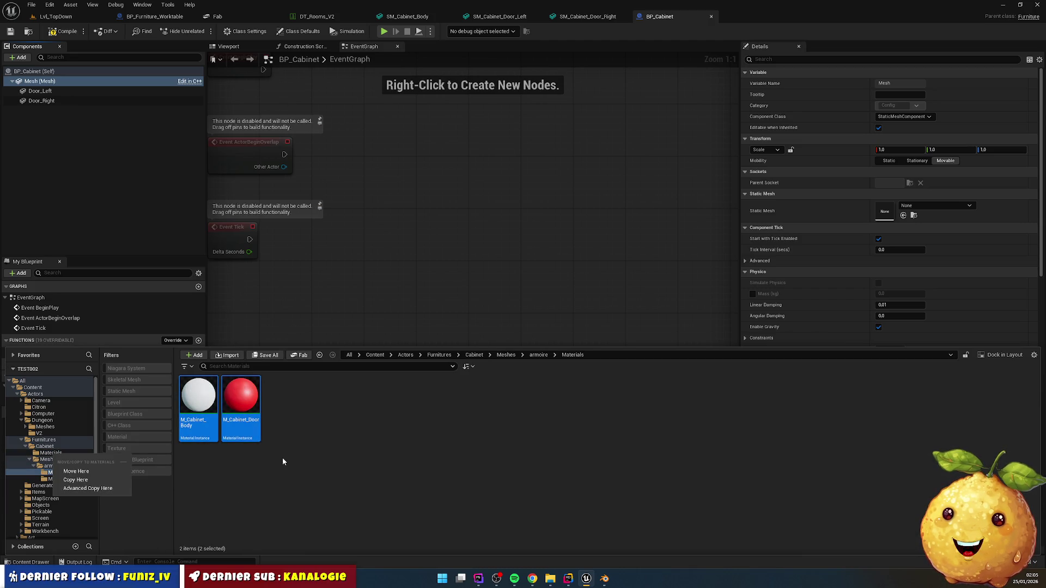
left_click(85, 476)
- Move the three SM_Cabinet meshes into Cabinet/Meshes and delete the empty armoire folder
left_click(57, 479)
mouse_move(180, 452)
left_mouse_down()
mouse_move(229, 417)
mouse_move(294, 399)
mouse_move(207, 433)
mouse_move(53, 464)
left_mouse_up()
left_click(74, 477)
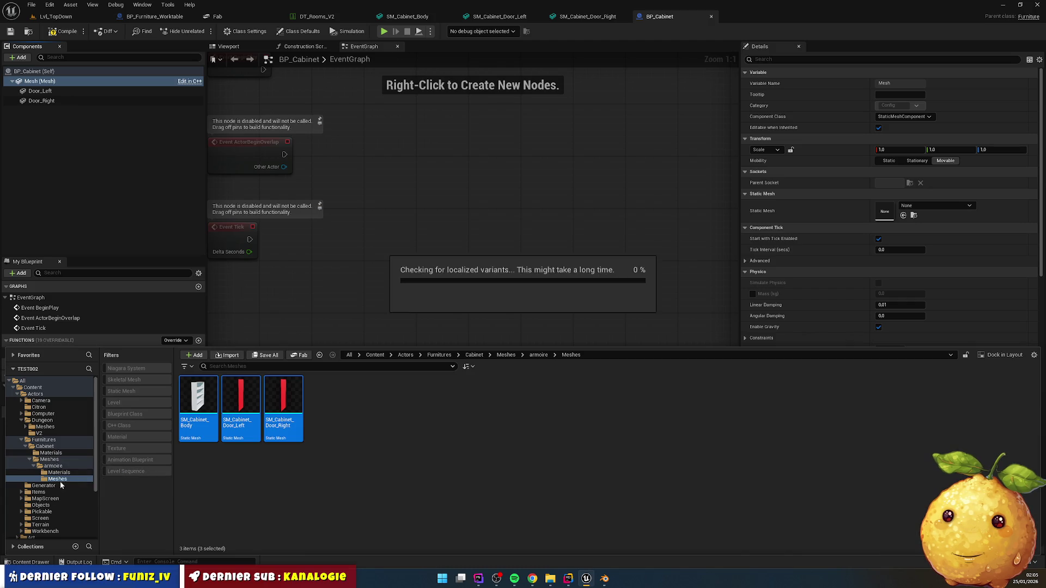
left_click(52, 466)
key("Delete")
left_click(146, 471)
- Check the Cabinet folders, show BP_Cabinet's viewport, and reselect the body Mesh component
left_click(53, 460)
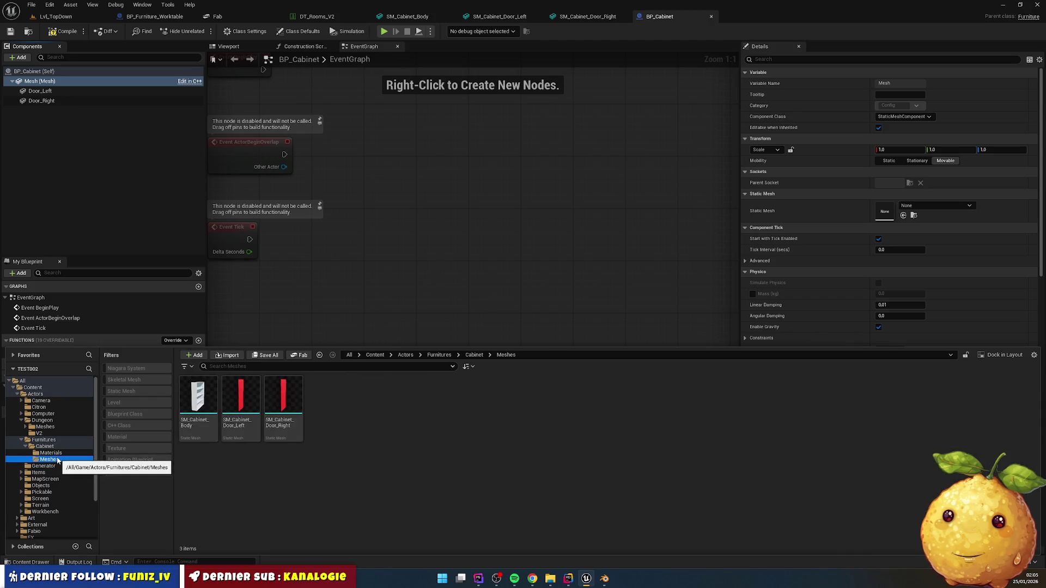
left_click(56, 456)
left_click(45, 446)
left_click(283, 400)
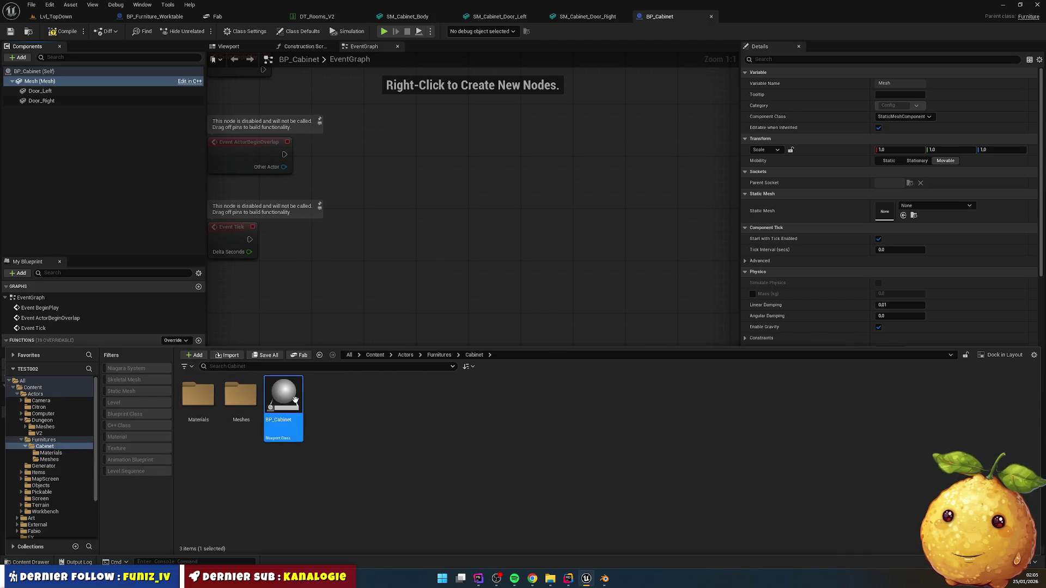
left_click(239, 46)
left_click(39, 91)
left_click(39, 81)
left_click(28, 562)
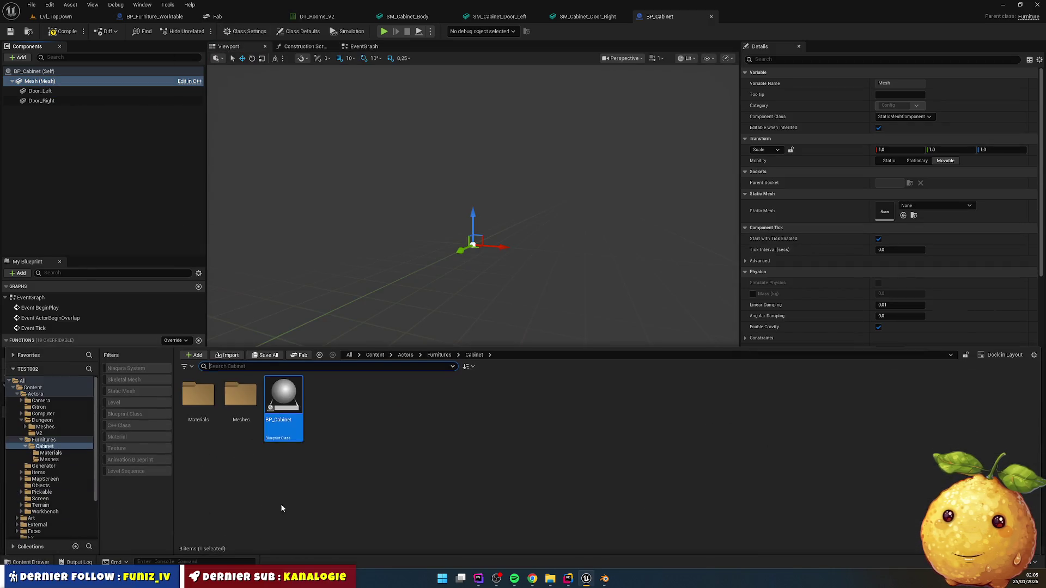
- Assign SM_Cabinet_Body as the static mesh of the body Mesh component
left_click(217, 405)
double_click(240, 397)
mouse_move(198, 399)
left_mouse_down()
mouse_move(273, 422)
mouse_move(924, 208)
left_mouse_up()
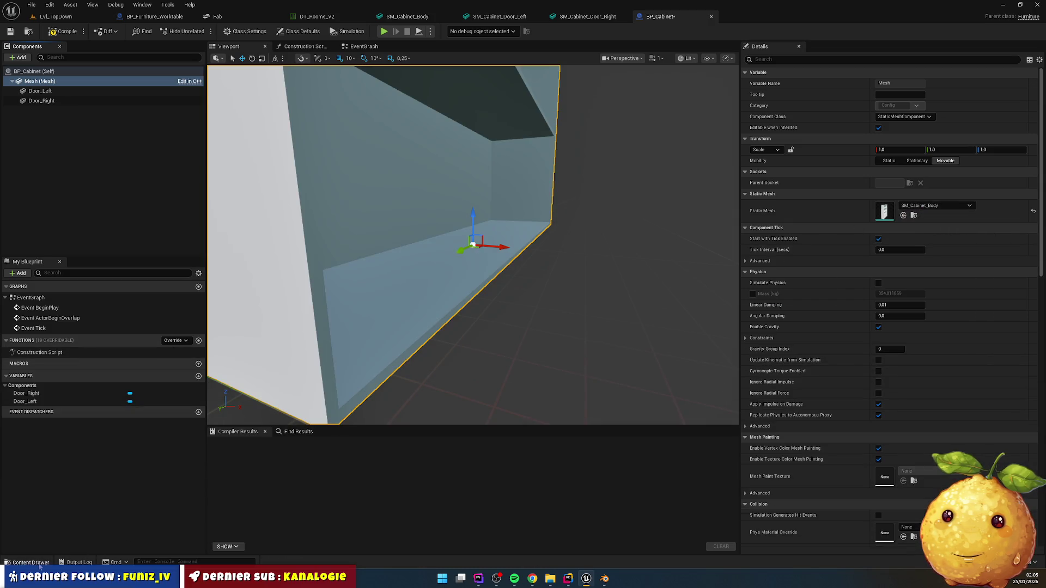
left_click(30, 562)
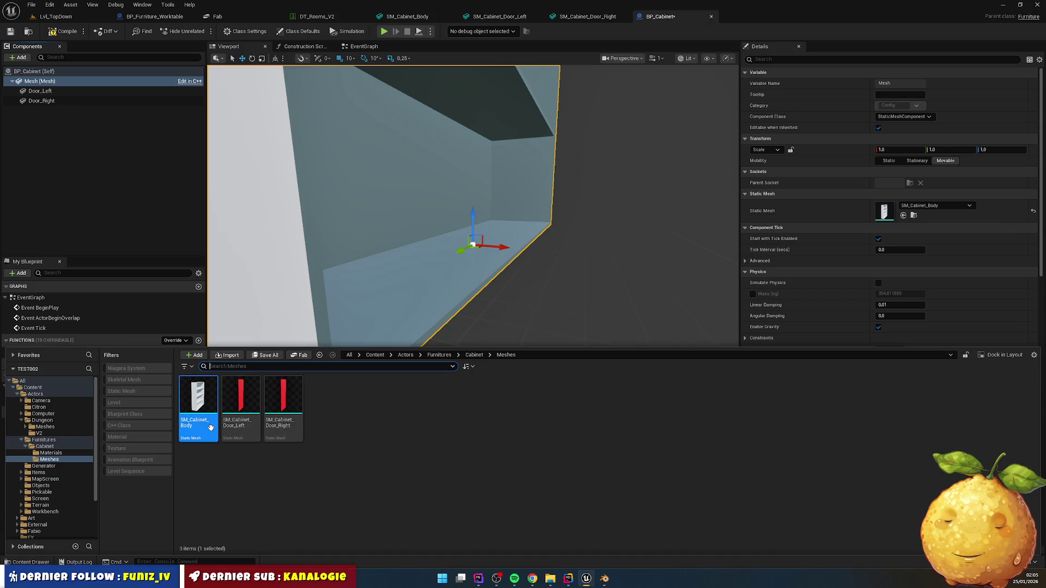
- Assign SM_Cabinet_Door_Left and SM_Cabinet_Door_Right to the door components and test-rotate the left door
left_click(76, 91)
left_click(29, 562)
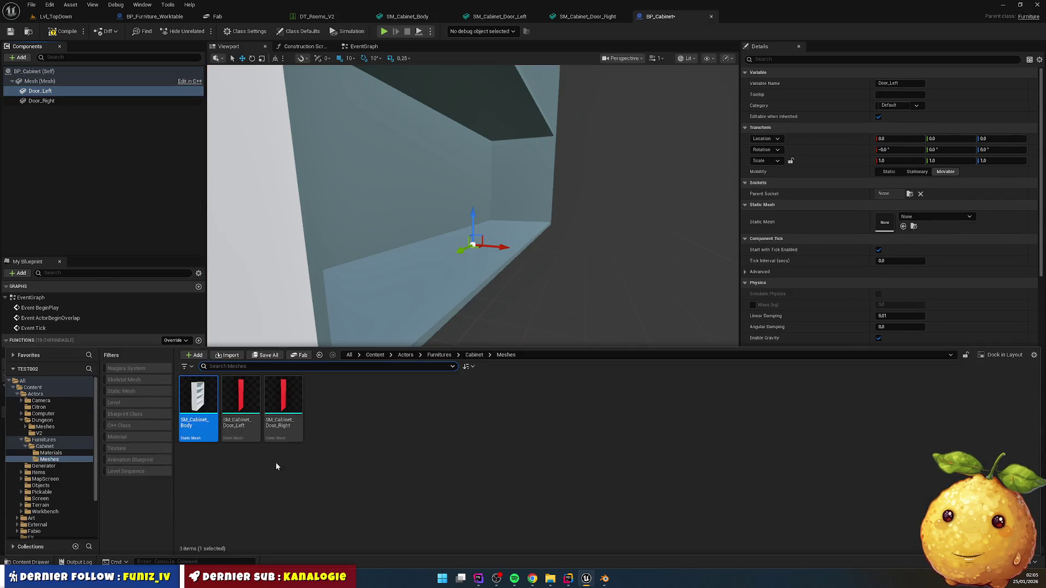
mouse_move(241, 406)
left_mouse_down()
mouse_move(872, 226)
mouse_move(904, 226)
left_mouse_up()
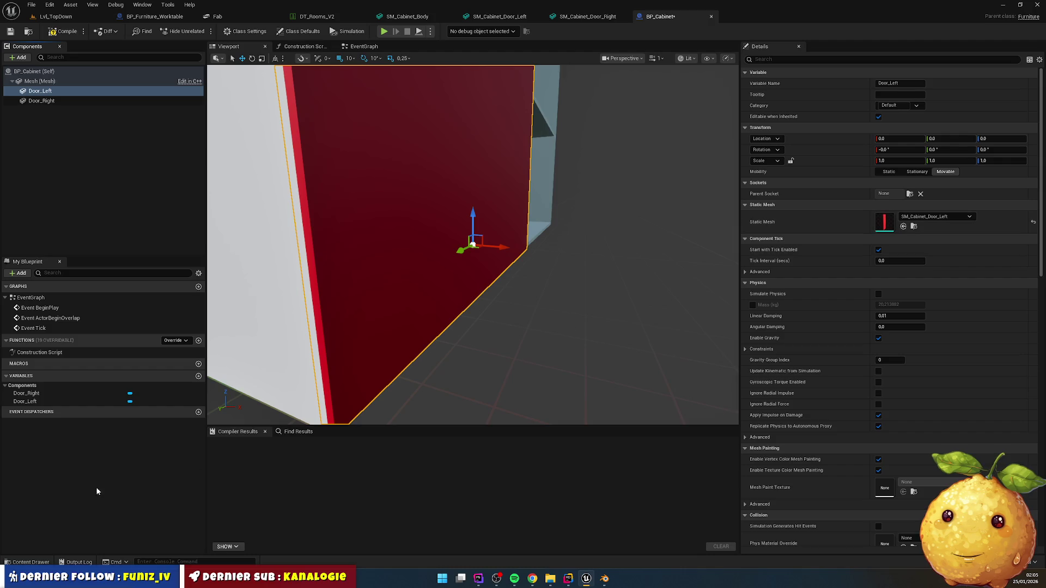
left_click(30, 562)
left_click(41, 101)
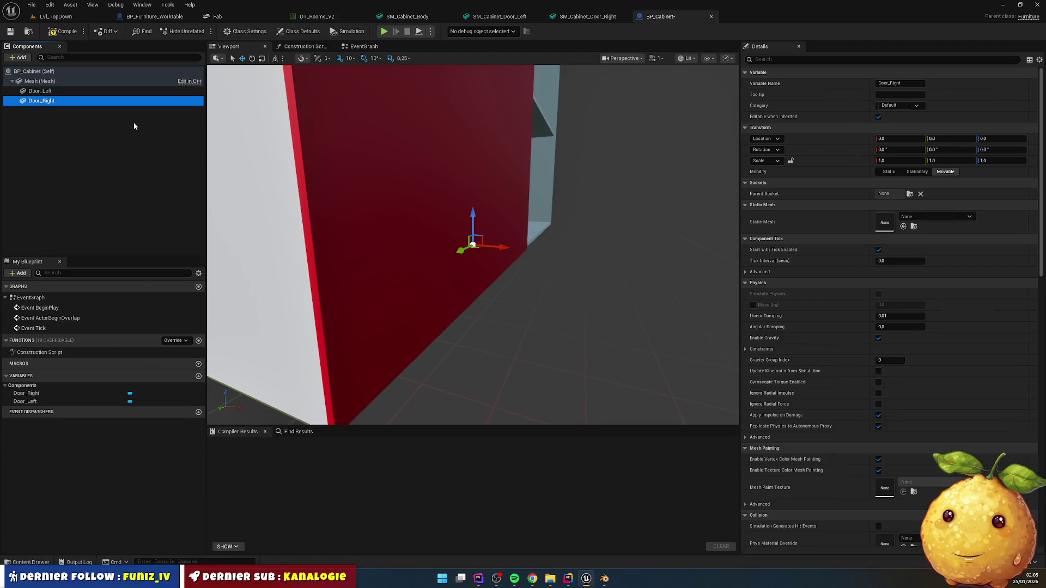
left_click(30, 563)
left_click(294, 385)
mouse_move(294, 385)
left_mouse_down()
mouse_move(962, 234)
mouse_move(926, 223)
left_mouse_up()
scroll(573, 208, "down", 5)
left_click_drag(465, 366, 468, 369)
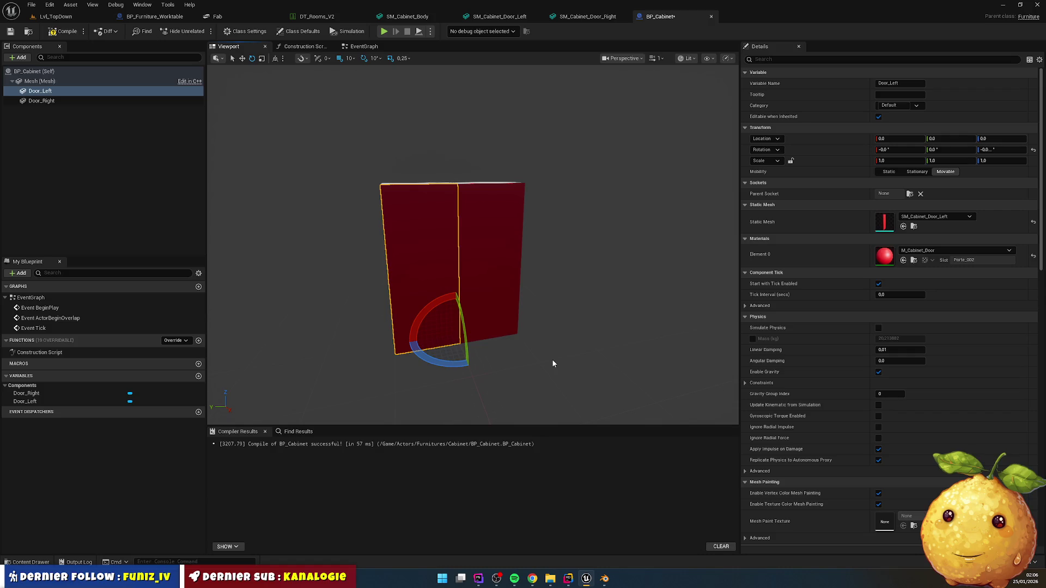
left_click(472, 252)
- Reselect the Door_Left component, then clear the component selection
left_click(447, 239)
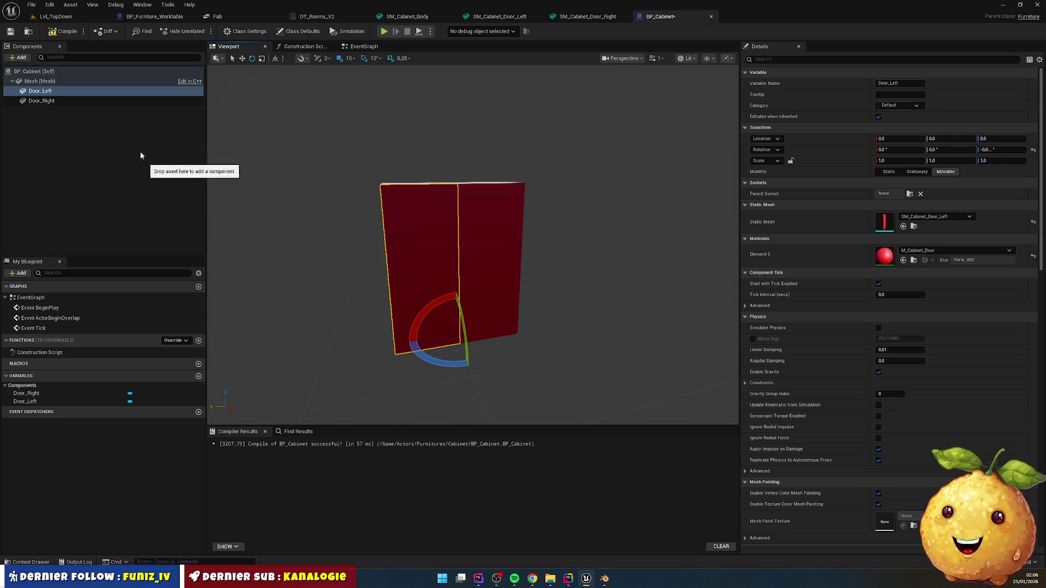
left_click(38, 91)
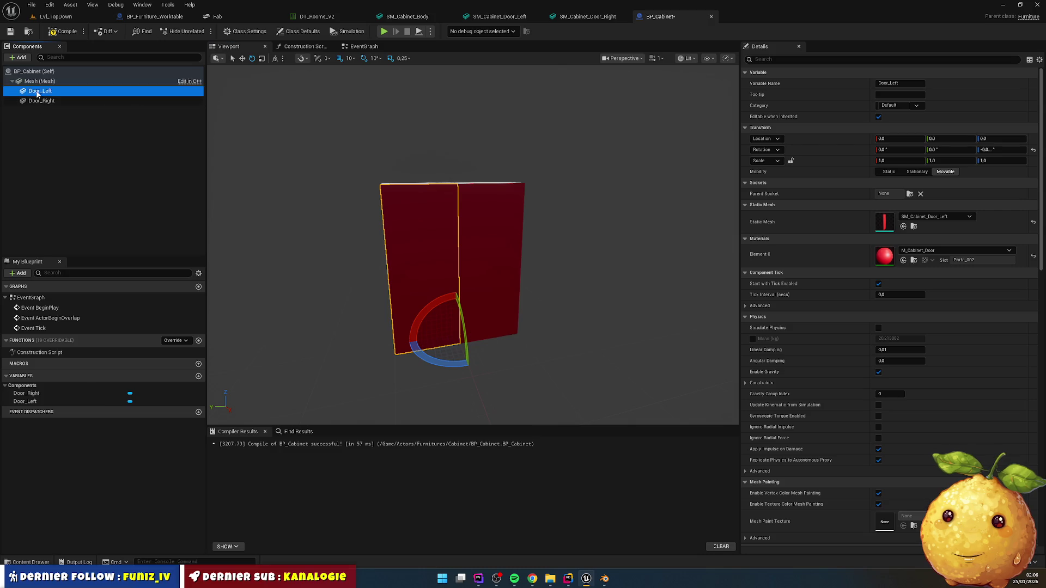
right_click(67, 150)
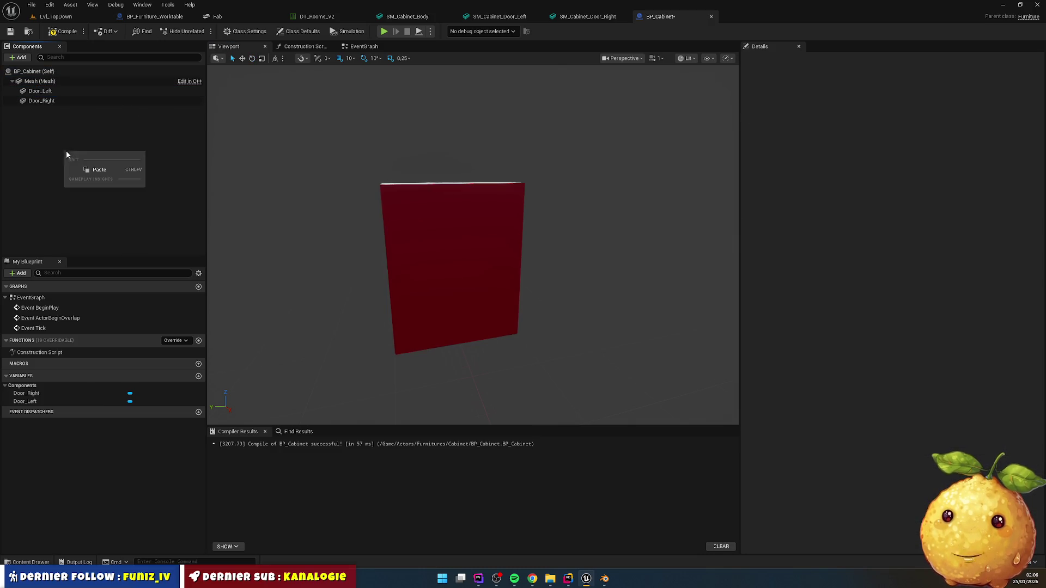
left_click(44, 106)
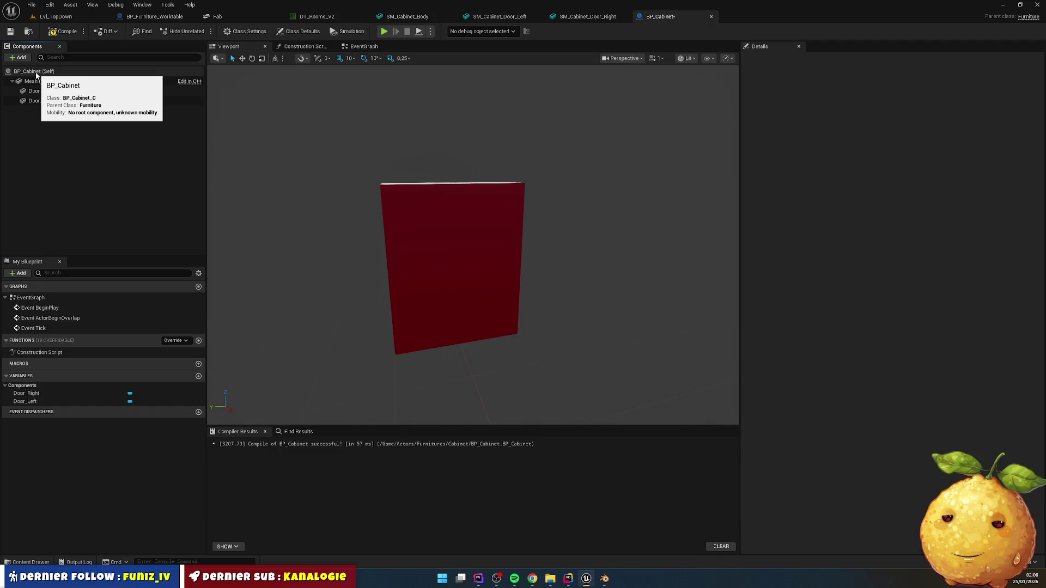
- Compile and save BP_Cabinet, then switch to Rider at BuildFurnitures
left_click(61, 31)
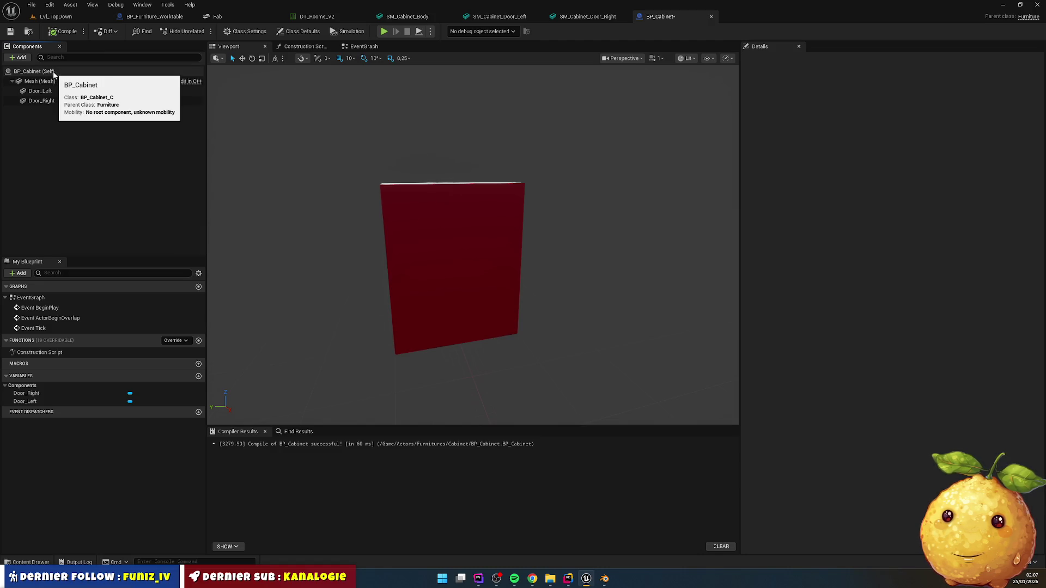
left_click(61, 32)
left_click(9, 33)
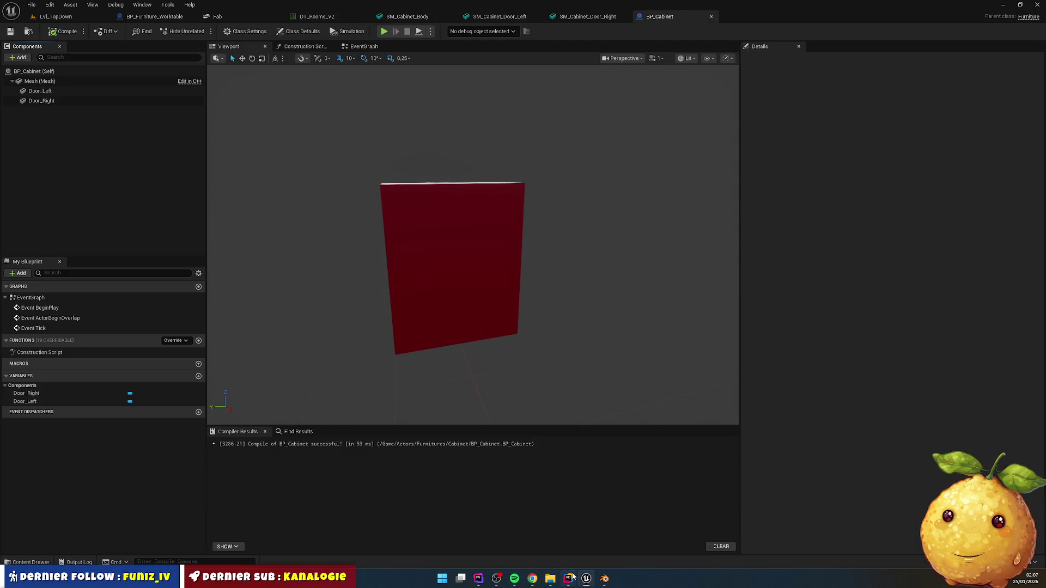
left_click(568, 578)
scroll(408, 166, "up", 10)
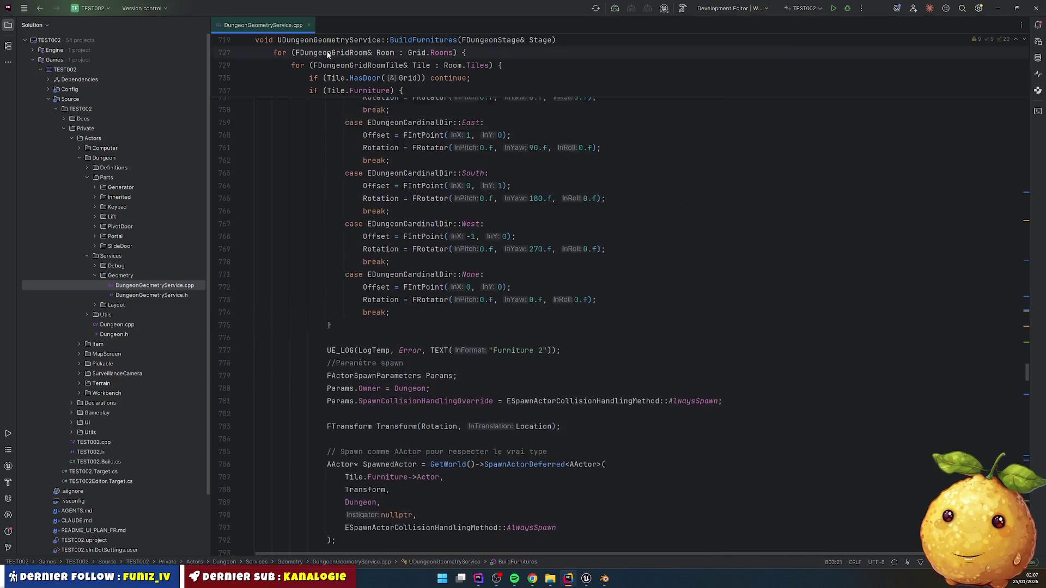
- Close the DungeonGeometryService.cpp editor tab
left_click(309, 25)
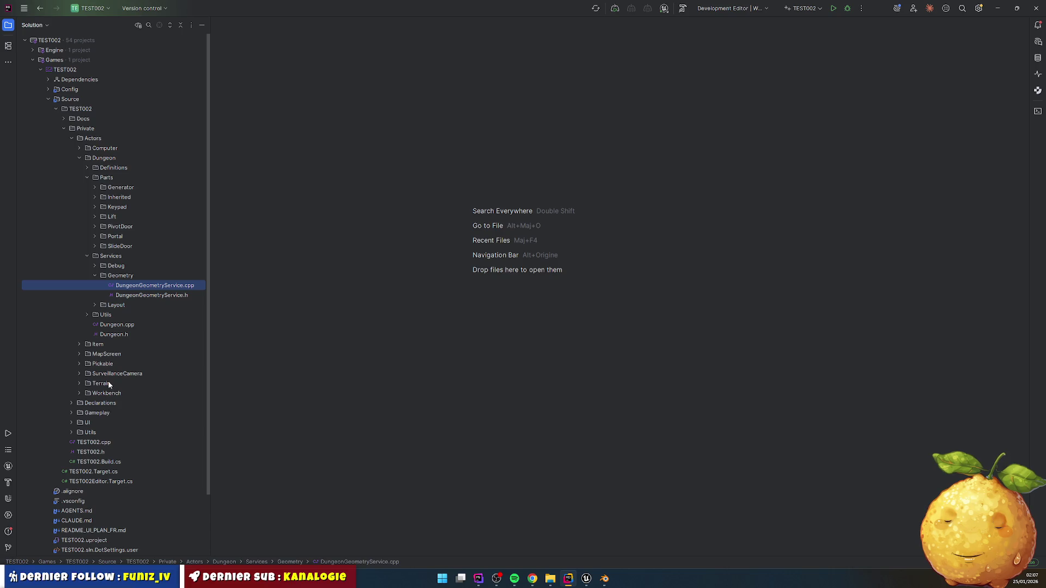
- Expand Inherited to show its Door, Furniture, Part, Prop and Structure folders
double_click(117, 198)
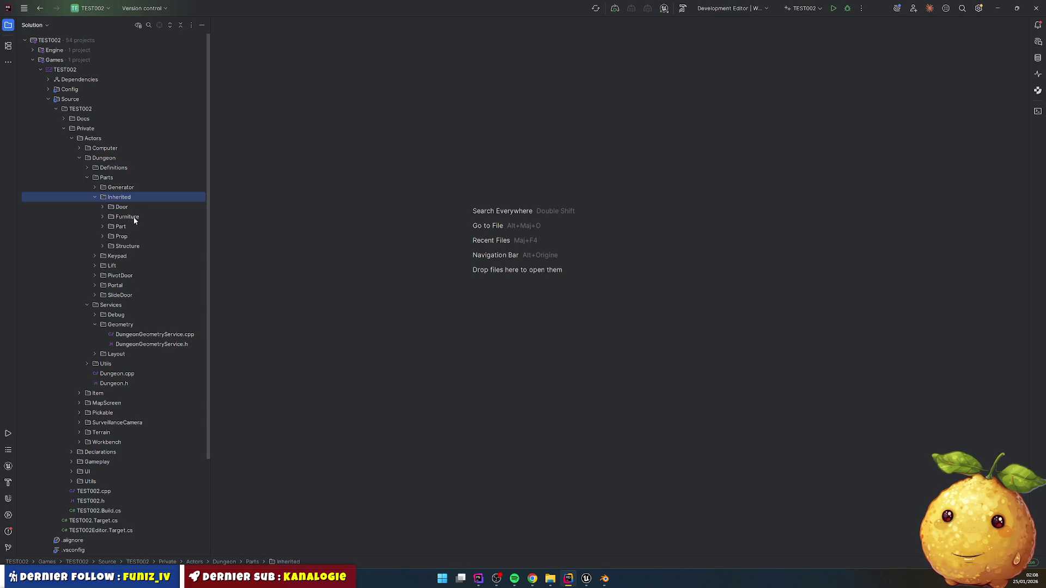
- Open Furniture.h and duplicate the Mesh UPROPERTY declaration
double_click(133, 217)
left_click(151, 236)
double_click(150, 235)
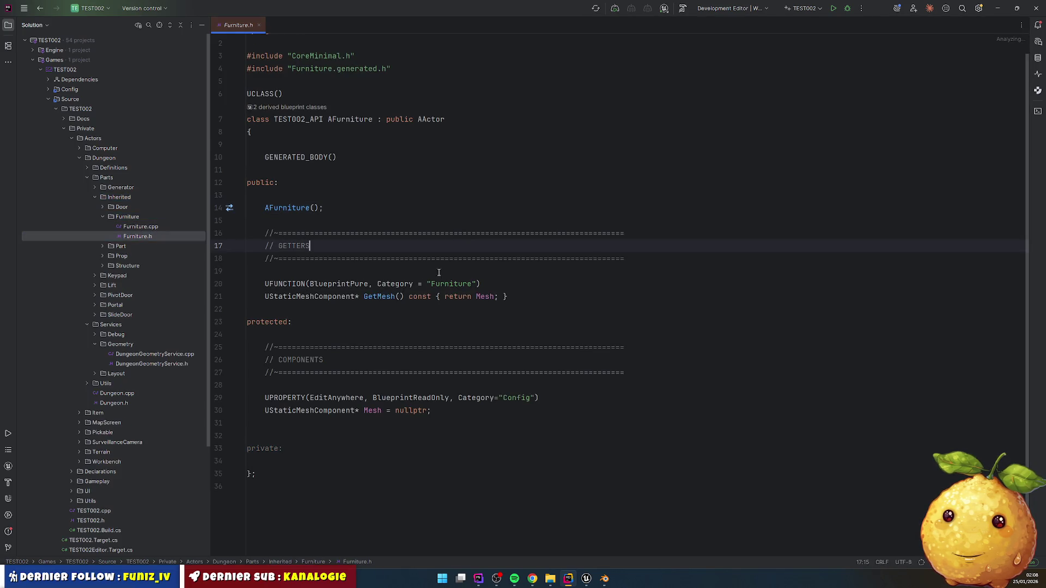
left_click_drag(315, 383, 267, 420)
key("ctrl+c")
left_click(316, 377)
key("ctrl+v")
- Turn the duplicate into a USceneComponent* Scene property and open the AFurniture constructor in Furniture.cpp
double_click(318, 408)
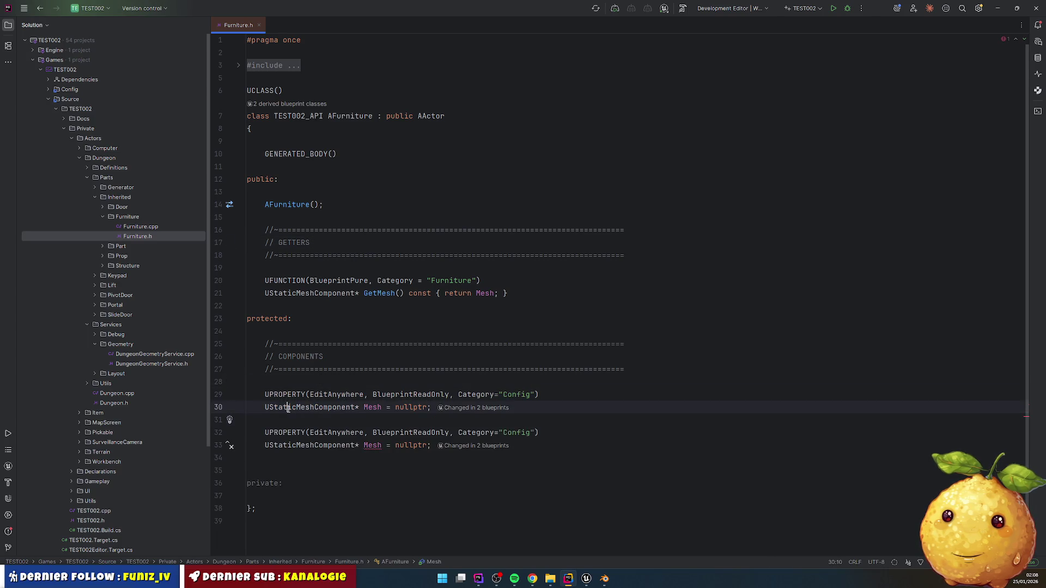
type("USce")
key("Down")
key("Down")
key("Return")
double_click(350, 408)
type("Scene")
key("Escape")
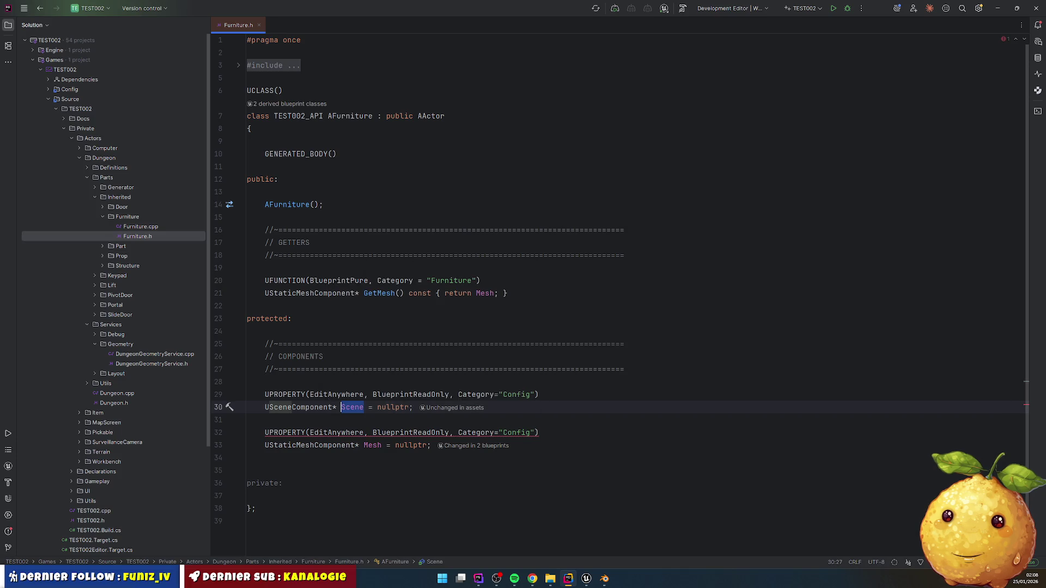
key("Down")
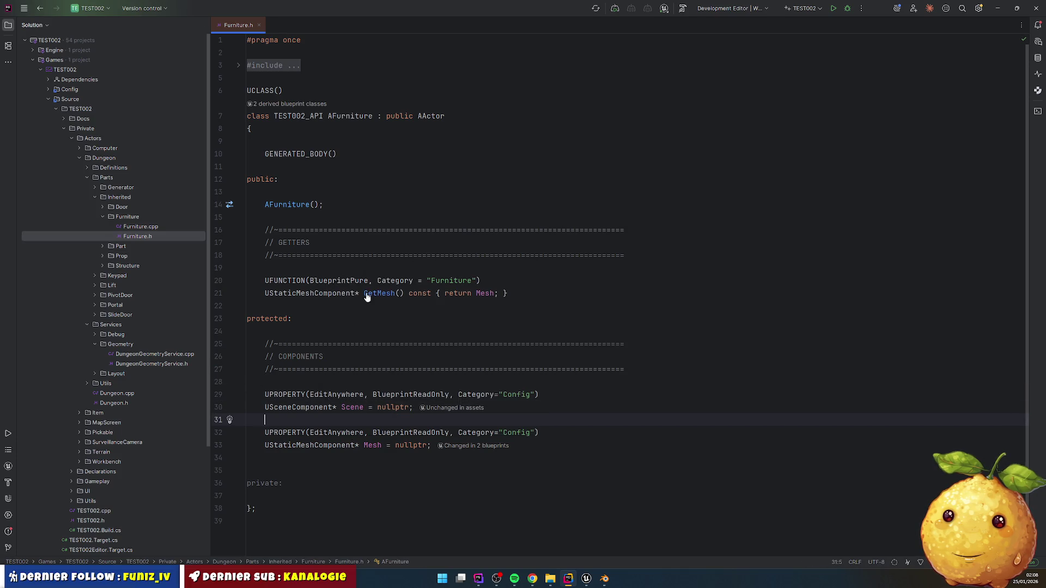
left_click(296, 206, "ctrl")
mouse_move(338, 129)
left_mouse_down()
mouse_move(256, 167)
mouse_move(341, 170)
left_mouse_up()
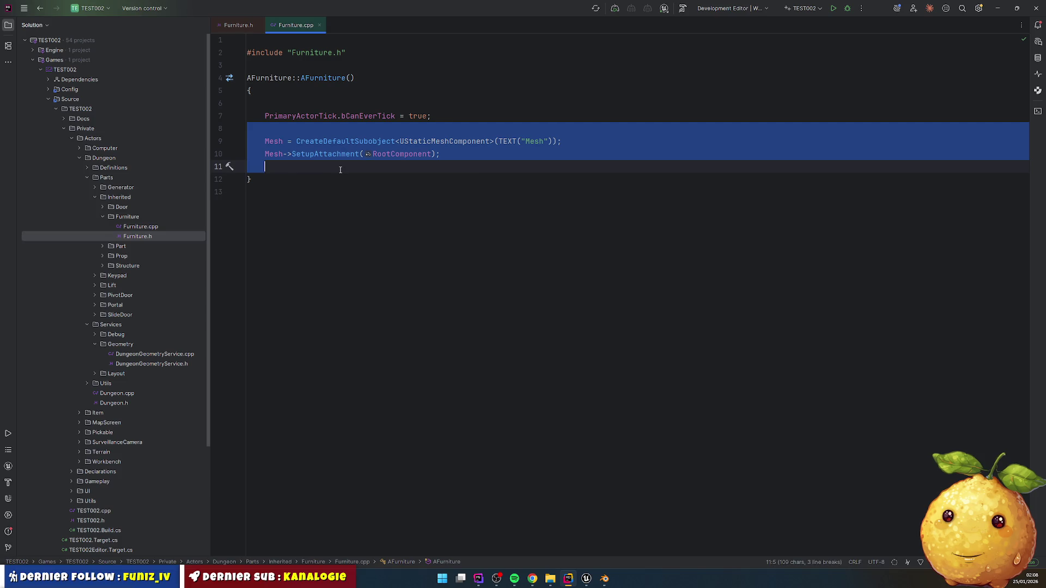
- Duplicate the Mesh creation lines and make the copy create a USceneComponent named "Scene"
key("ctrl+d")
double_click(273, 141)
type("Scene")
double_click(273, 154)
type("Scene")
left_click_drag(409, 142, 499, 141)
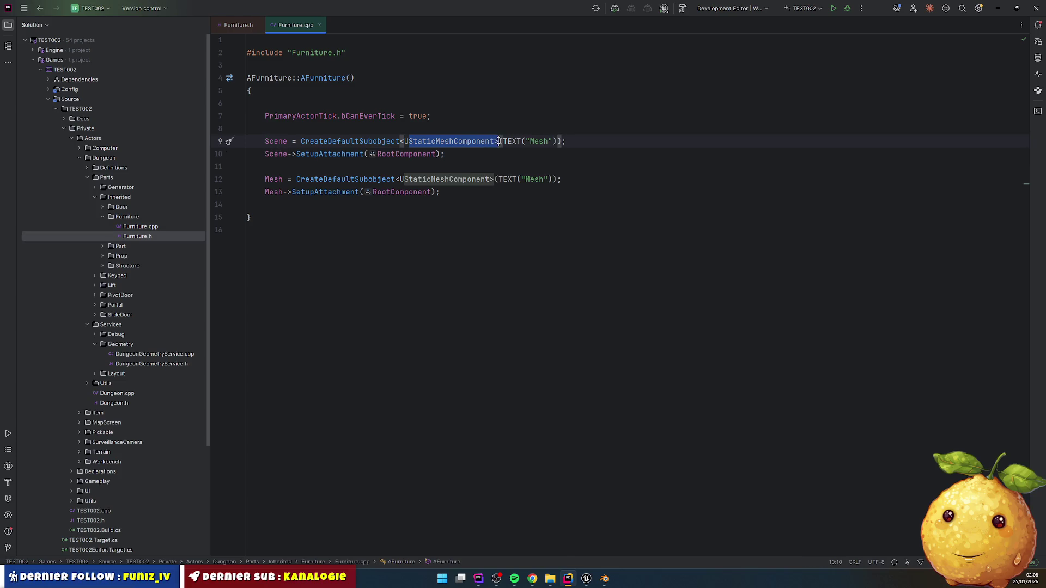
type("Sc")
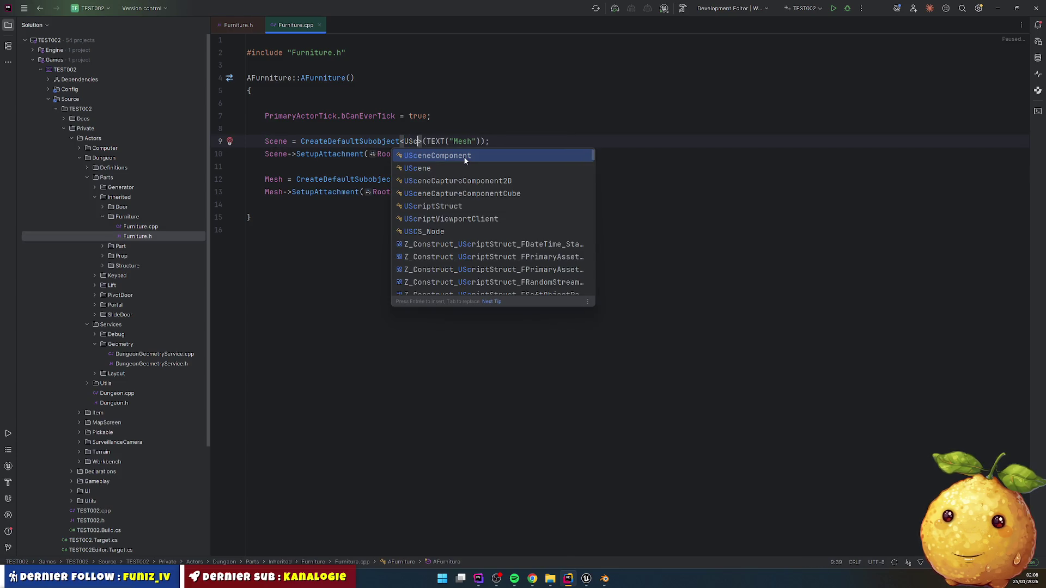
left_click(465, 156)
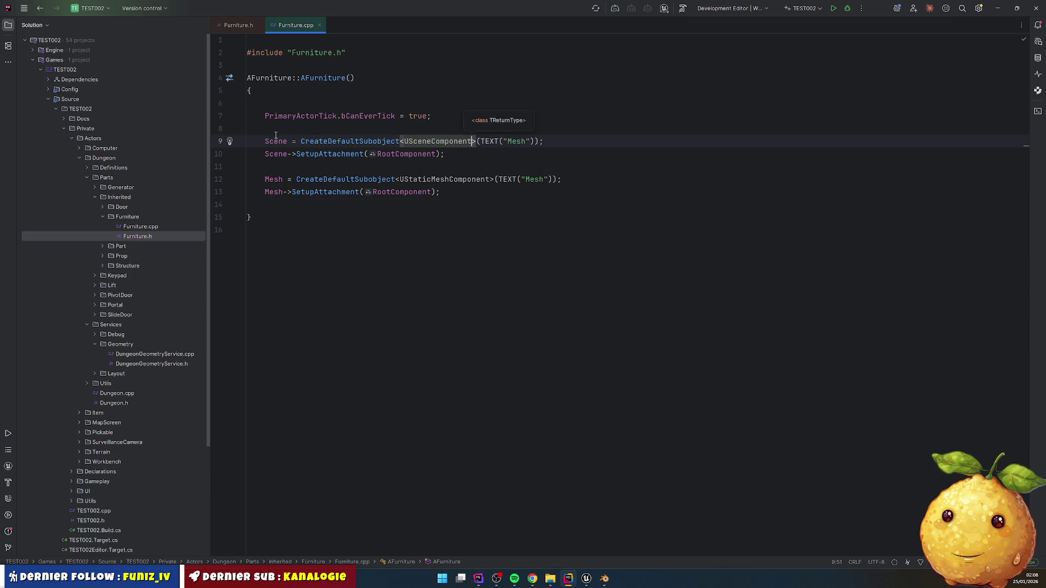
double_click(515, 142)
type("Scene")
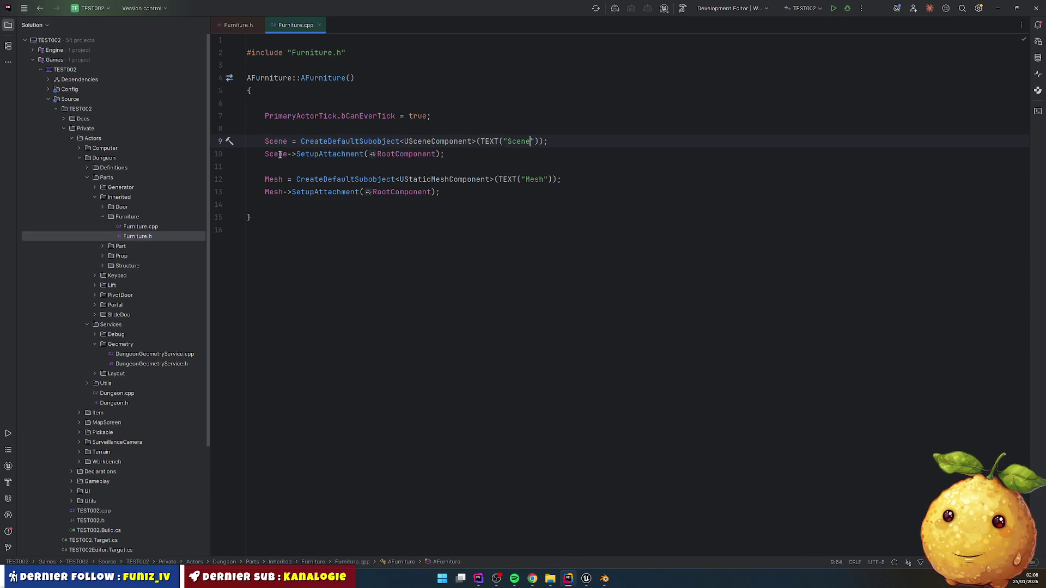
- Change Mesh's SetupAttachment call to attach it to Scene
double_click(276, 155)
key("ctrl+c")
double_click(406, 192)
key("ctrl+v")
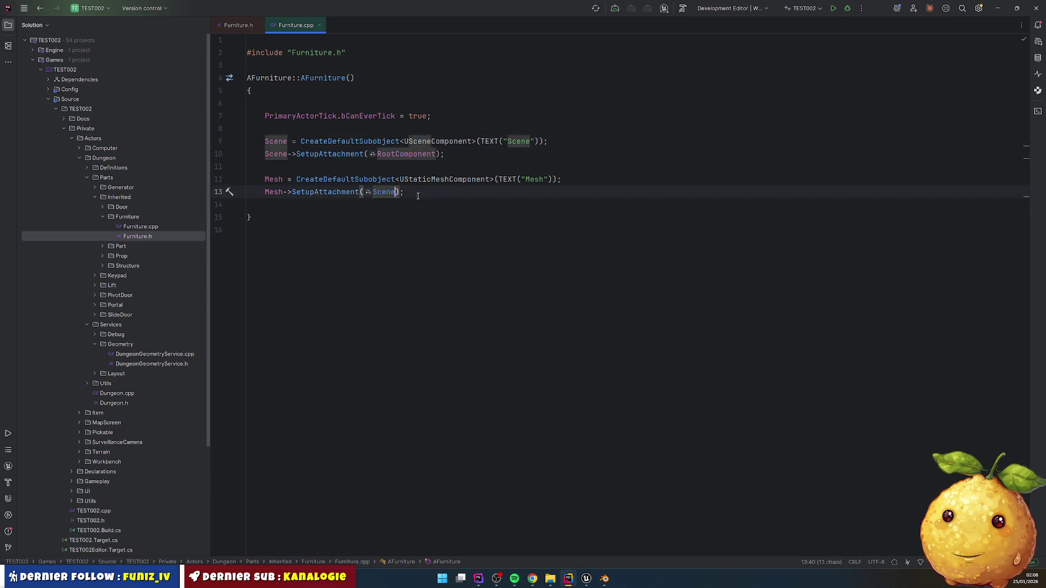
left_click(444, 275)
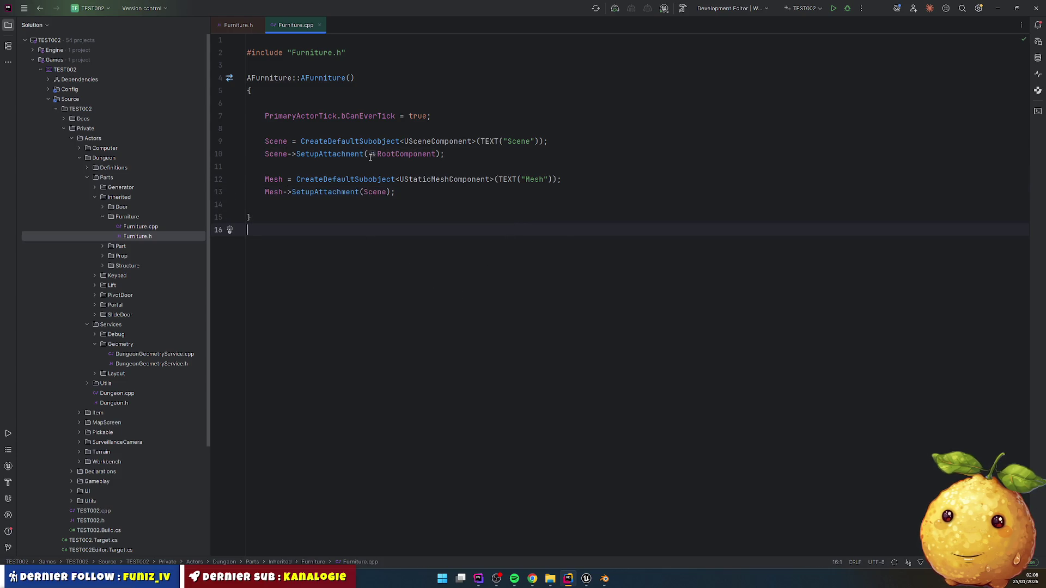
- Make the line read RootComponent = Scene, then recompile with Live Coding
double_click(406, 154)
key("ctrl+c")
key("Home")
key("ctrl+v")
type("=")
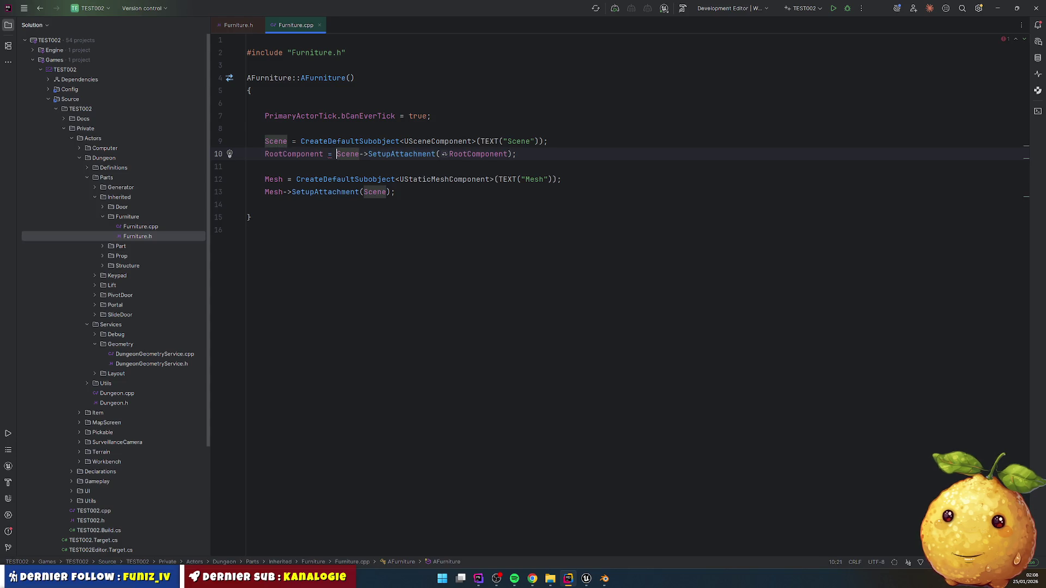
key("ctrl+shift+Right")
key("ctrl+shift+Right")
key("ctrl+shift+Right")
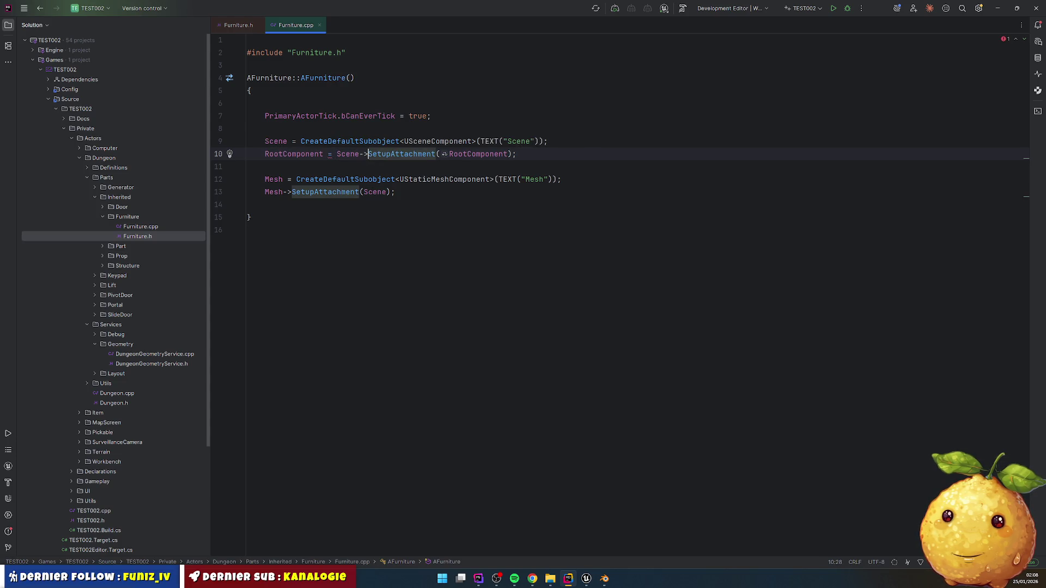
key("Delete")
key("Down")
left_click(358, 179)
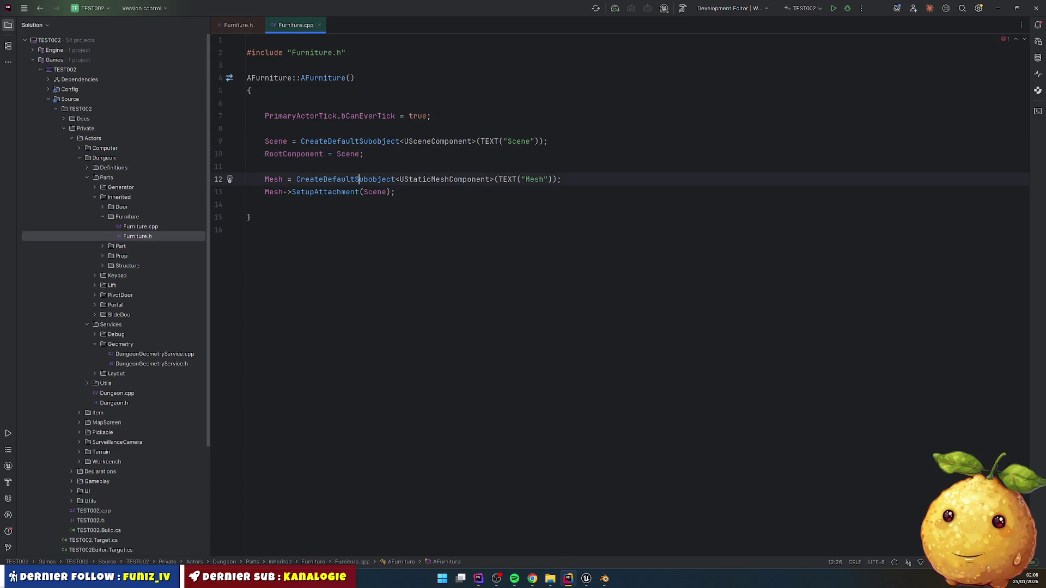
key("ctrl+alt+F11")
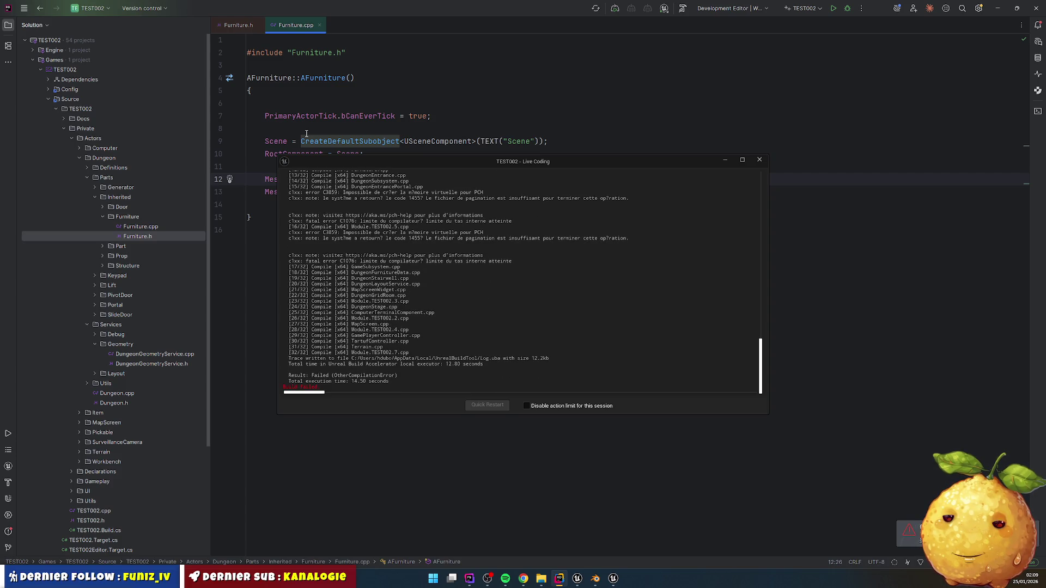
- Dismiss the failed Live Coding window after one retry, then close the Unreal Editor
left_click(595, 578)
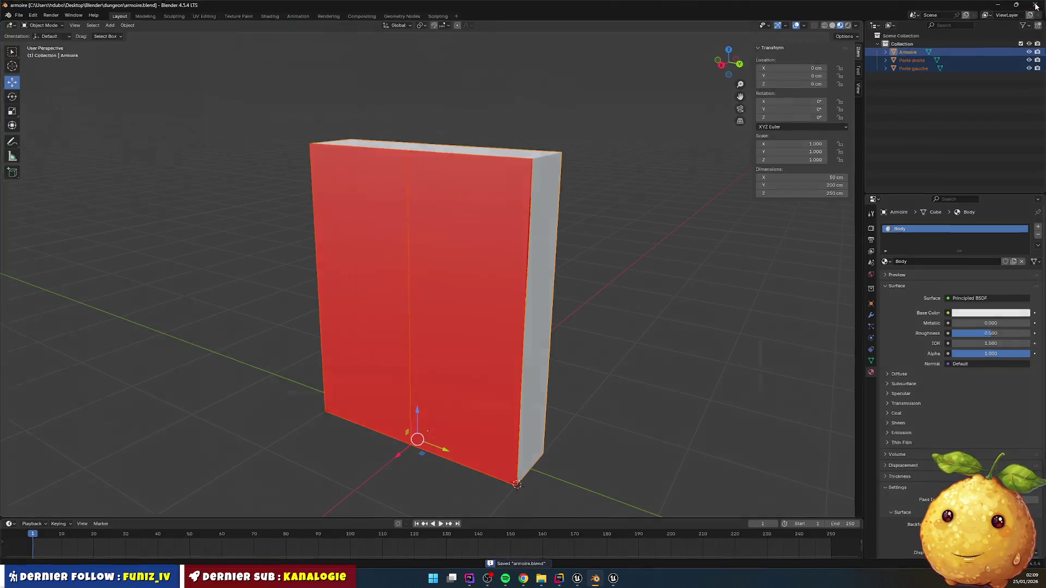
key("alt+Tab")
left_click(759, 159)
left_click(548, 180)
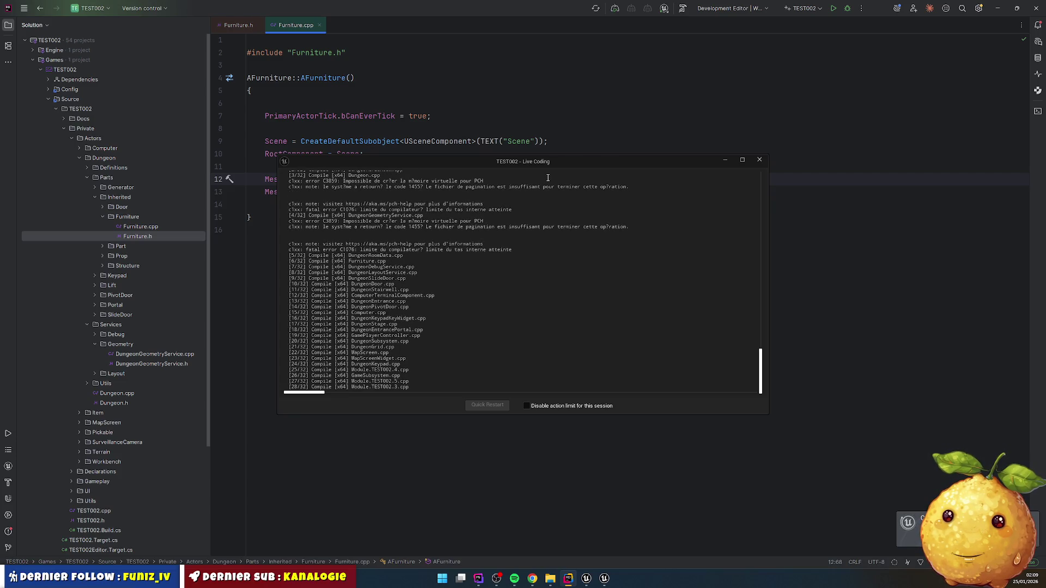
left_click(759, 159)
left_click(595, 579)
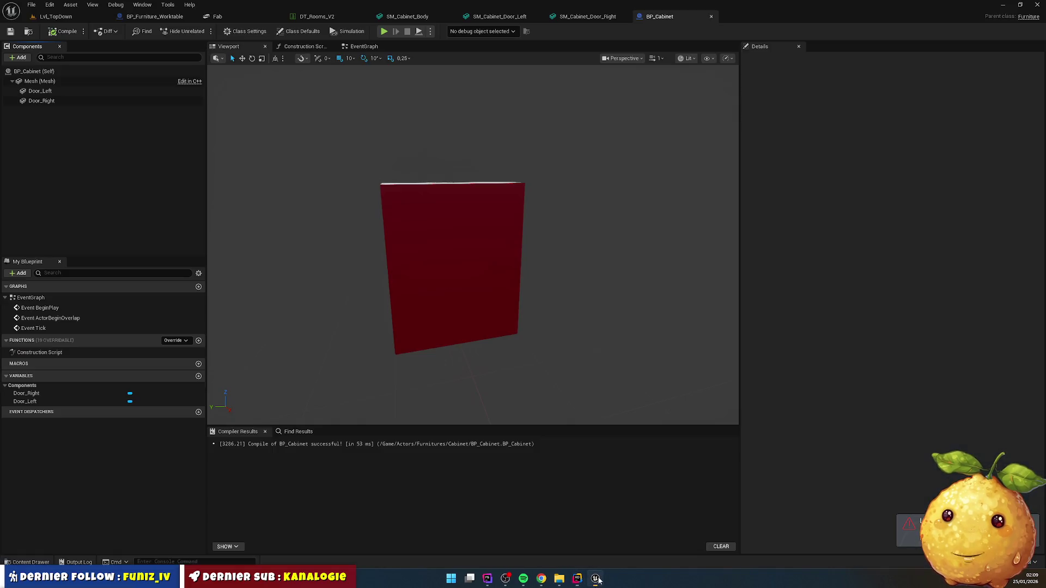
left_click(1038, 5)
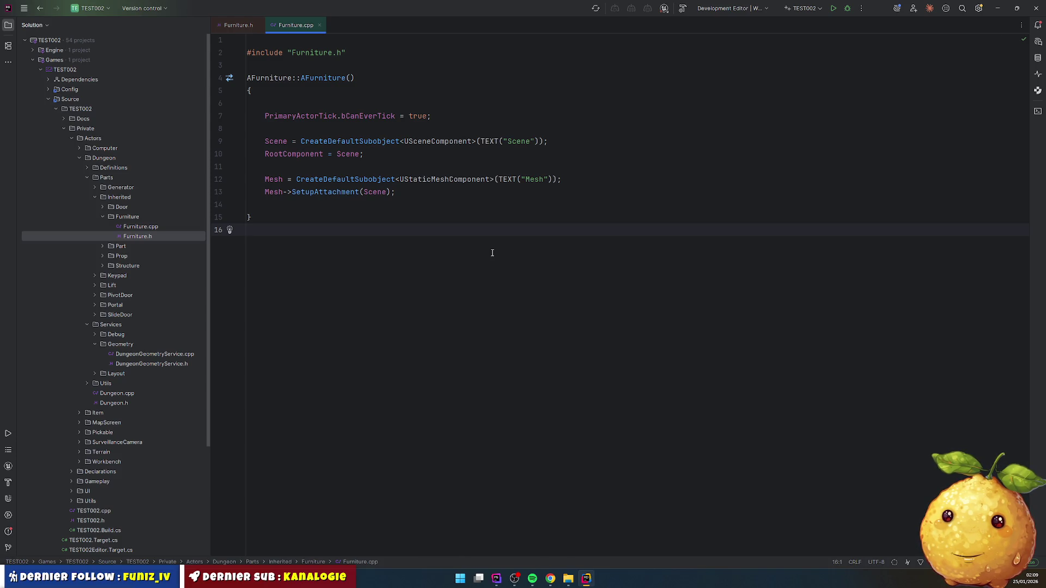
- Build TEST002 in Rider until it succeeds, then reopen TEST002.uproject from its folder
left_click(531, 216)
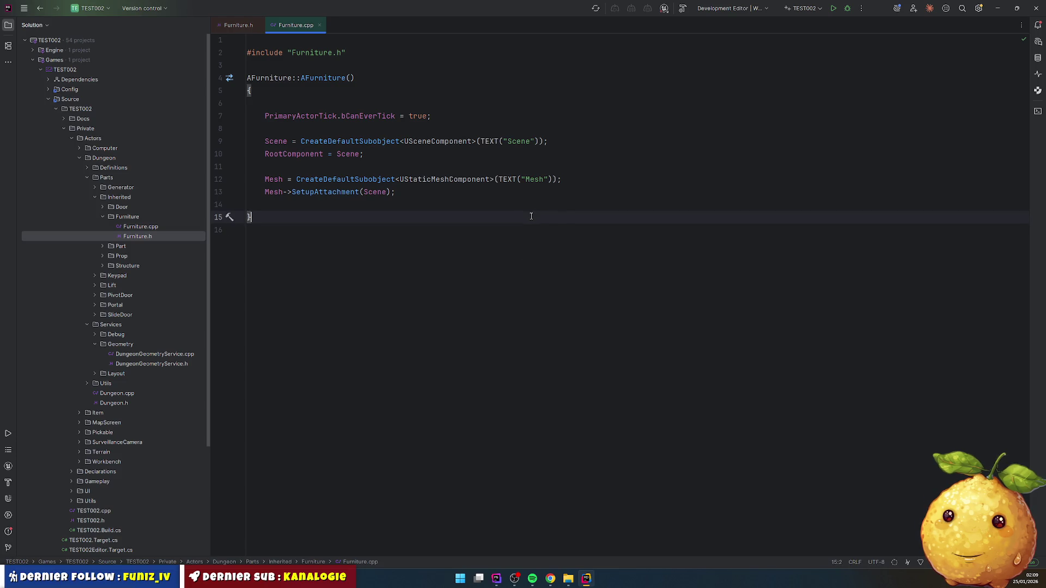
key("ctrl+shift+b")
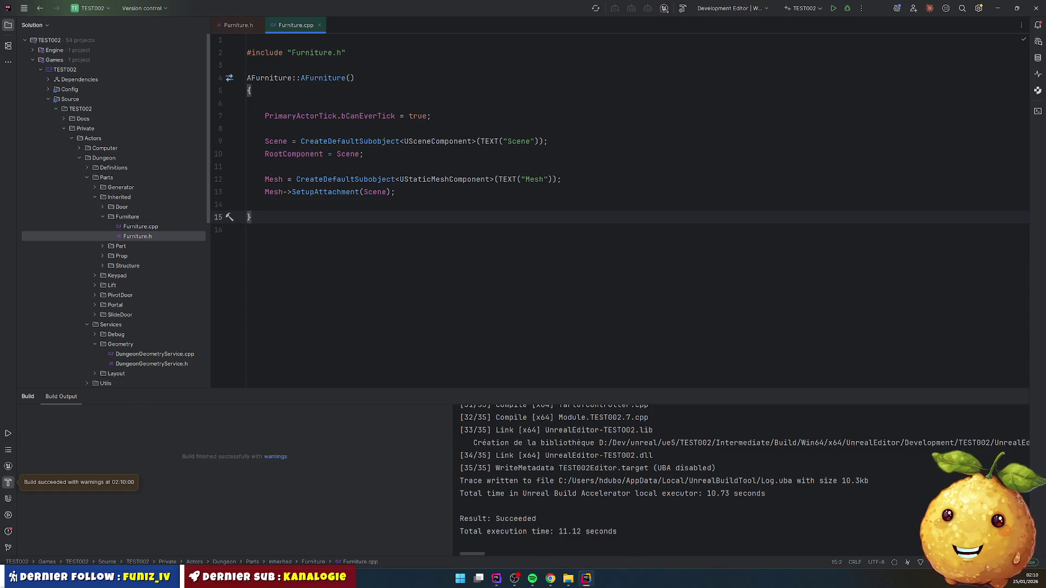
left_click(569, 580)
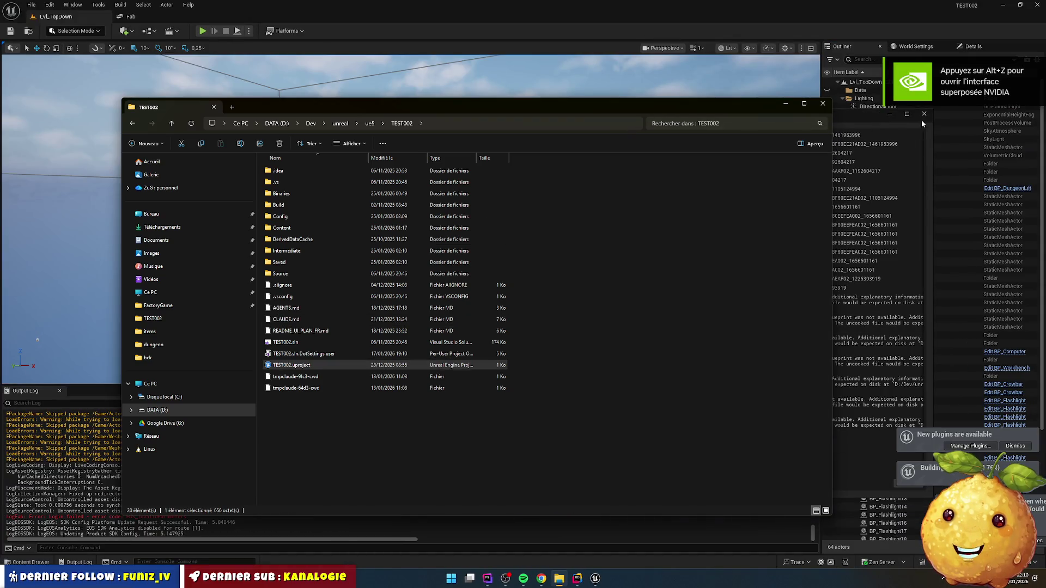
- Close both Message Log windows and run the character across the yellow room into the lift
left_click(924, 115)
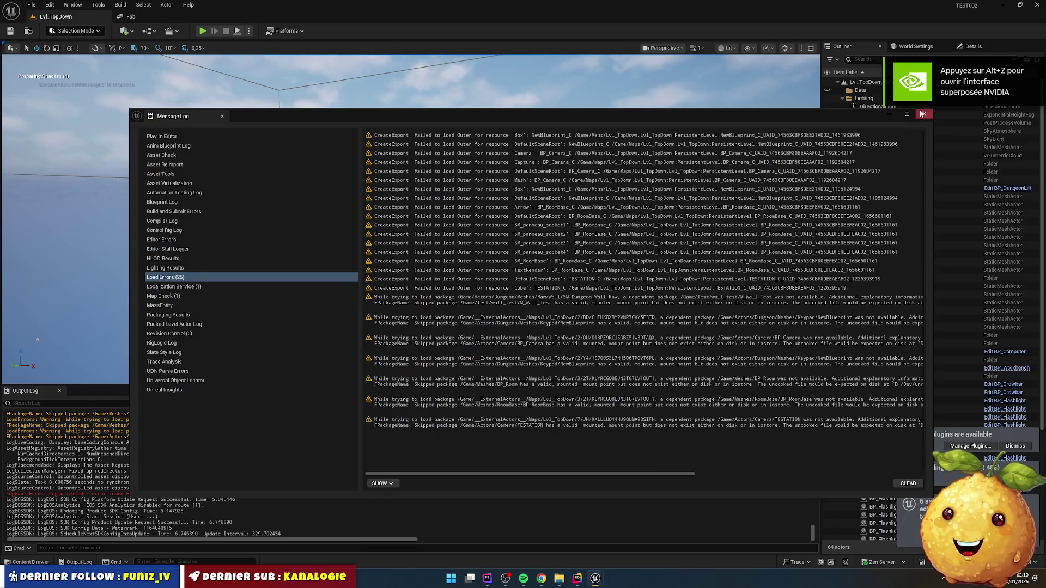
left_click(924, 114)
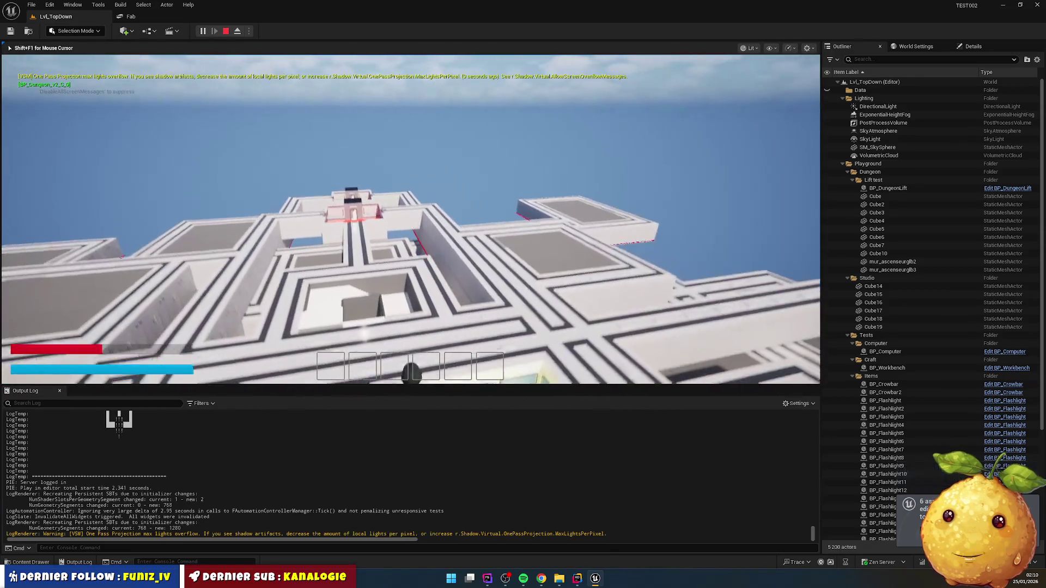
key("w")
key("shift")
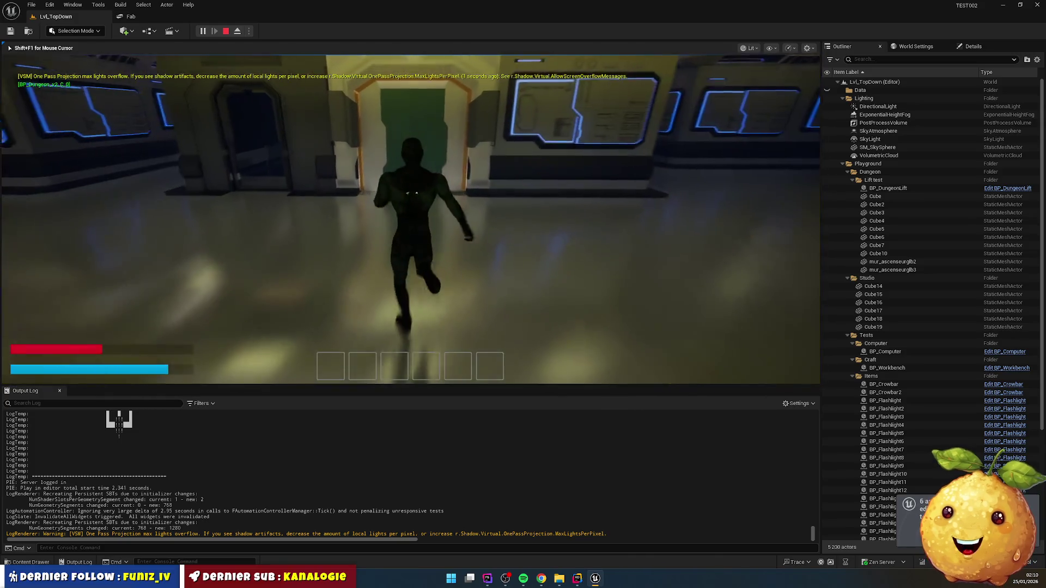
key("e")
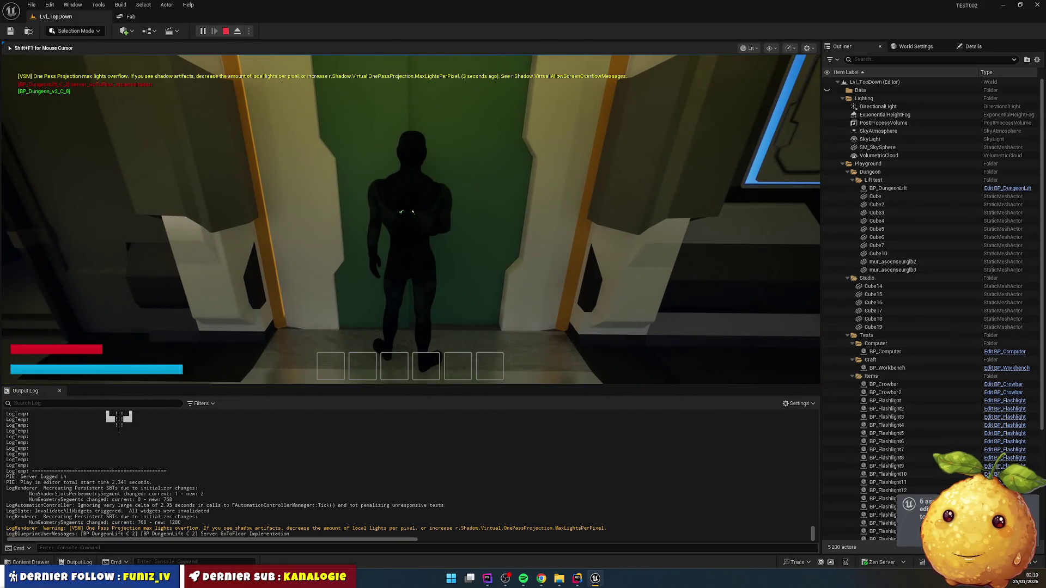
key("w")
key("w")
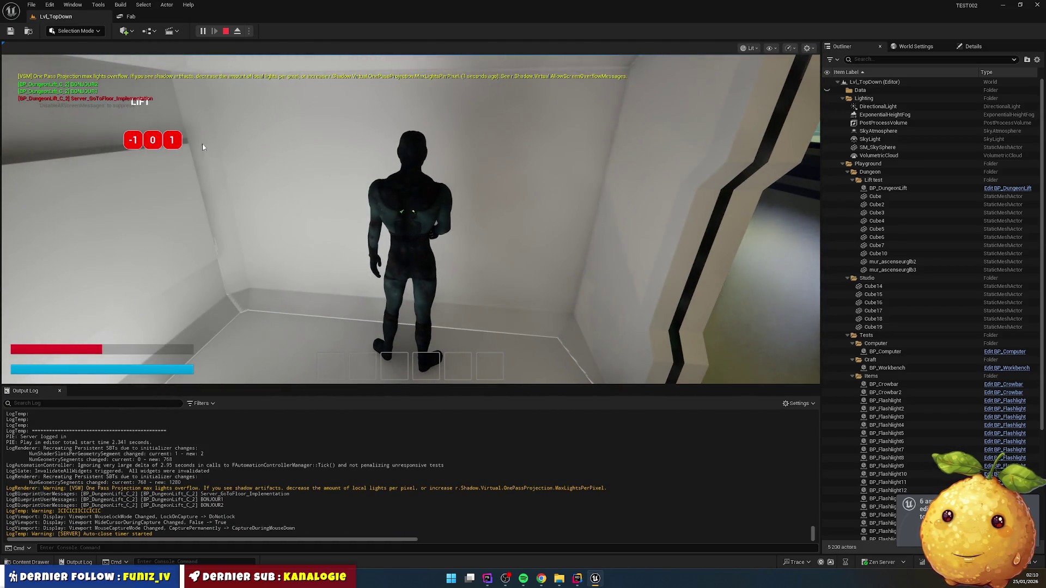
- Send the lift to floor 1, walk out and back, then stop the session
left_click(172, 140)
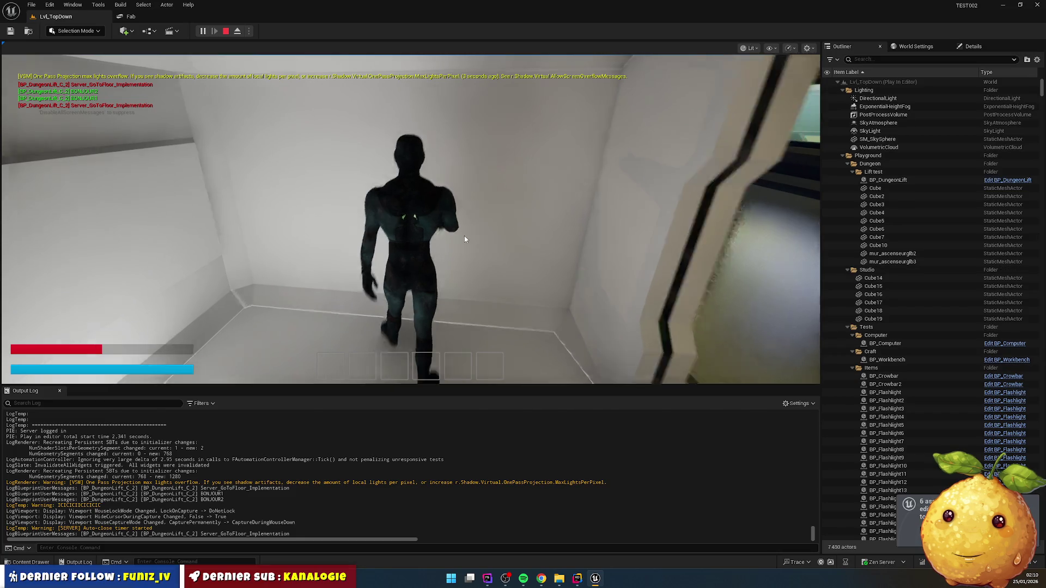
left_click(469, 239)
key("w")
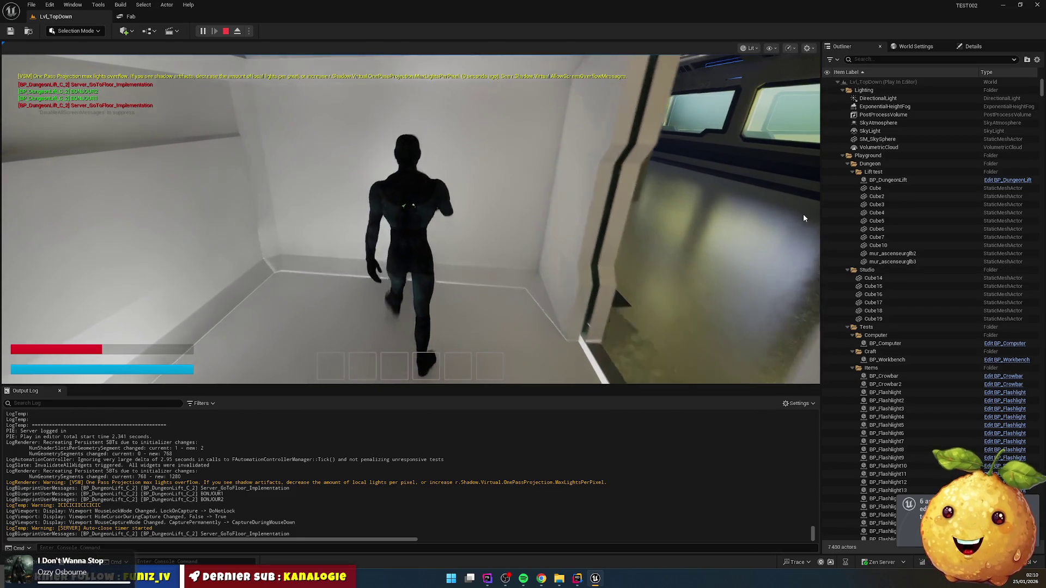
key("w")
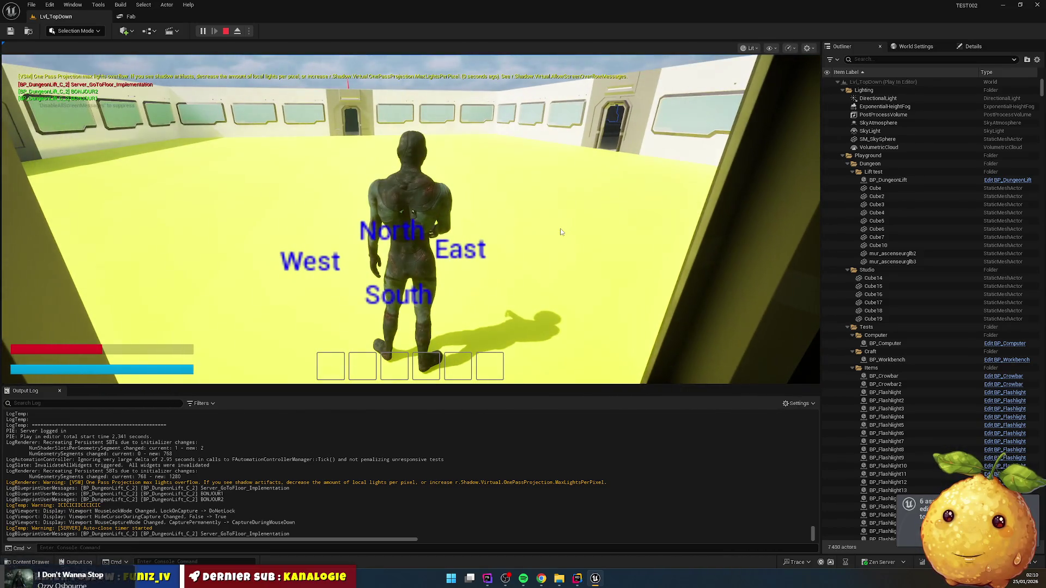
key("Escape")
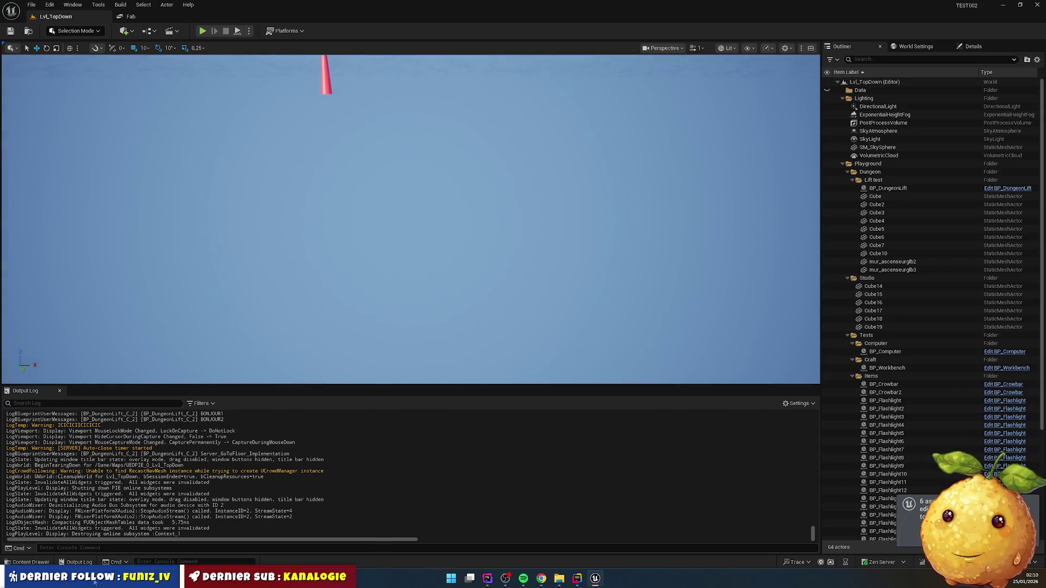
- Browse the Content Drawer to Actors/Dungeon/V2 and open BP_Dungeon_v2
left_click(30, 562)
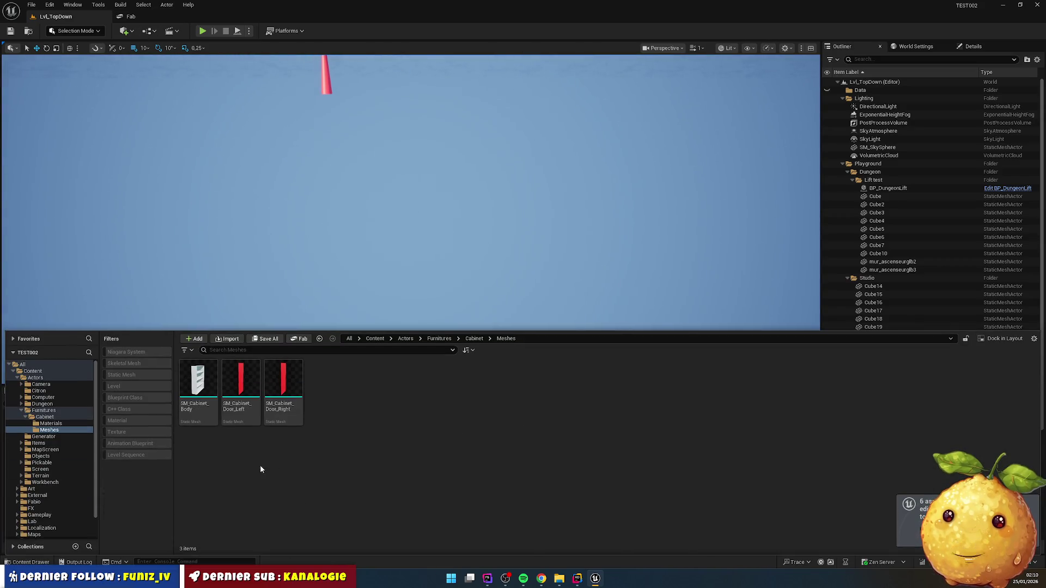
left_click(405, 338)
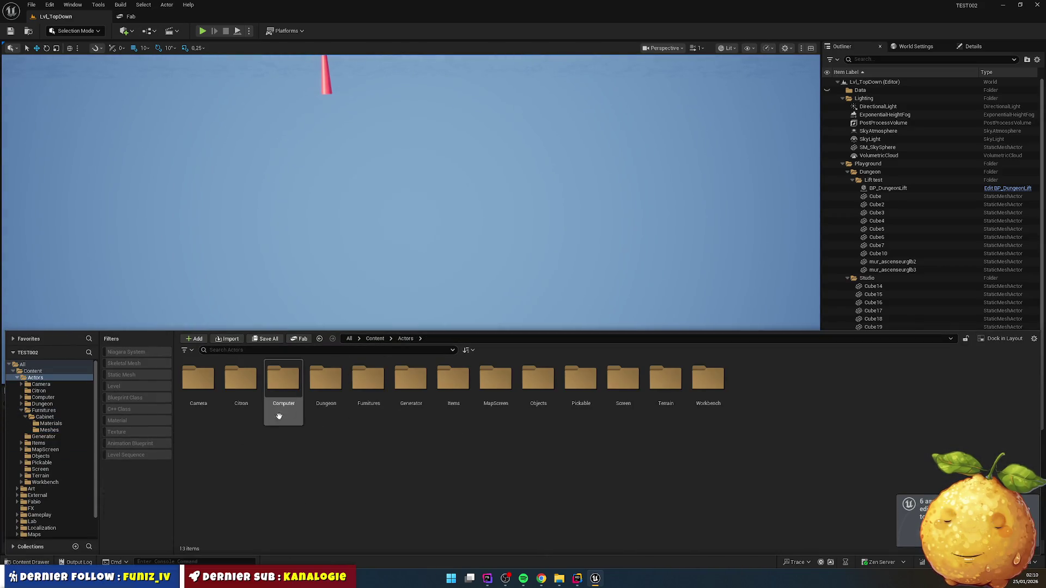
double_click(326, 382)
double_click(240, 383)
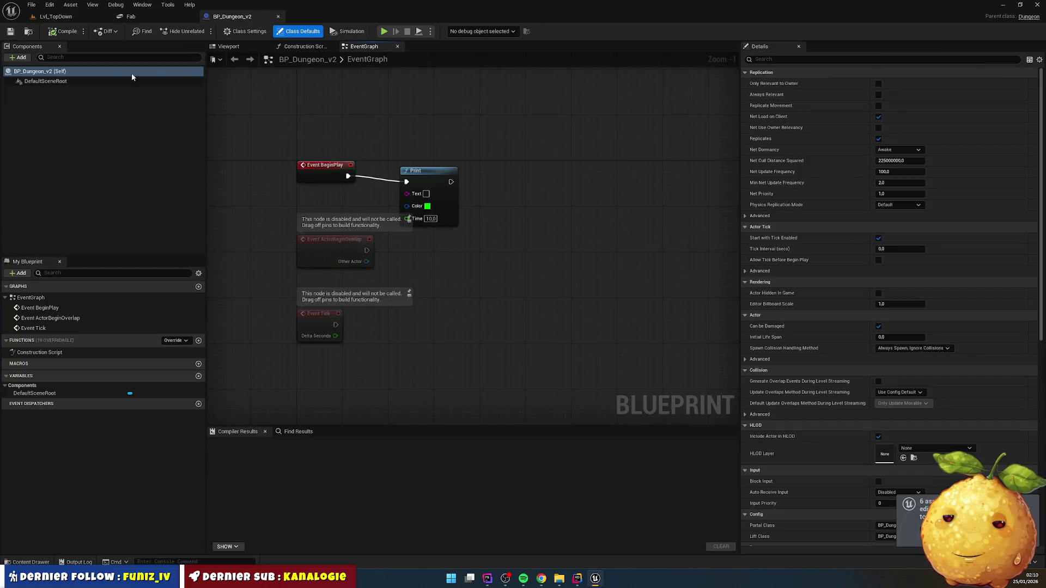
scroll(853, 275, "down", 3)
scroll(850, 271, "down", 8)
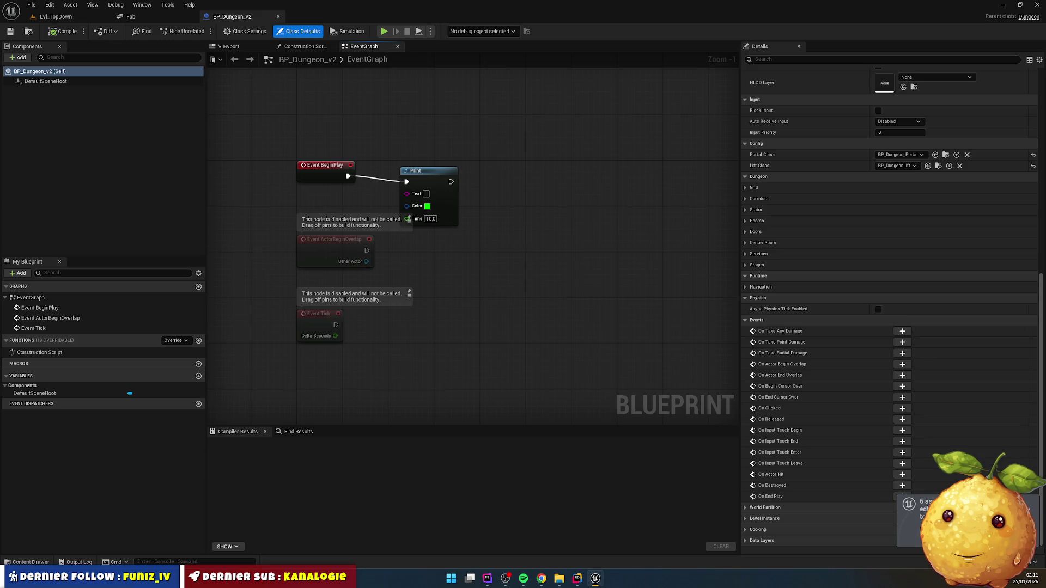
scroll(861, 338, "up", 3)
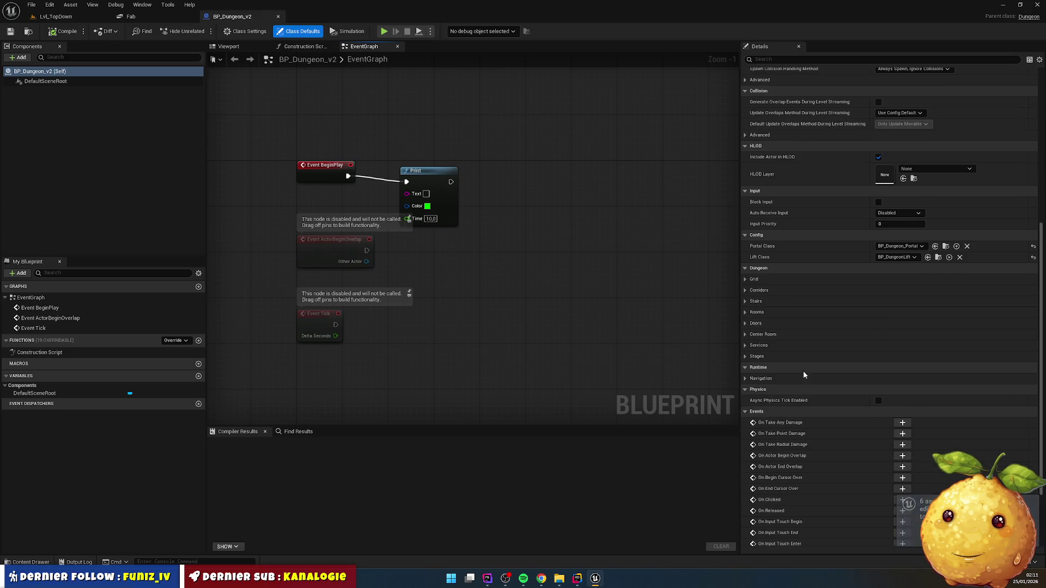
- Expand the dungeon's Stages settings, then start playing Lvl_TopDown
left_click(746, 356)
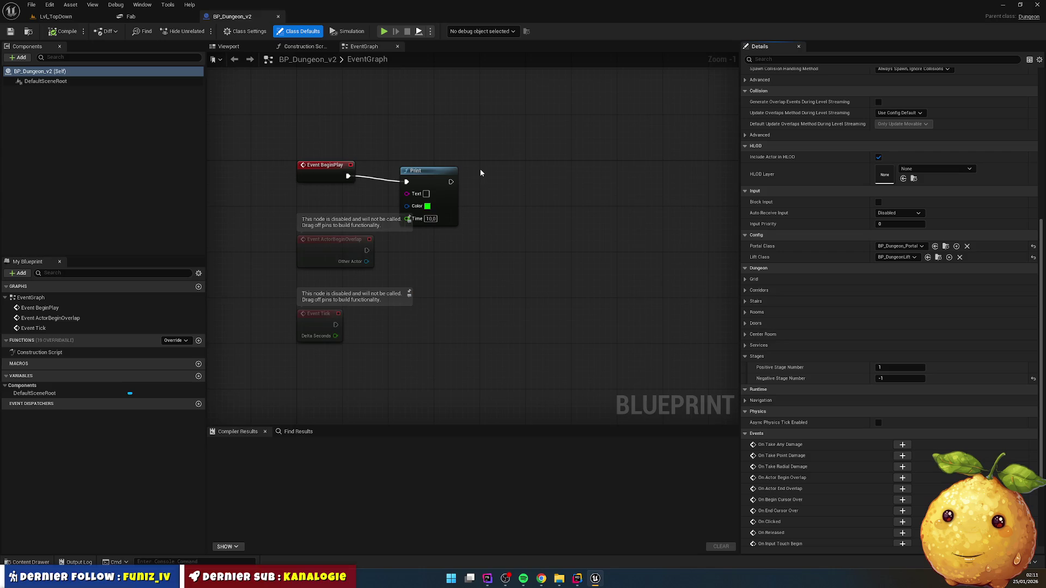
key("alt+p")
left_click(67, 18)
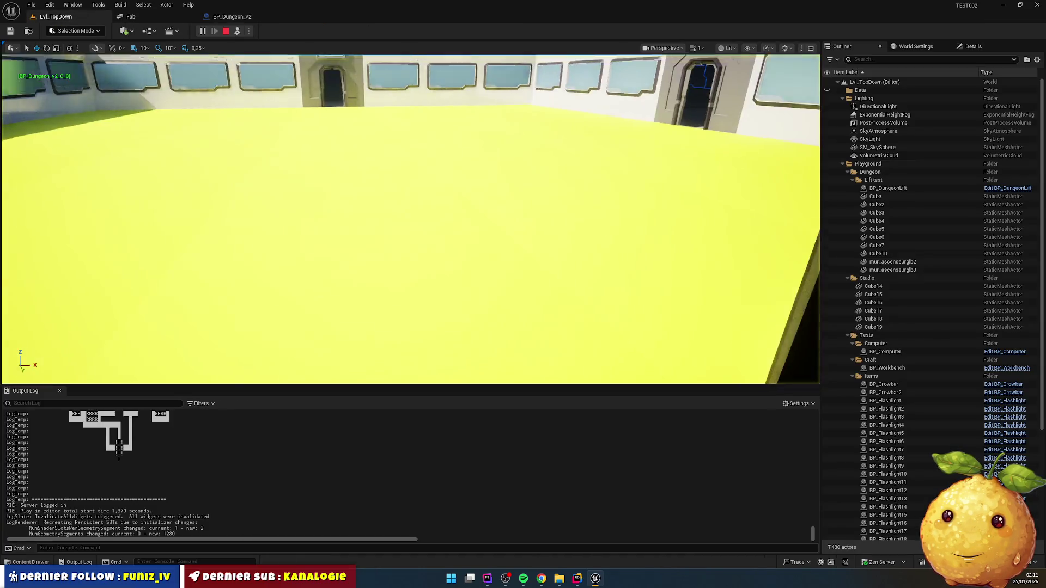
- Restart the play session, walk toward the door, and end it
scroll(410, 218, "up", 2)
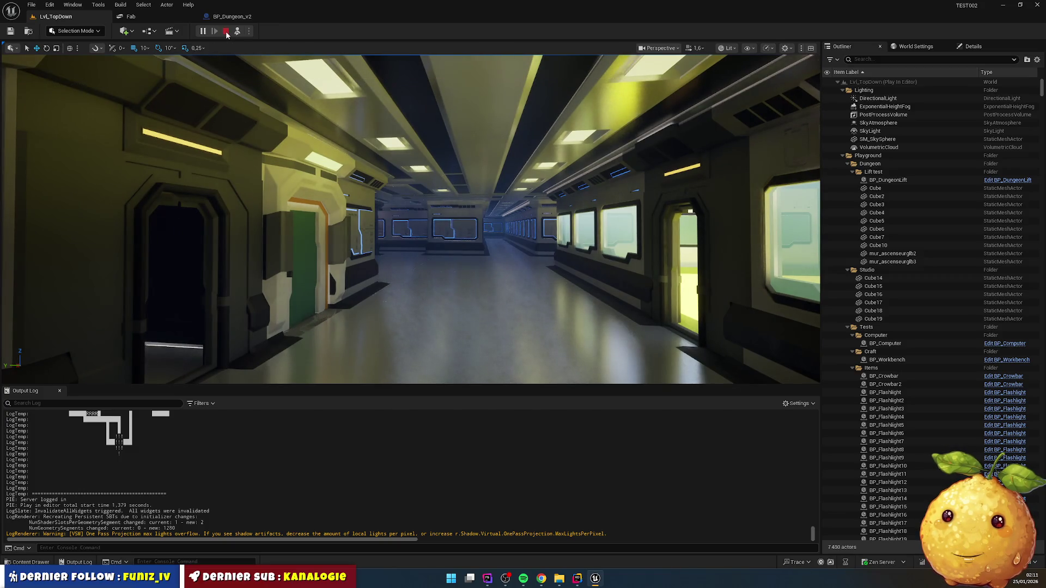
left_click(227, 32)
left_click(202, 31)
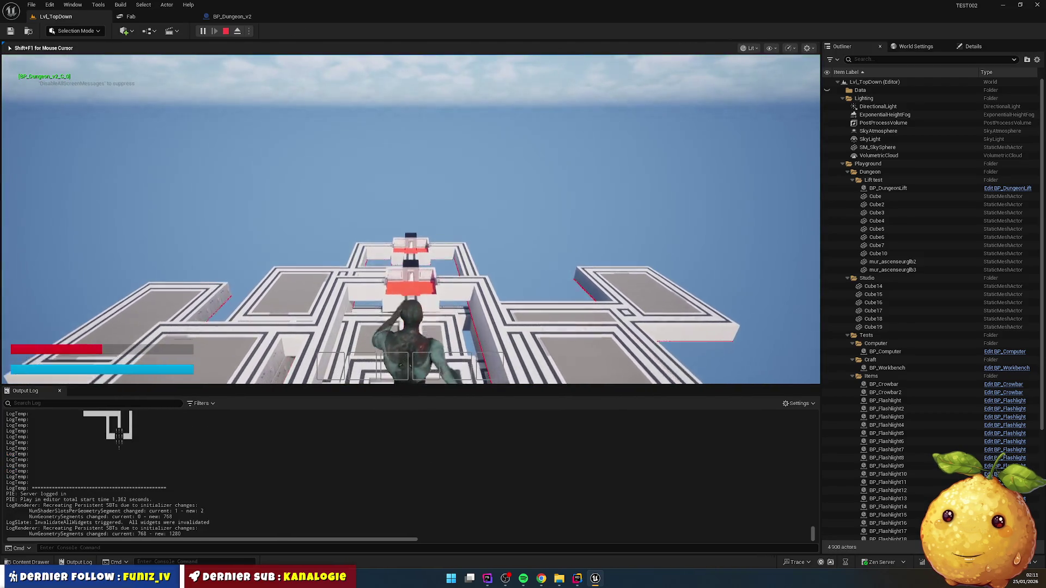
key("w")
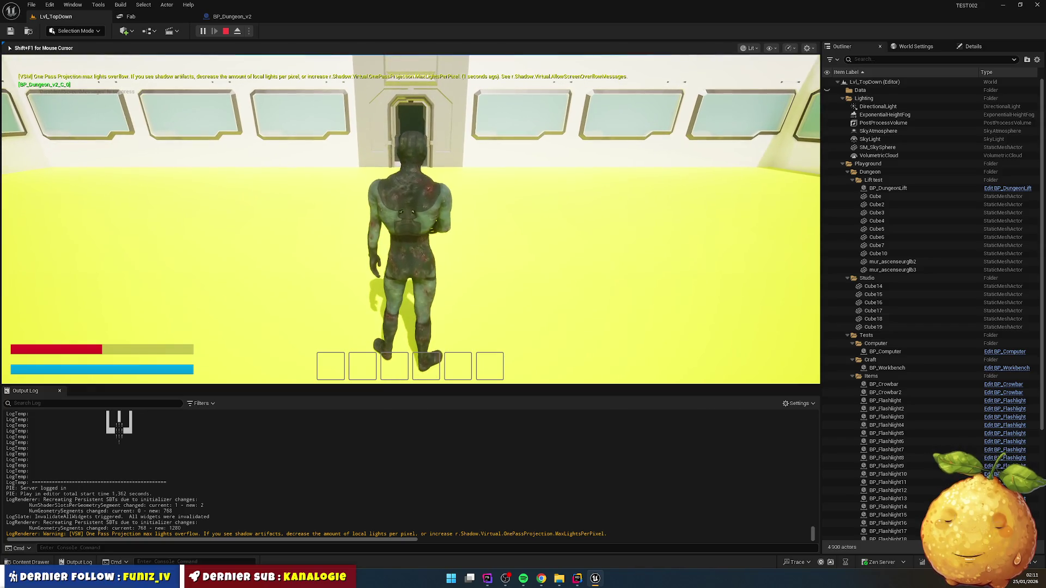
key("Escape")
- Set Play options to spawn at Default Player Start and test it with a short walk
left_click(249, 33)
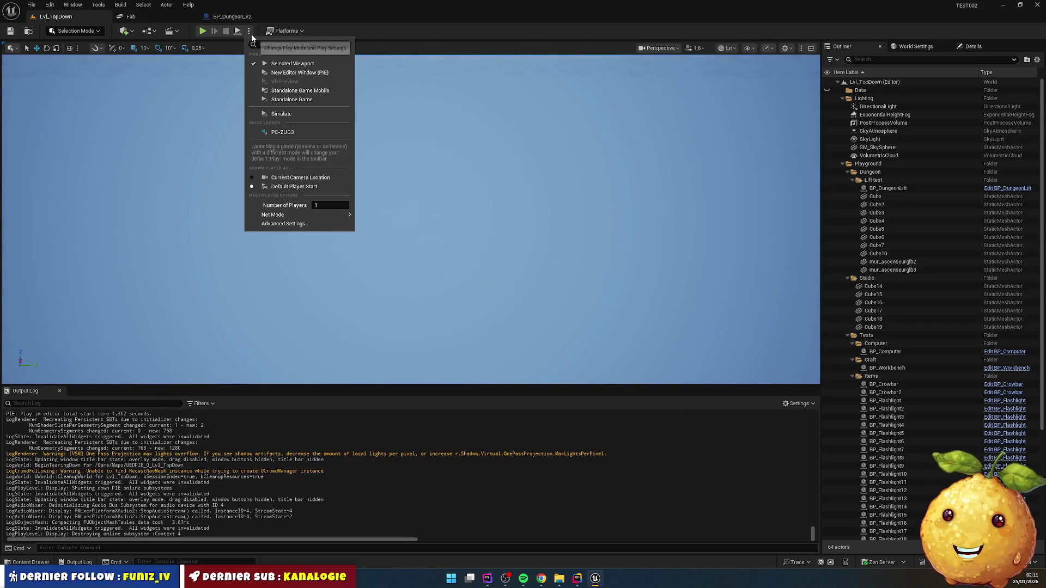
left_click(282, 188)
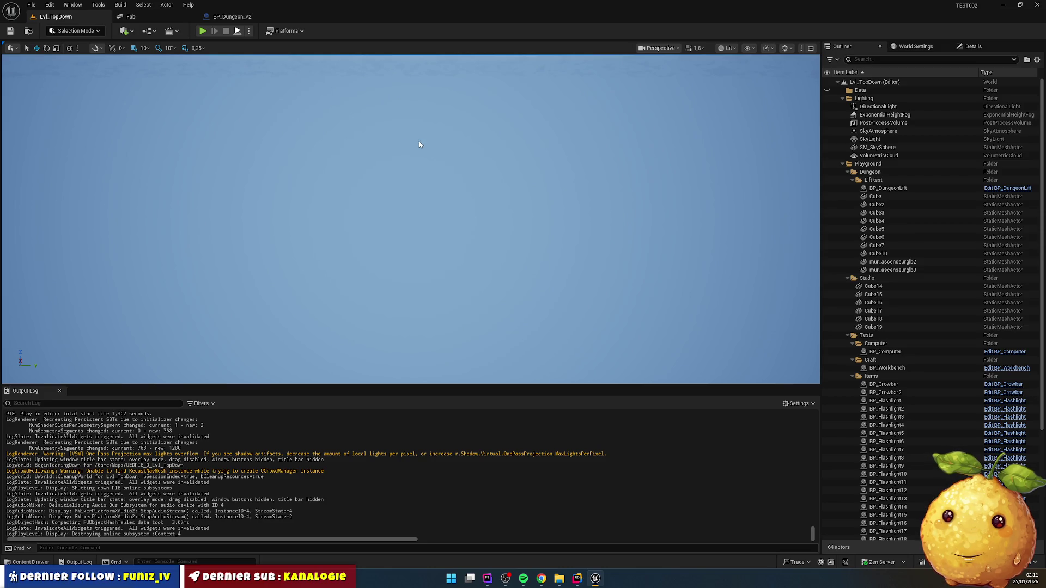
key("alt+p")
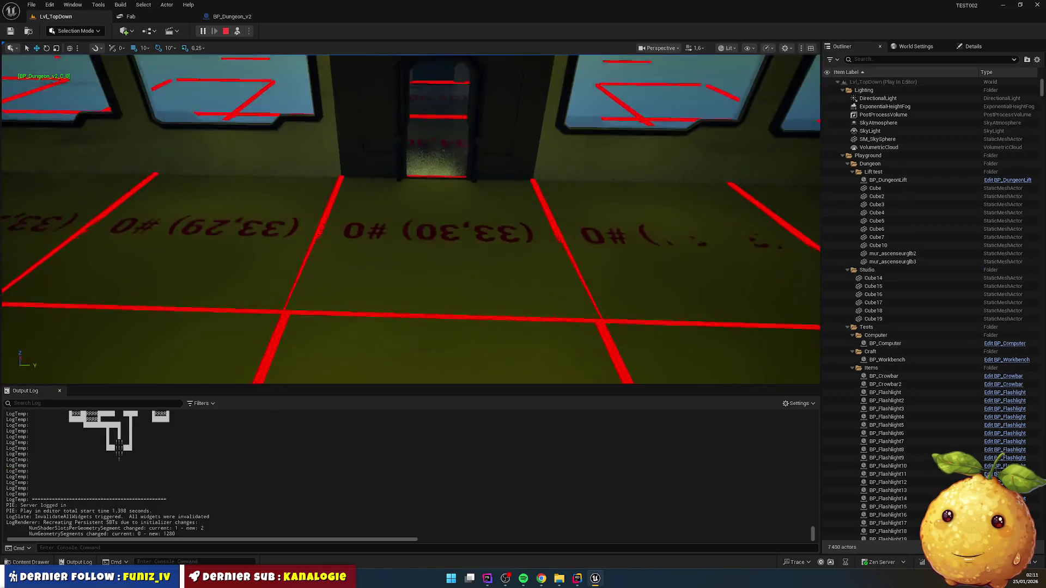
key("w")
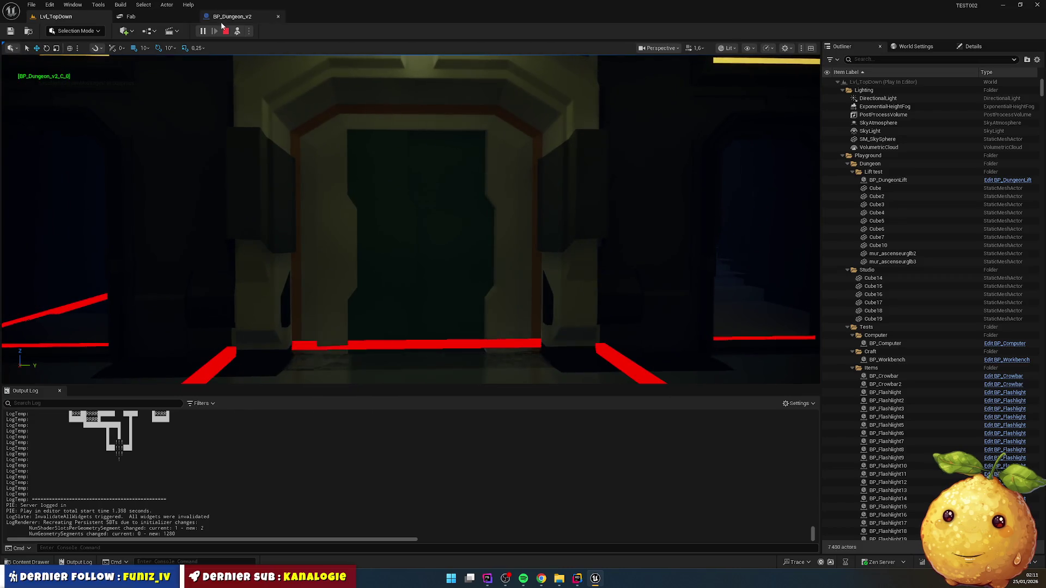
key("Escape")
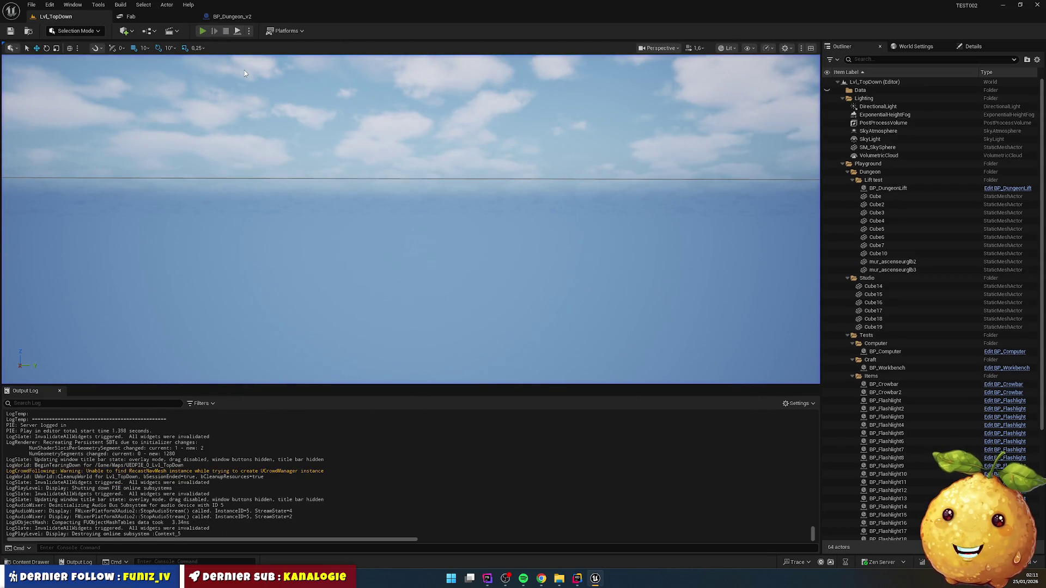
- Start another session, walk through the doorway into the lift, and send it to another floor
key("alt+p")
key("w")
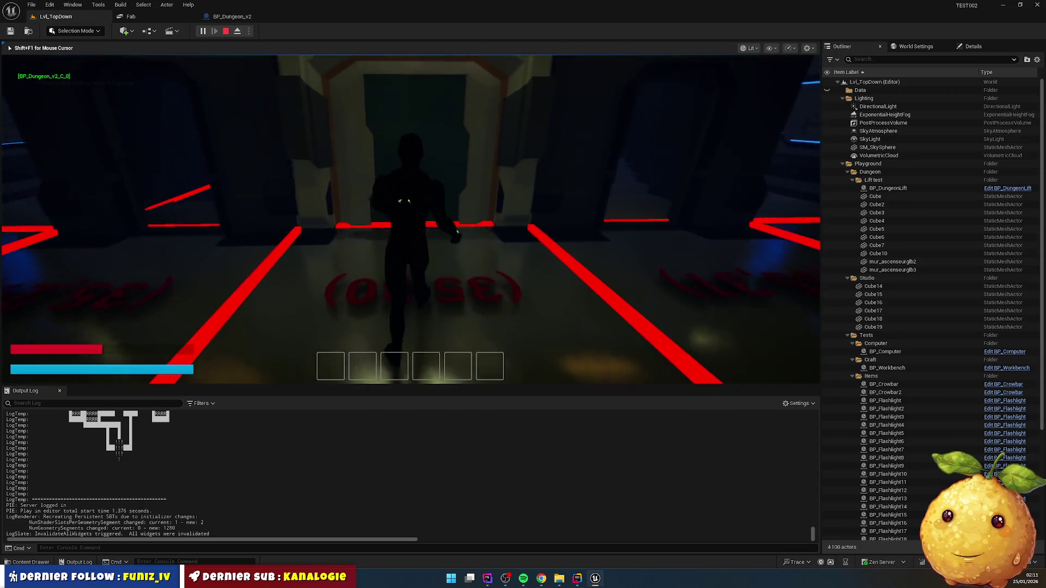
key("w")
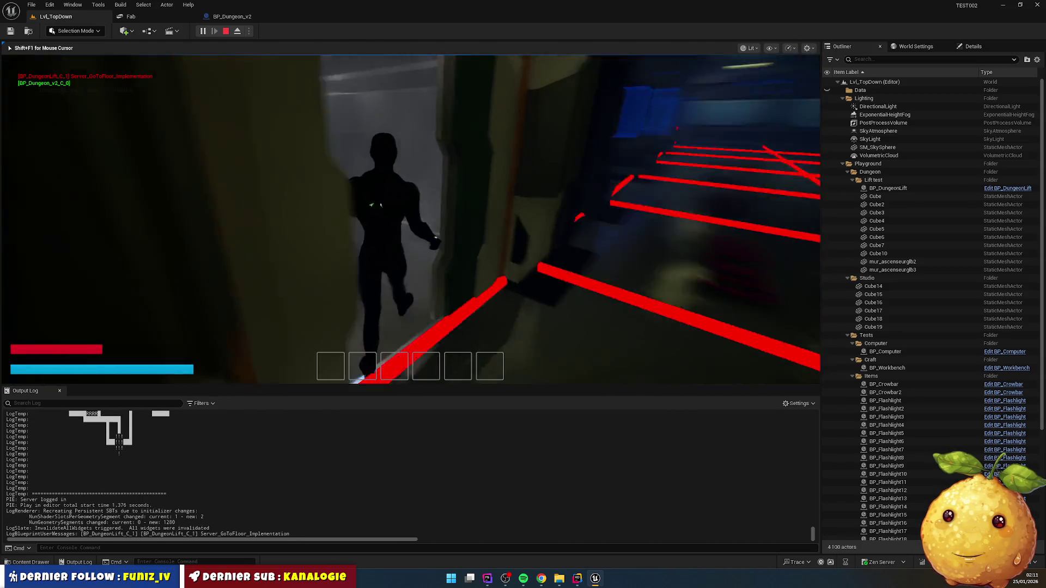
key("w")
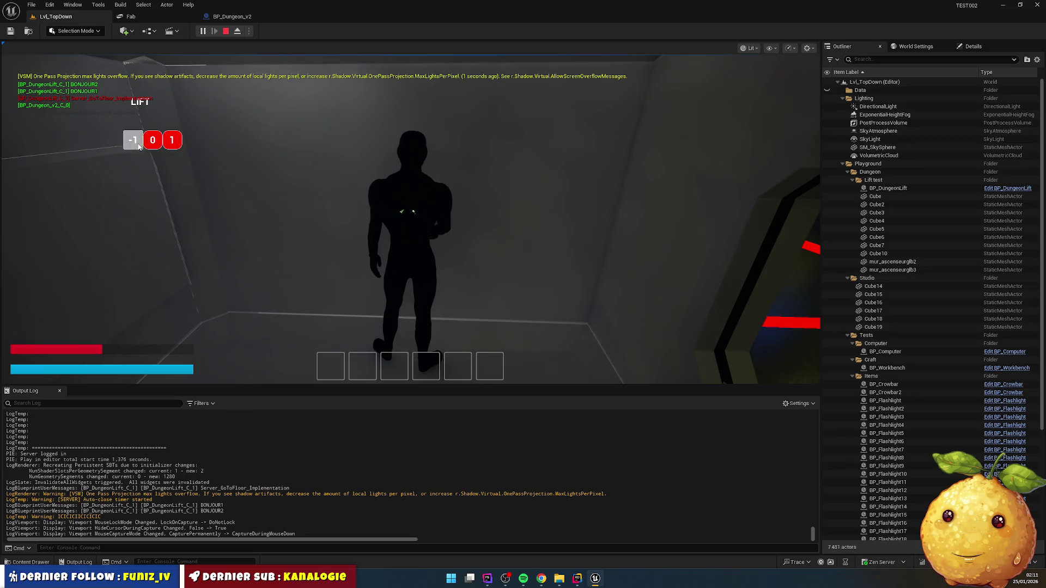
left_click(138, 147)
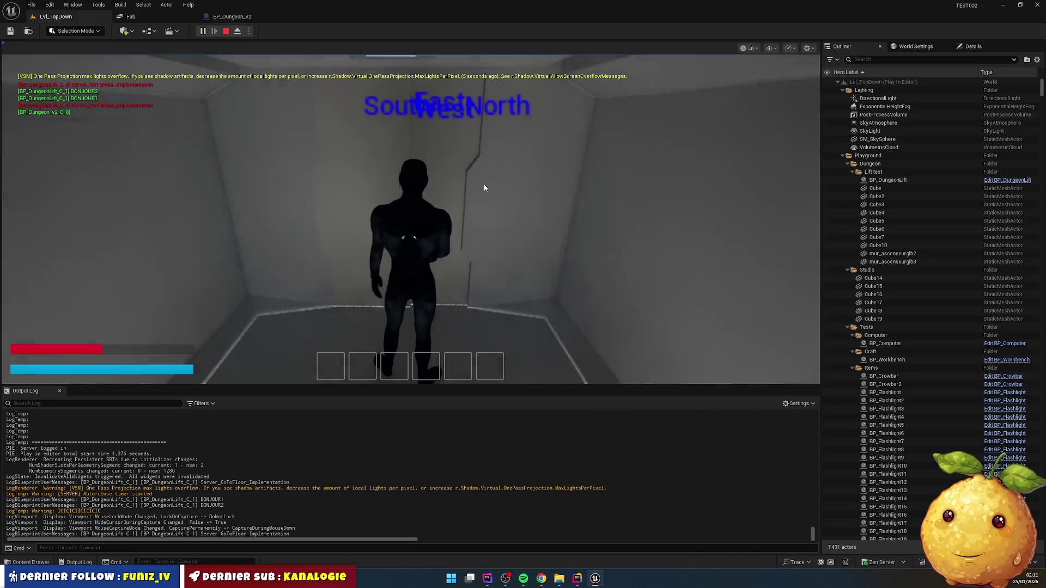
key("w")
left_click(479, 187)
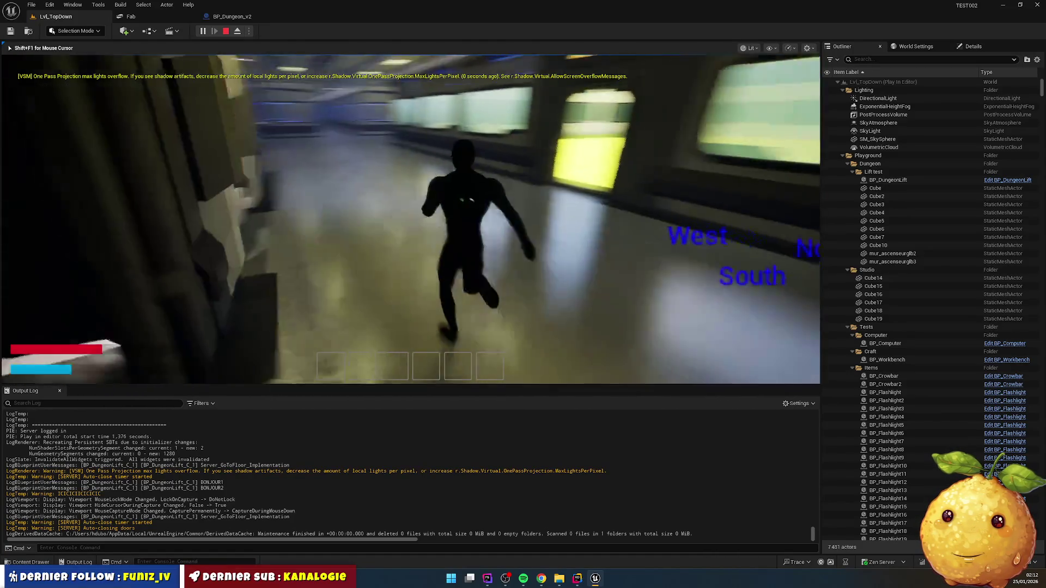
- Walk into the white lift and send it to floor 0
key("shift+F1")
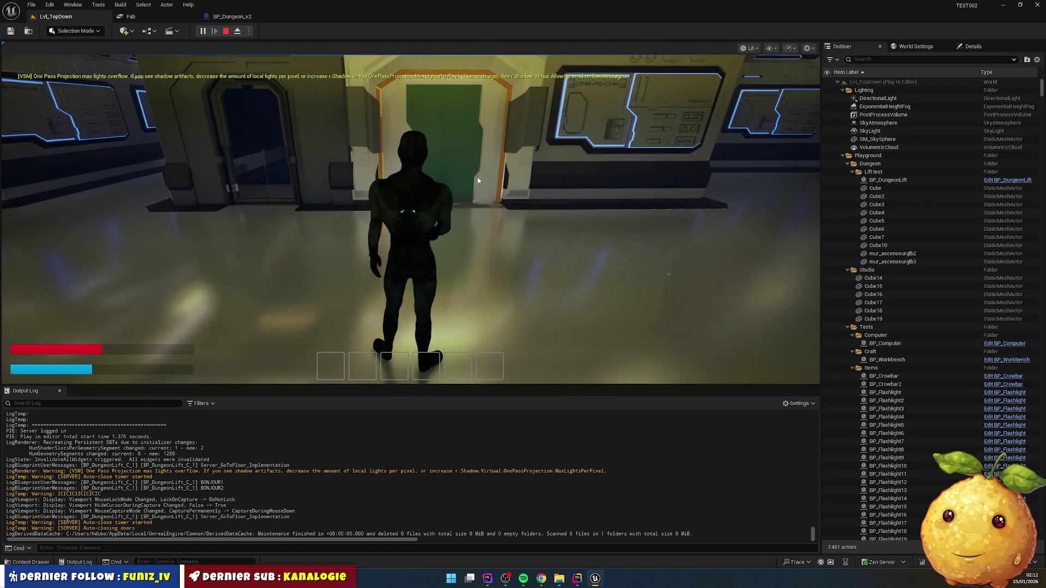
key("w")
key("s")
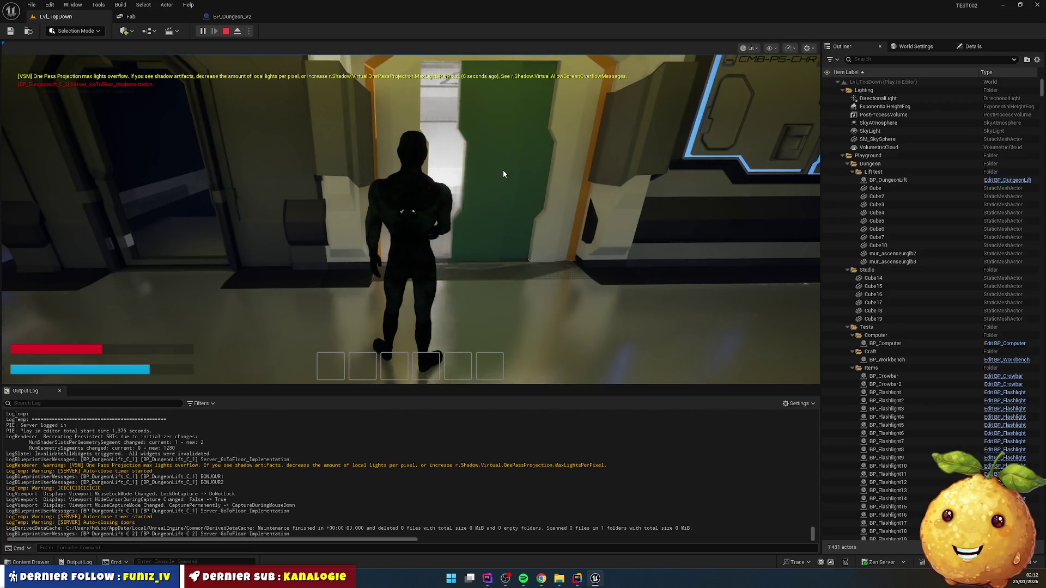
key("w")
left_click(504, 173)
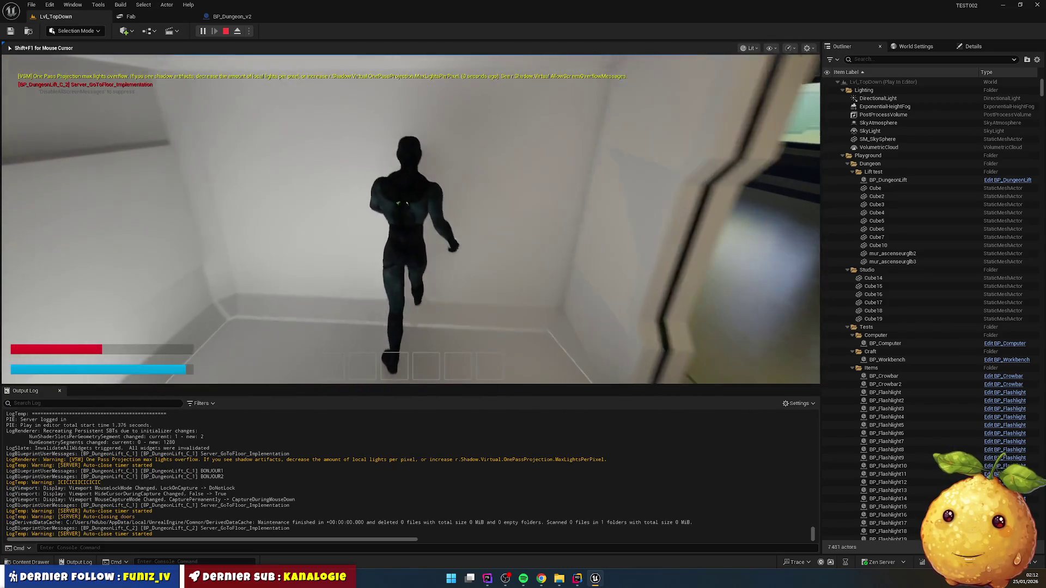
left_click(153, 142)
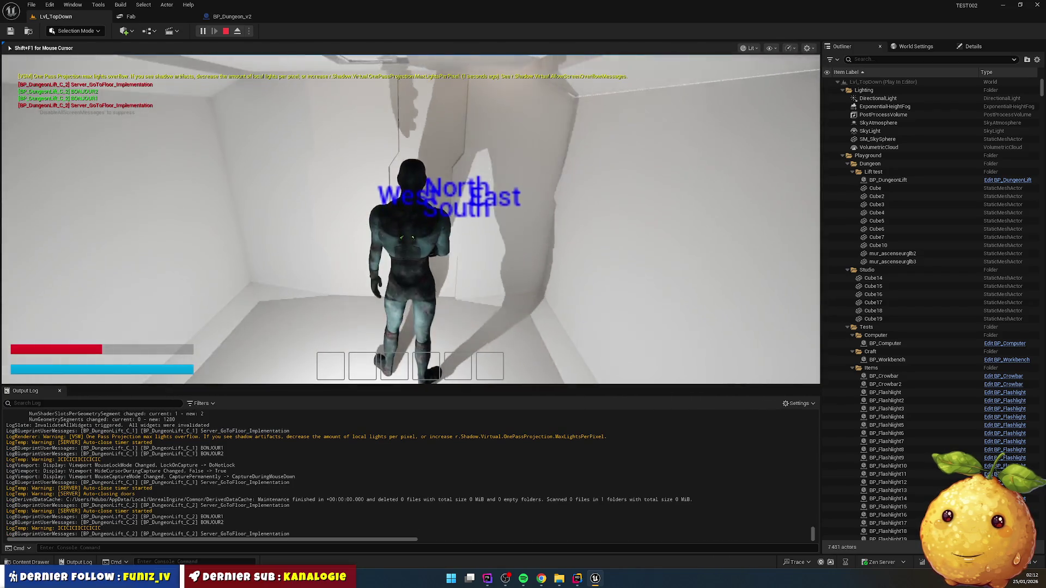
- Run the character out of the lift through the red-lined rooms and corridor
key("w")
key("w")
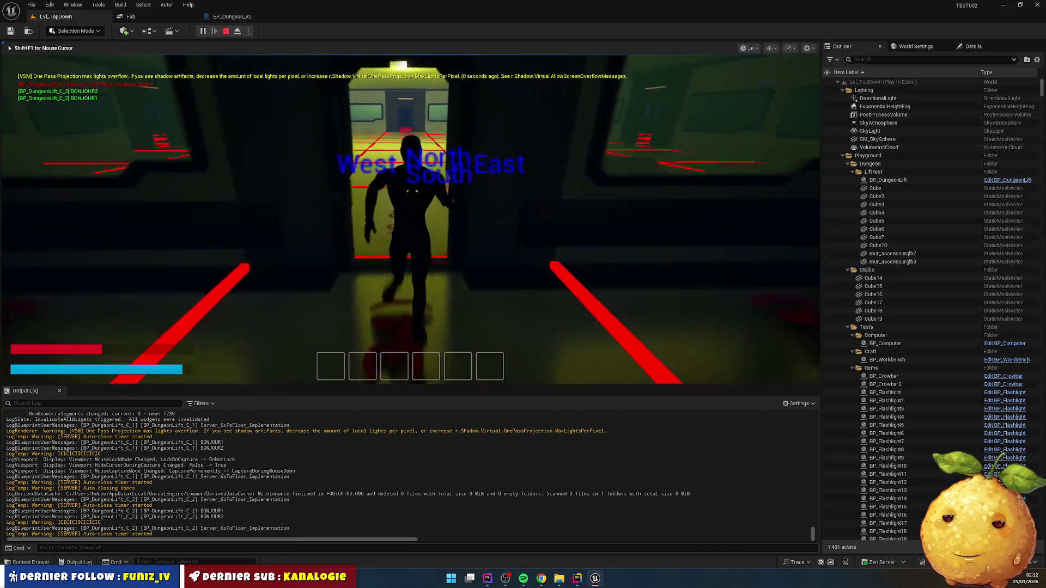
key("w")
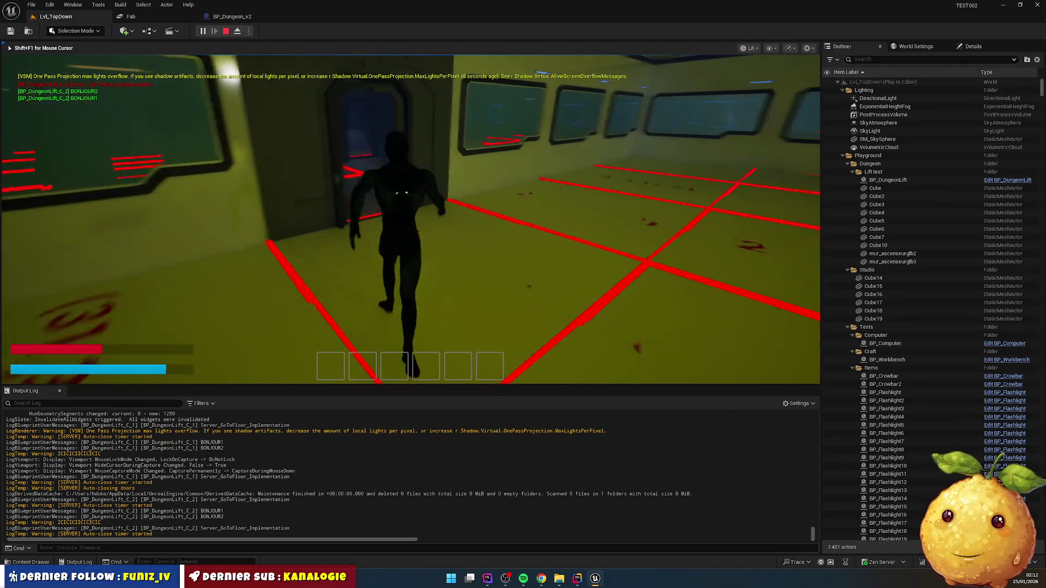
key("shift+F1")
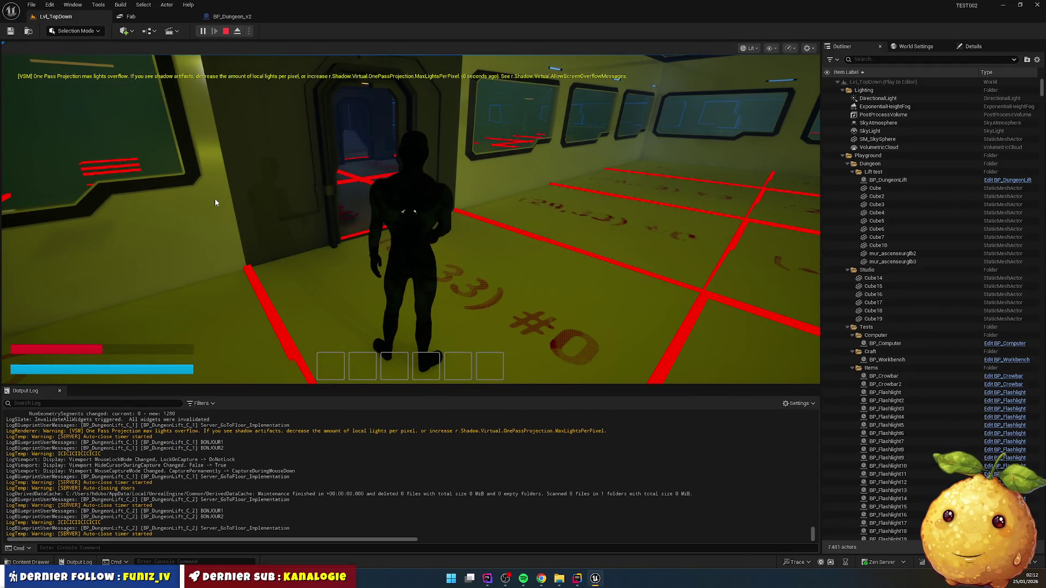
key("w")
left_click(216, 202)
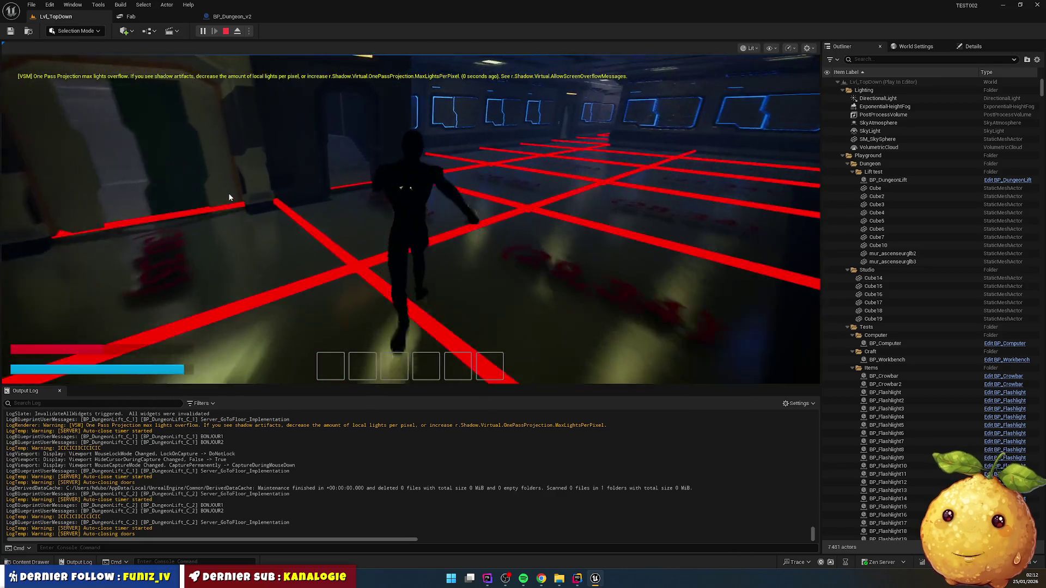
key("w")
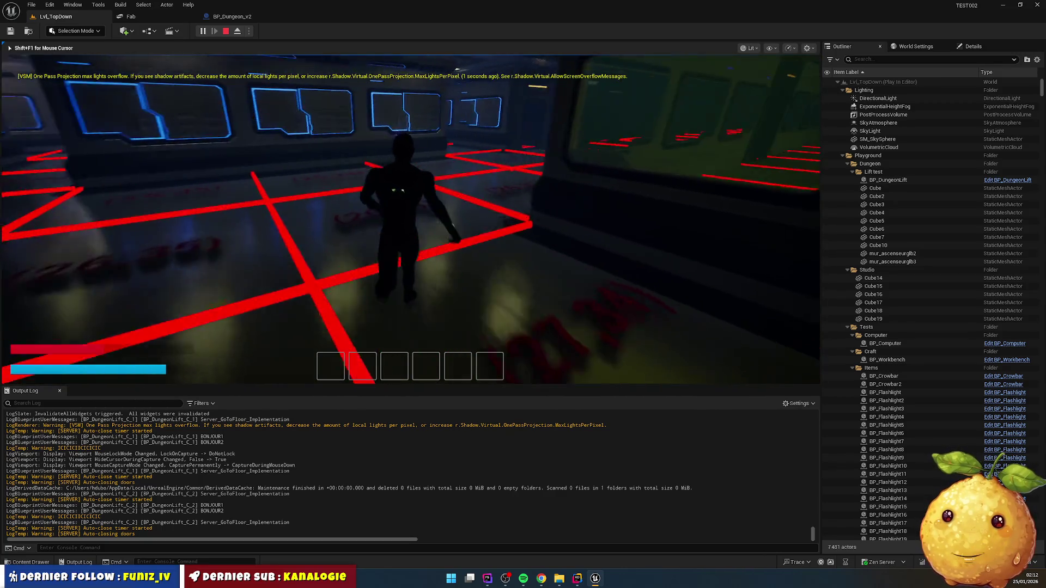
key("w")
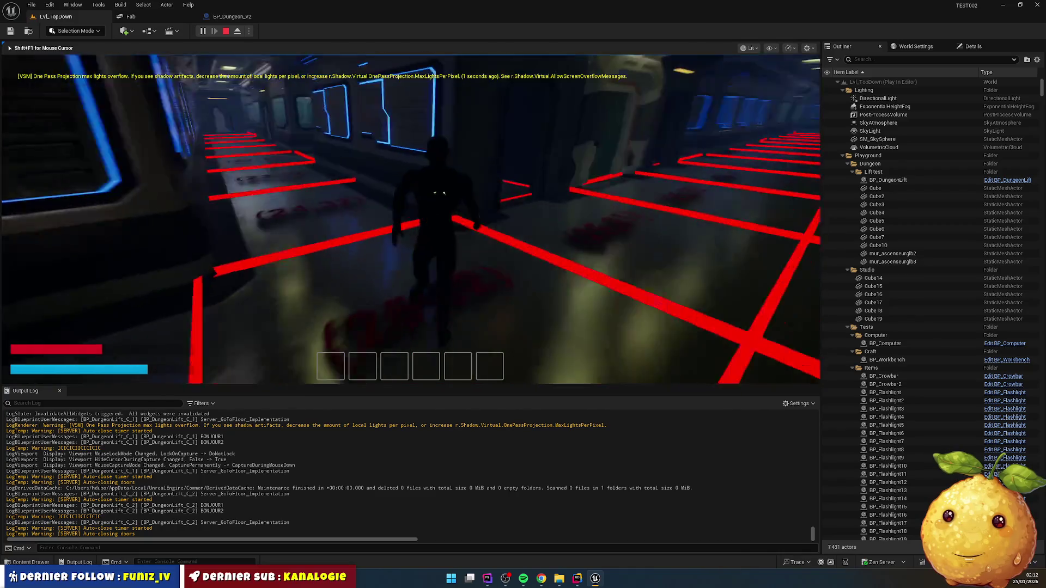
key("w")
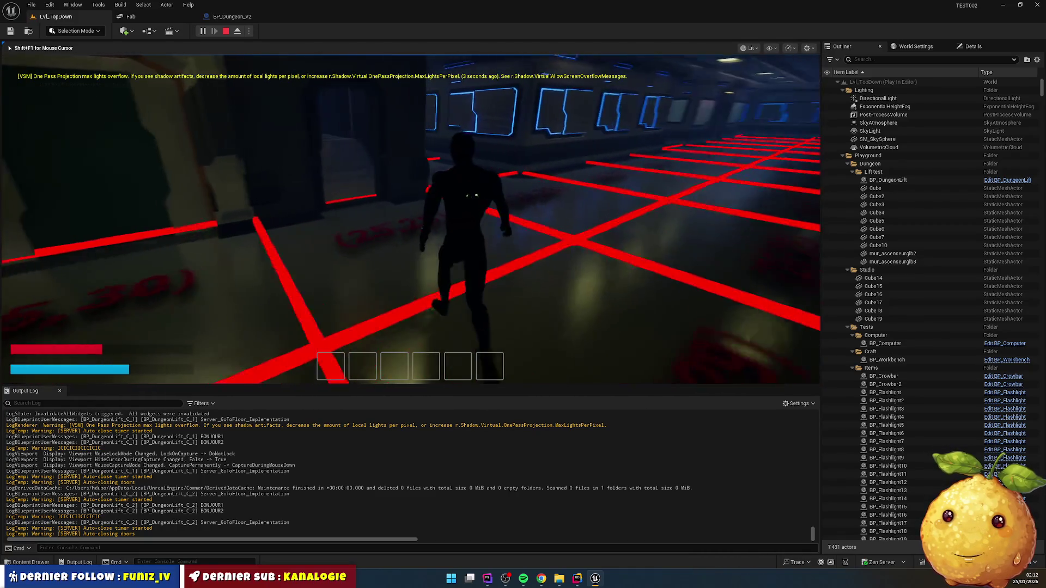
key("w")
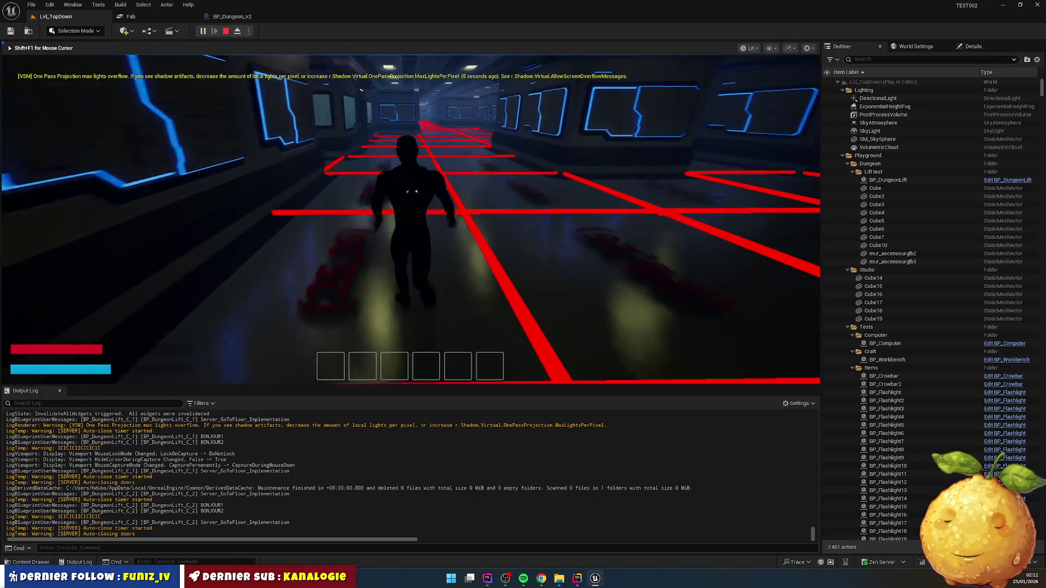
- Continue to the locked door, bring up its CODE keypad, and eject with F8
key("w")
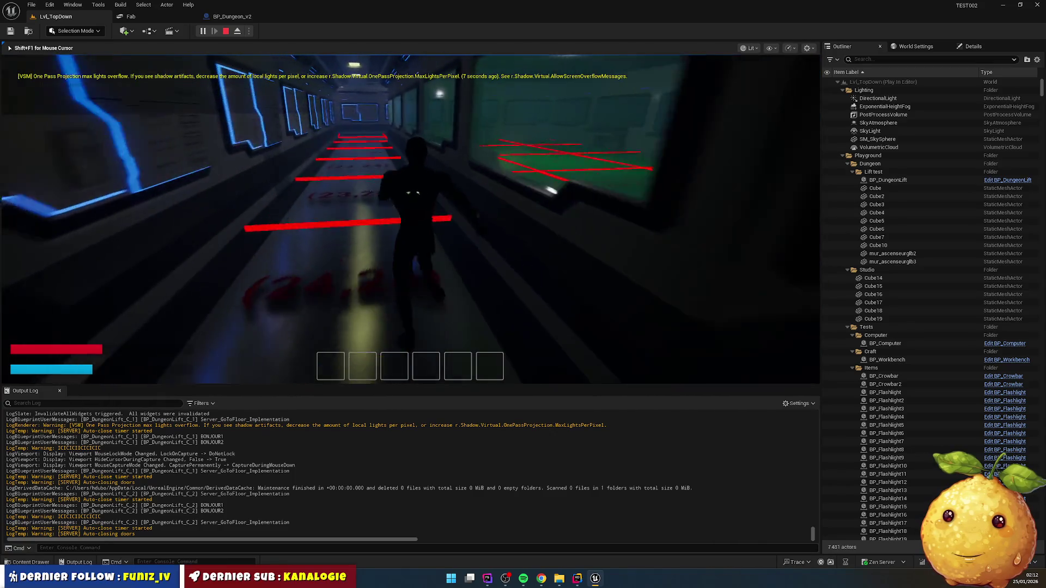
key("w")
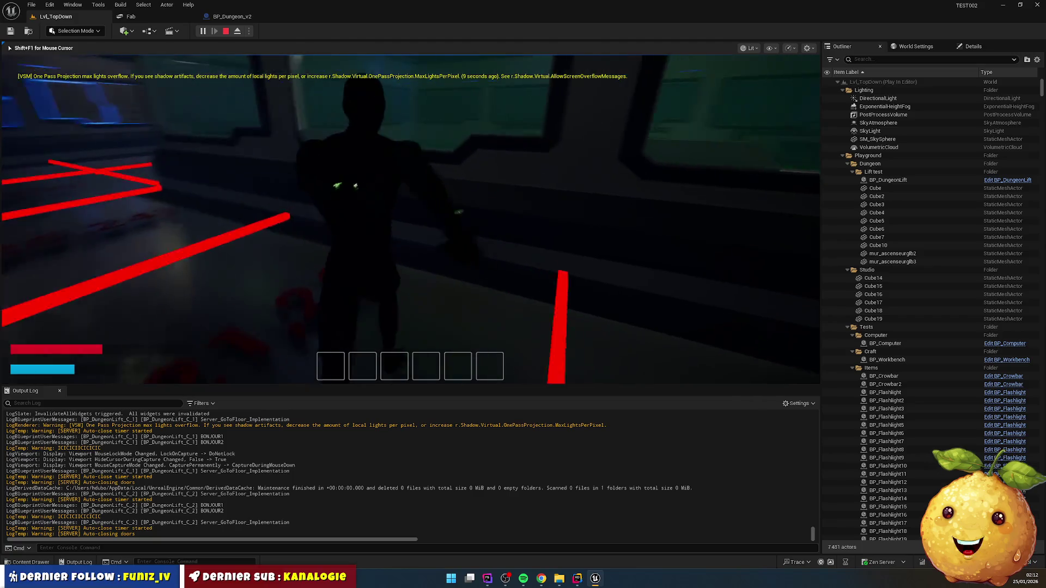
key("w")
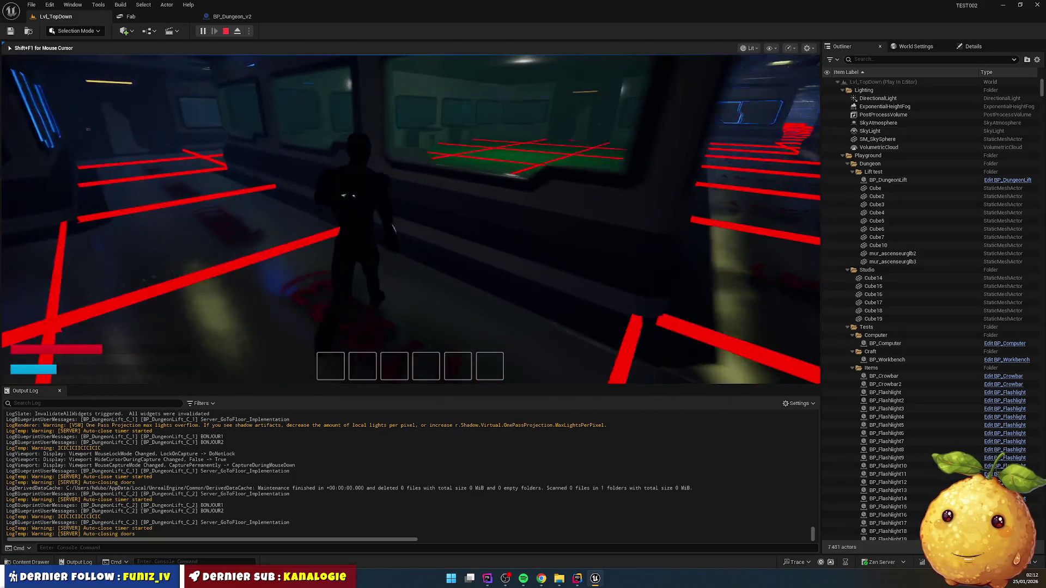
key("w")
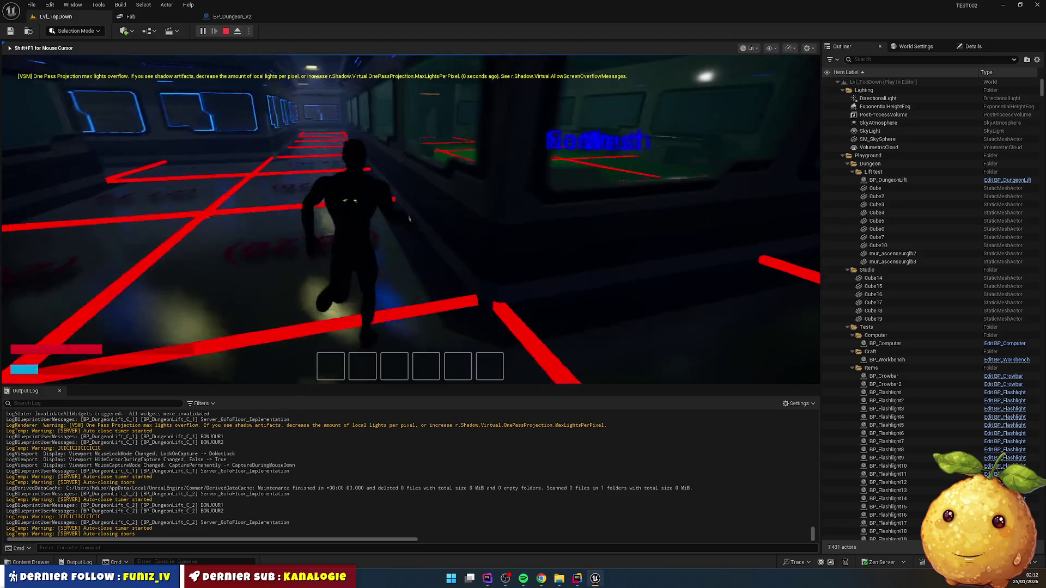
key("w")
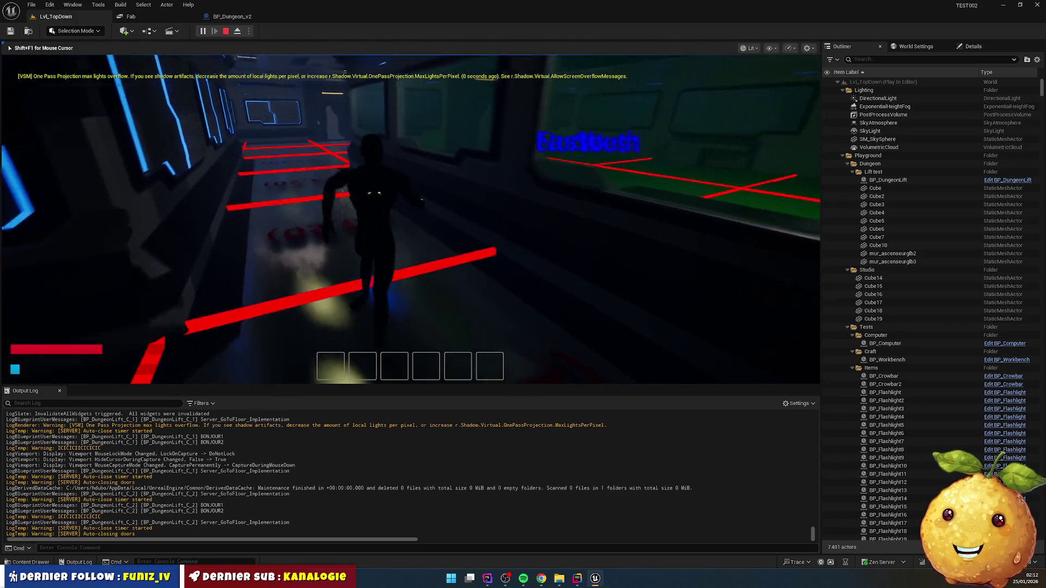
key("w")
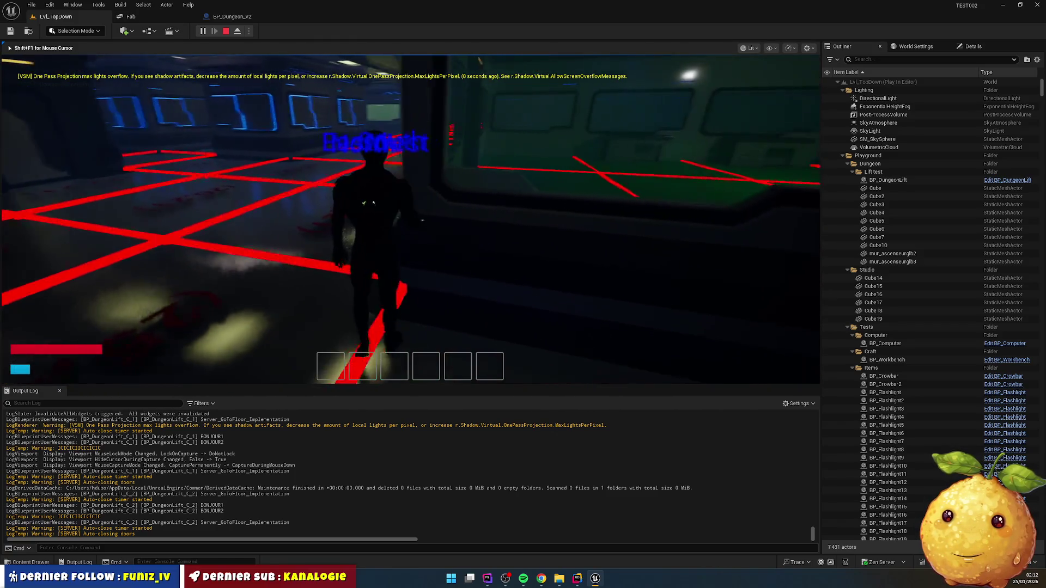
key("w")
key("e")
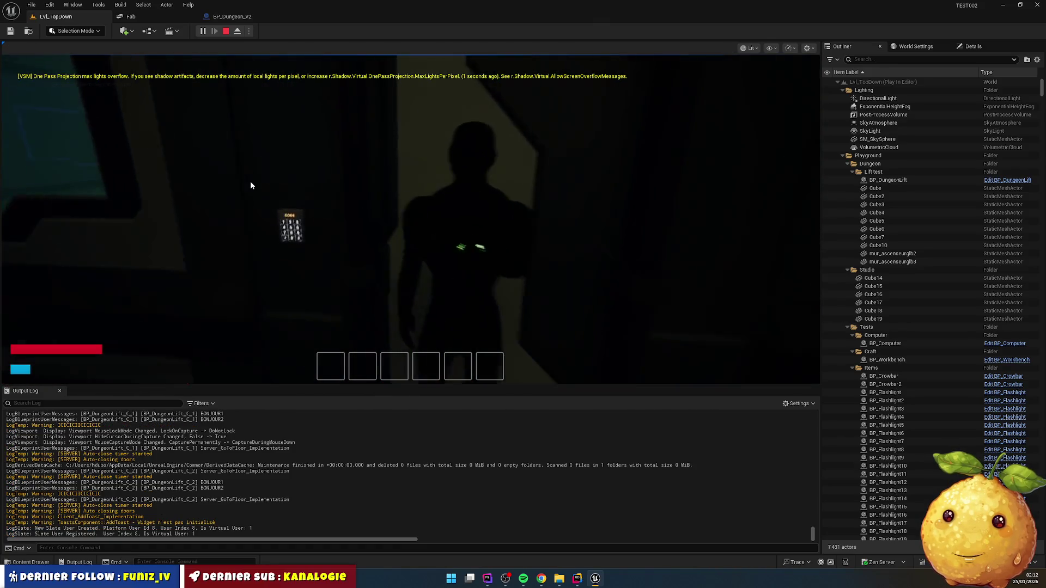
key("F8")
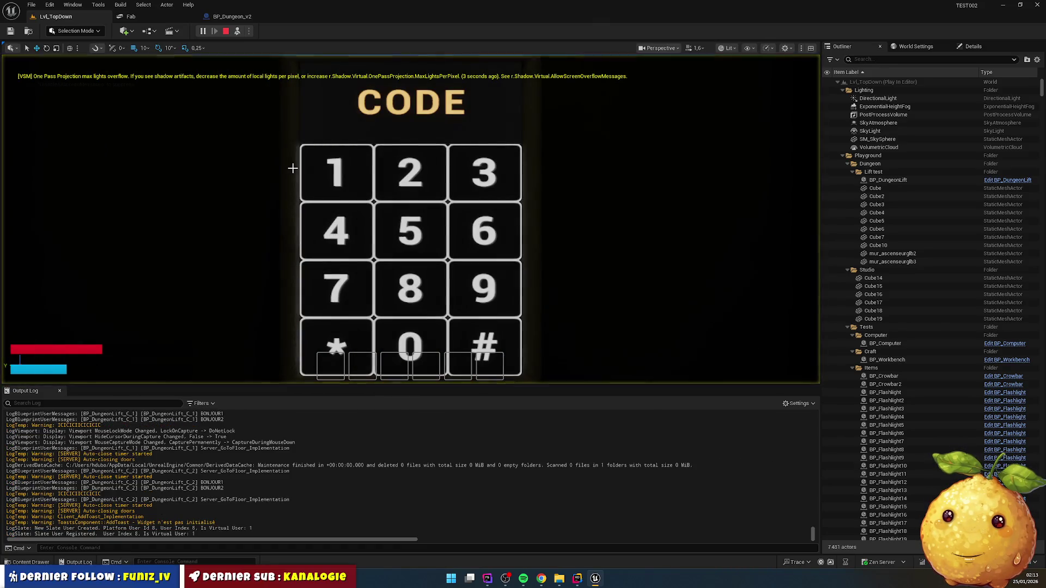
- Select the sliding door and filter its Details by 'code' to find 9387
scroll(387, 186, "down", 5)
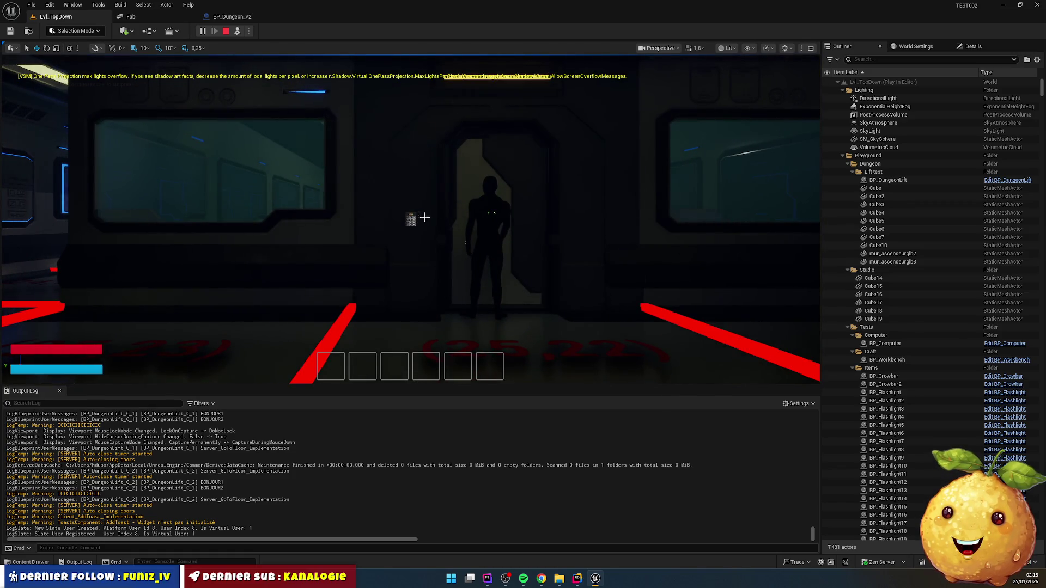
left_click(523, 218)
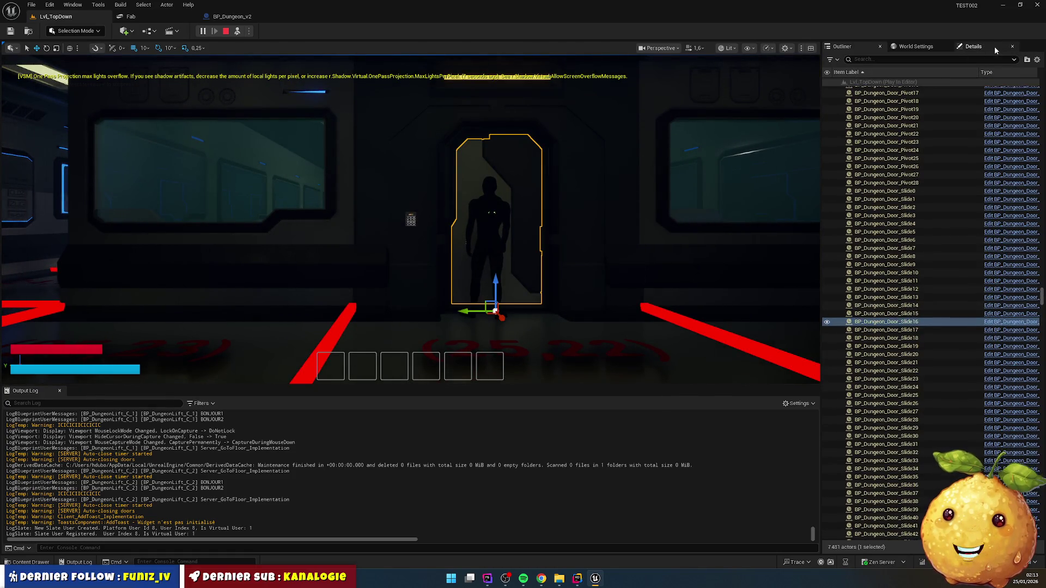
left_click(995, 47)
scroll(954, 441, "down", 15)
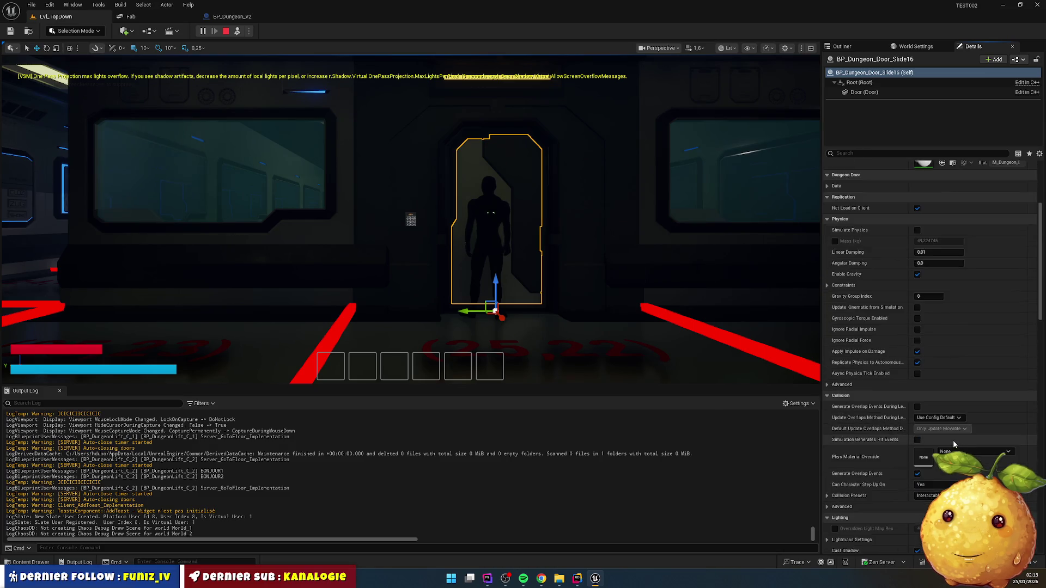
scroll(959, 430, "up", 12)
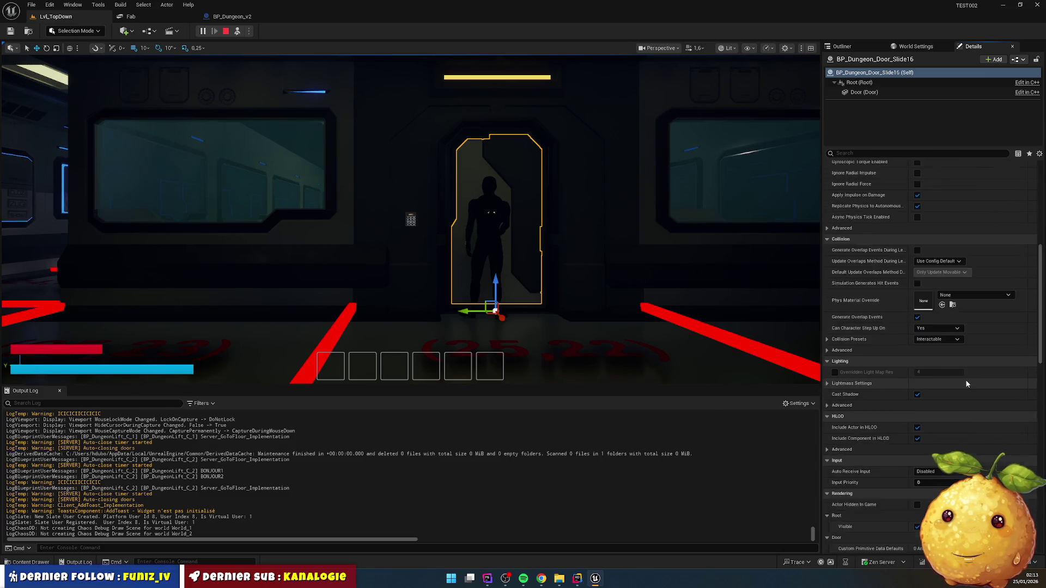
scroll(885, 187, "up", 3)
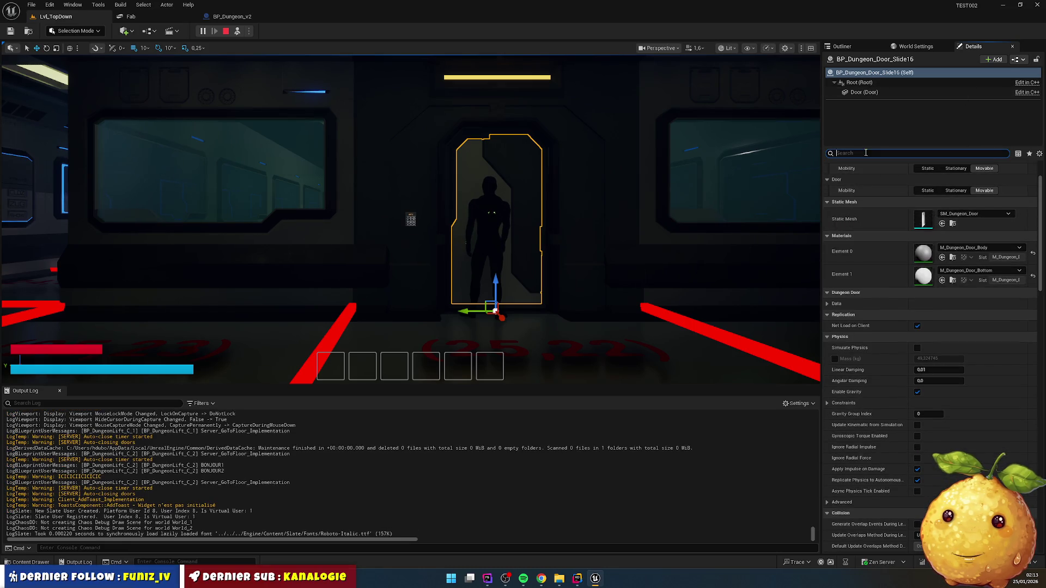
type("code")
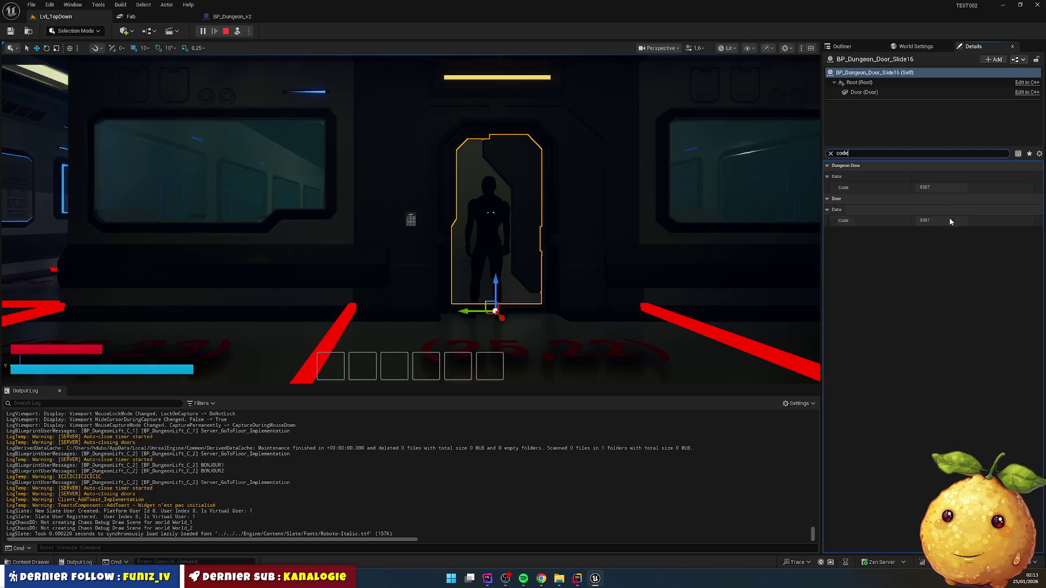
left_click(419, 90)
- Possess the player again, enter 9387 on the keypad, walk through, and stop the playtest
key("F8")
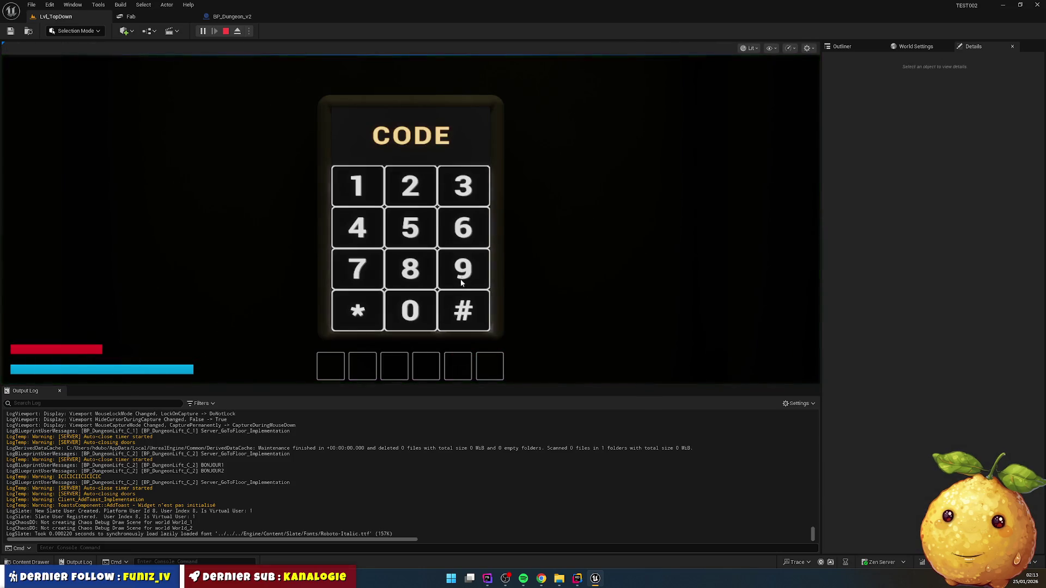
left_click(461, 283)
left_click(463, 185)
left_click(409, 268)
left_click(357, 269)
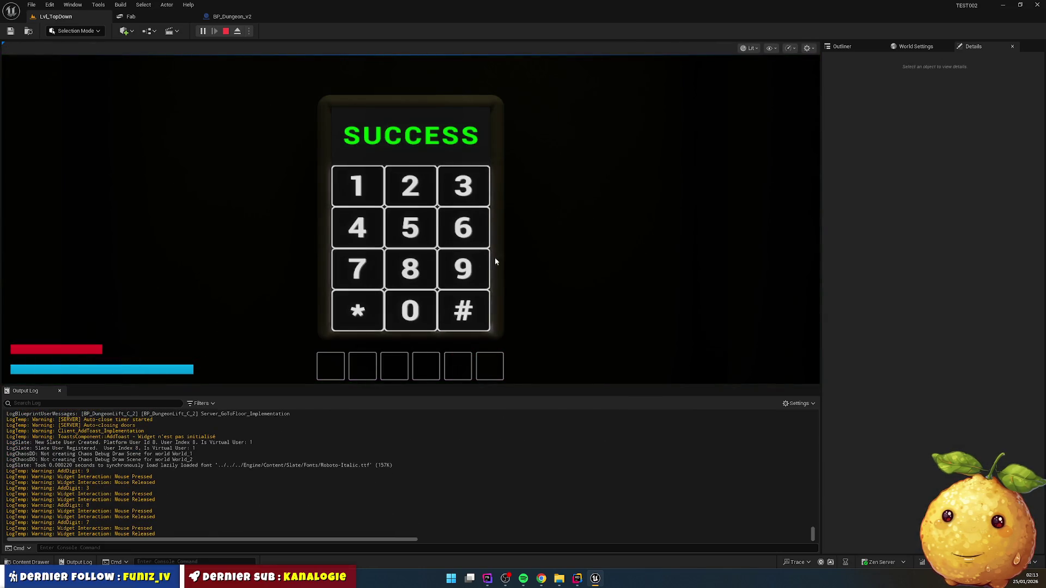
key("w")
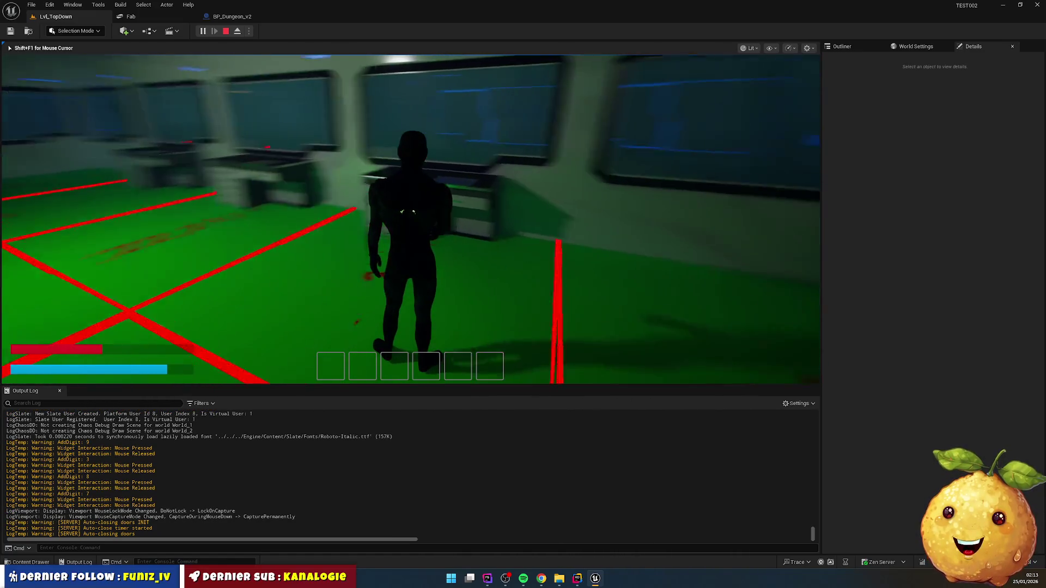
key("super")
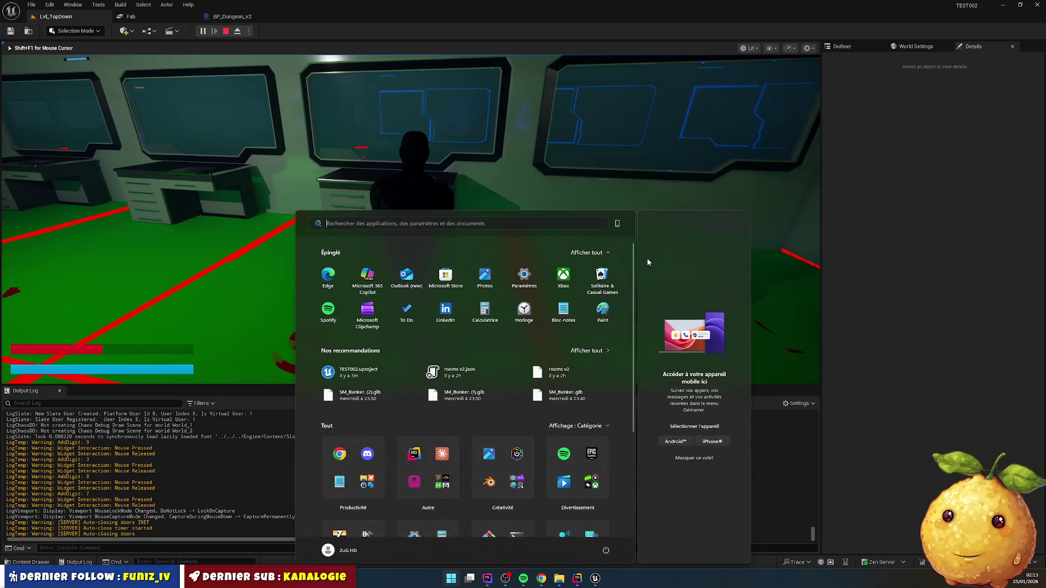
left_click(225, 30)
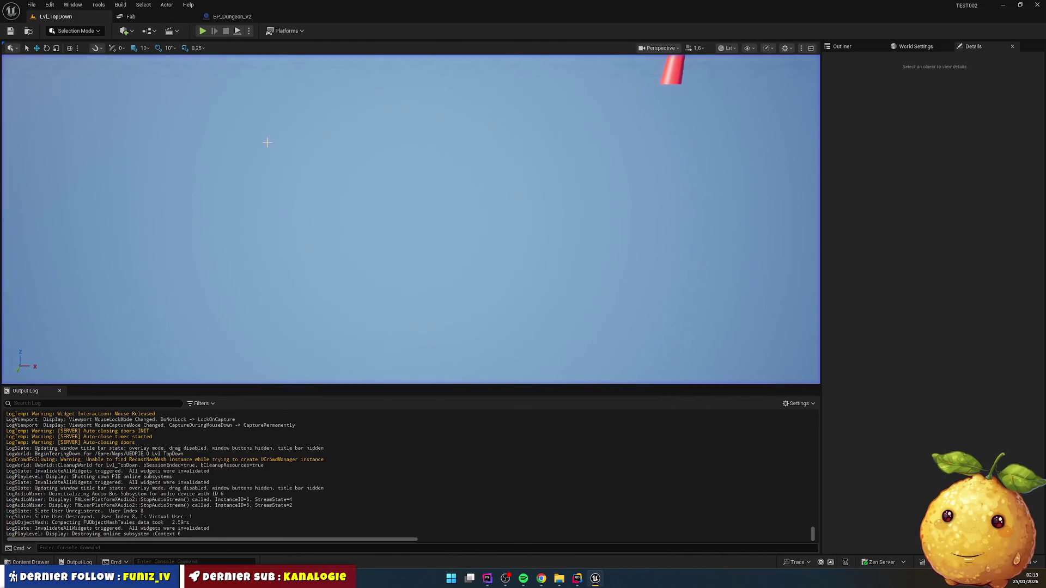
- Set the DT_Furnitures_V2 cabinet row's actor to BP_Cabinet, then open DT_Rooms_V2
left_click(577, 582)
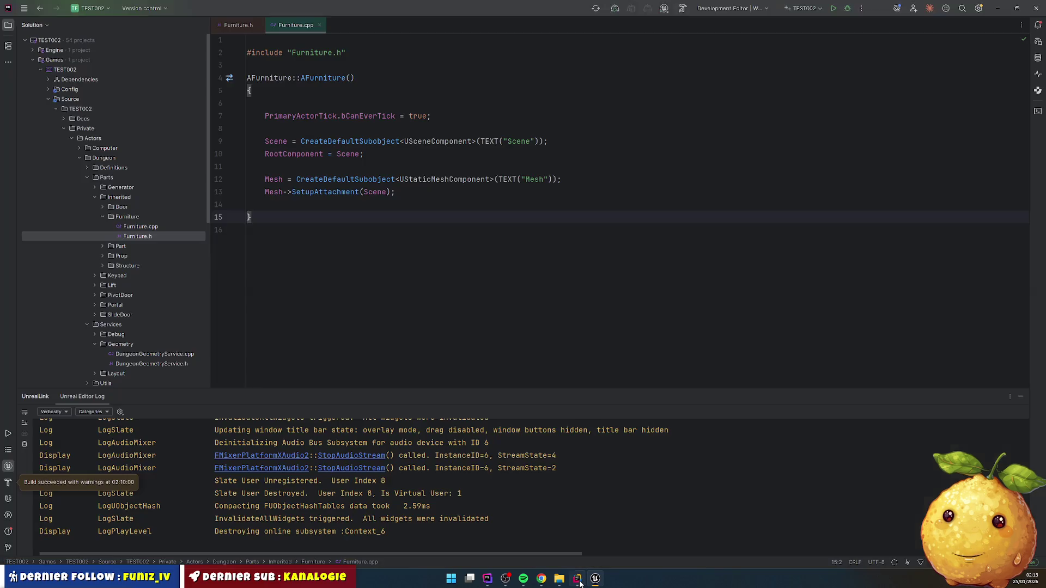
left_click(595, 578)
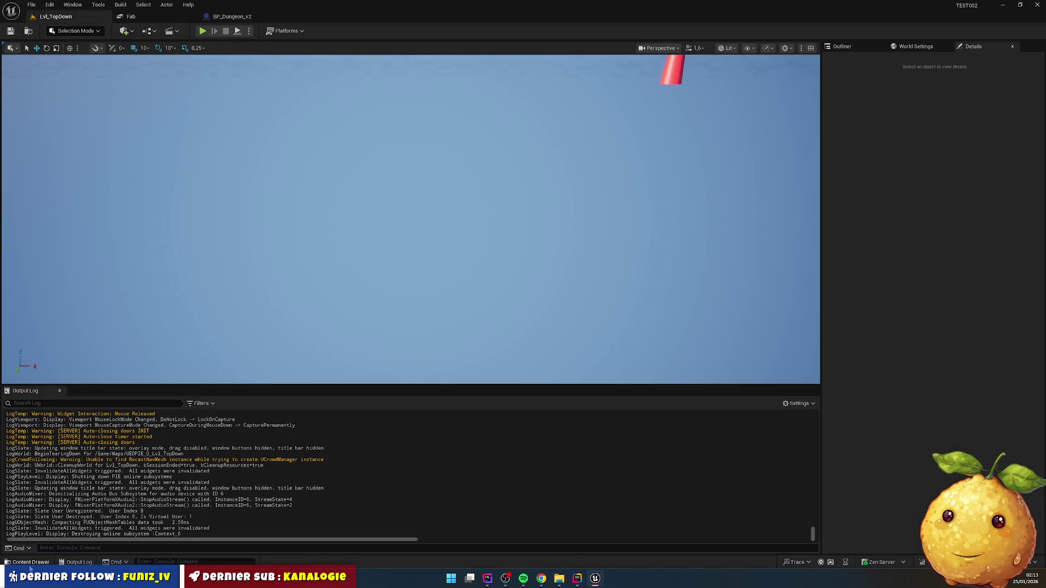
left_click(30, 563)
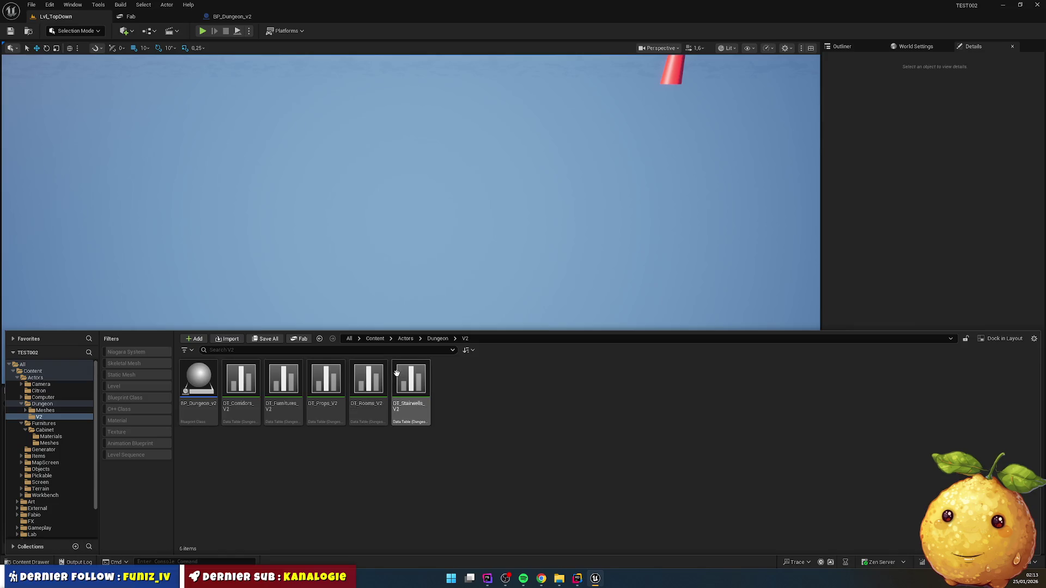
double_click(275, 383)
type("ARMOIRE")
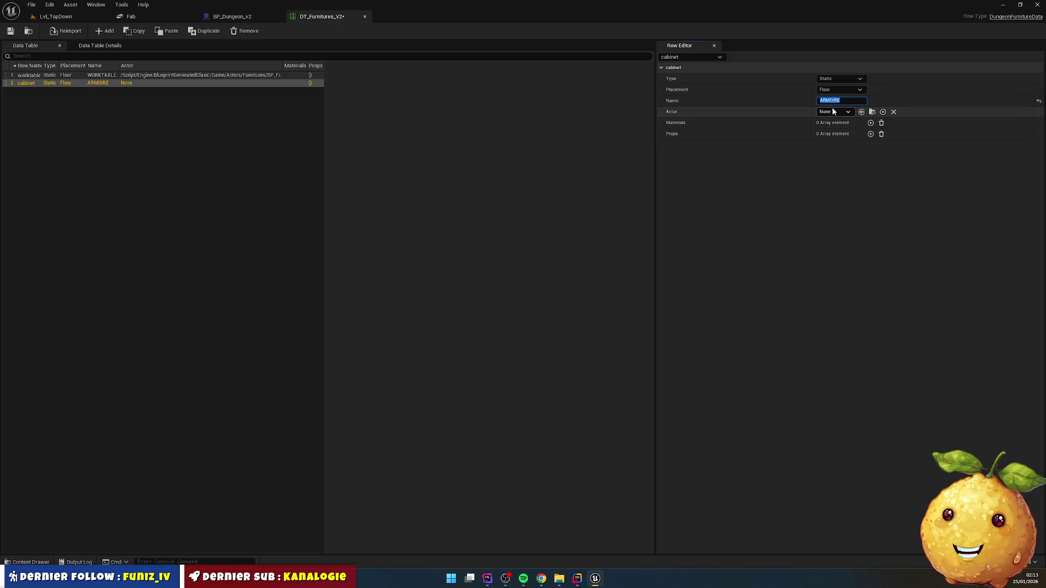
left_click(832, 111)
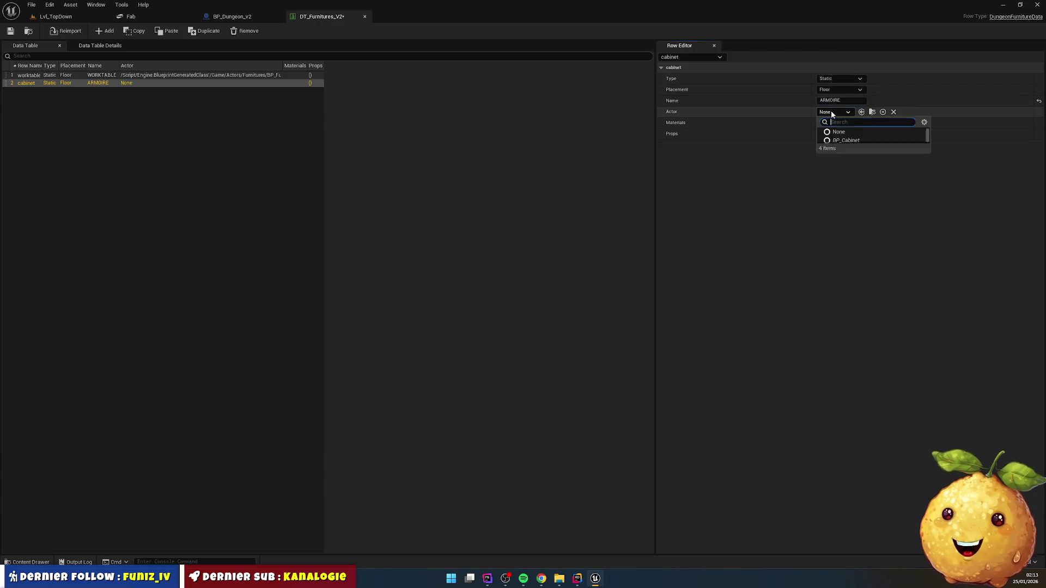
left_click(860, 146)
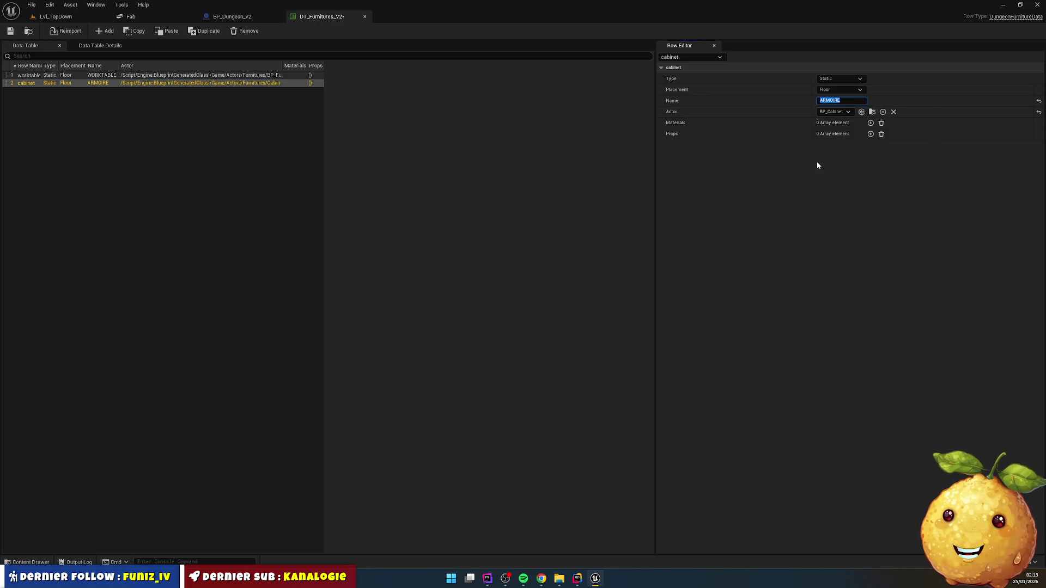
left_click(28, 564)
double_click(360, 433)
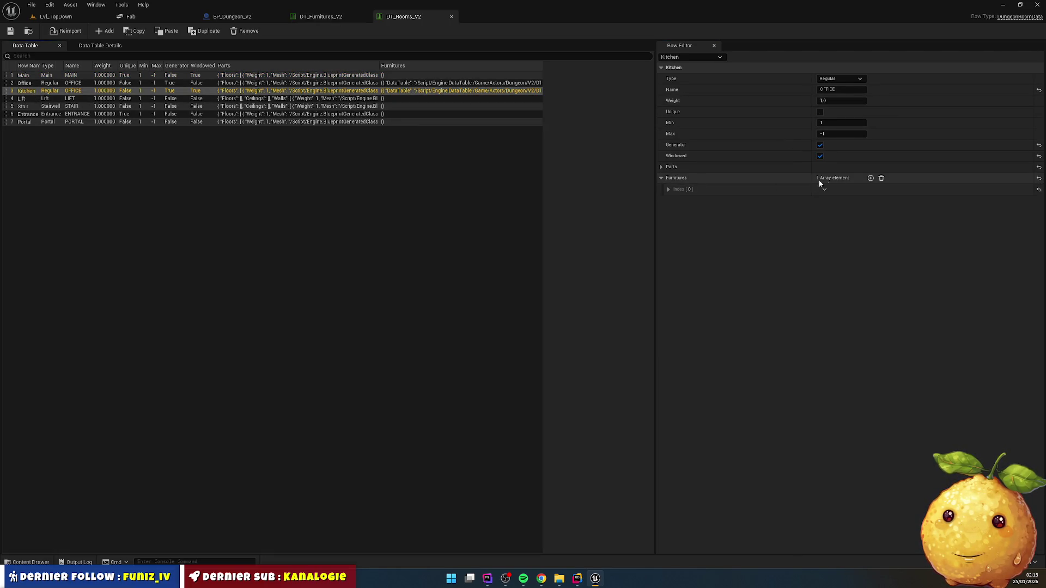
- Expand Kitchen's new furniture entry, set its Data Table to DT_Furnitures_V2, and list its row names
left_click(669, 202)
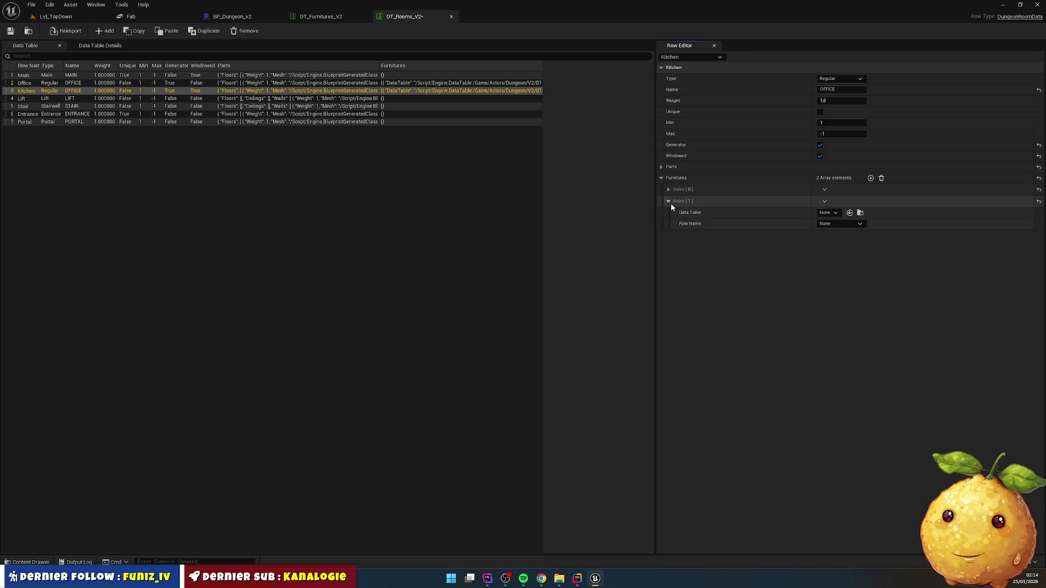
left_click(836, 213)
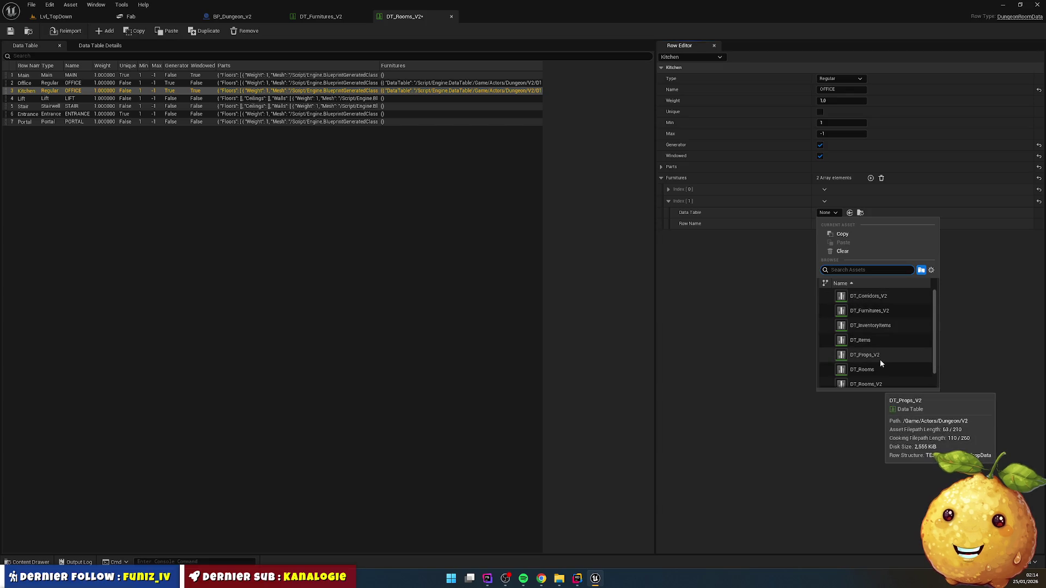
left_click(870, 310)
left_click(842, 223)
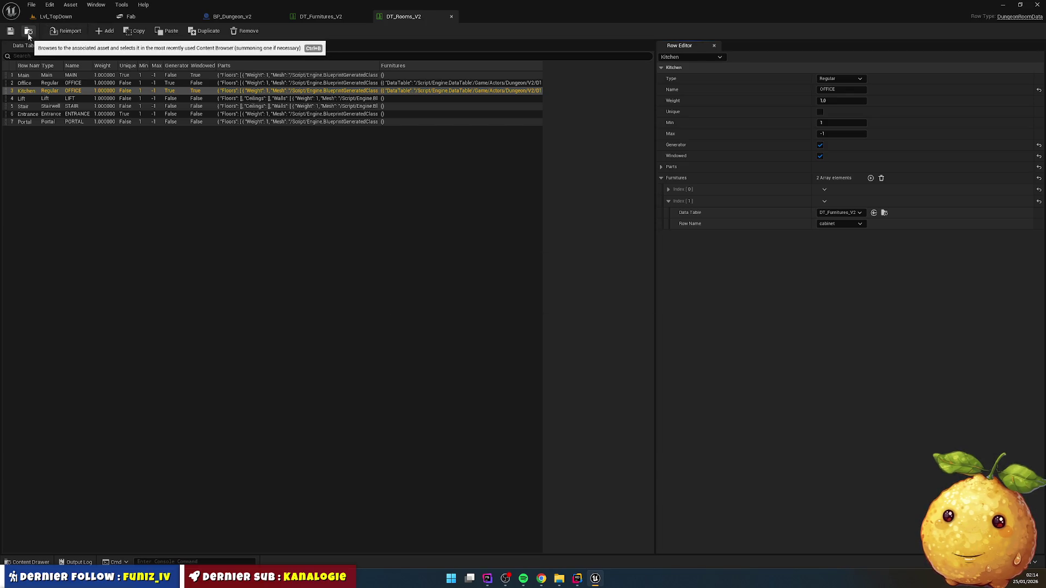
left_click(64, 17)
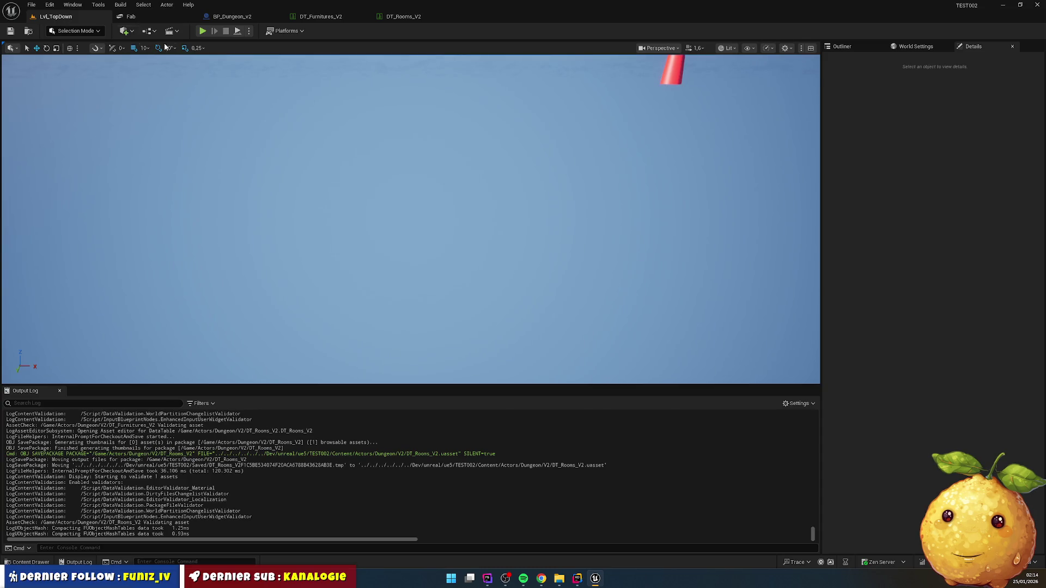
left_click(202, 32)
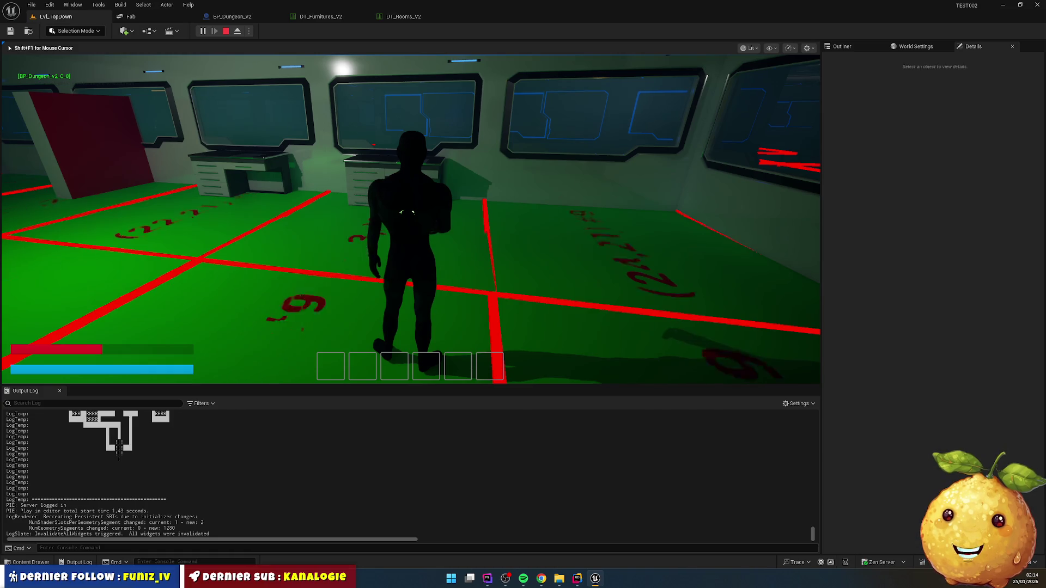
key("w")
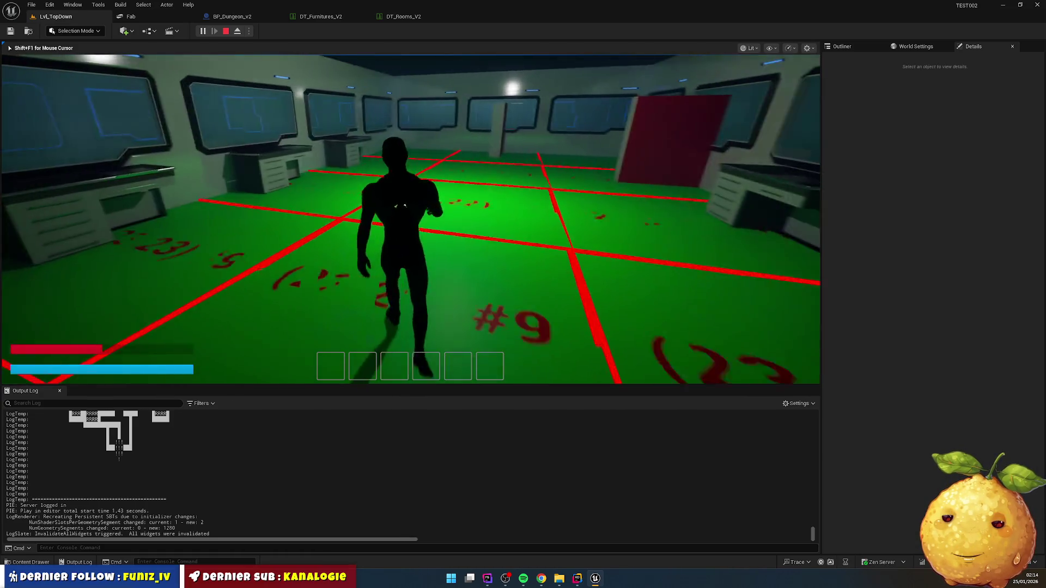
key("w")
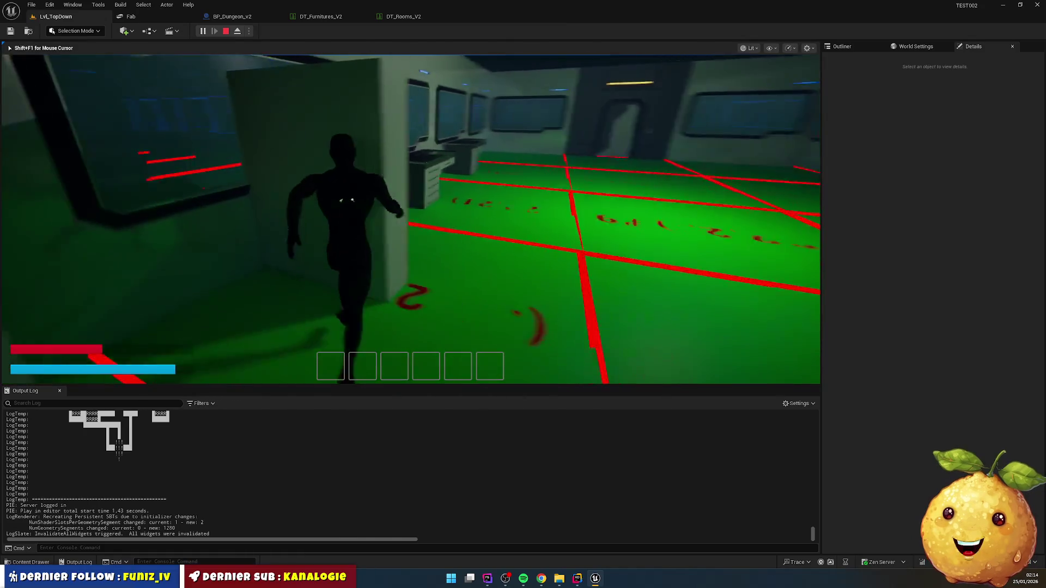
key("w")
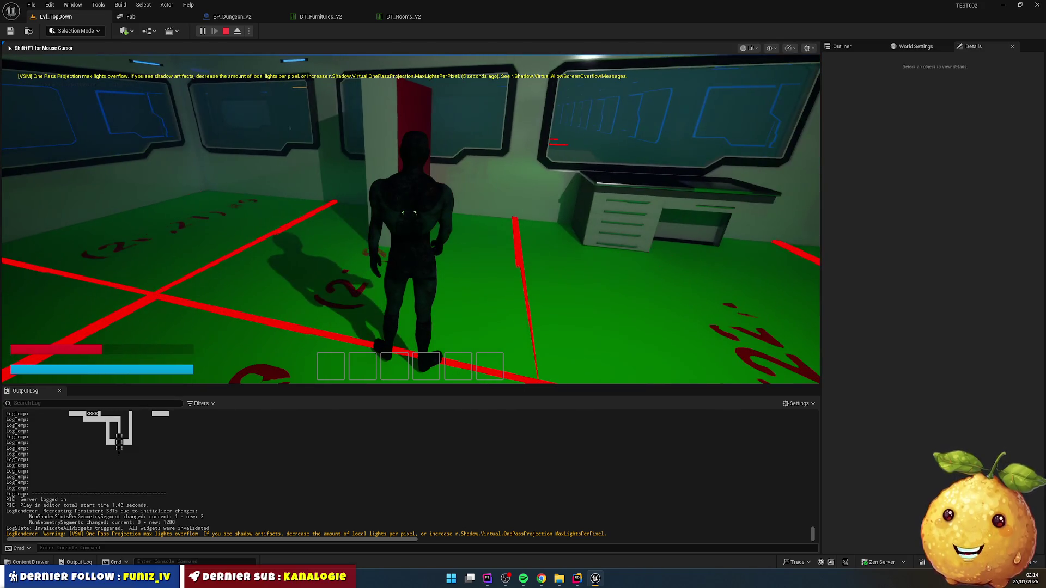
key("Escape")
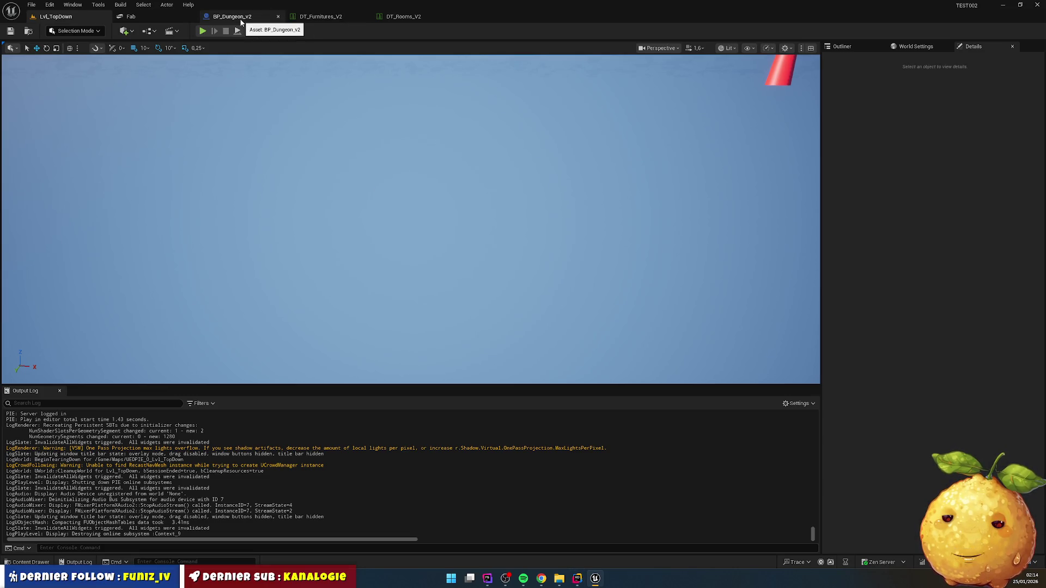
- Open BP_Cabinet from the Actors/Furnitures/Cabinet folder in the Content Drawer
left_click(31, 562)
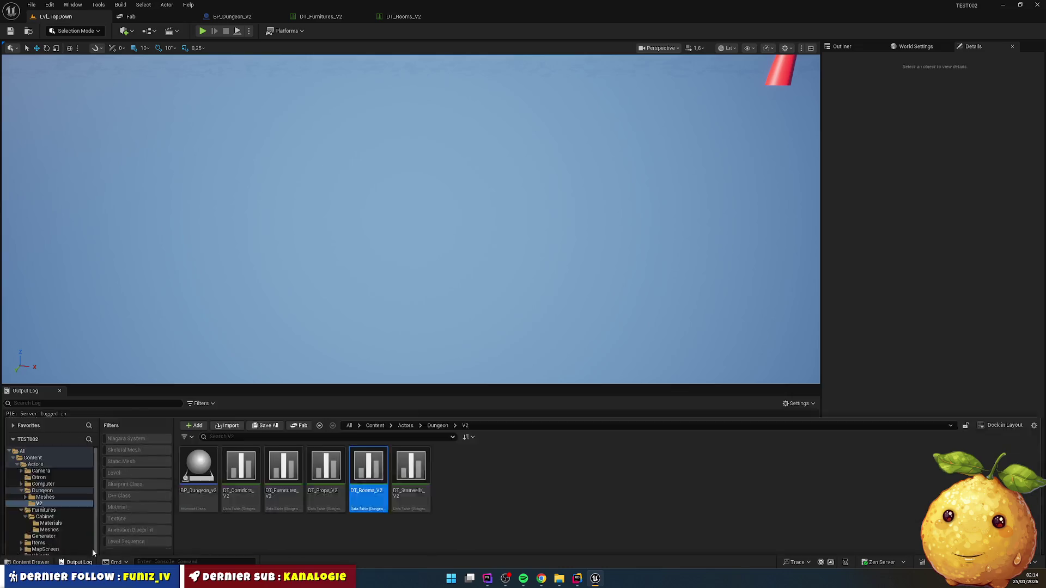
left_click(403, 339)
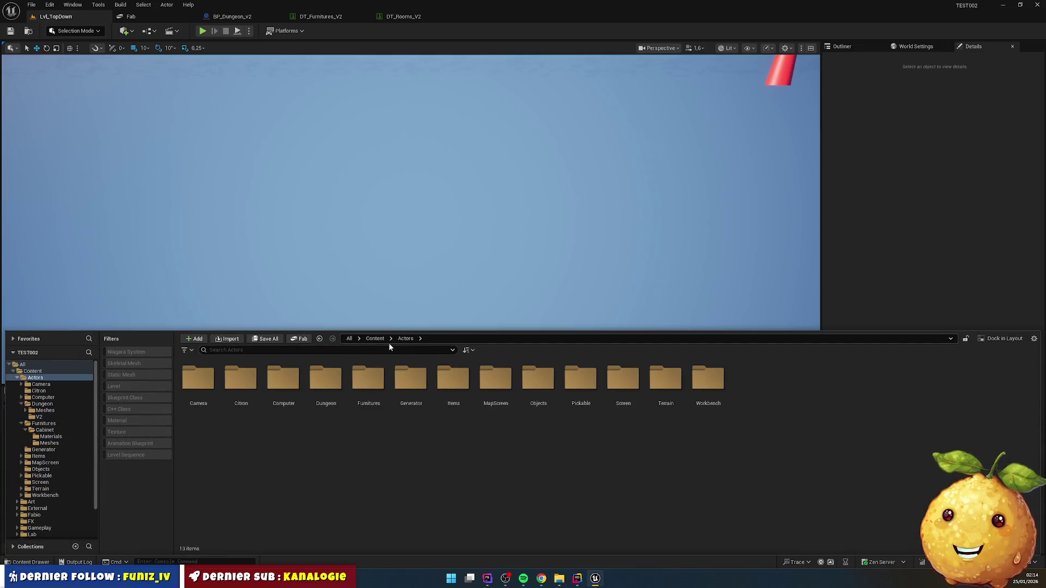
double_click(377, 388)
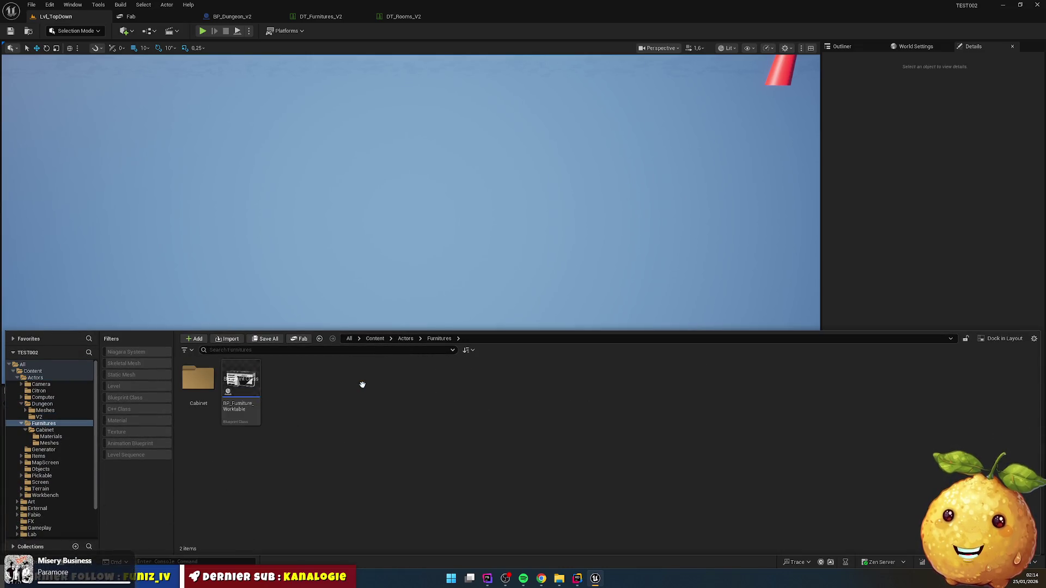
double_click(198, 382)
double_click(283, 382)
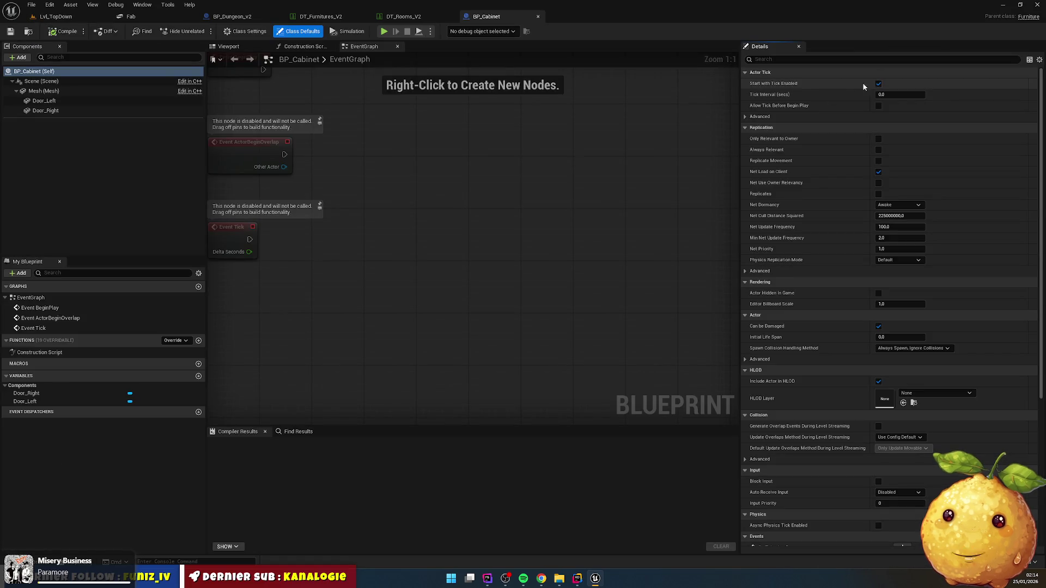
- Reparent Door_Left and Door_Right from the body mesh onto the Scene root component
left_click(41, 81)
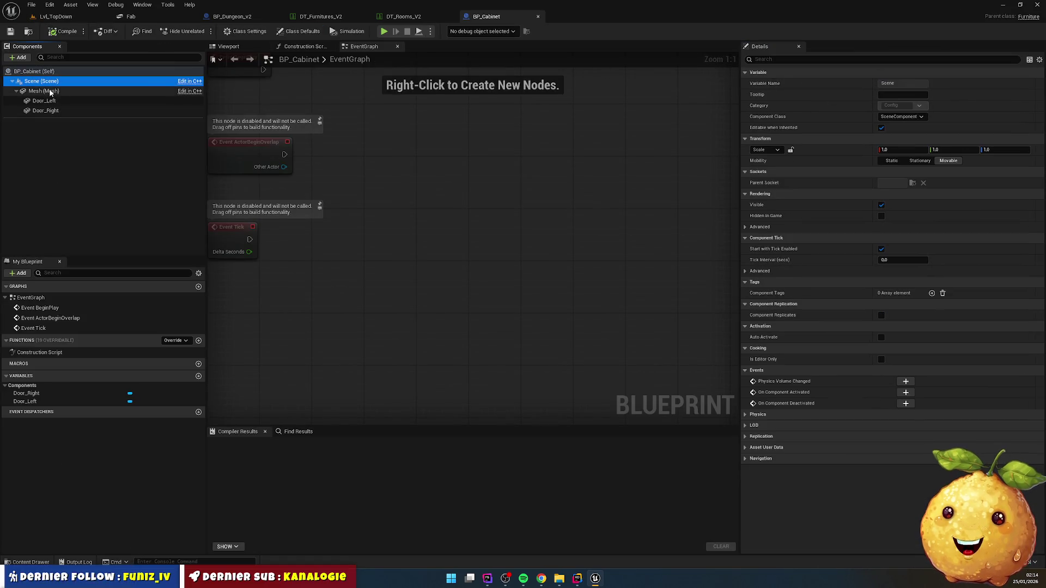
left_click(50, 92)
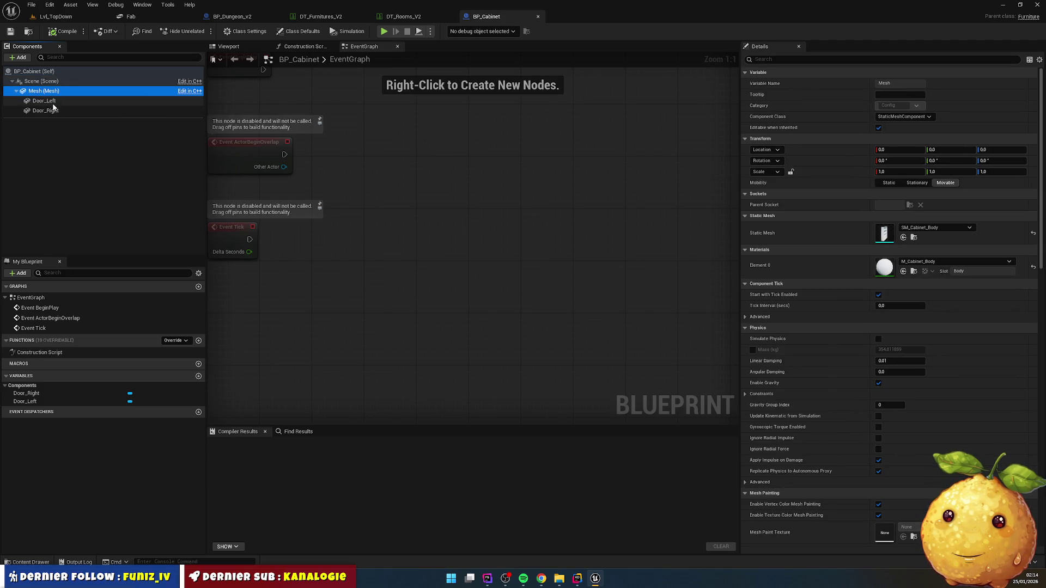
left_click(53, 103)
left_click_drag(52, 104, 41, 79)
left_click(45, 101)
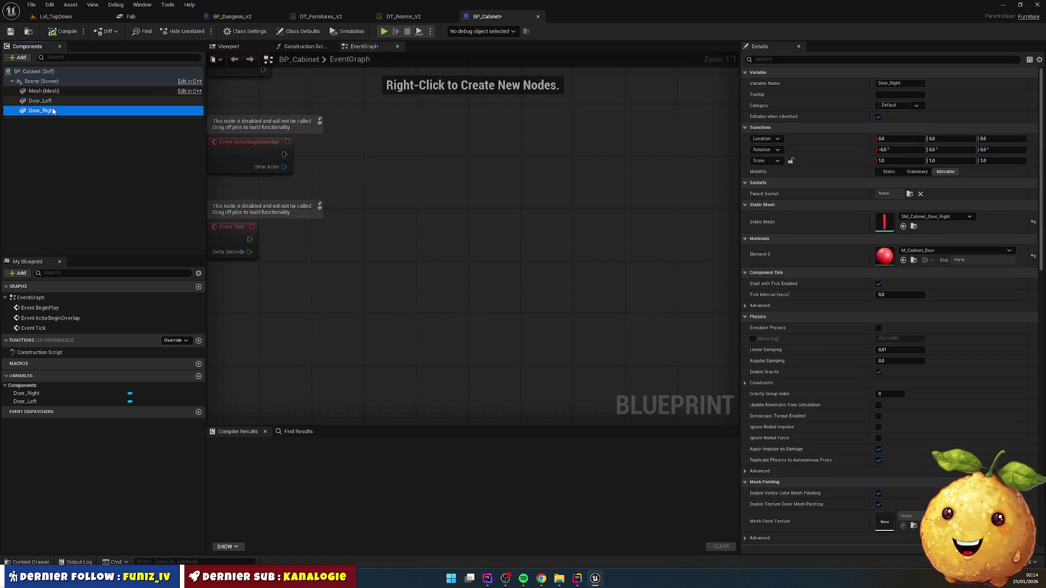
left_click(53, 103)
- In the Viewport, rotate Door_Left to -30° yaw to test its swing
left_click(225, 47)
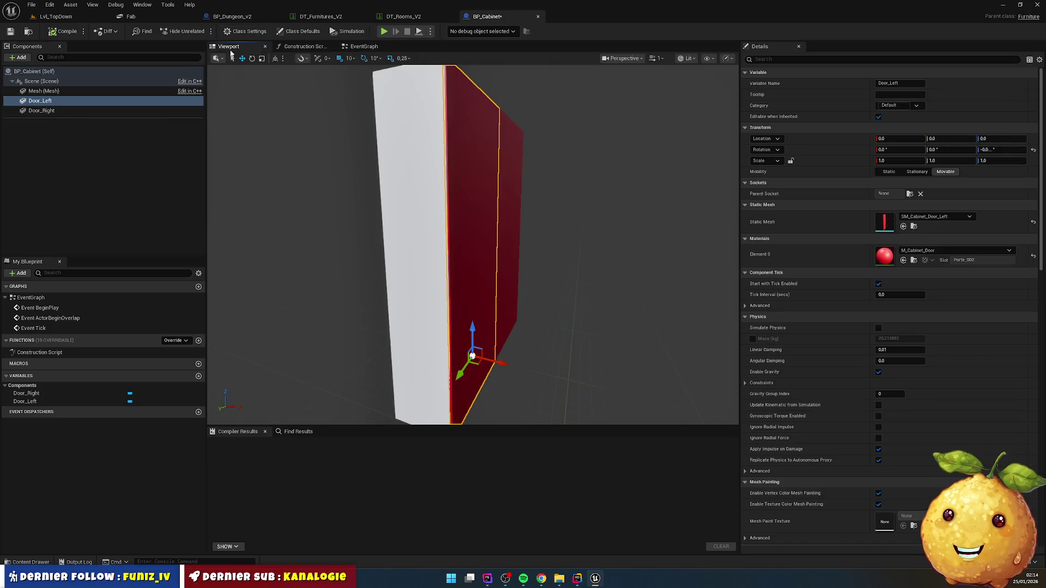
left_click(59, 111)
left_click(59, 102)
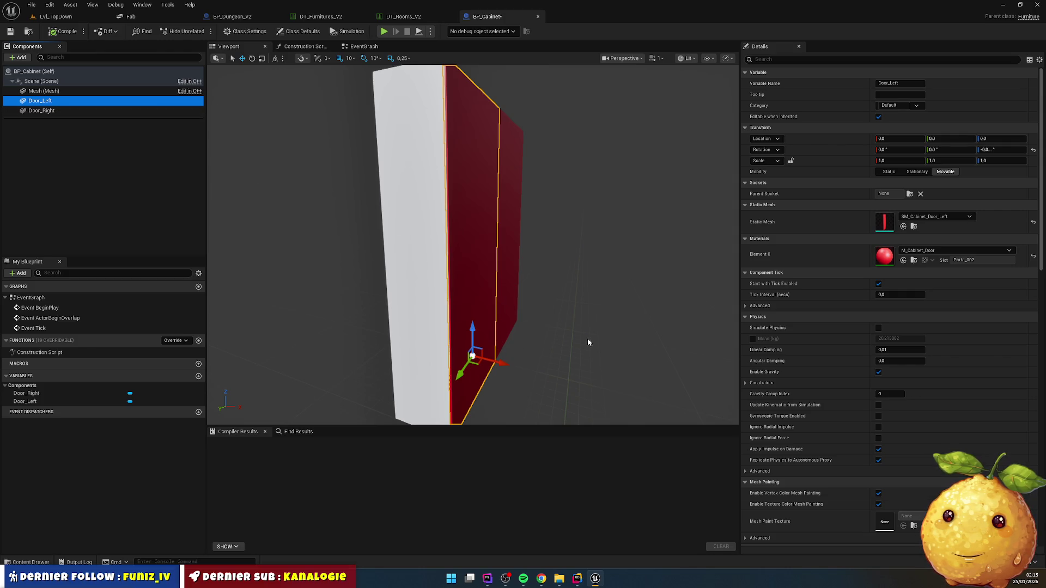
scroll(587, 342, "down", 5)
scroll(600, 350, "up", 2)
key("e")
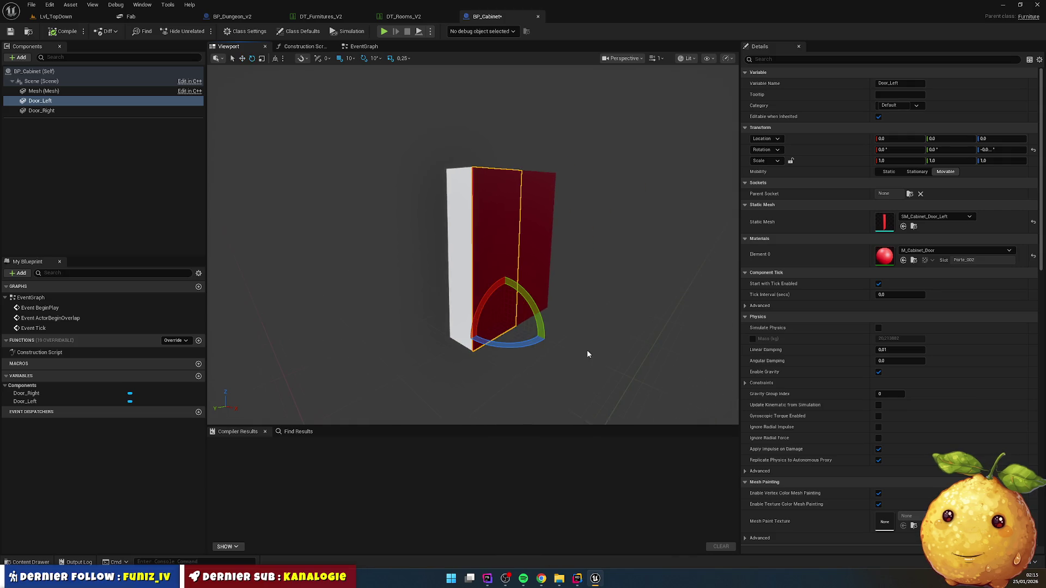
mouse_move(537, 342)
left_mouse_down()
mouse_move(539, 358)
mouse_move(564, 319)
left_mouse_up()
mouse_move(608, 291)
left_mouse_down()
mouse_move(583, 283)
mouse_move(610, 278)
mouse_move(575, 307)
left_mouse_up()
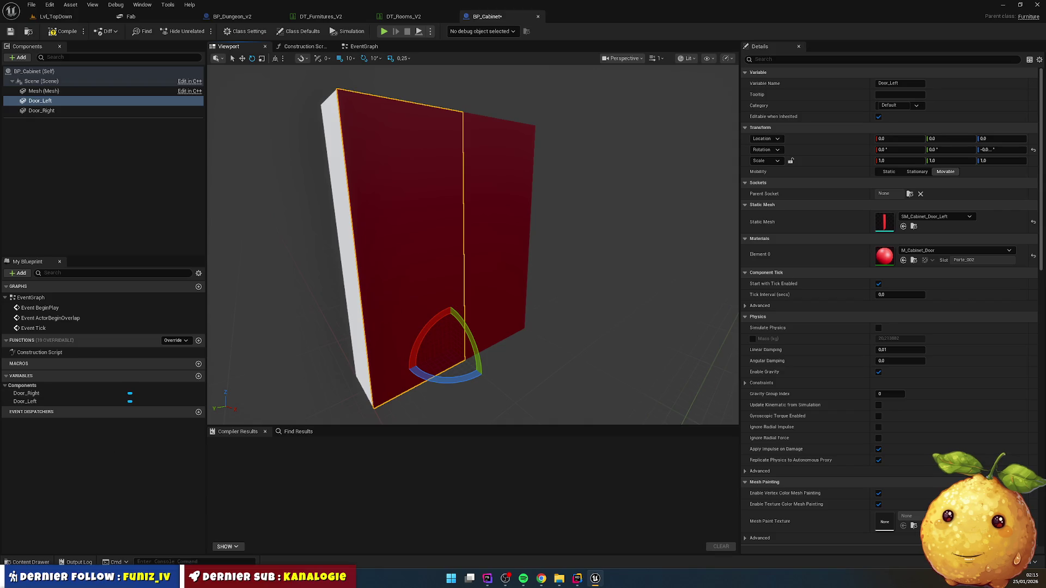
left_click(30, 562)
- In the Cabinet folder, create an Actor-based Blueprint Class named BP_Cabinet_Door_Left
right_click(312, 467)
left_click(297, 422)
key("F2")
right_click(339, 405)
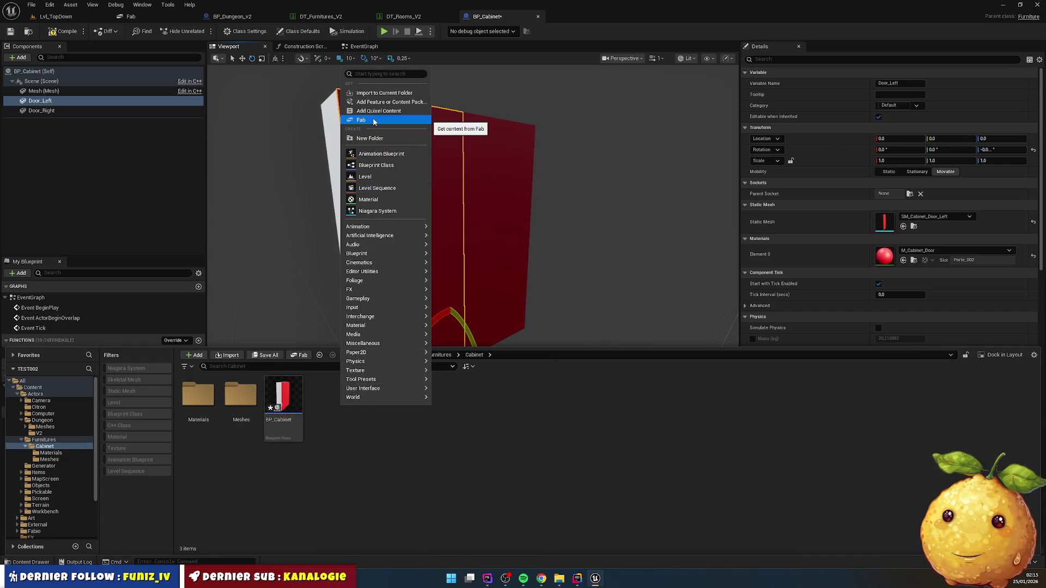
left_click(383, 165)
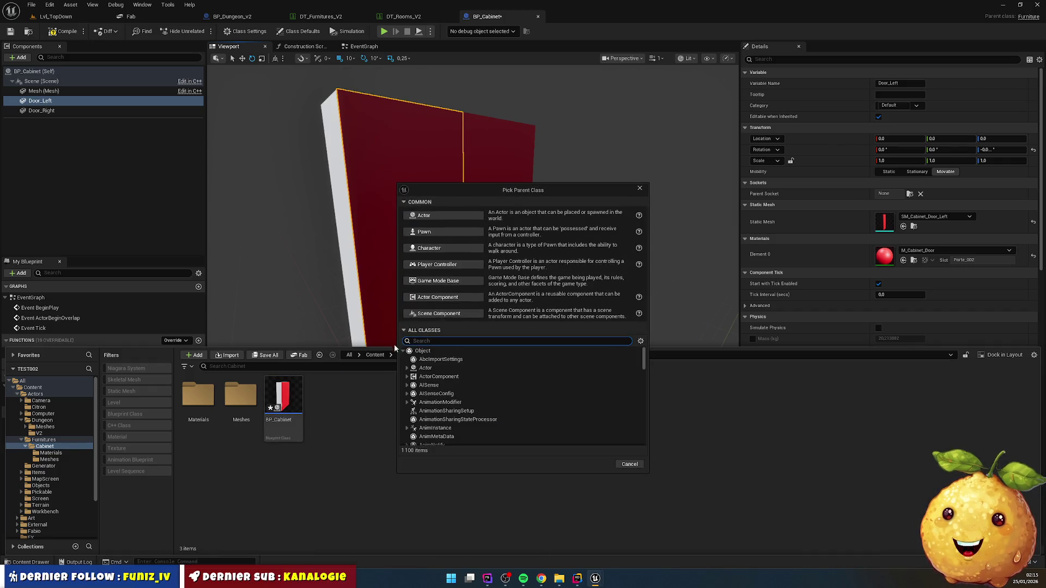
left_click(436, 213)
type("BP_Cabinet_Do")
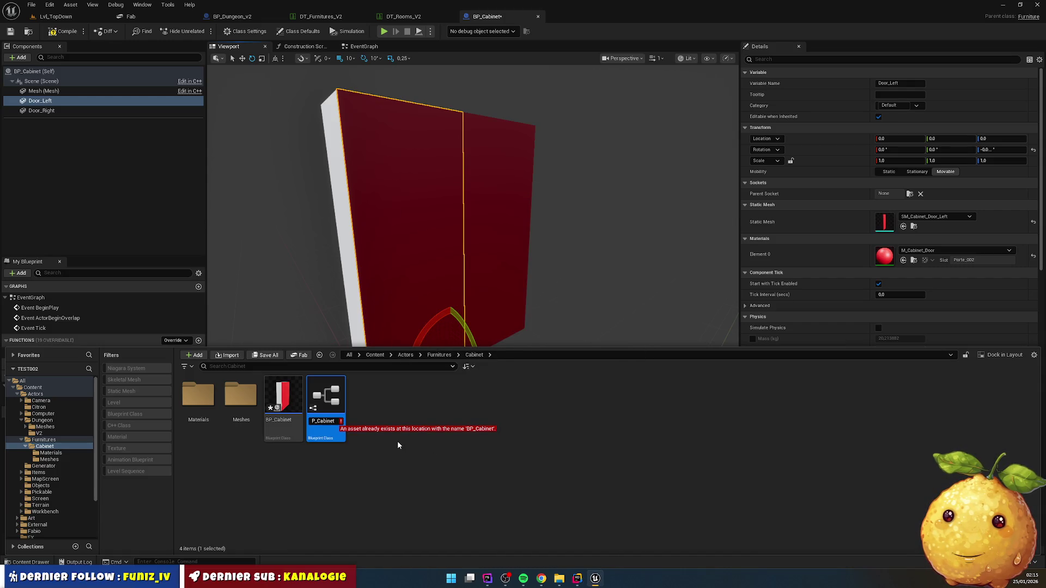
type("or_Left")
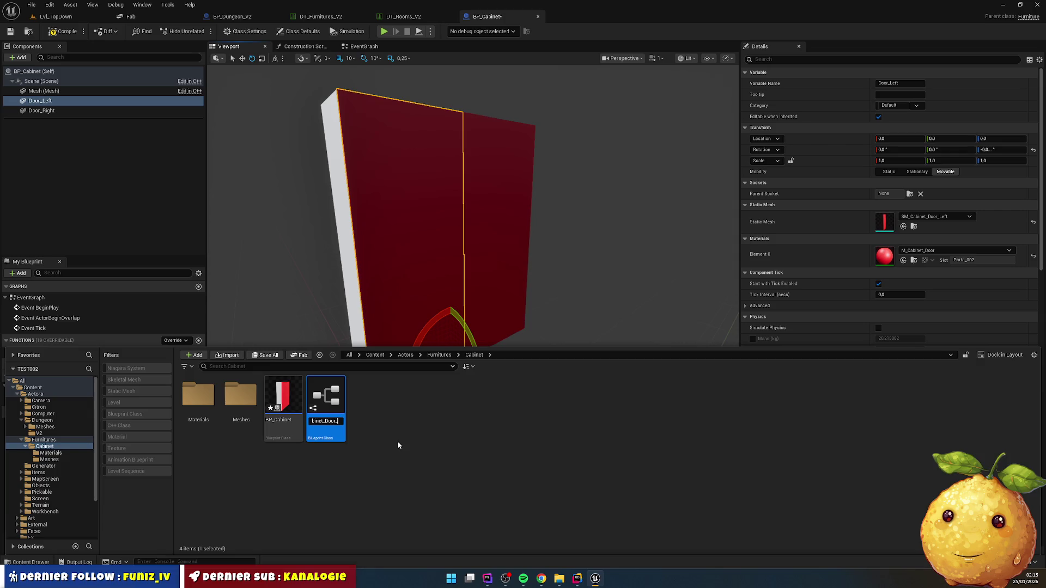
key("Return")
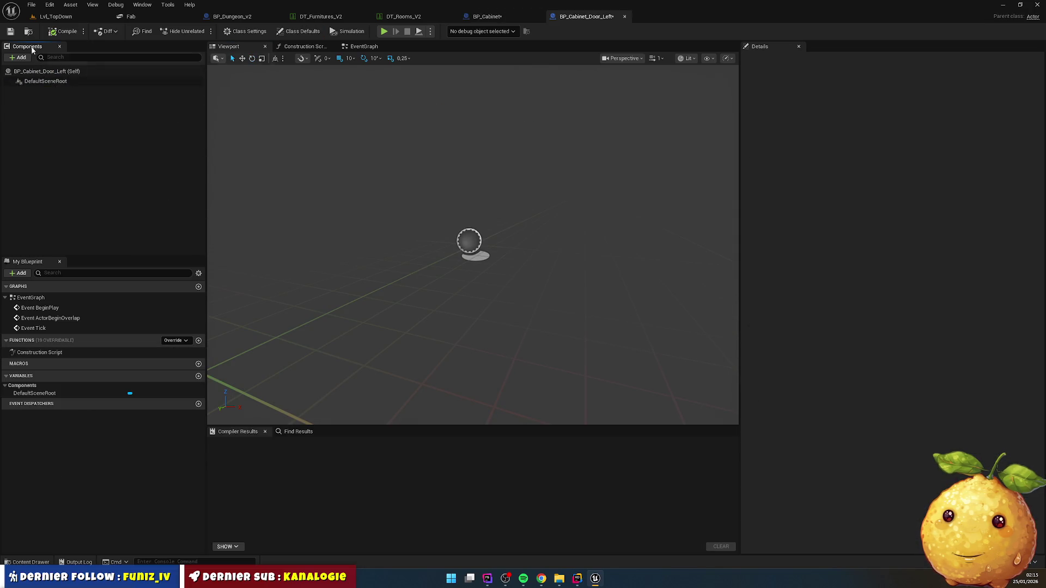
- Add a Static Mesh component named Door and delete the accidental Plane component
left_click(19, 58)
left_click(33, 154)
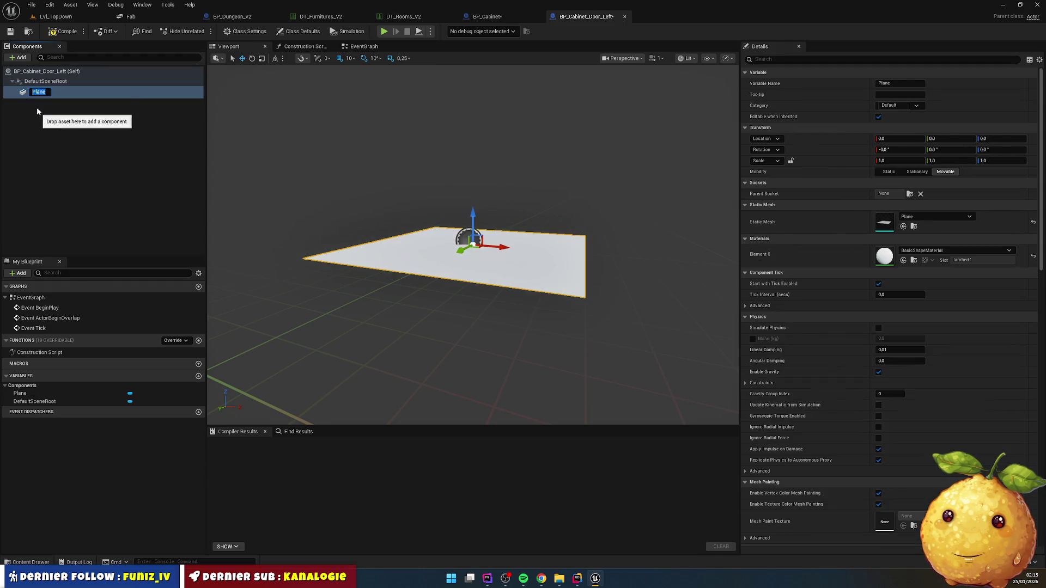
left_click(25, 65)
left_click(21, 57)
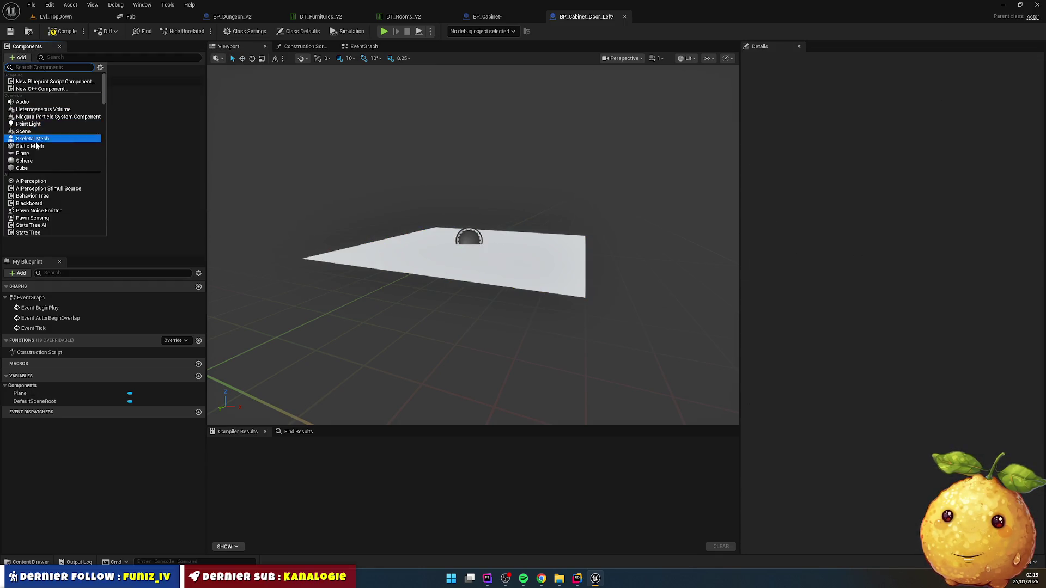
left_click(36, 153)
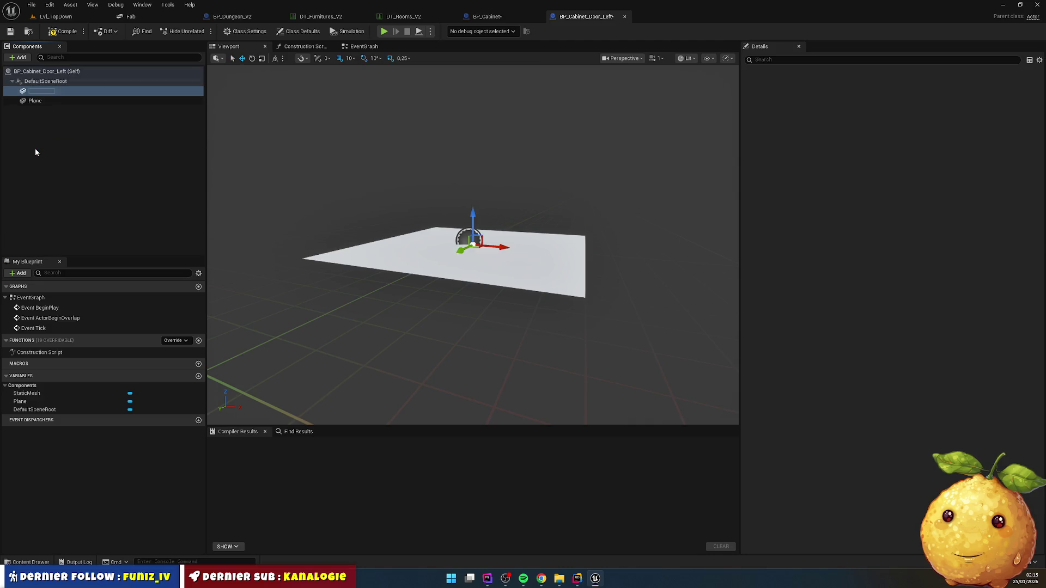
type("Door")
key("Return")
left_click(61, 102)
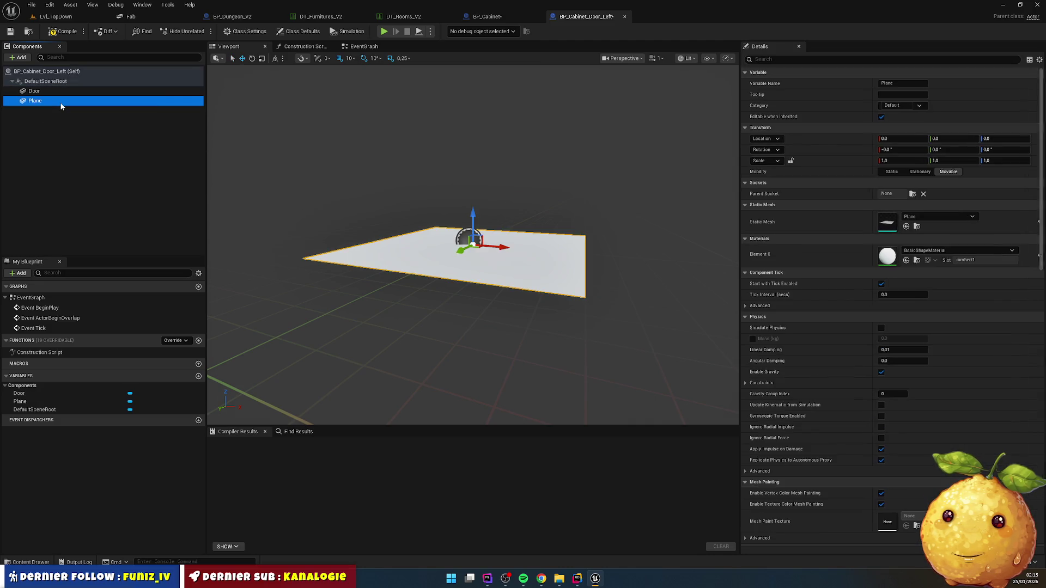
key("Delete")
left_click(49, 91)
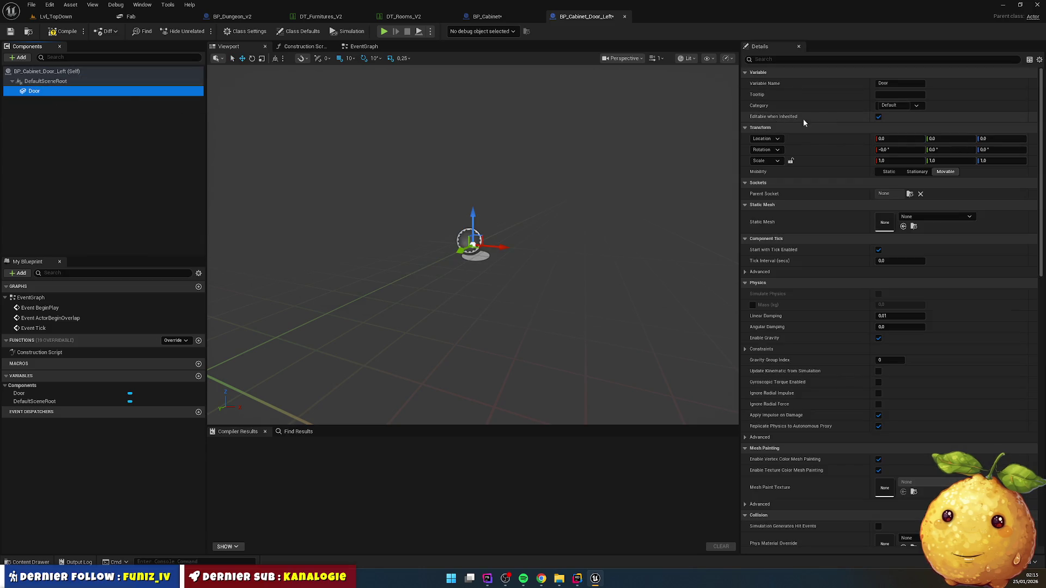
- Assign SM_Cabinet_Door_Left from the cabinet Meshes folder as Door's static mesh
left_click(30, 562)
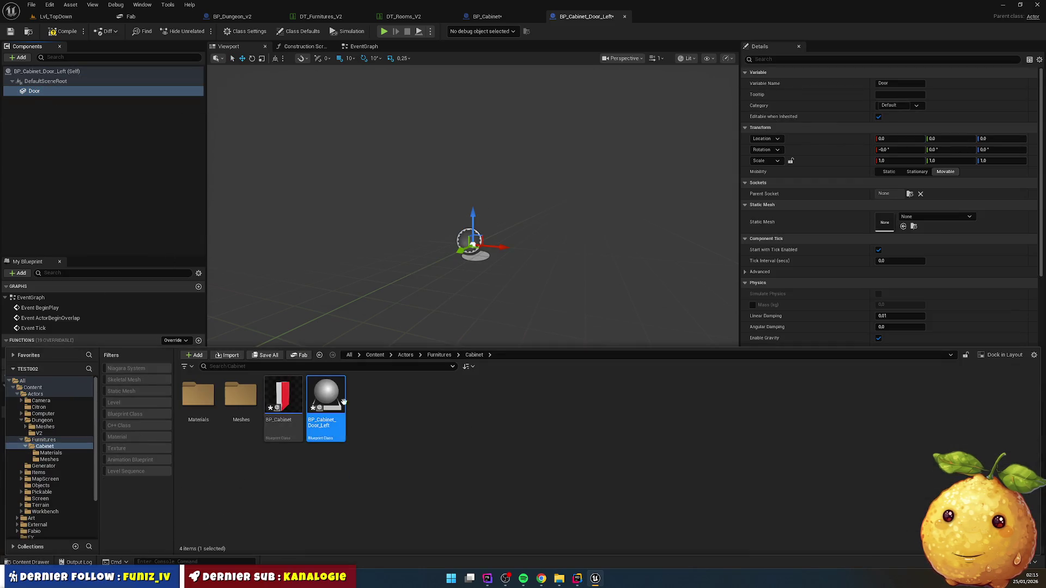
double_click(241, 395)
mouse_move(241, 398)
left_mouse_down()
mouse_move(833, 271)
mouse_move(882, 224)
left_mouse_up()
scroll(501, 308, "down", 3)
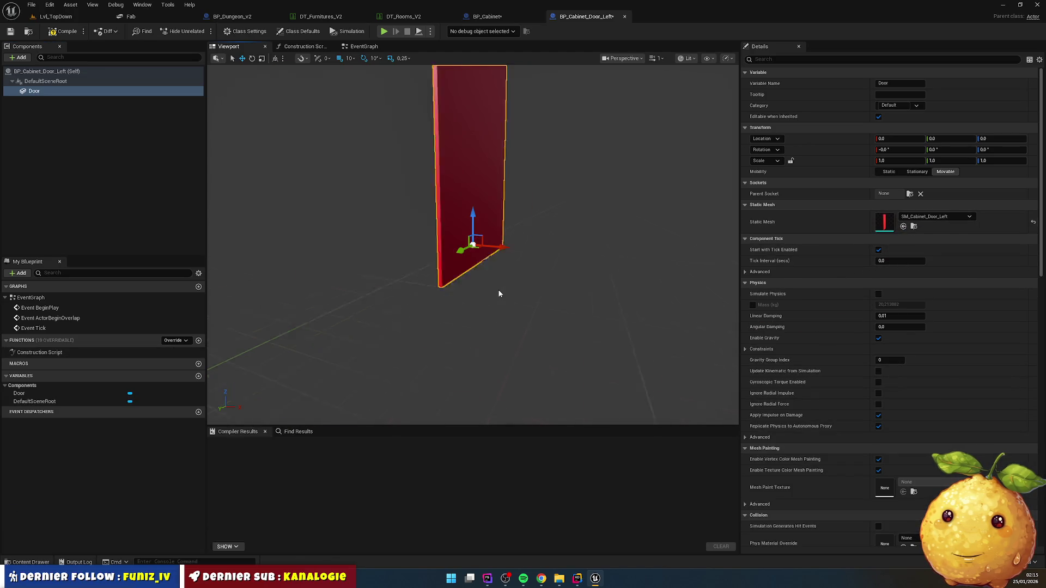
mouse_move(496, 286)
left_mouse_down()
mouse_move(452, 276)
mouse_move(487, 284)
left_mouse_up()
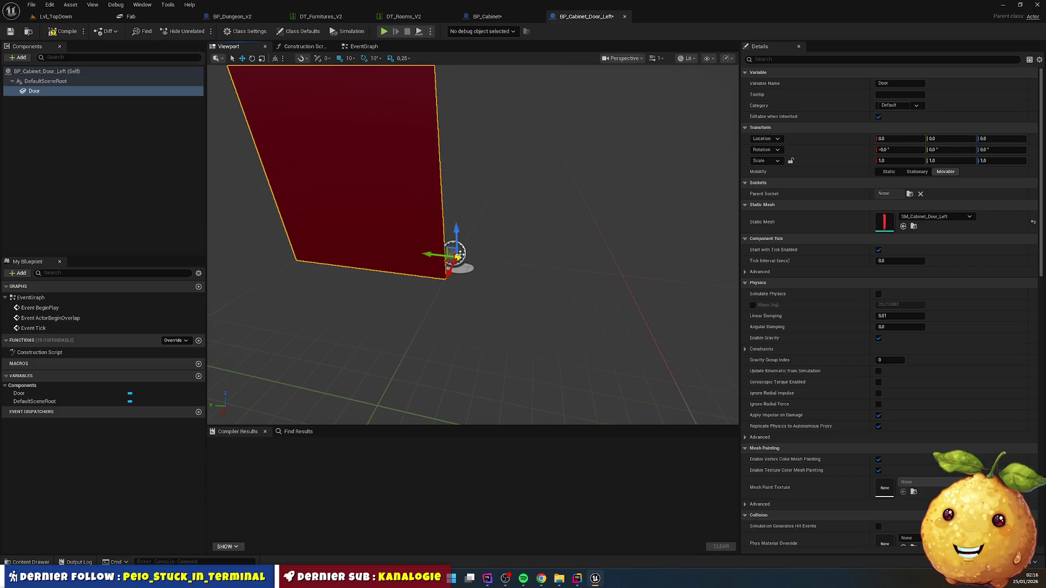
left_click(29, 562)
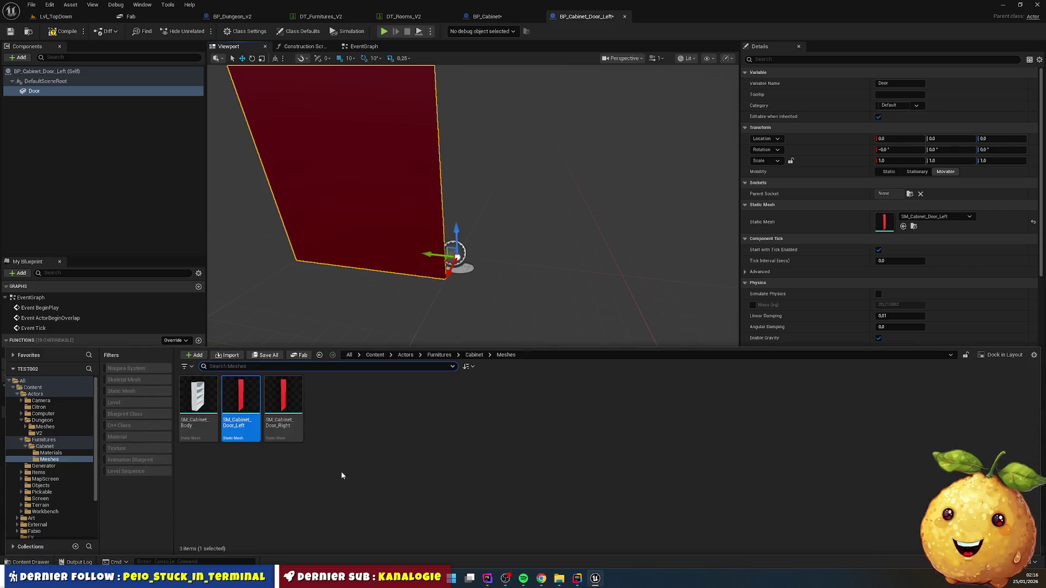
- Open BP_Dungeon_Door_Pivot from Actors/Dungeon/Meshes/Door in the full Blueprint editor
left_click(439, 355)
left_click(405, 354)
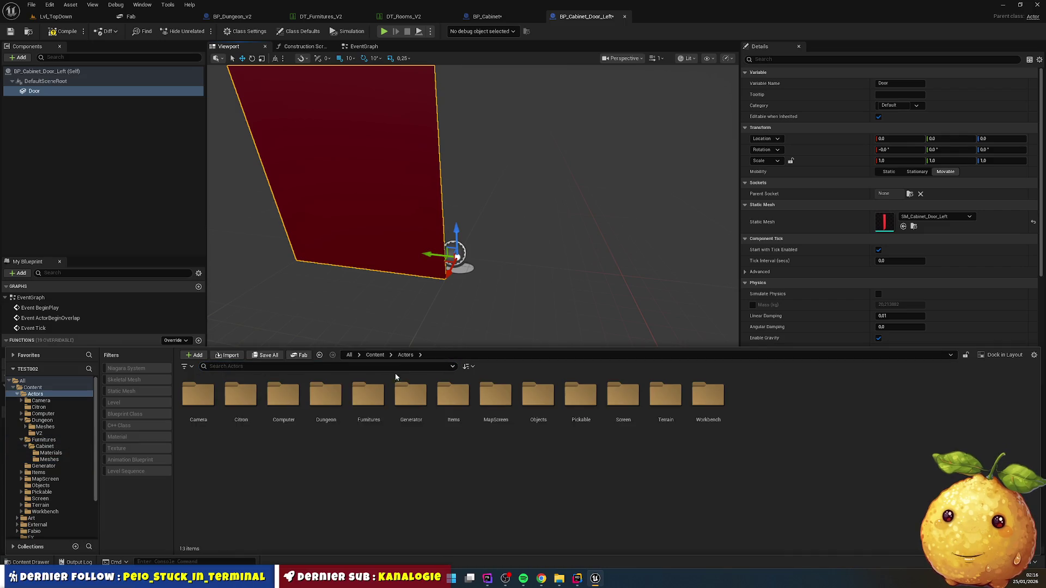
double_click(321, 401)
double_click(198, 395)
left_click(326, 397)
double_click(241, 395)
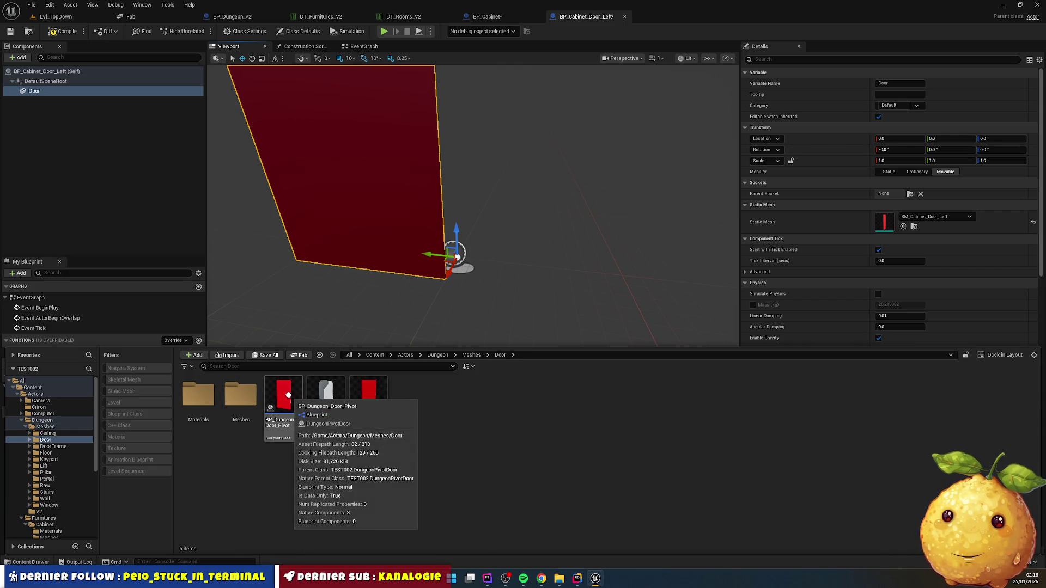
double_click(298, 440)
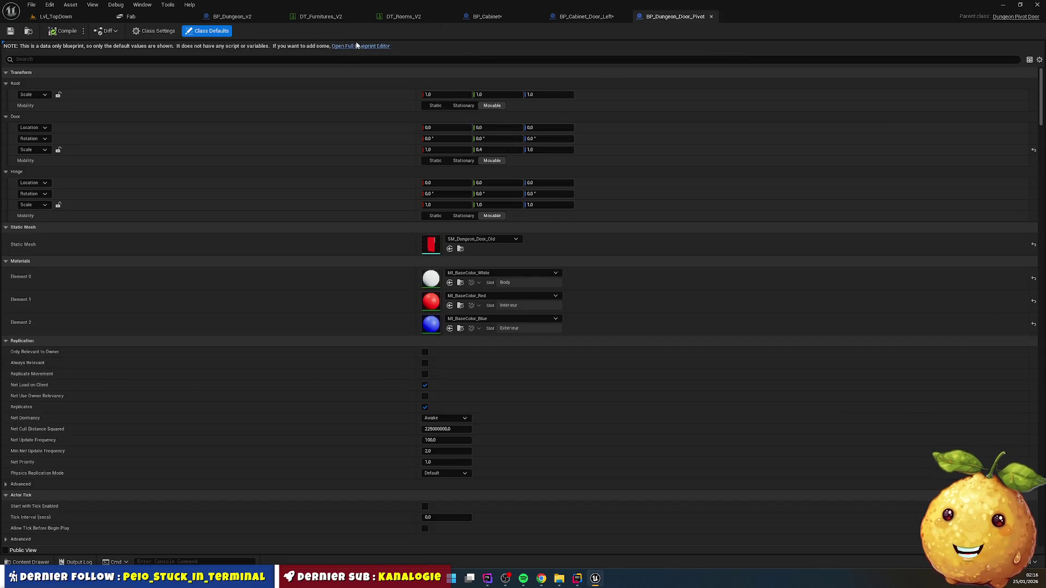
left_click(352, 46)
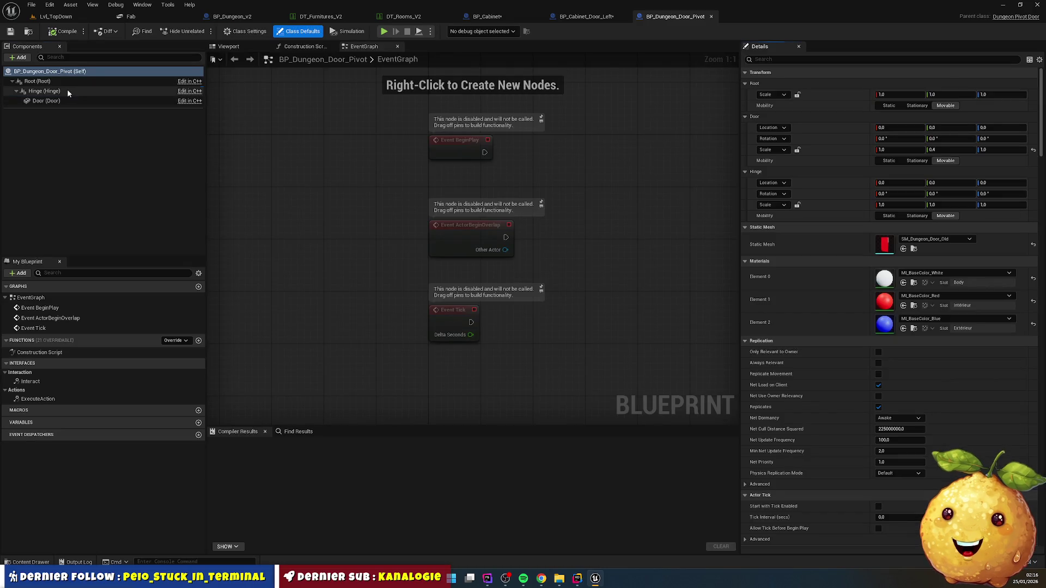
- Inspect the Root, Hinge and Door components, orbiting to see the door edge-on
left_click(65, 91)
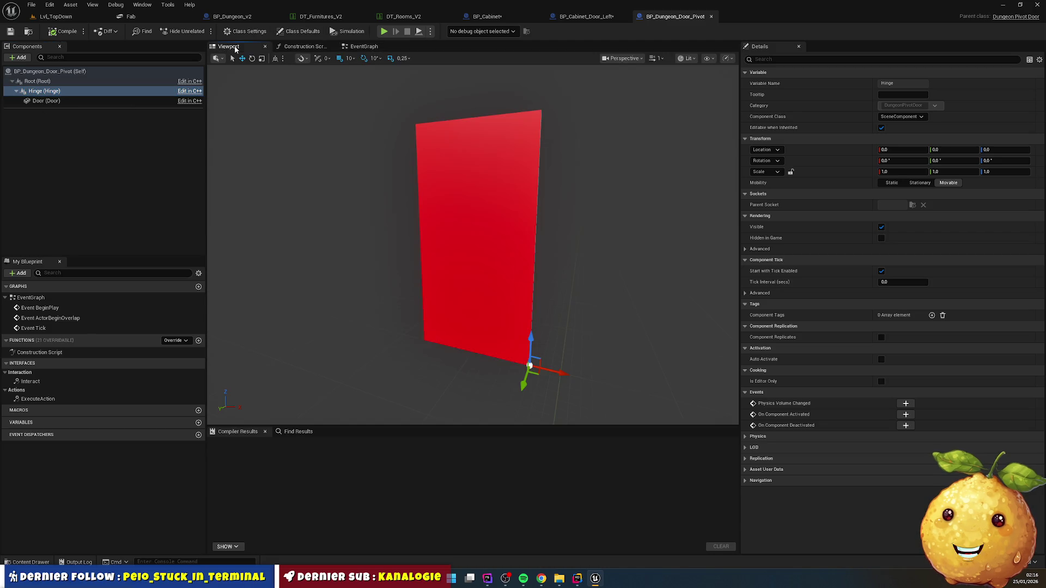
left_click(37, 81)
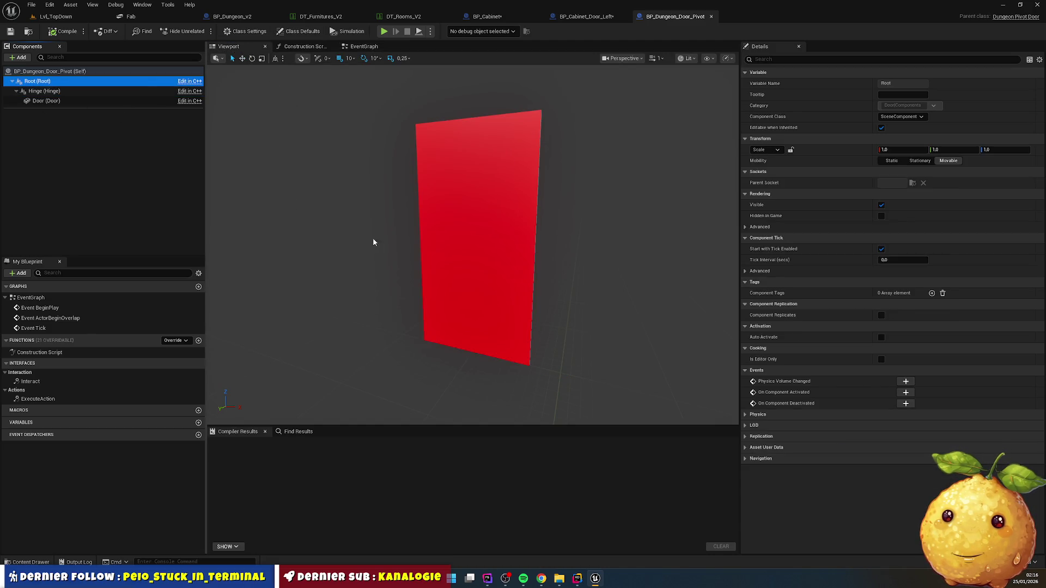
left_click_drag(506, 266, 490, 267)
left_click_drag(523, 229, 492, 227)
left_click(98, 91)
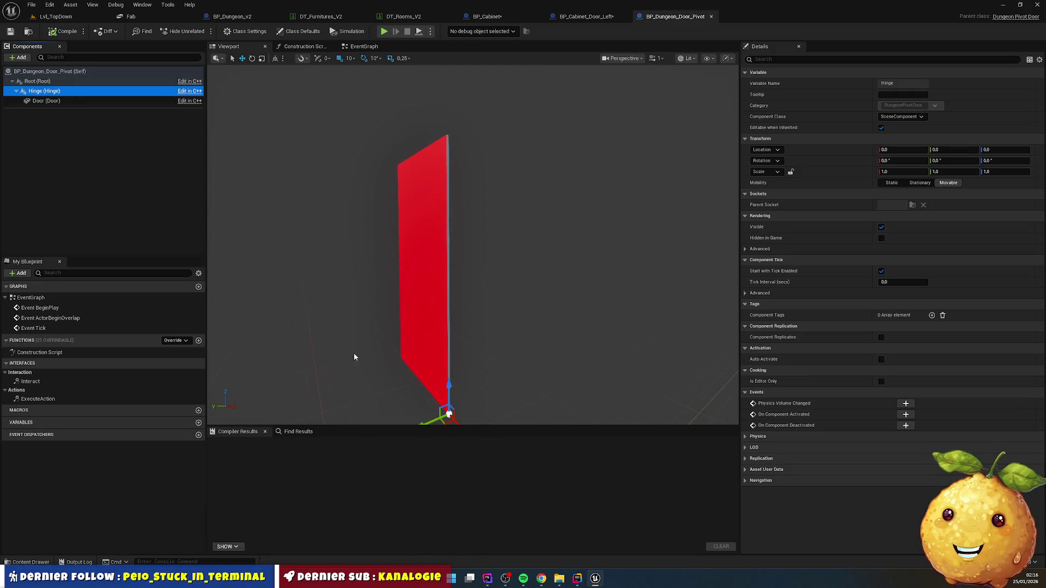
left_click(70, 101)
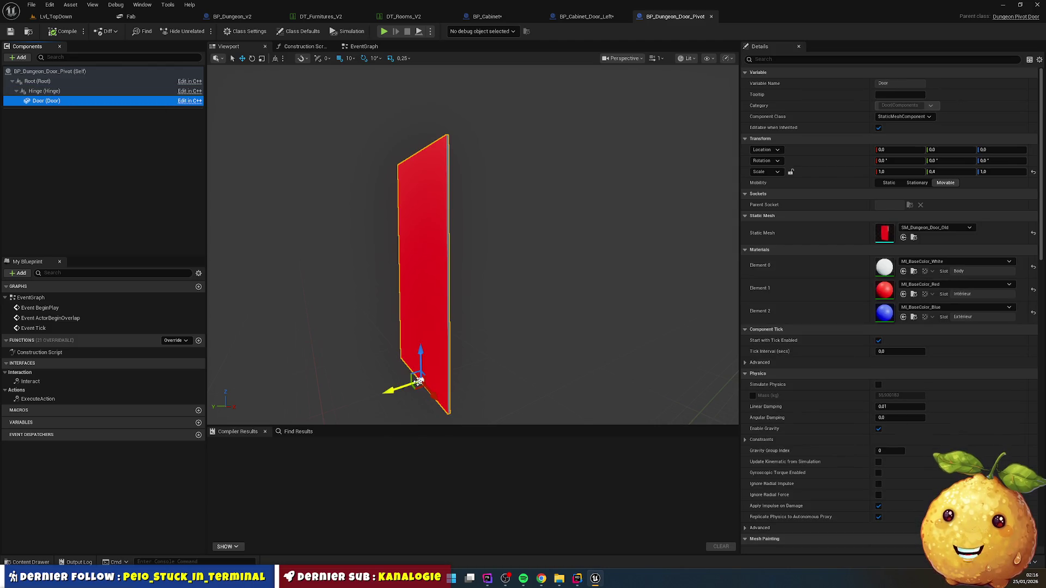
left_click(45, 91)
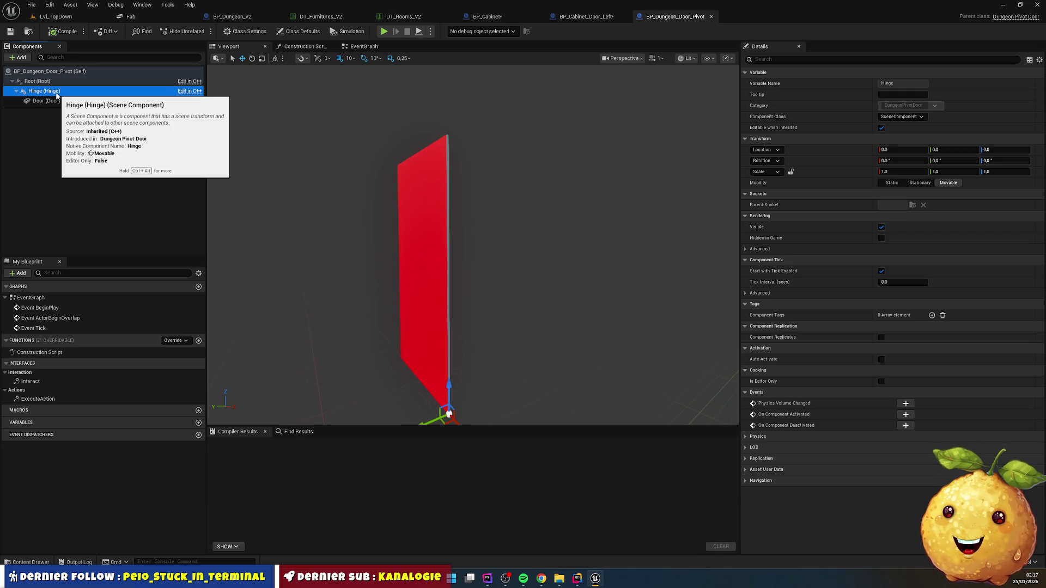
left_click(584, 20)
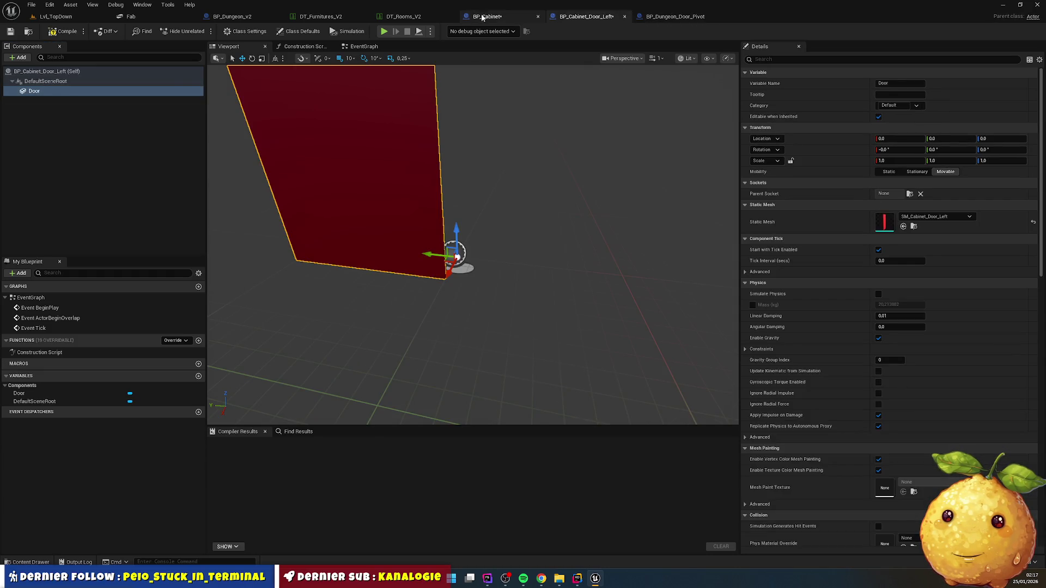
- Inspect BP_Cabinet's Scene root component, then switch to Furniture.cpp in Rider with Inherited collapsed
left_click(487, 17)
left_click(43, 81)
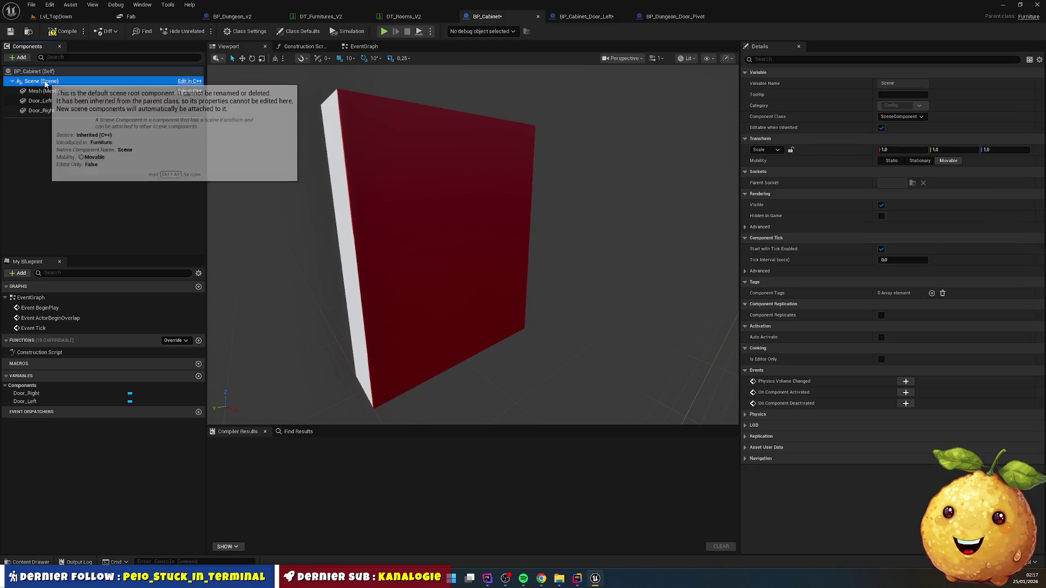
left_click_drag(262, 163, 280, 181)
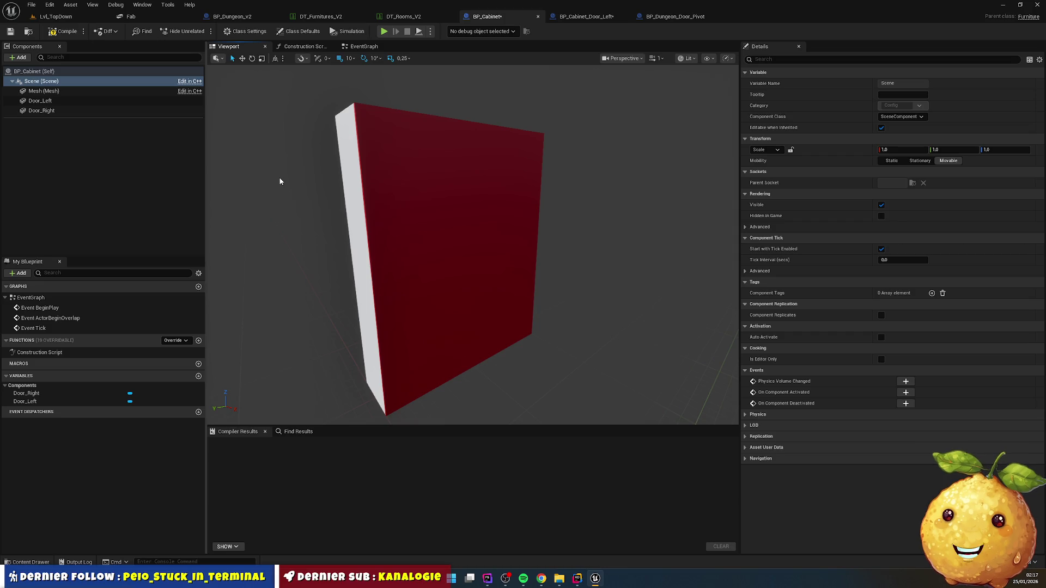
left_click(38, 82)
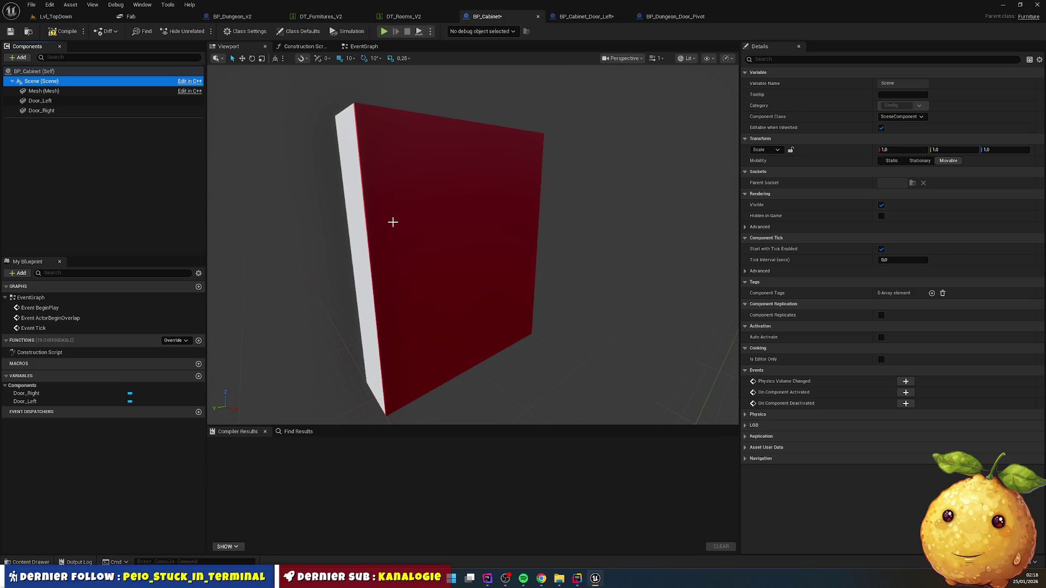
left_click(578, 579)
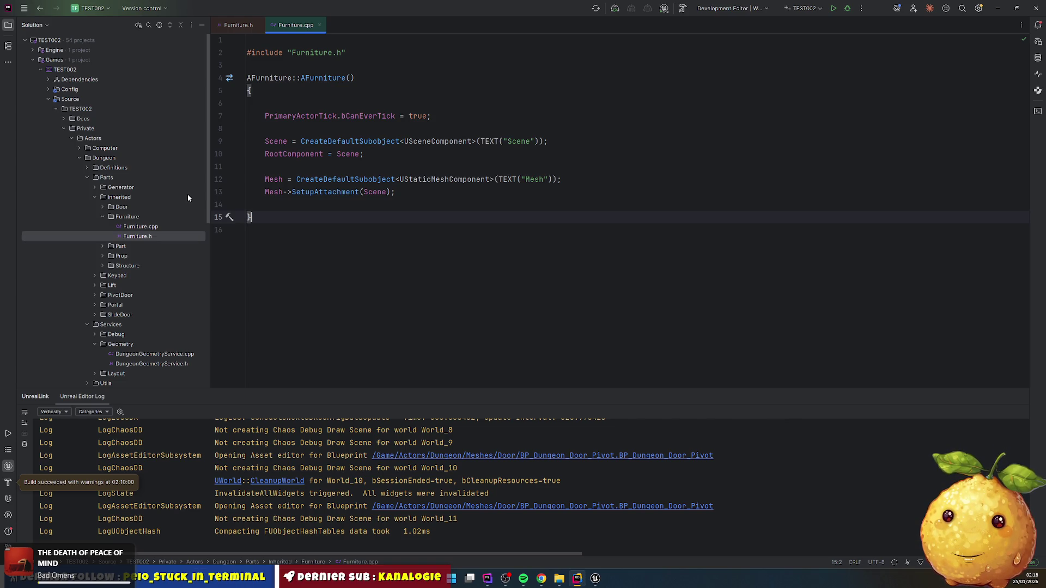
left_click(95, 197)
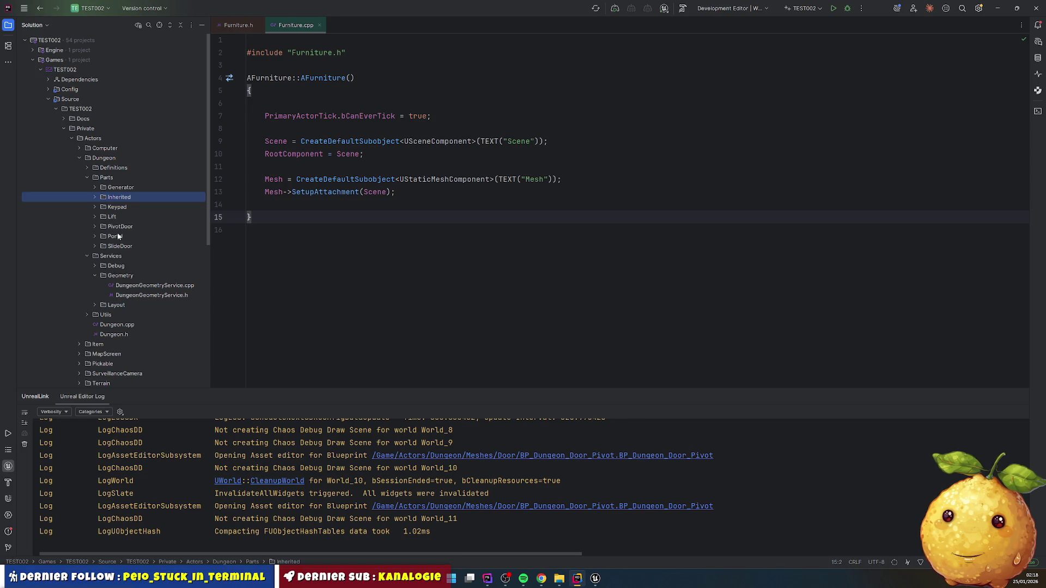
- Create a new directory named Furnitures inside the Dungeon folder
left_click(107, 178)
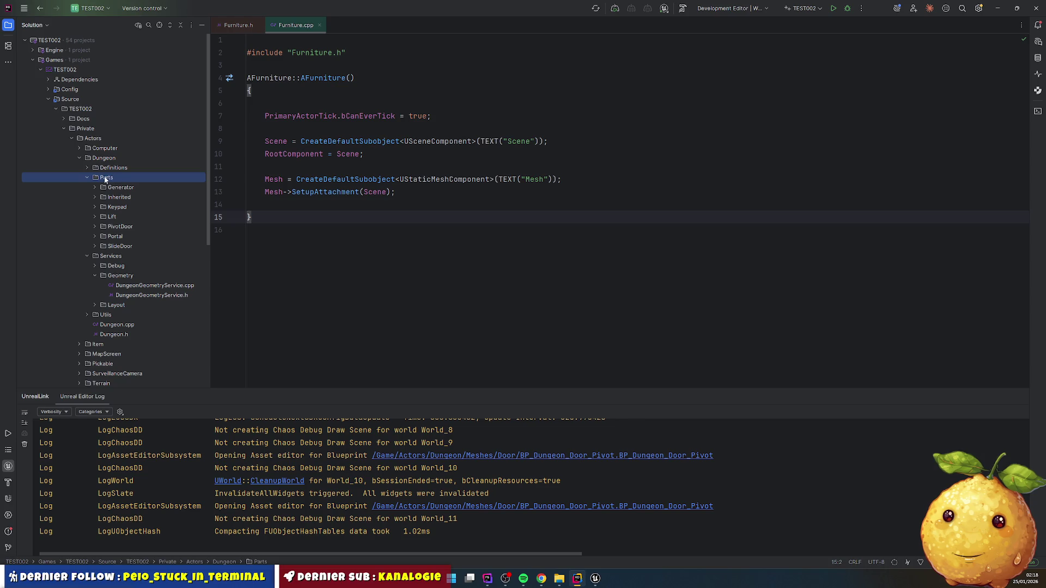
left_click(87, 178)
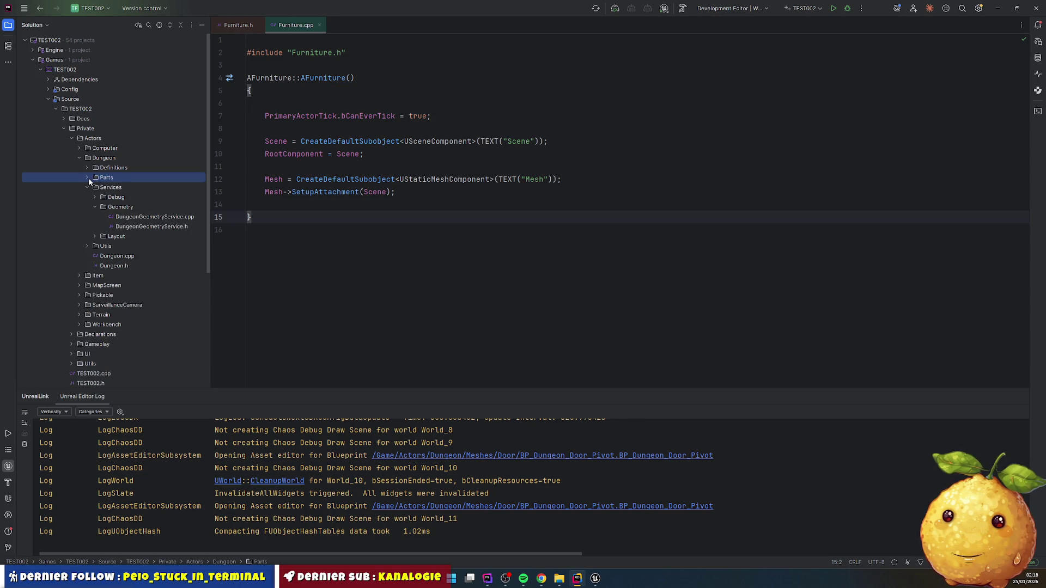
left_click(102, 158)
right_click(103, 158)
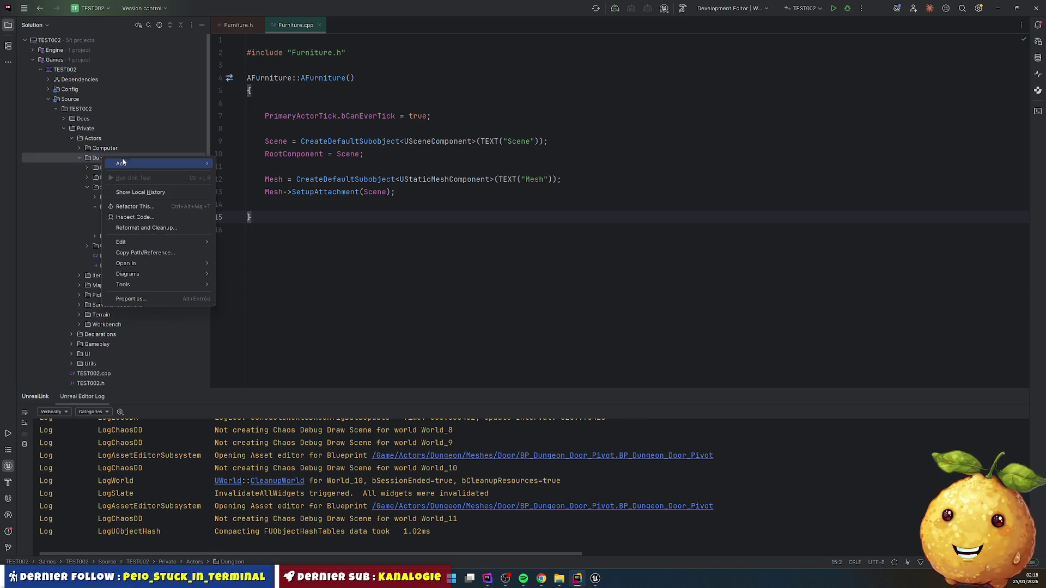
mouse_move(125, 164)
left_click(243, 176)
type("Durn")
key("BackSpace")
key("BackSpace")
key("shift+Home")
type("Furniture")
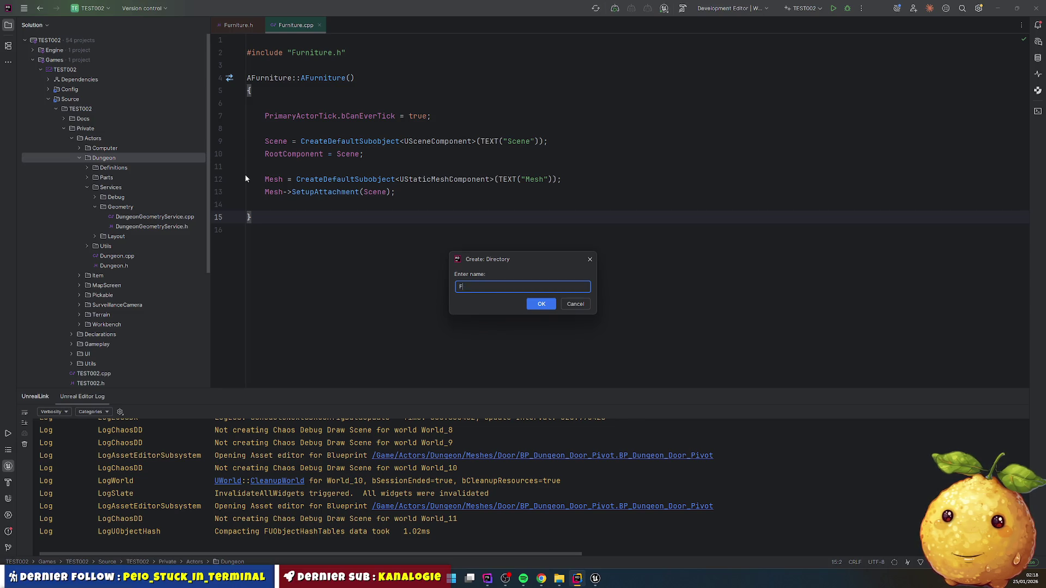
key("Return")
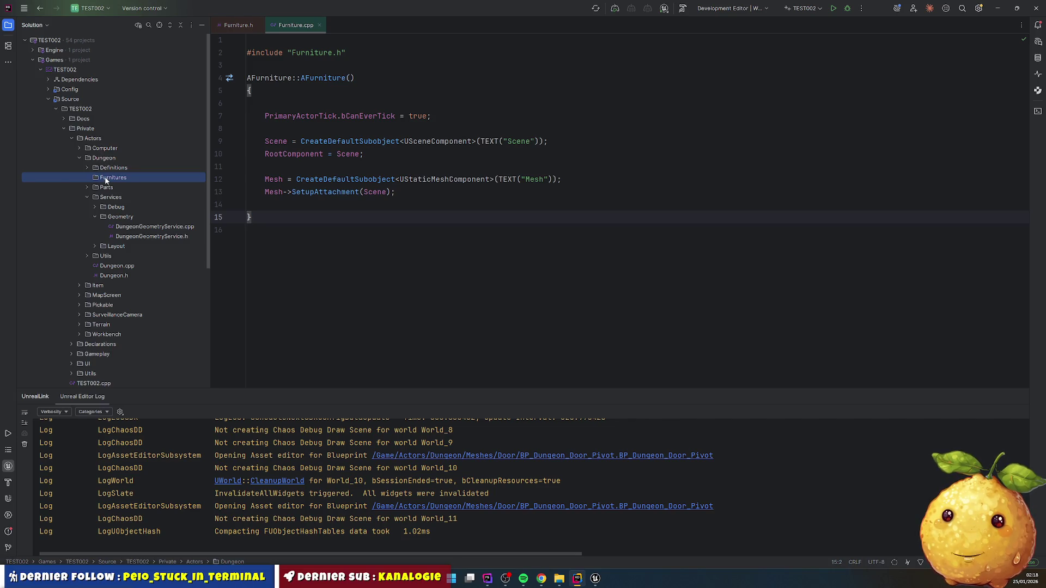
- Move Furnitures under Actors and add a Cabinet subfolder inside it
mouse_move(109, 174)
left_mouse_down()
mouse_move(120, 150)
mouse_move(99, 141)
left_mouse_up()
left_click(536, 299)
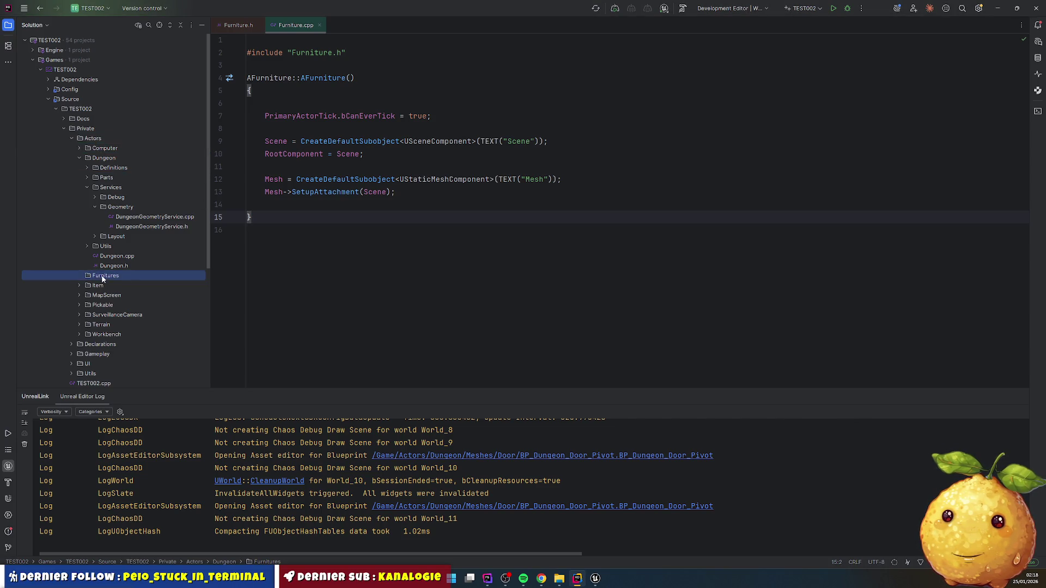
right_click(104, 276)
left_click(254, 292)
type("Cabinet")
key("Return")
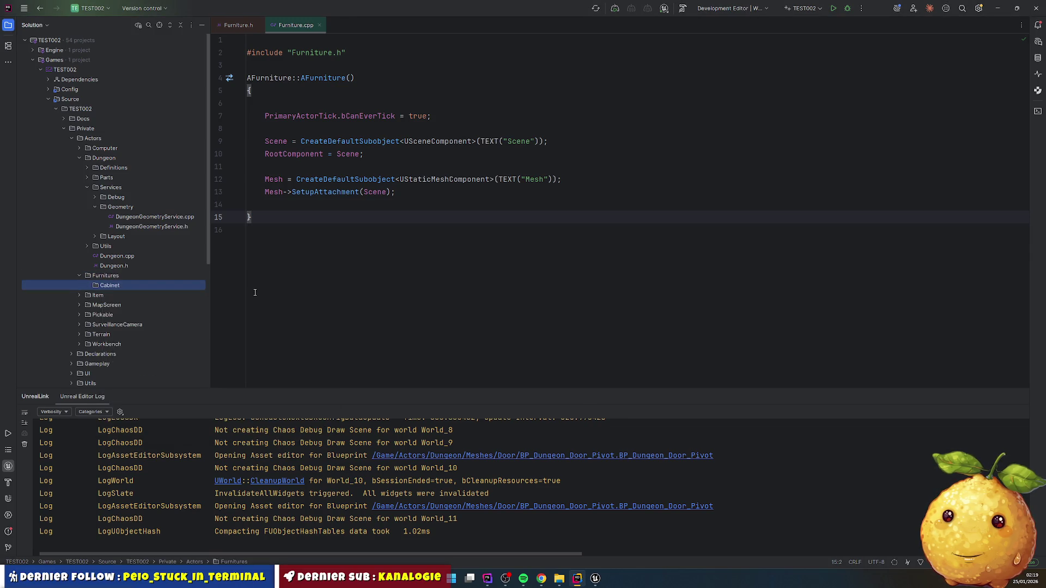
right_click(121, 285)
- Create Cabinet.h in the Cabinet folder and a matching Cabinet.cpp copy
mouse_move(218, 288)
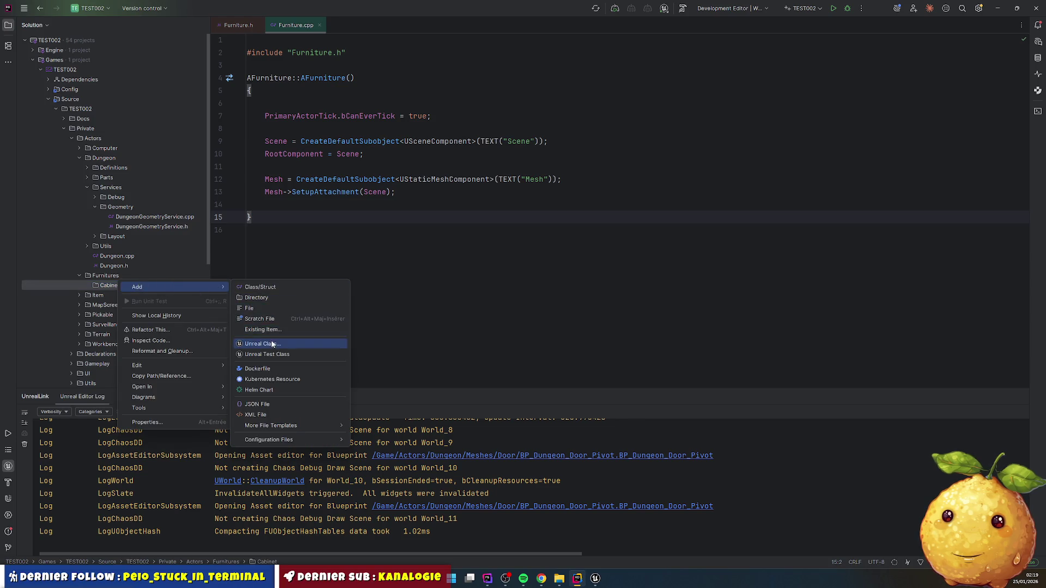
left_click(265, 309)
type("Cabinet")
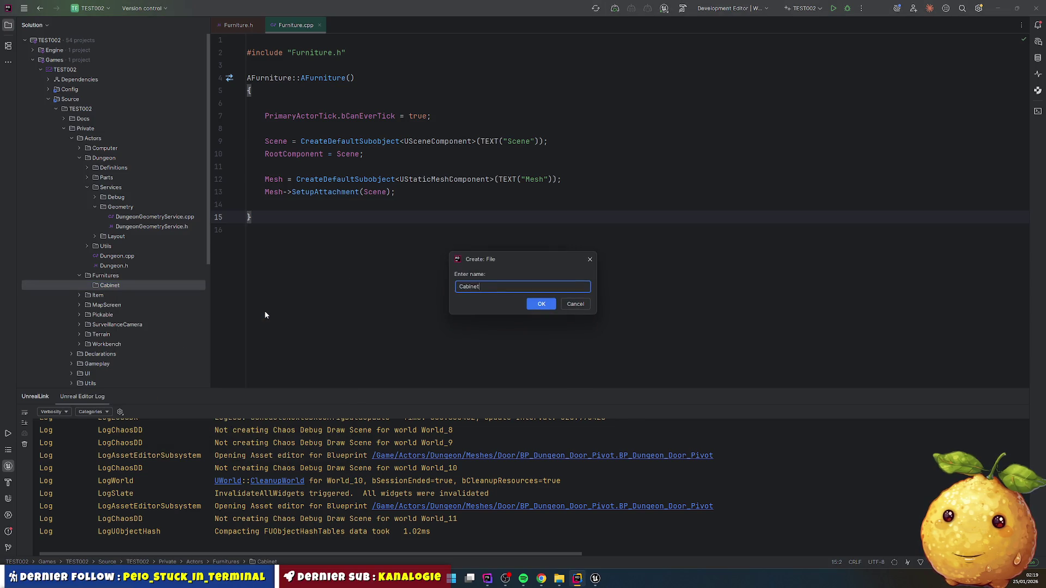
type(".h")
key("Return")
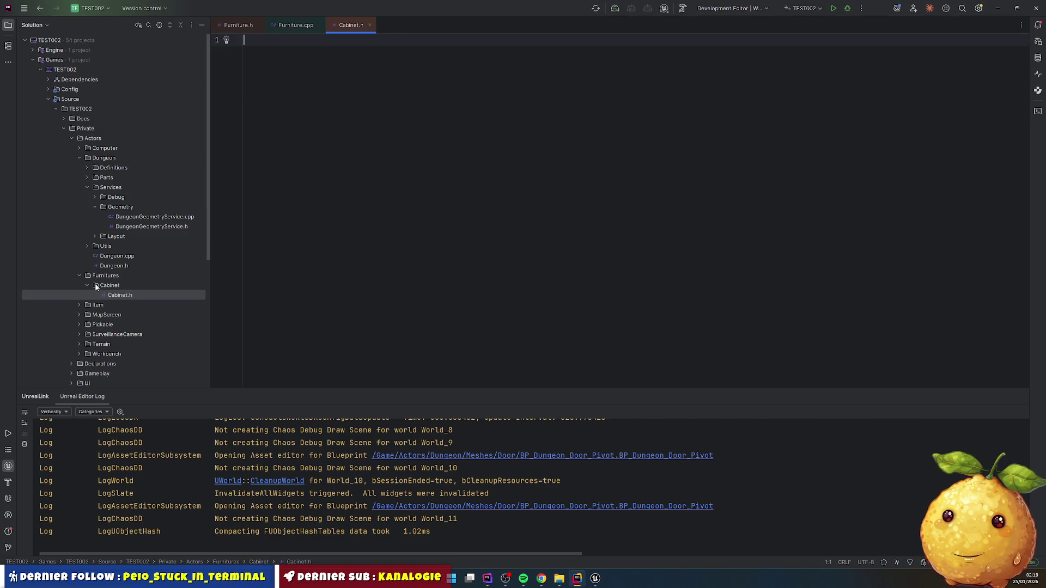
key("F5")
key("End")
key("BackSpace")
type("cpp")
key("Return")
- Start Cabinet.h with #pragma once and includes for CoreMinimal.h and Cabinet.generated.h
left_click(120, 304)
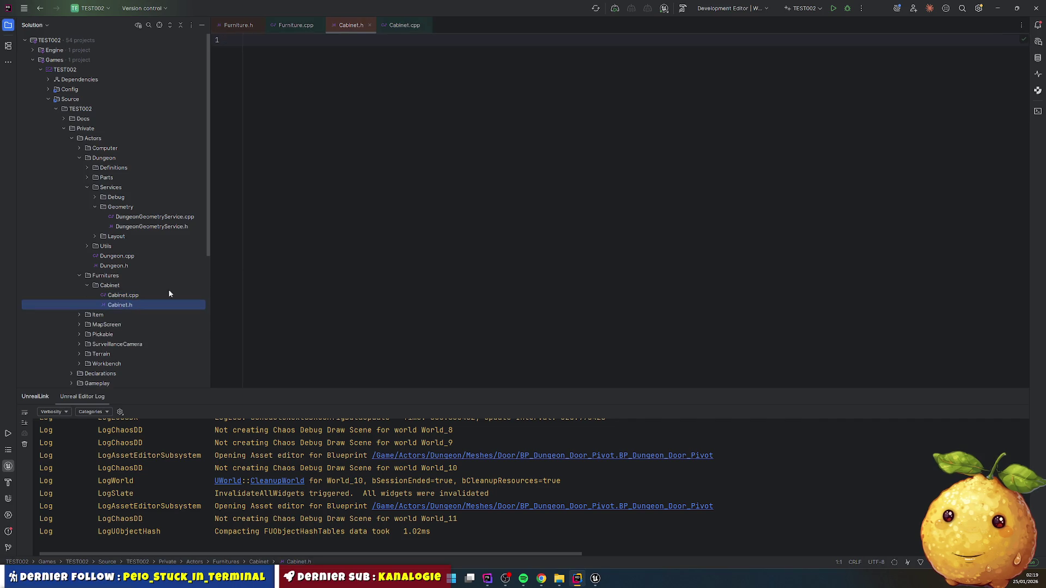
left_click(401, 184)
type("\"pr")
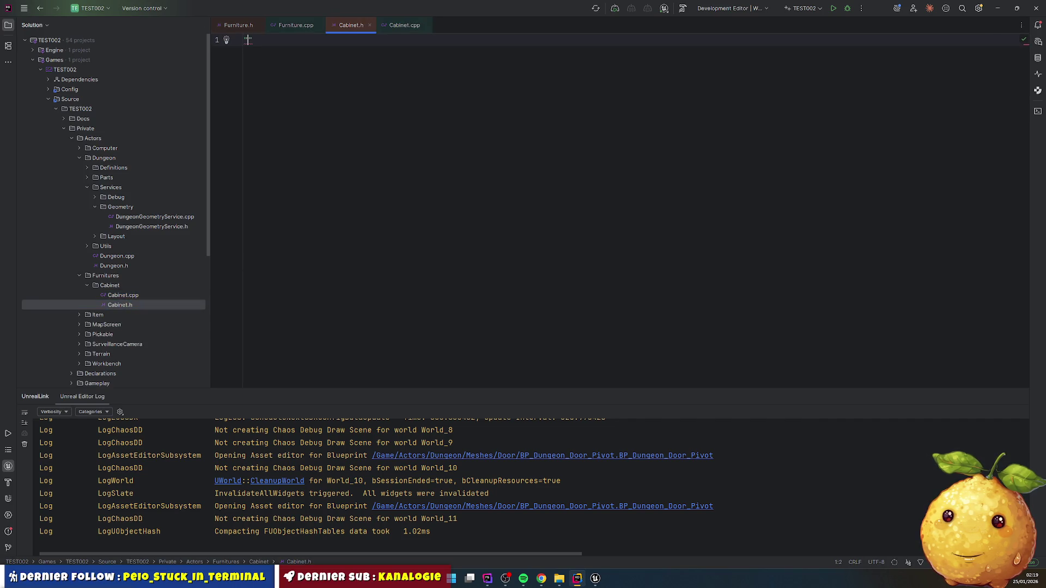
key("BackSpace")
key("BackSpace")
key("BackSpace")
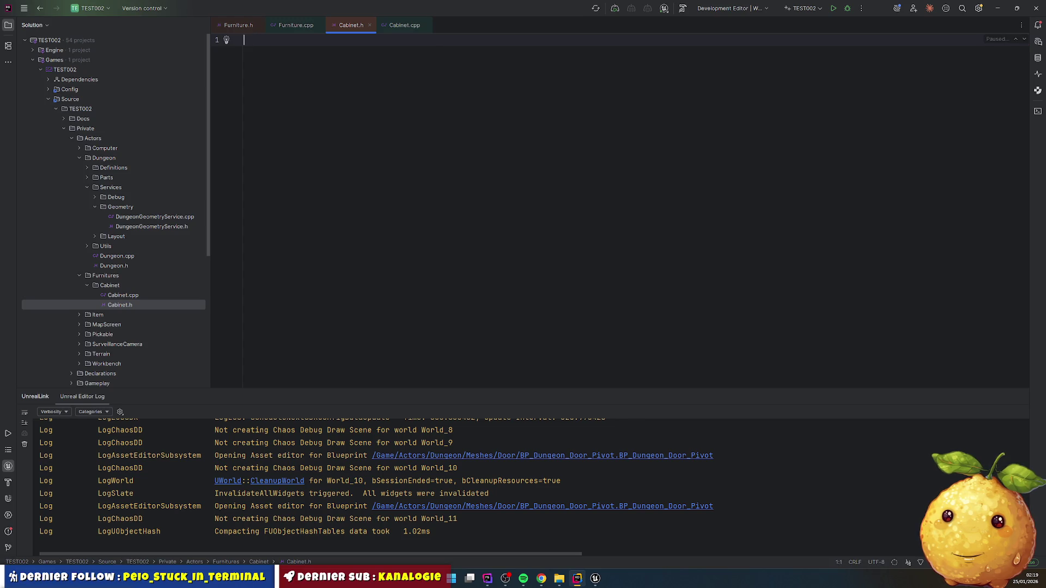
type("#pr")
key("Down")
key("Return")
key("Return")
type("#include \"Core")
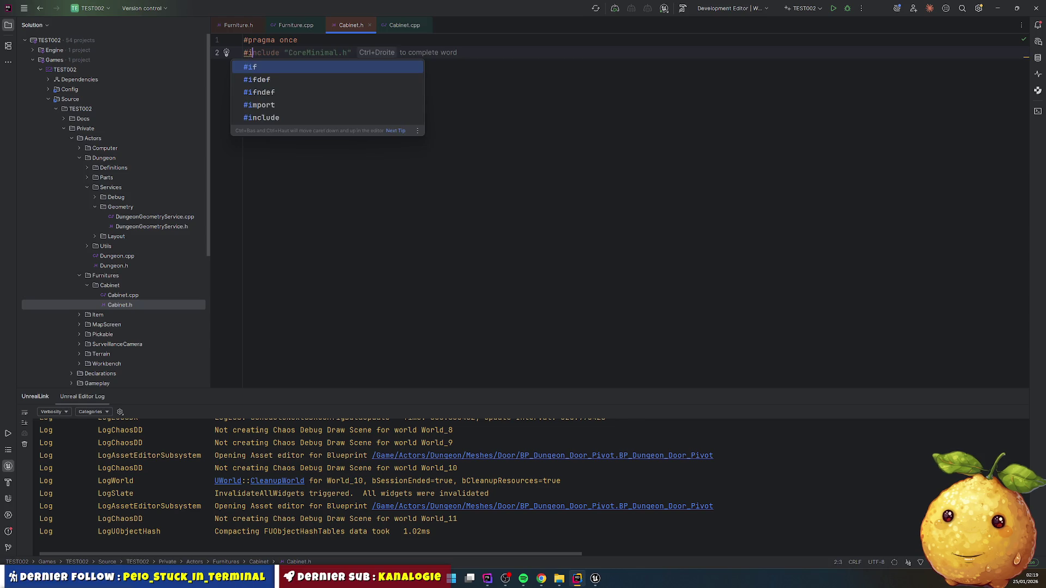
key("Return")
key("Return")
type("#include")
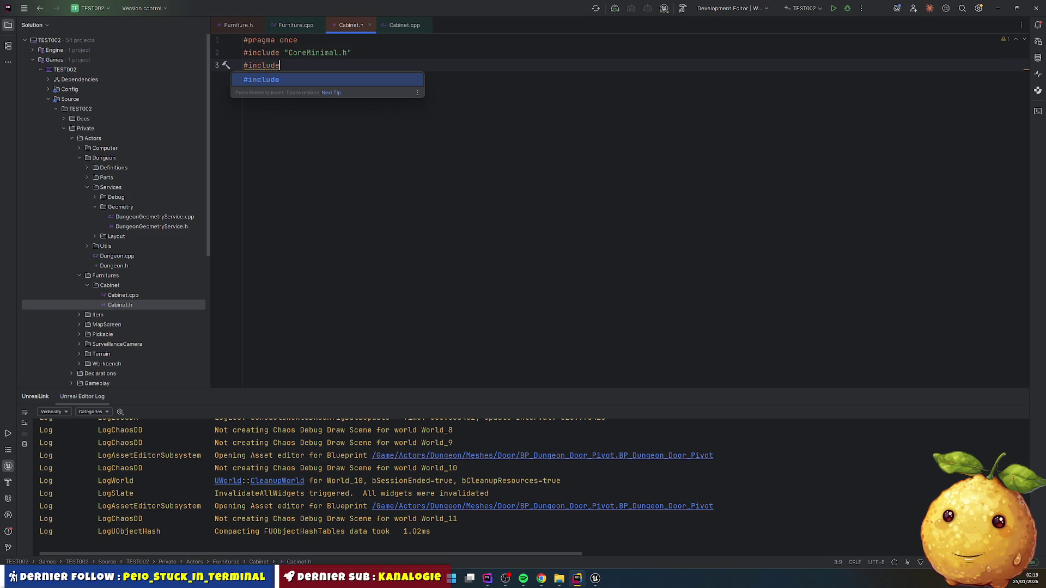
type(" \"")
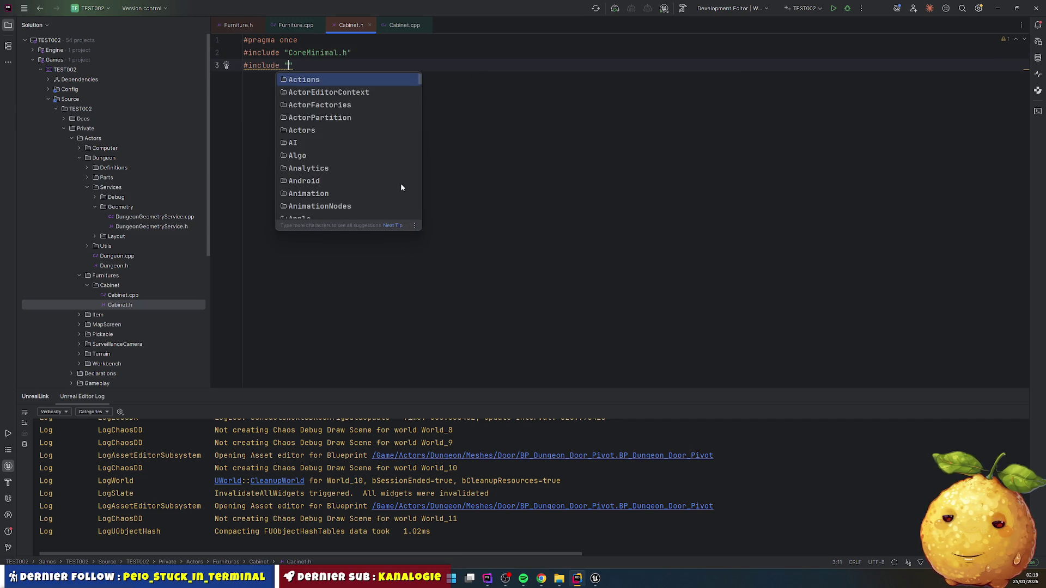
type("Cabinet.")
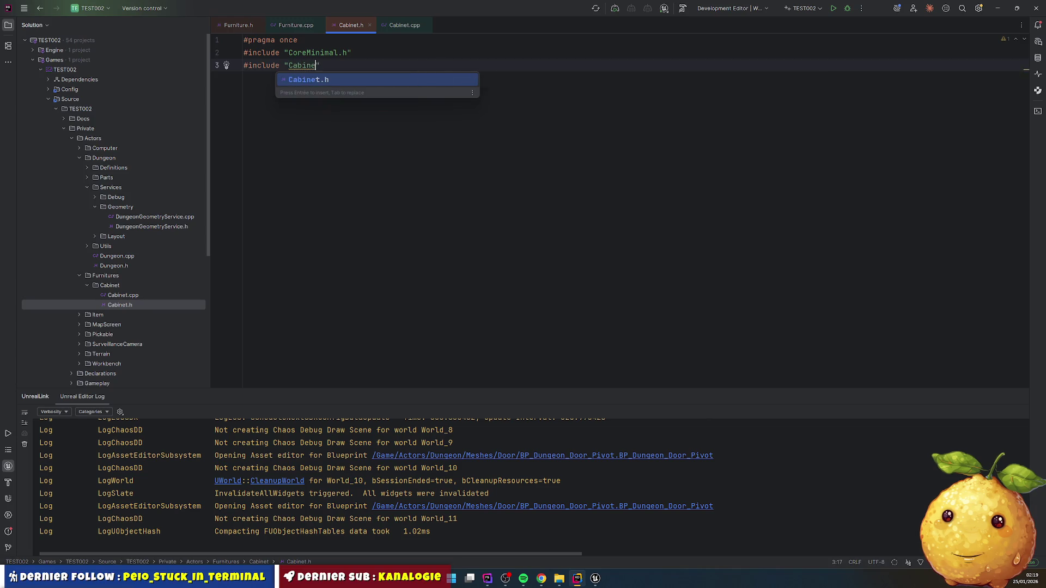
type("generated.")
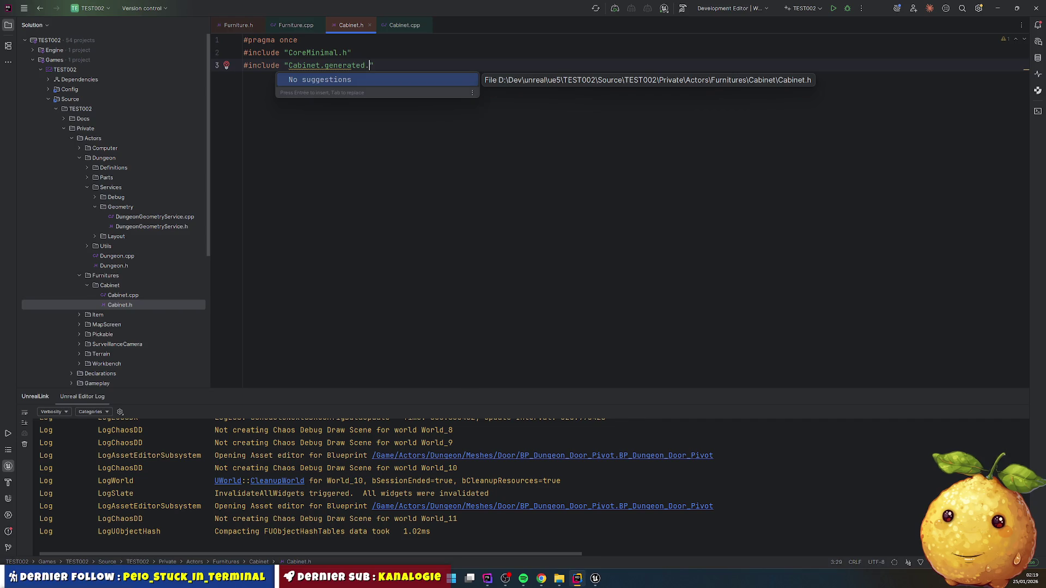
type("h")
key("End")
key("Return")
key("Return")
- Declare UCLASS() class TEST002_API ACabinet : public AFurniture with GENERATED_BODY()
type("UCLASS()")
key("Return")
type("class TEST002_API ACabinet : public AFurniture")
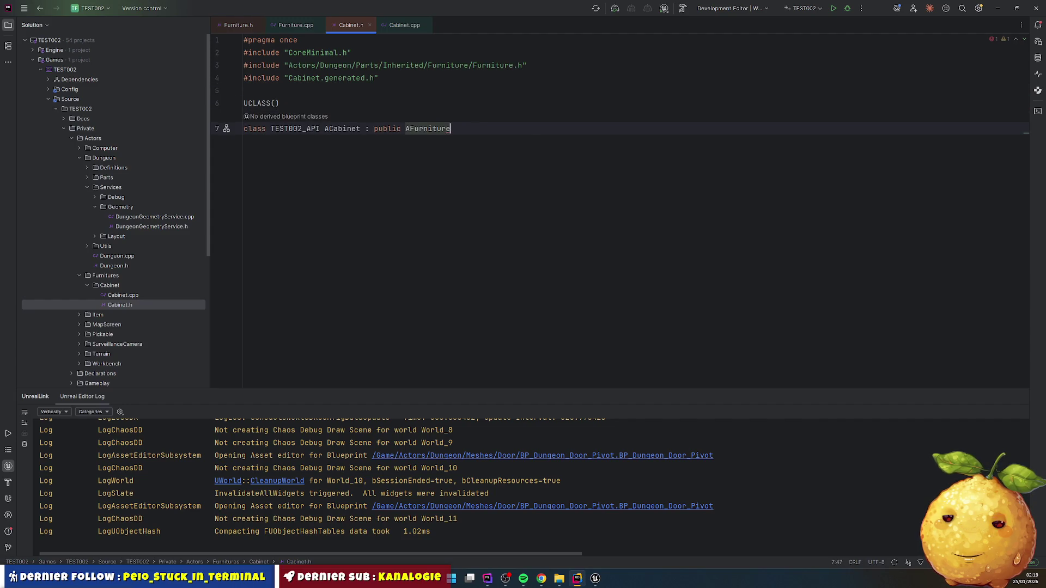
key("Return")
type("{")
key("Return")
type("GENERATED_")
key("Tab")
key("Return")
key("Return")
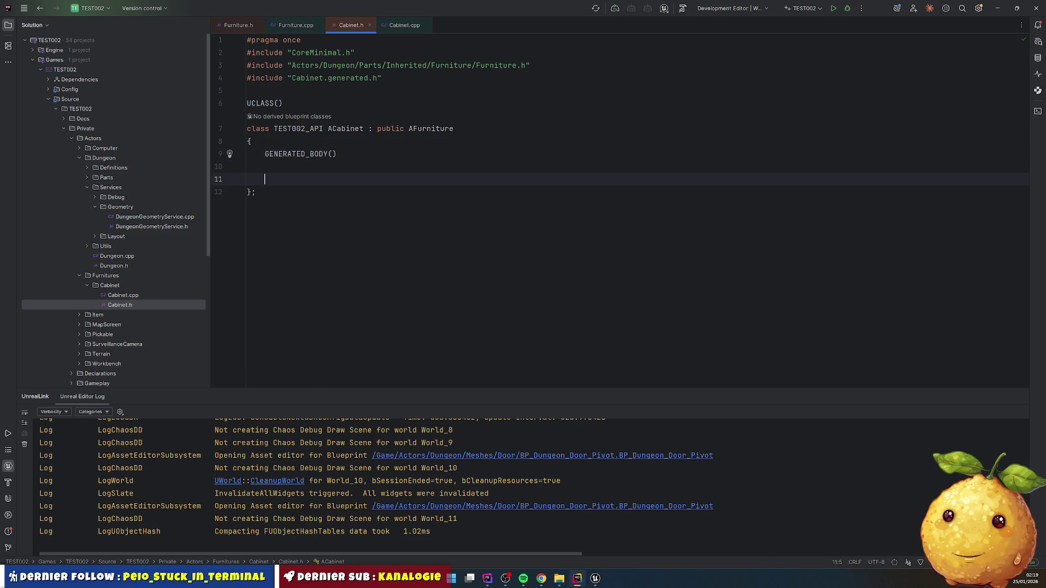
- Add a public: section containing an ACabinet() constructor declaration
double_click(345, 128)
key("ctrl+c")
left_click(283, 174)
key("ctrl+v")
type("()")
key("ctrl+alt+Return")
type("pu")
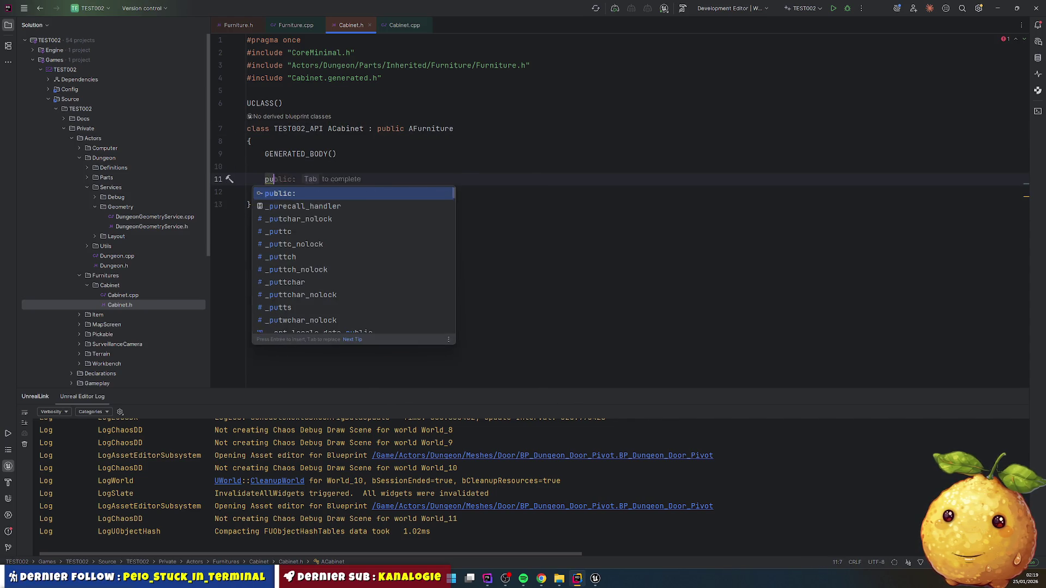
key("Return")
- End the constructor declaration with a semicolon and add a protected: section
key("Down")
key("End")
type(";")
key("Return")
key("Return")
type("prot")
key("Return")
key("Return")
key("Return")
key("Return")
key("Up")
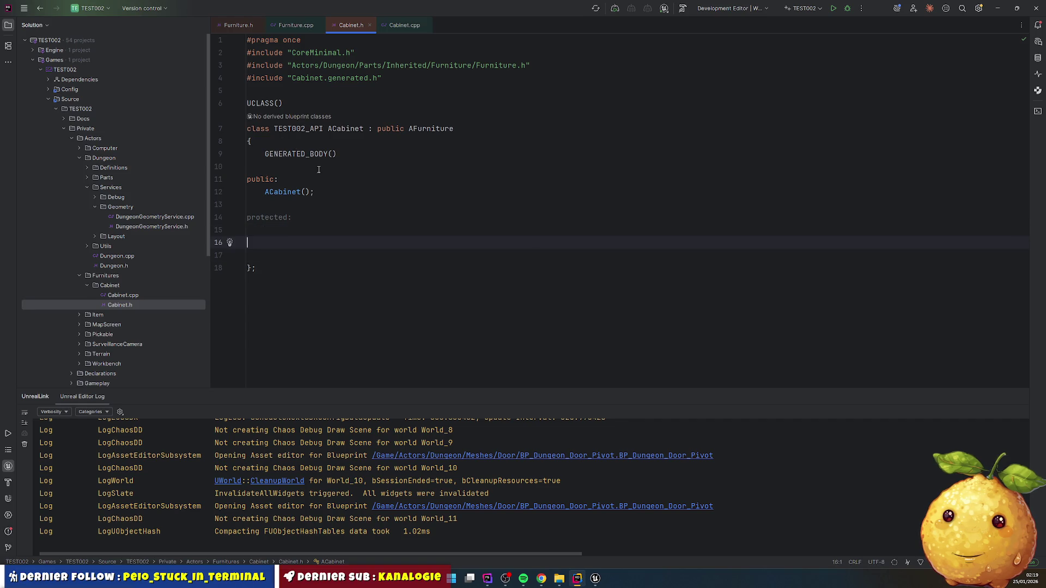
- Add public IInteractableInterface as ACabinet's second base class, then open Cabinet.cpp
double_click(429, 128)
left_click(498, 130)
type(", pu")
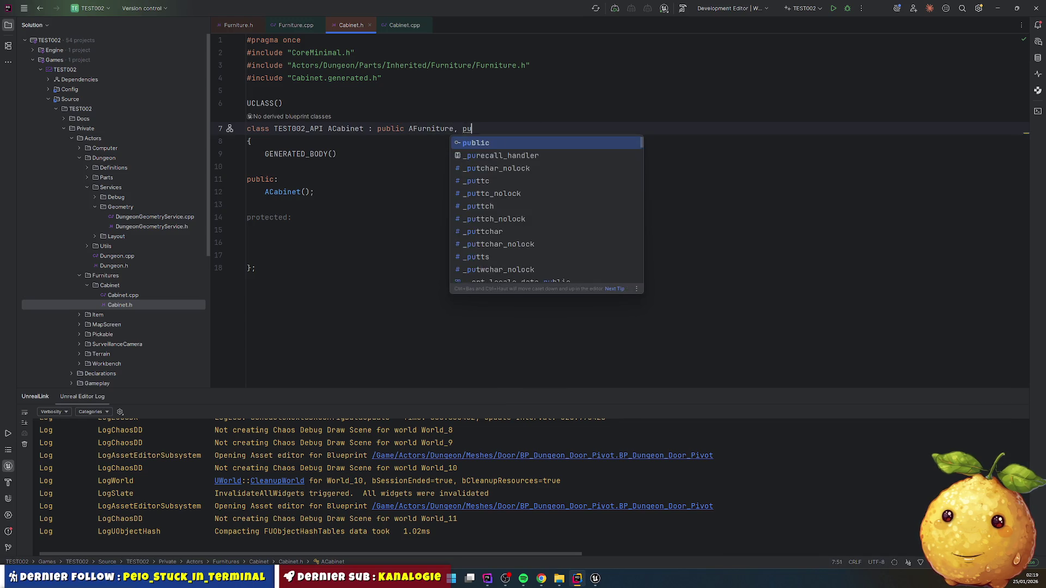
type("blic IInter")
key("Return")
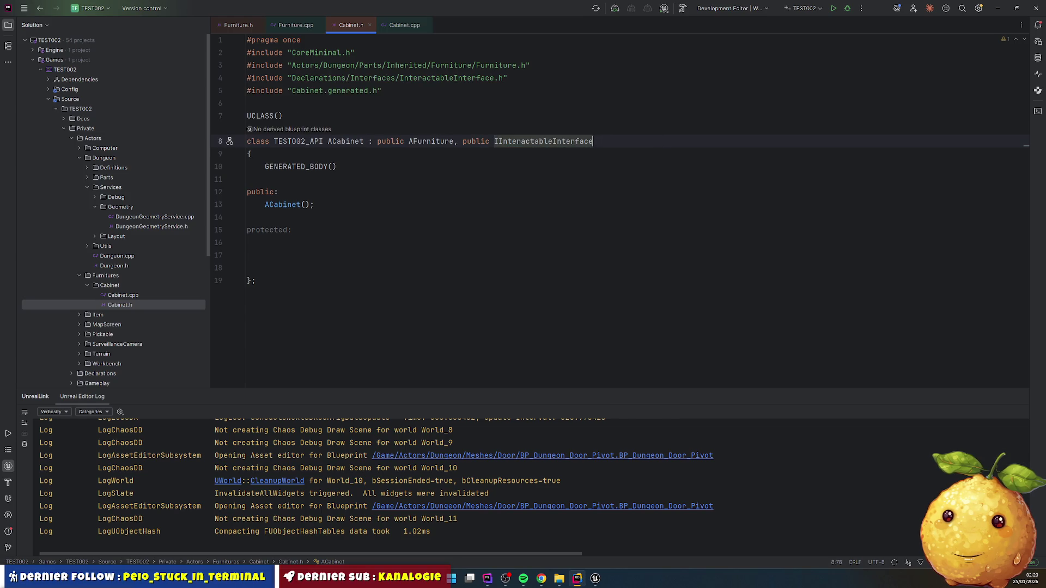
double_click(348, 142)
double_click(130, 295)
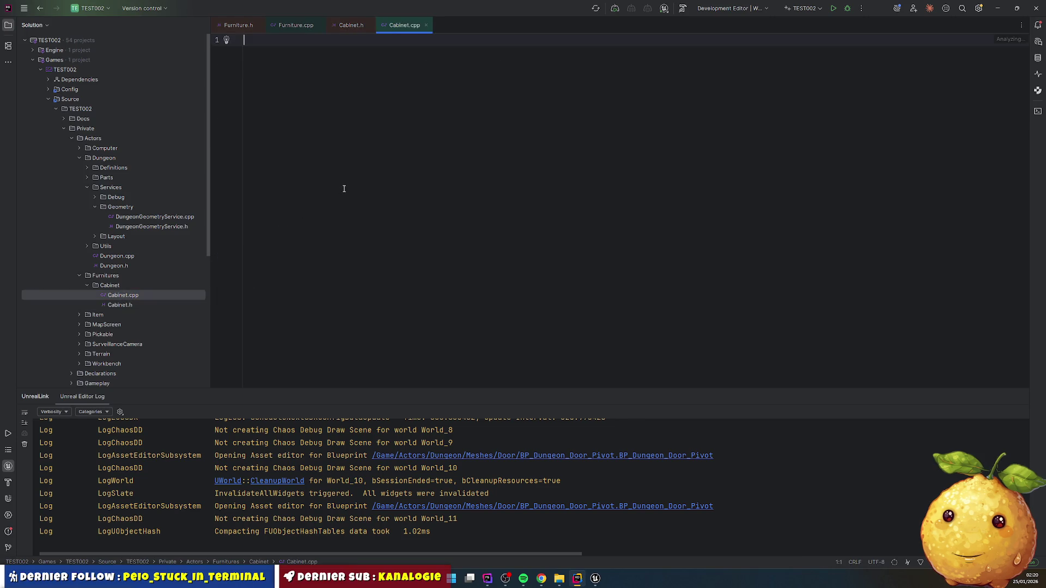
- In Cabinet.cpp, add #include "Cabinet.h" and an empty ACabinet::ACabinet() { } constructor, removing the extra brace block
type("#i")
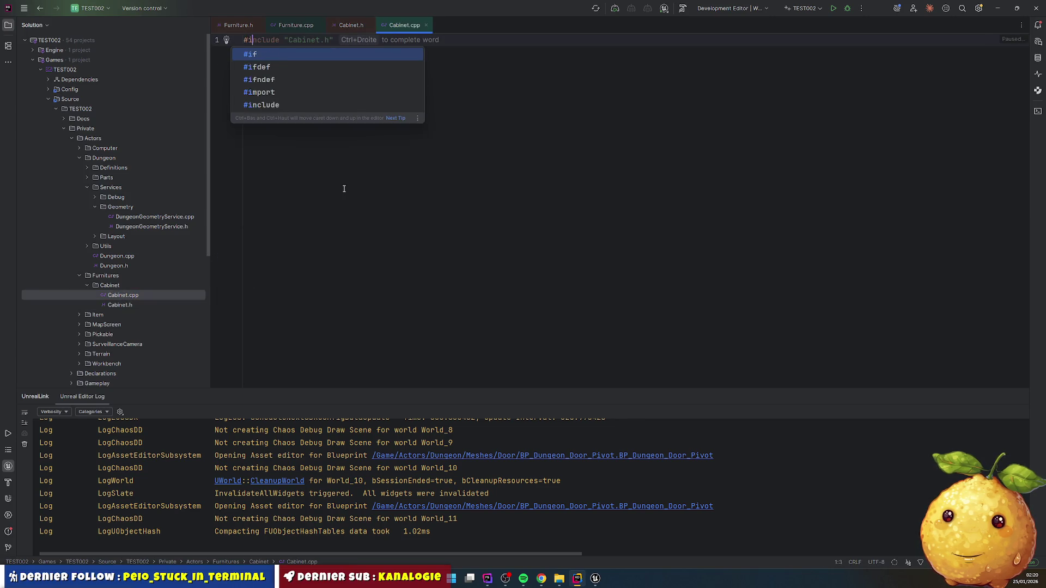
key("Tab")
key("Return")
key("Return")
type("AC")
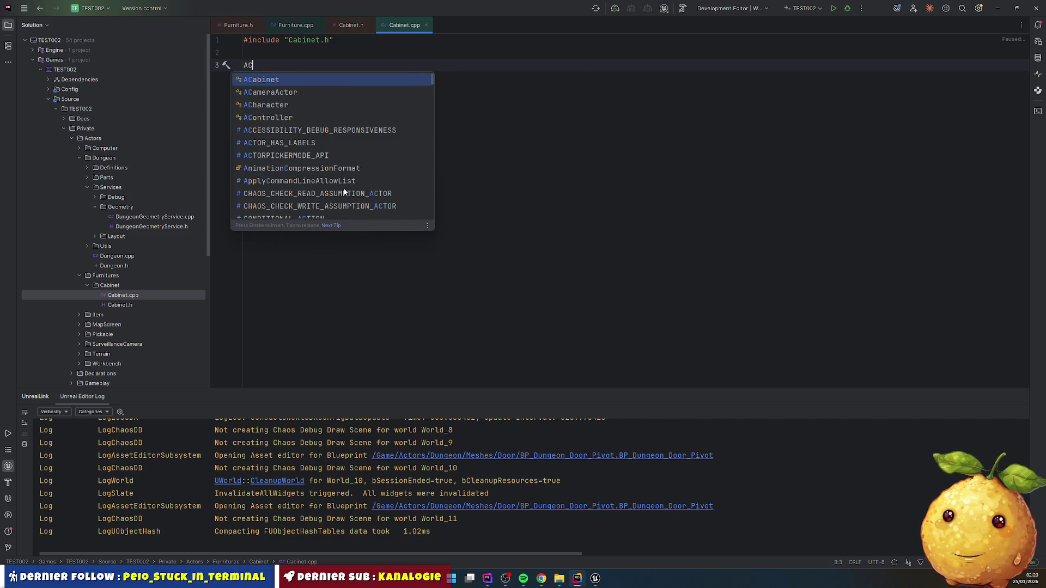
key("Return")
type("::")
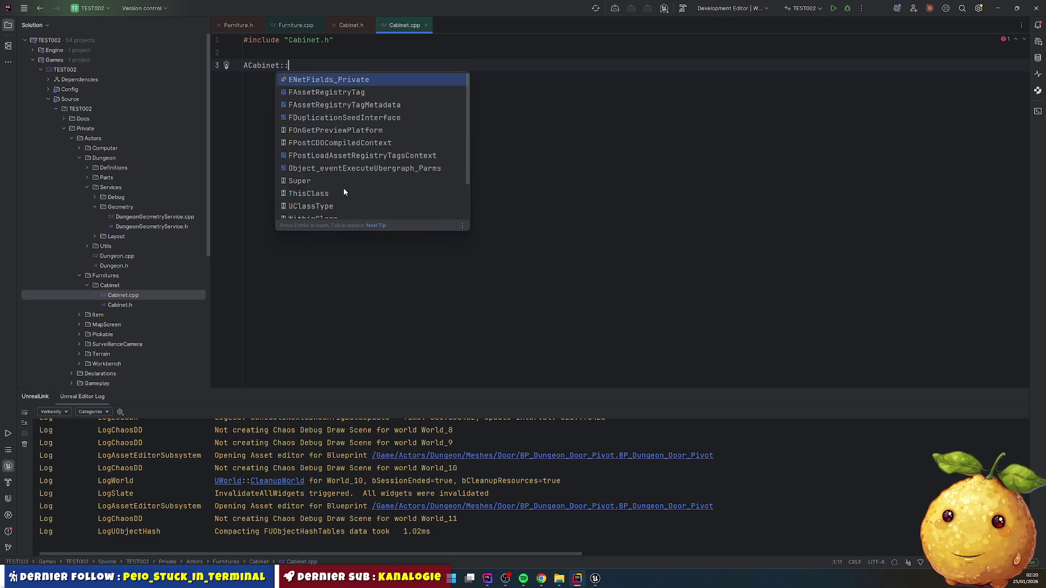
type("AC")
key("Return")
key("Return")
type("{")
key("Return")
key("Return")
type("{")
key("Return")
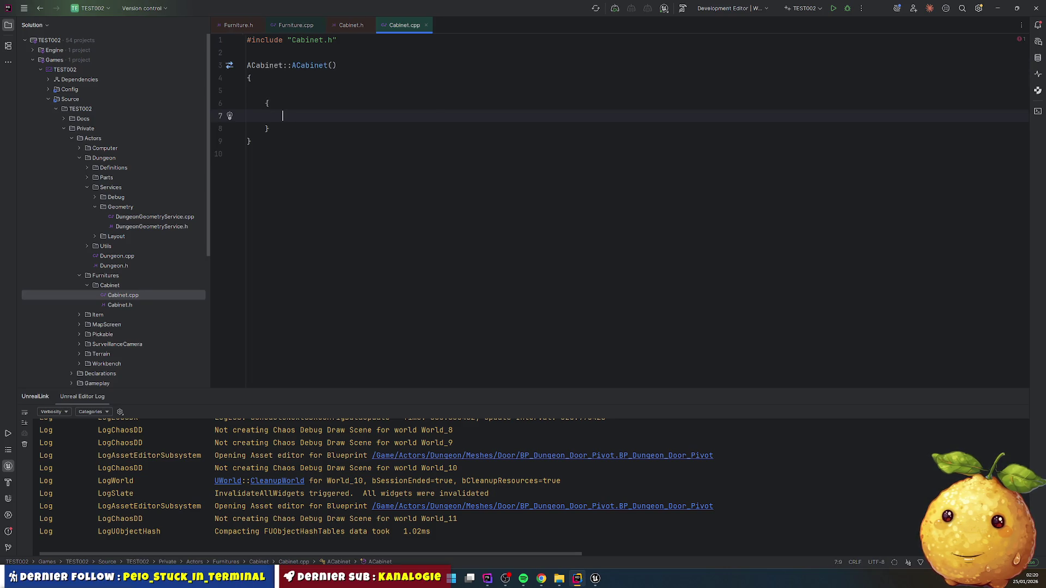
key("BackSpace")
key("BackSpace")
key("BackSpace")
key("Delete")
left_click(344, 188)
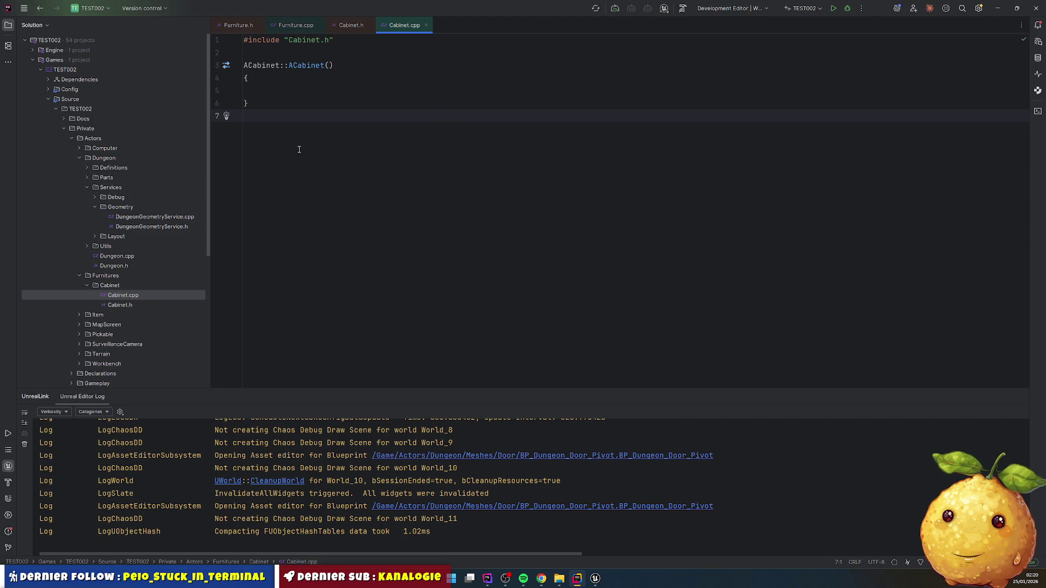
- Review Cabinet.h, then expand Parts > Inherited > Furniture and open Furniture.cpp
left_click(136, 298)
double_click(140, 304)
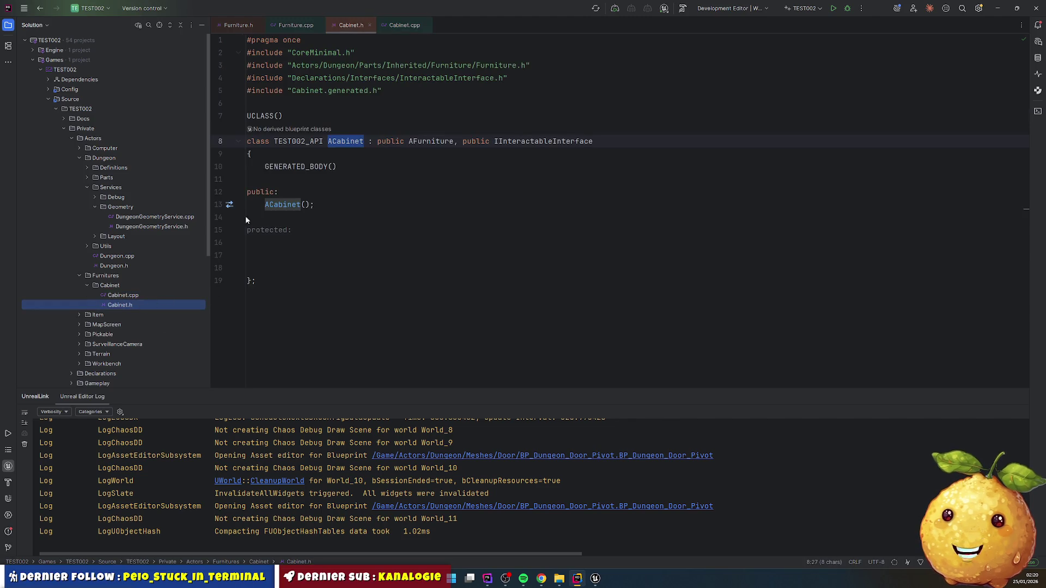
double_click(123, 298)
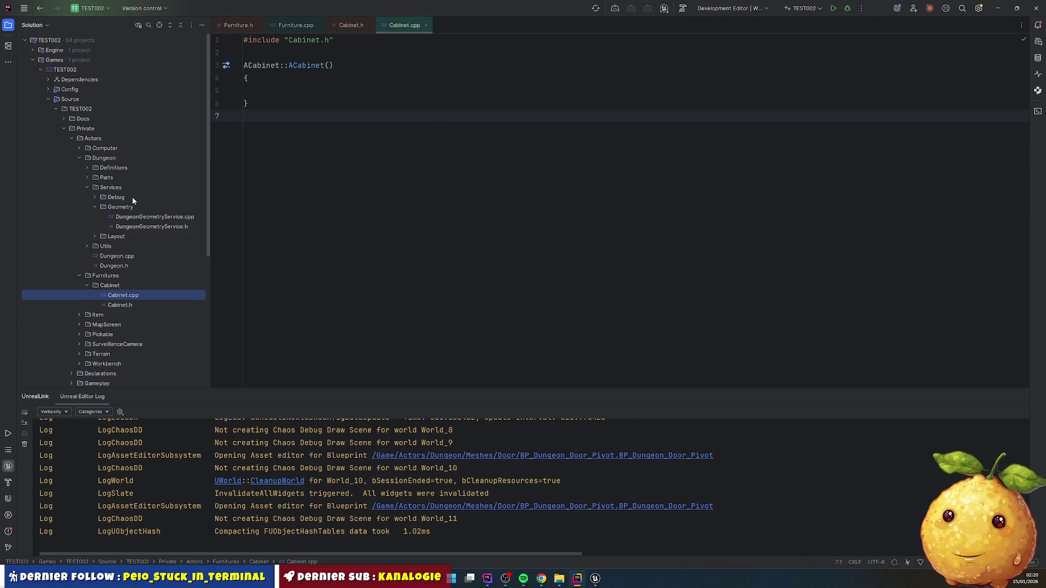
left_click(87, 178)
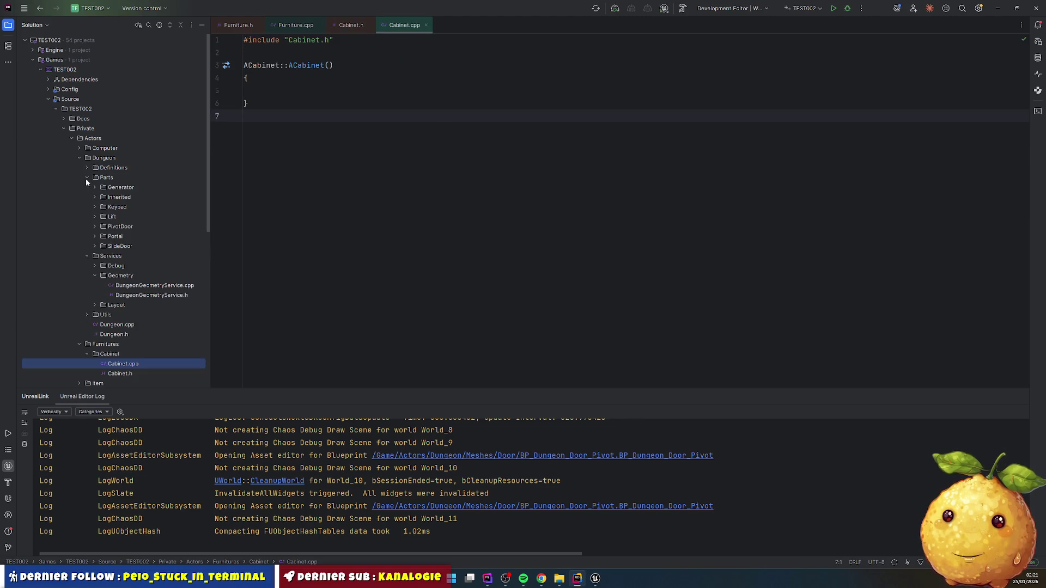
left_click(95, 197)
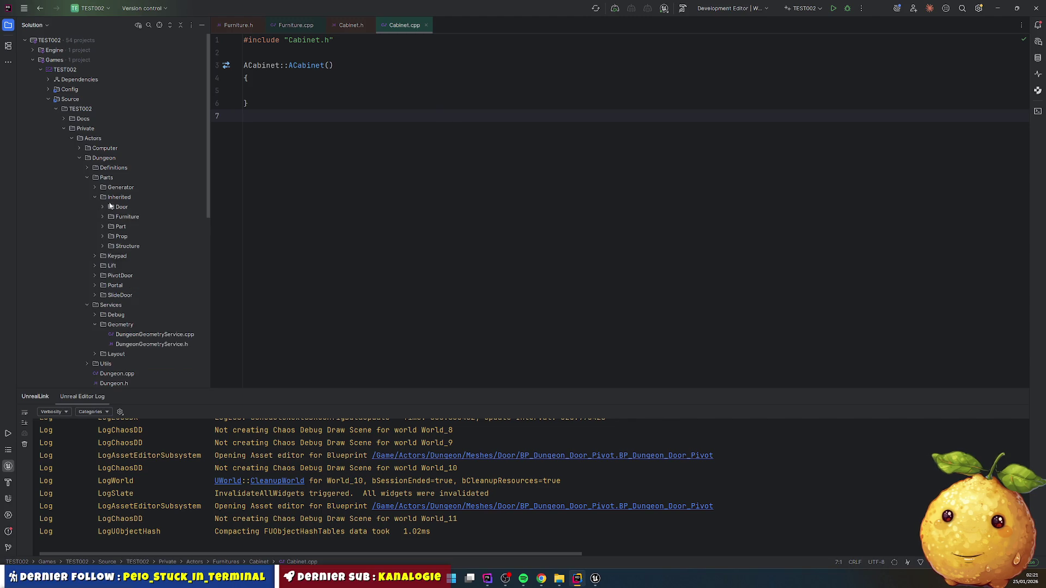
left_click(102, 217)
double_click(164, 226)
scroll(124, 327, "down", 3)
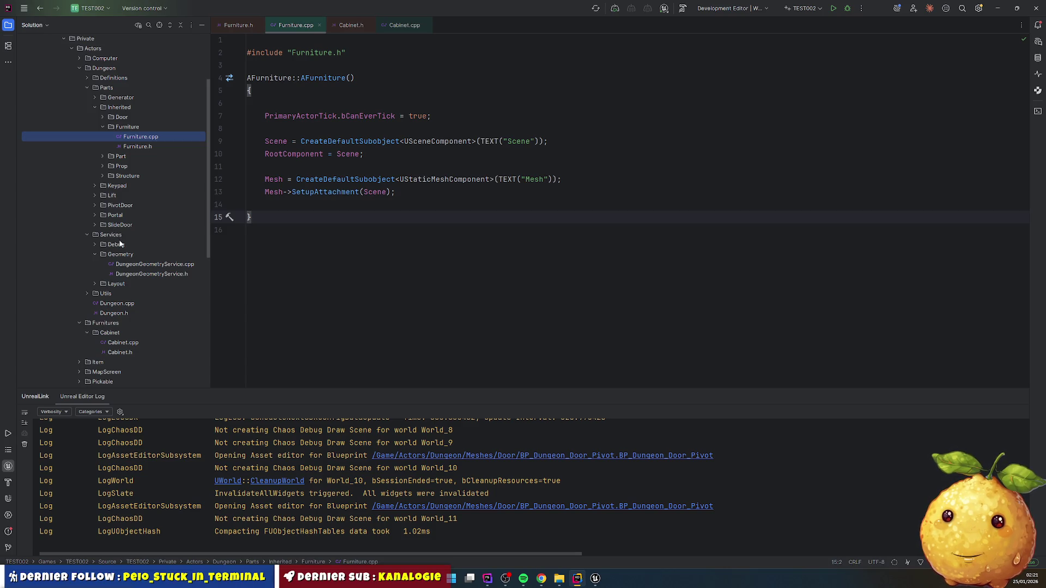
- Create a new directory named Furniture under the Furnitures folder
left_click(110, 324)
mouse_move(135, 326)
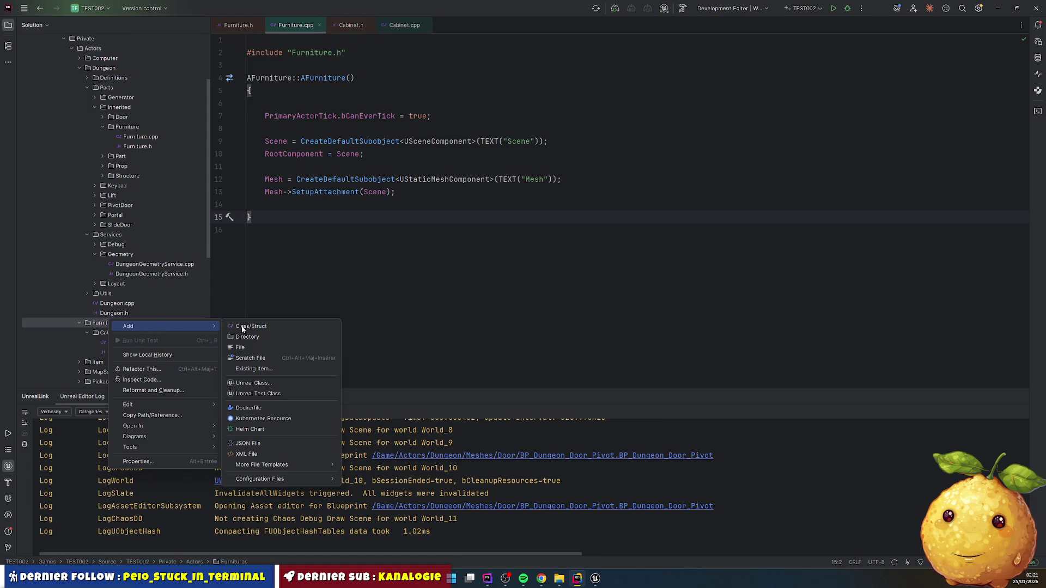
left_click(254, 339)
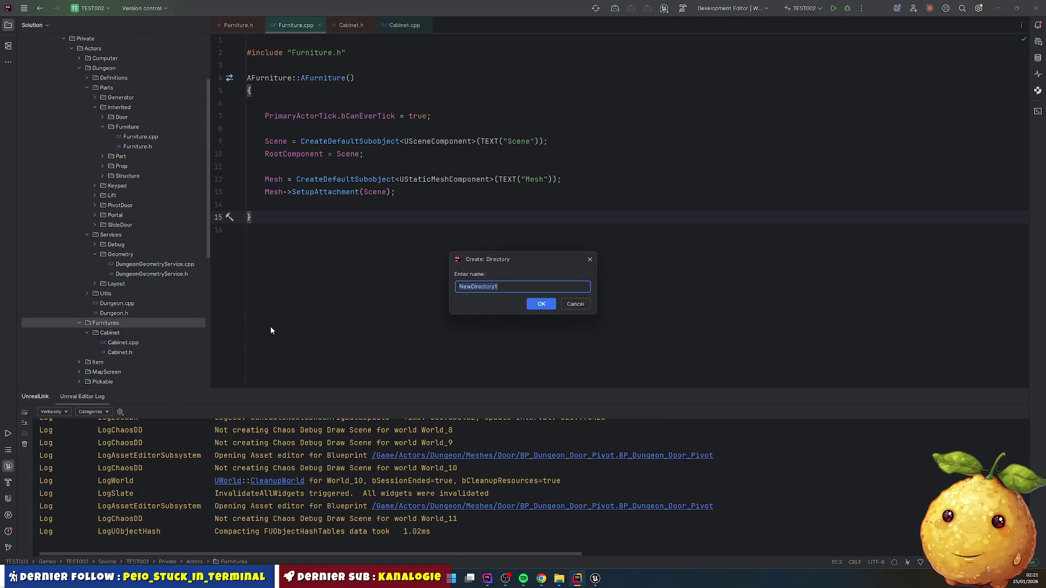
type("Furniture")
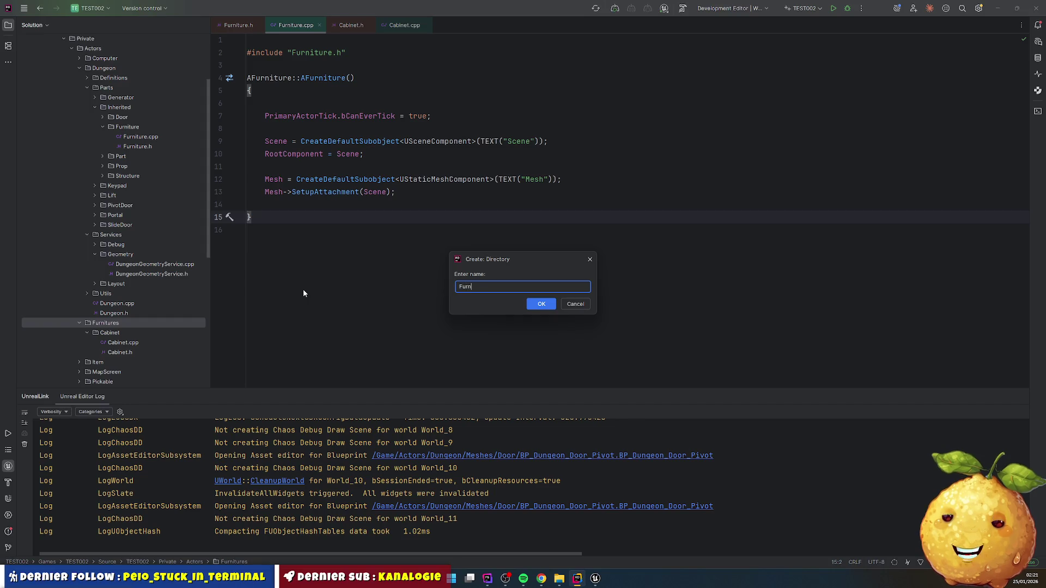
key("Return")
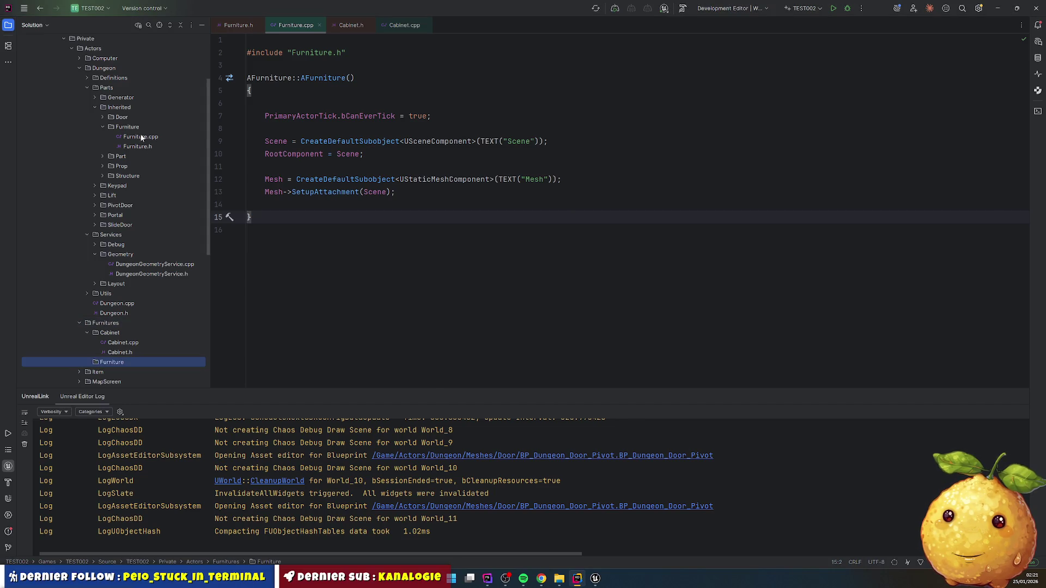
- Move Furniture.cpp and Furniture.h into the new Furniture folder and delete the empty Inherited/Furniture folder
left_click(141, 138)
left_click(138, 146, "shift")
left_click_drag(139, 147, 121, 362)
left_click(533, 296)
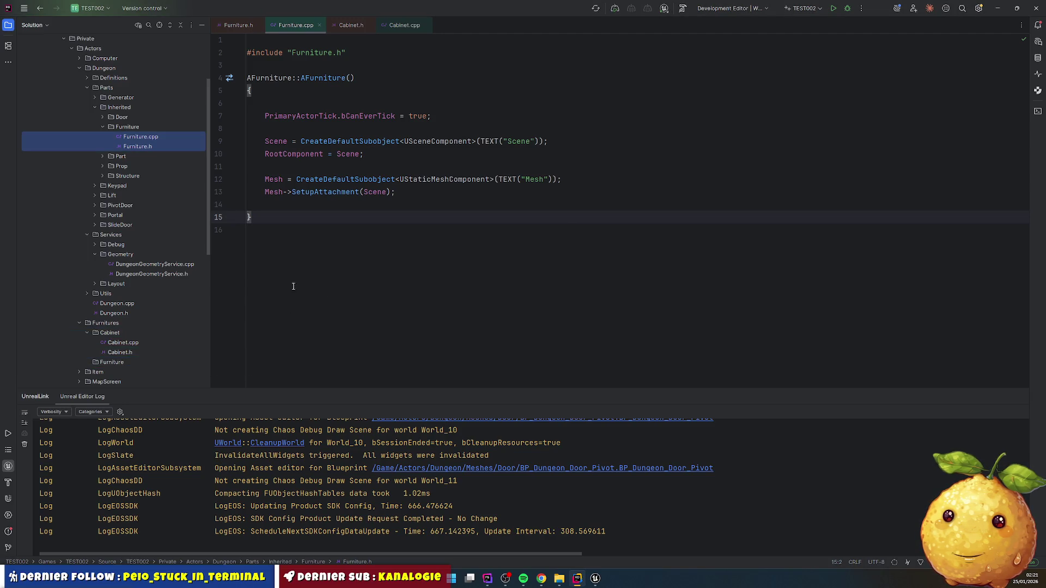
left_click_drag(121, 137, 130, 128)
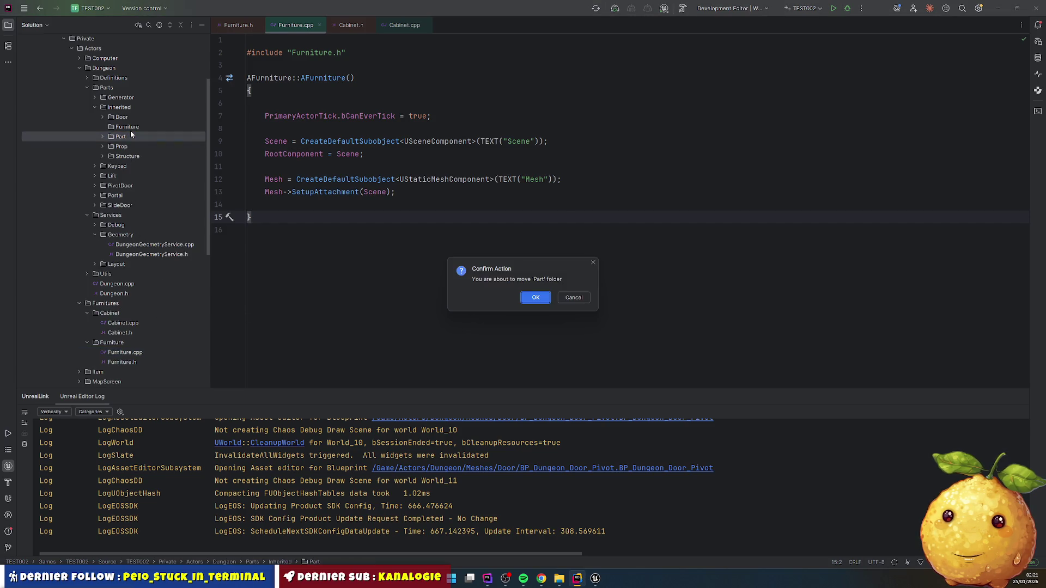
left_click(578, 299)
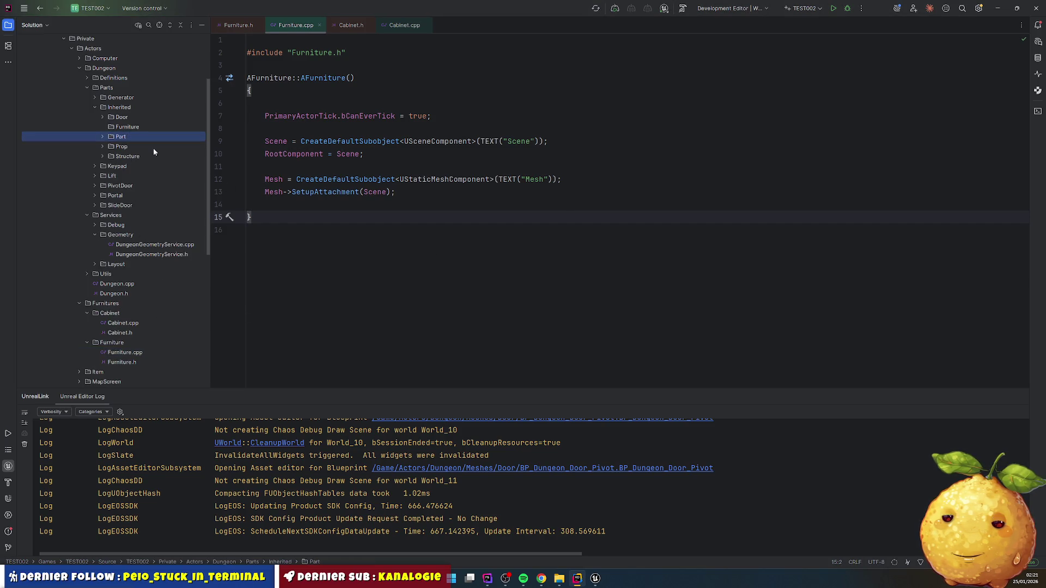
left_click(123, 130)
key("Delete")
key("Return")
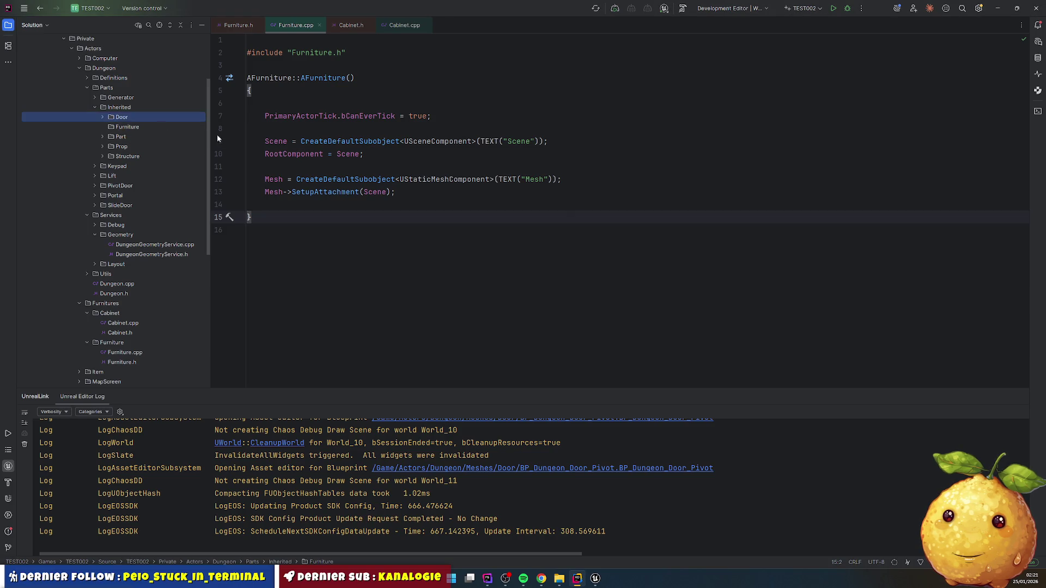
- Copy the COMPONENTS block from Furniture.h and paste it into Cabinet.h
double_click(122, 352)
scroll(299, 190, "down", 5)
left_click_drag(270, 127, 265, 255)
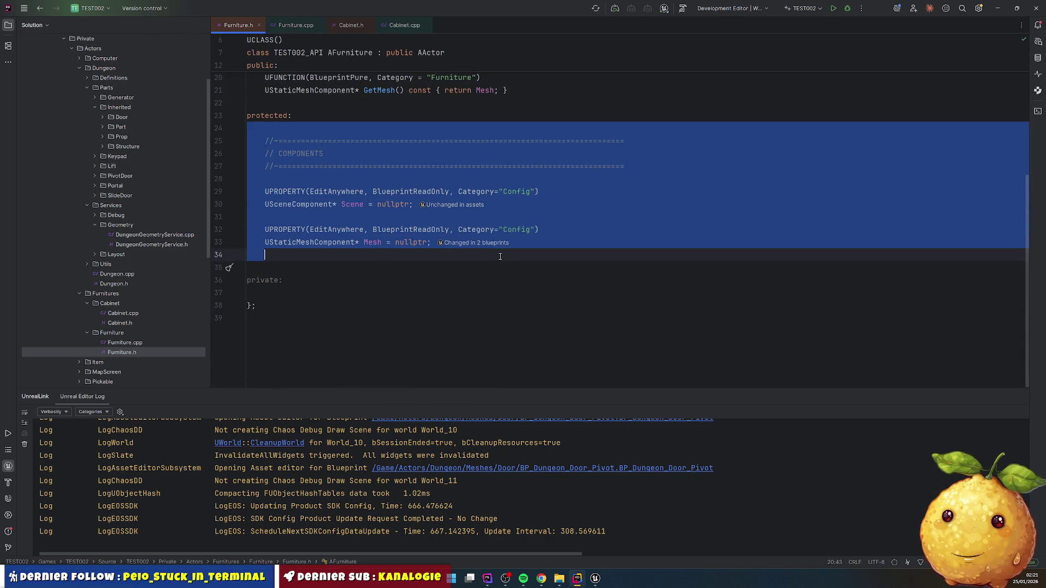
key("ctrl+c")
double_click(120, 324)
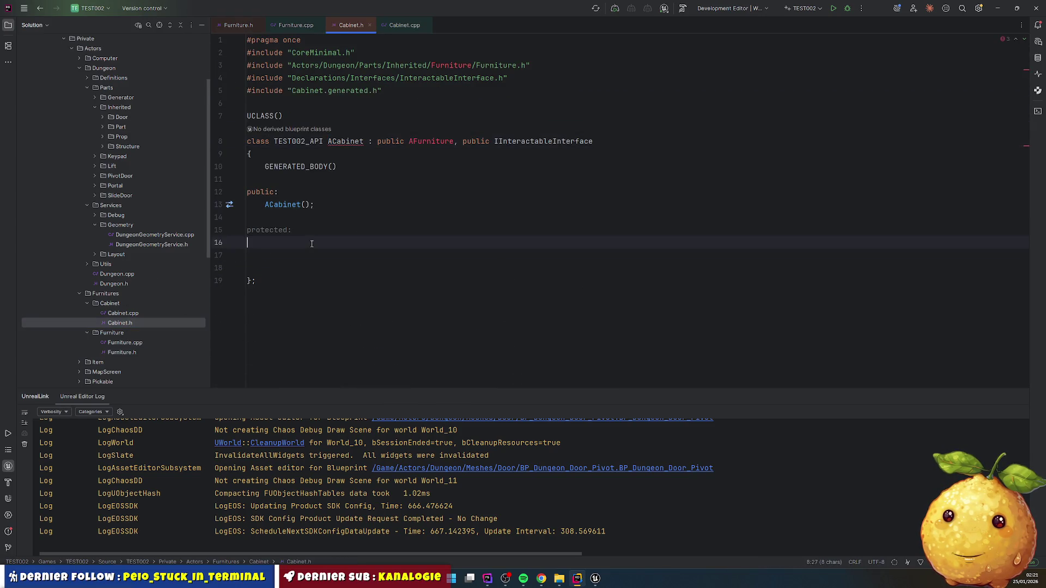
key("ctrl+v")
double_click(357, 318)
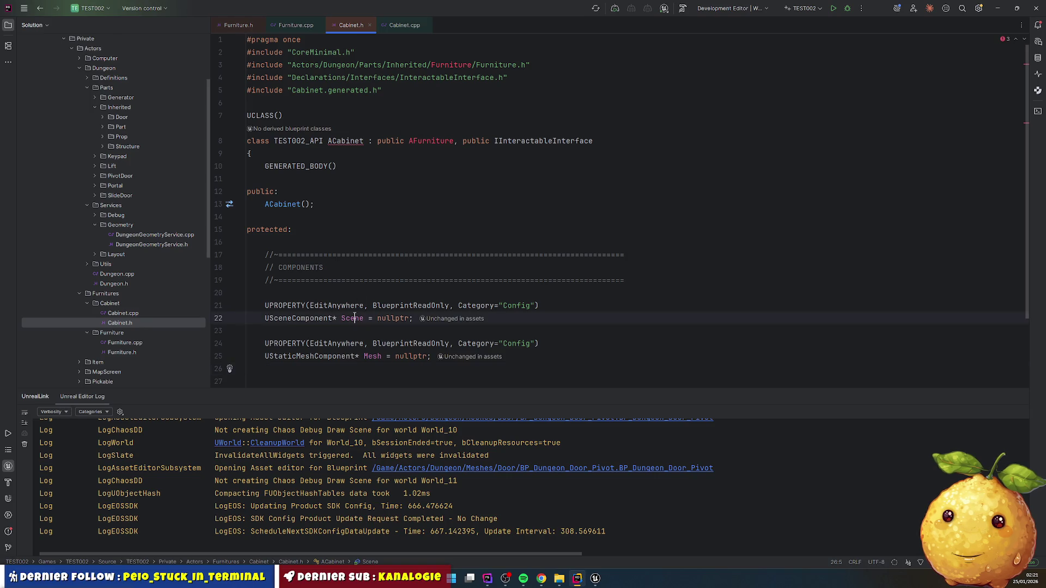
- Rename the Scene property to LeftHinge, then duplicate it as RightHinge
type("Hinge")
key("Escape")
key("ctrl+Left")
type("Left")
key("Escape")
key("Down")
key("shift+Up")
key("shift+Up")
key("shift+Up")
key("ctrl+d")
key("Up")
key("ctrl+Right")
key("ctrl+Right")
key("ctrl+Right")
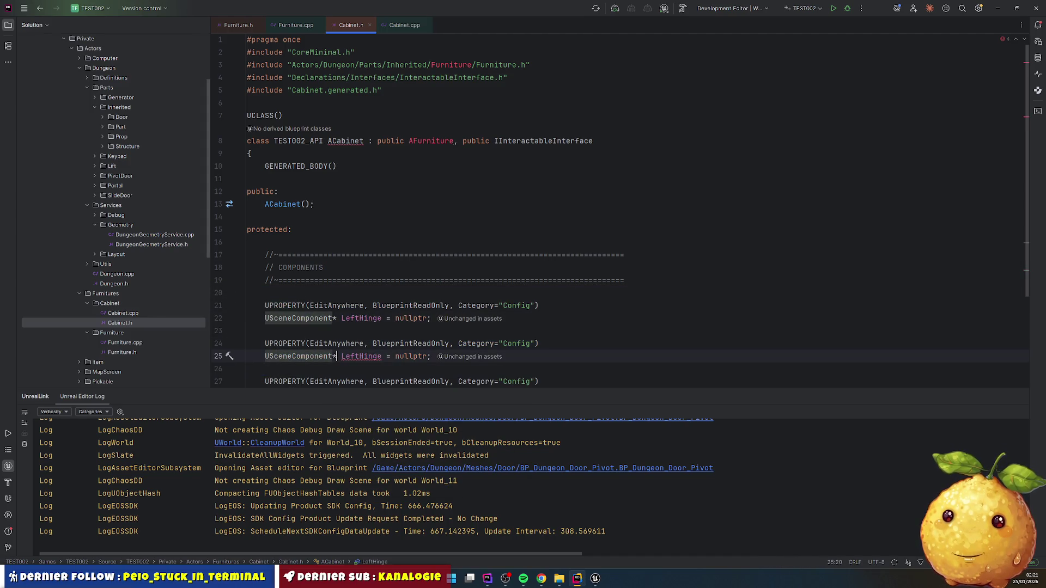
key("ctrl+shift+Left")
type("Right")
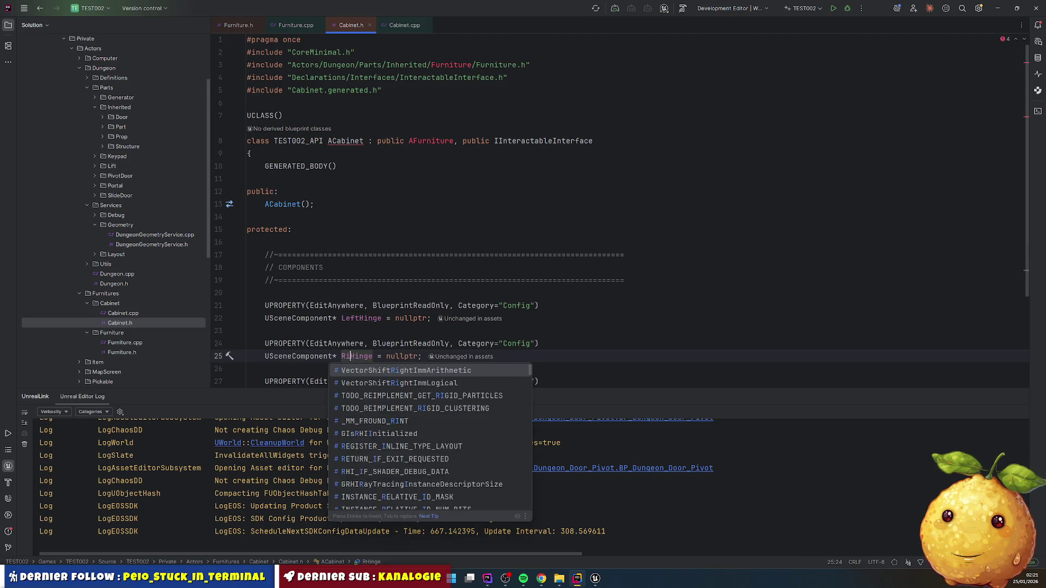
key("Escape")
- Rename the Mesh static mesh component to Body
key("Down")
key("Down")
key("Down")
key("ctrl+Right")
key("ctrl+shift+Left")
type("Body")
key("Up")
key("Up")
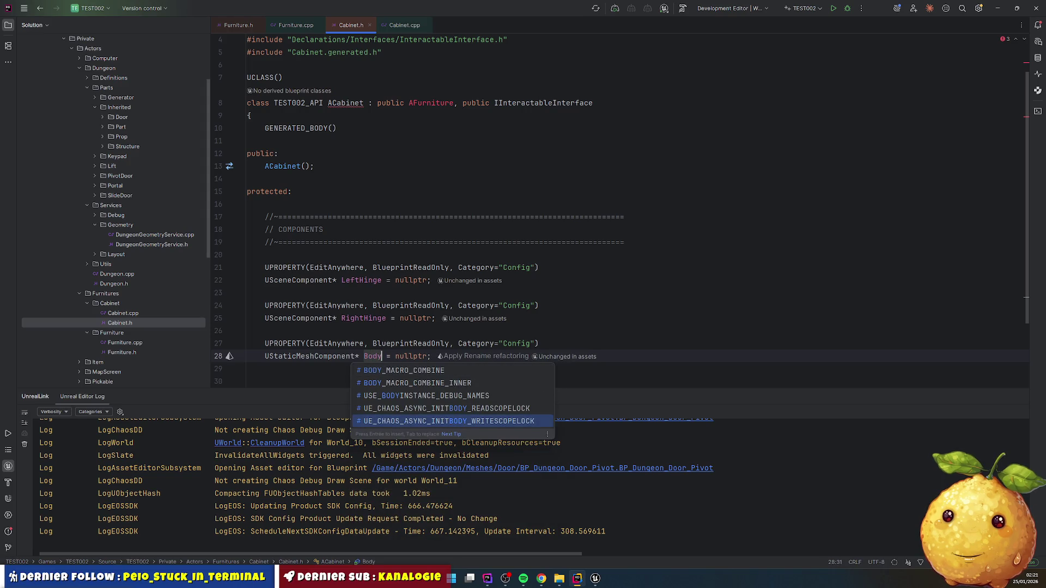
key("Escape")
- Duplicate the Body declaration twice and name the copies LeftDoor and RightDoor
key("Up")
key("Up")
key("shift+Down")
key("shift+Down")
key("shift+Down")
key("ctrl+d")
key("ctrl+d")
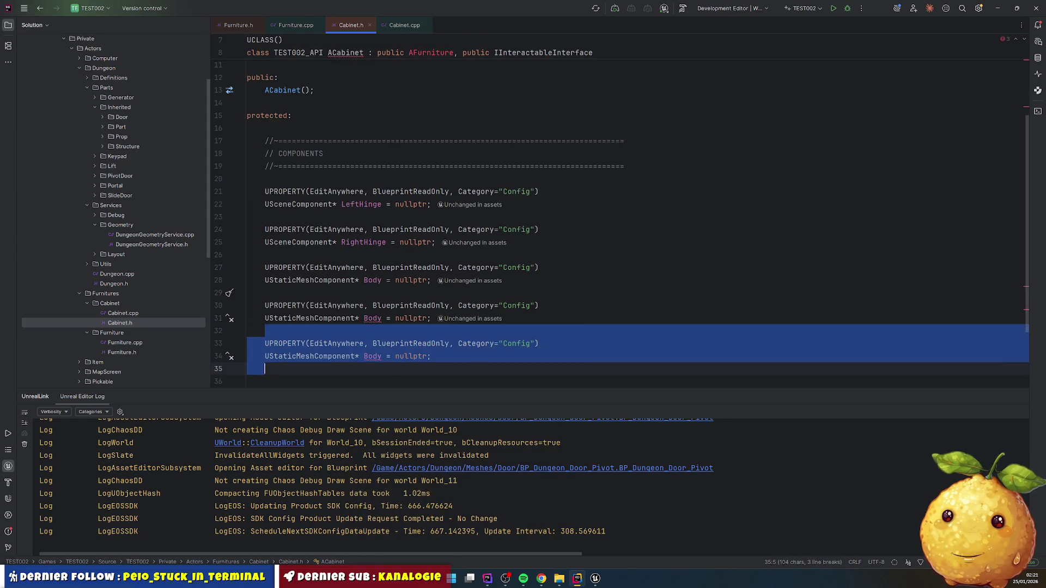
key("Up")
key("Up")
key("Up")
key("ctrl+Right")
key("ctrl+Right")
key("ctrl+shift+Left")
type("Dootr")
key("BackSpace")
key("BackSpace")
type("r")
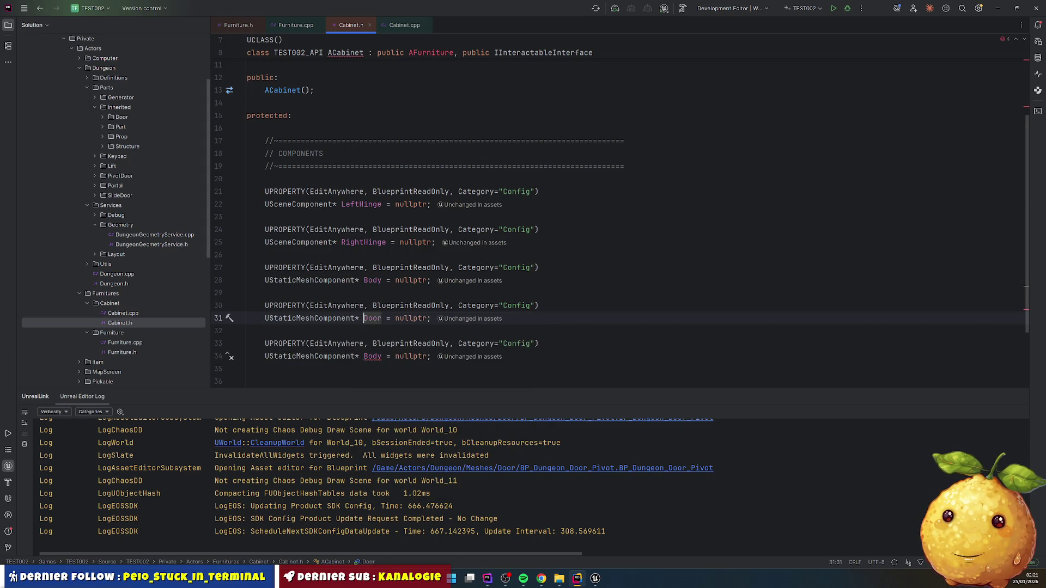
type("Left")
key("Escape")
key("Down")
key("Down")
key("Down")
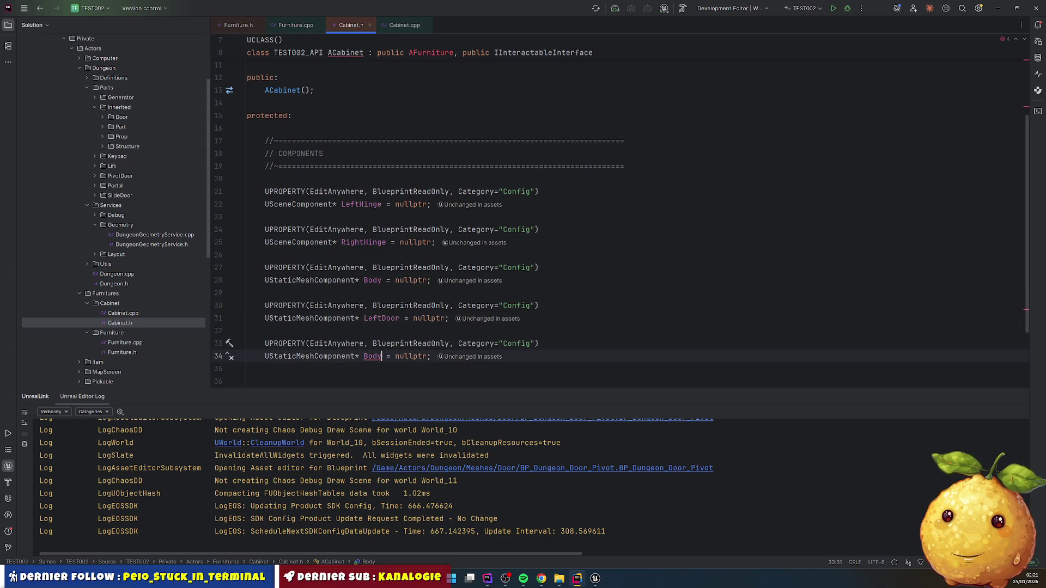
key("ctrl+shift+Left")
type("RightDo")
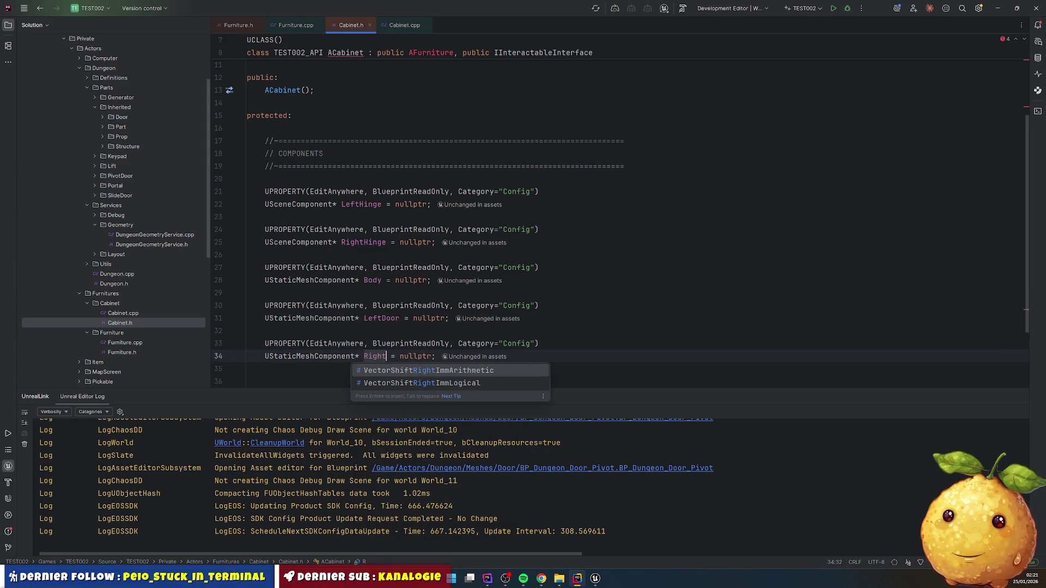
type("or")
key("Down")
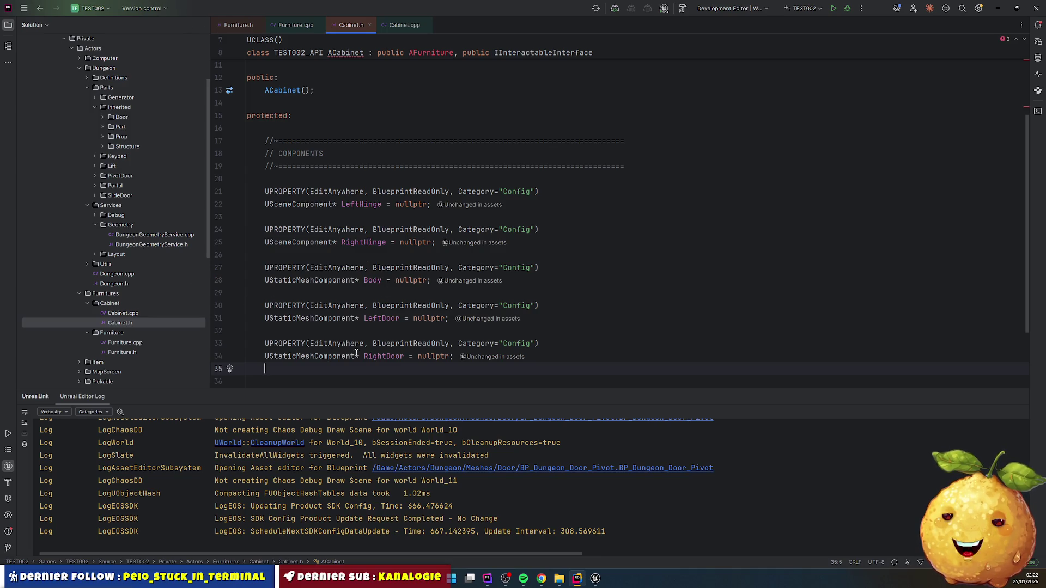
left_click(372, 281)
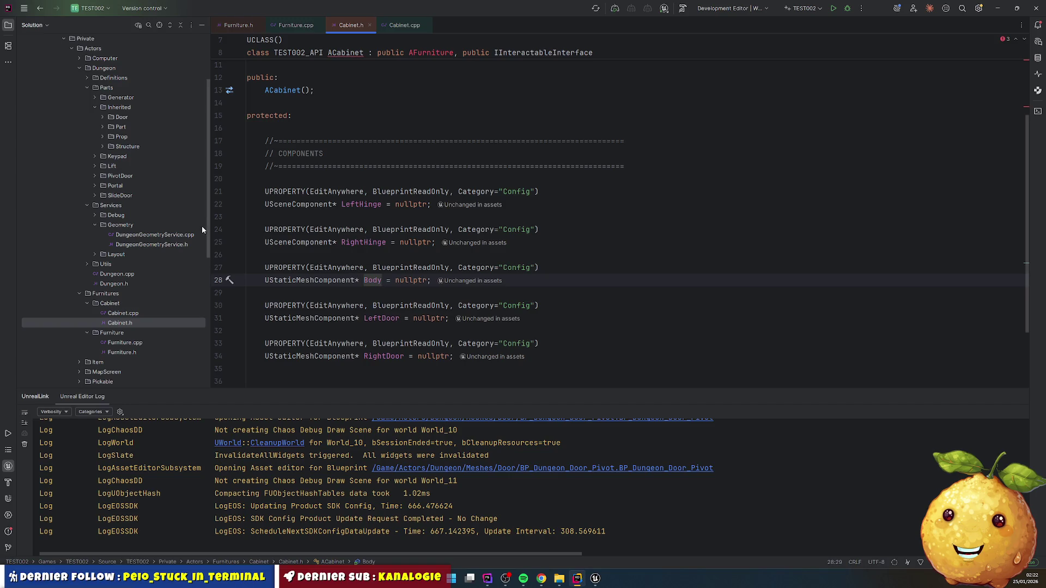
- Begin a 'LeftHinge =' line inside the ACabinet constructor in Cabinet.cpp
double_click(376, 205)
double_click(123, 313)
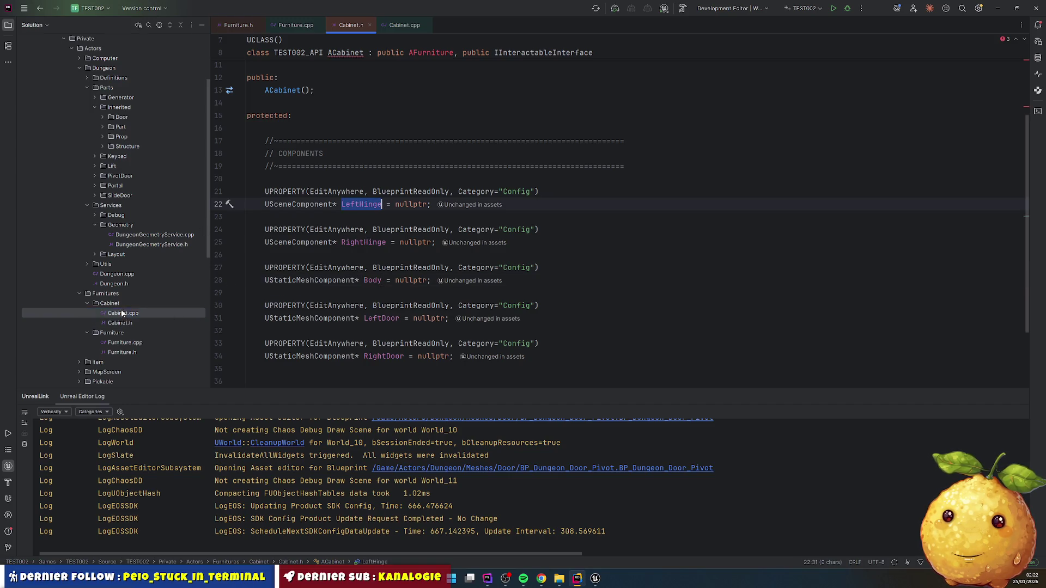
left_click(353, 91)
key("Return")
key("Return")
key("Up")
type("LeftHinge")
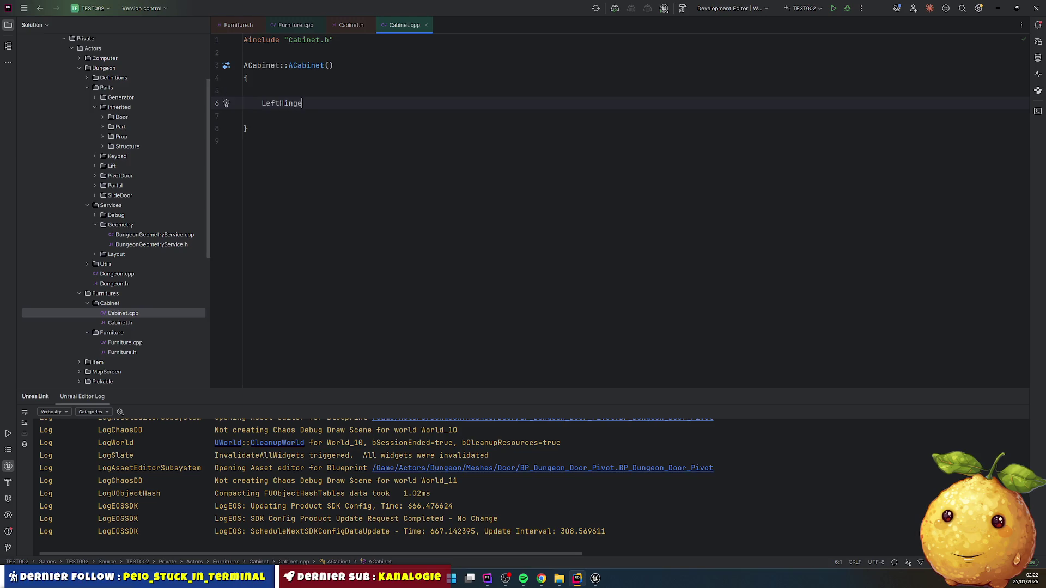
type(" =")
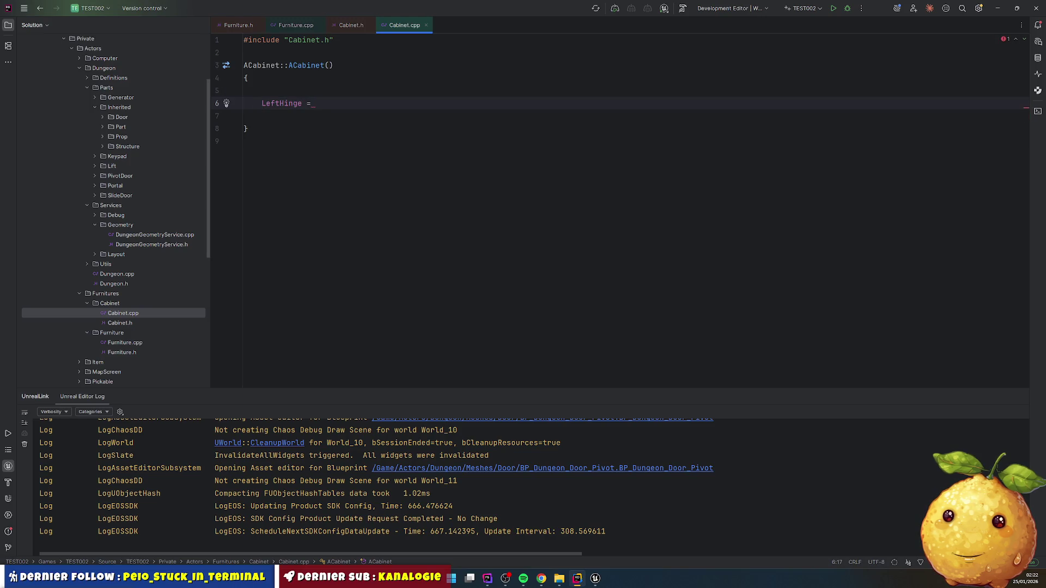
key("ctrl+space")
key("Escape")
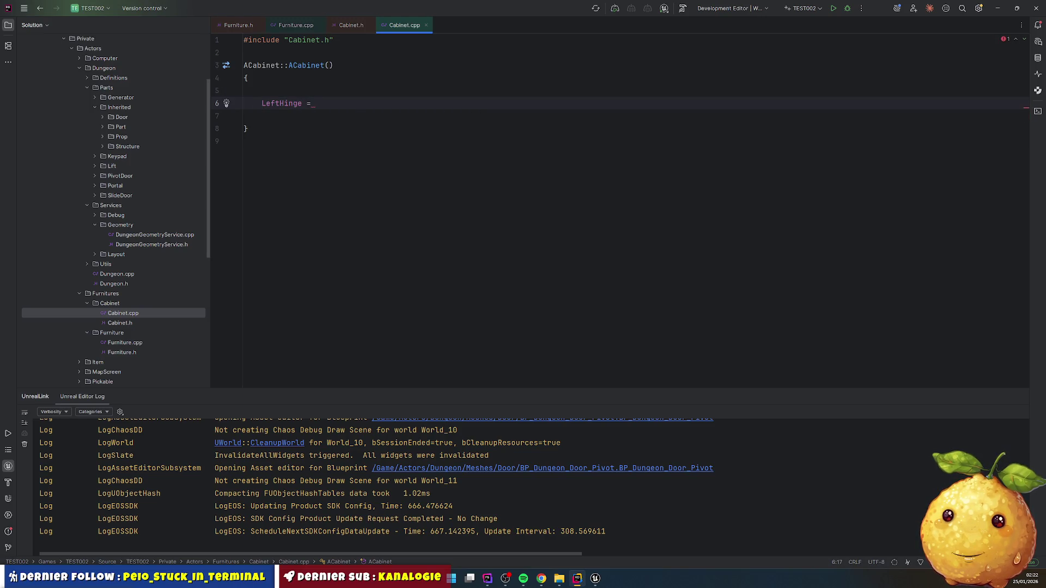
- Replace that line with the constructor setup code copied from Furniture.cpp
double_click(125, 342)
mouse_move(248, 104)
left_mouse_down()
mouse_move(327, 130)
mouse_move(433, 197)
left_mouse_up()
double_click(132, 323)
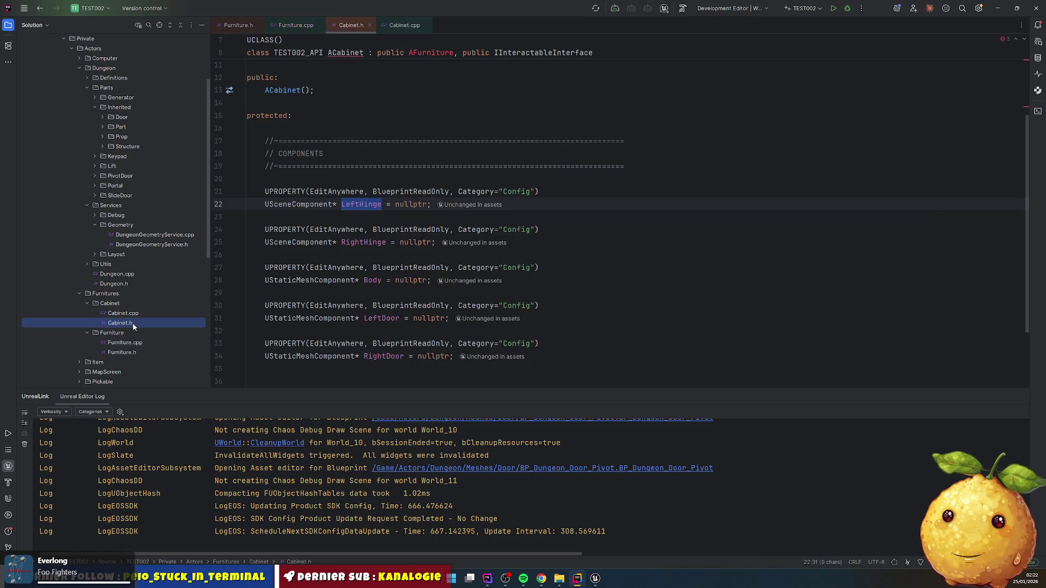
double_click(123, 313)
triple_click(263, 103)
key("ctrl+v")
- Move the Scene creation and RootComponent assignment lines below the mesh lines
left_click(278, 142)
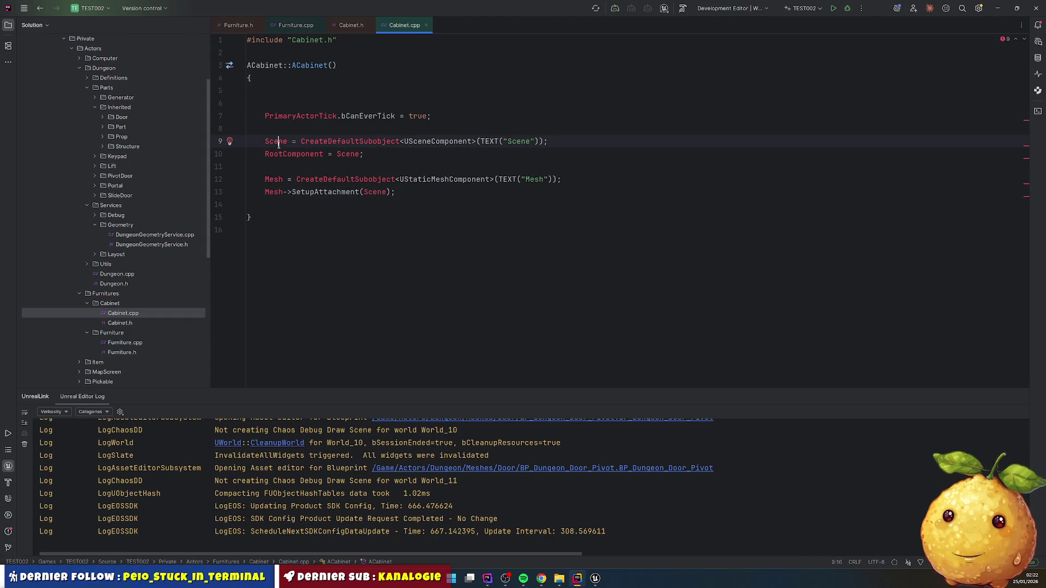
double_click(278, 141)
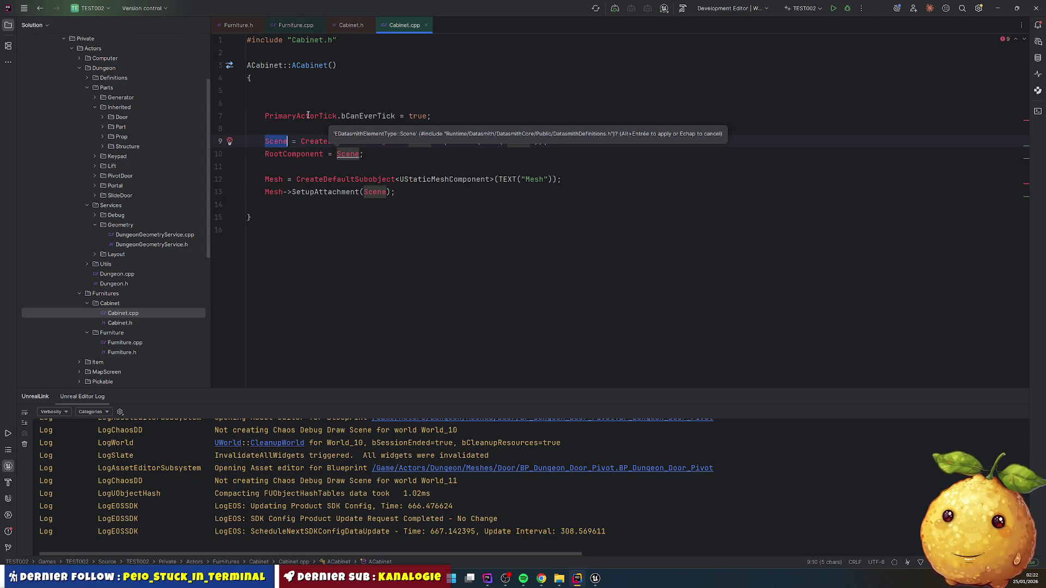
key("Left")
key("shift+Down")
key("shift+Down")
key("ctrl+x")
key("Down")
key("Down")
key("End")
key("Return")
key("ctrl+v")
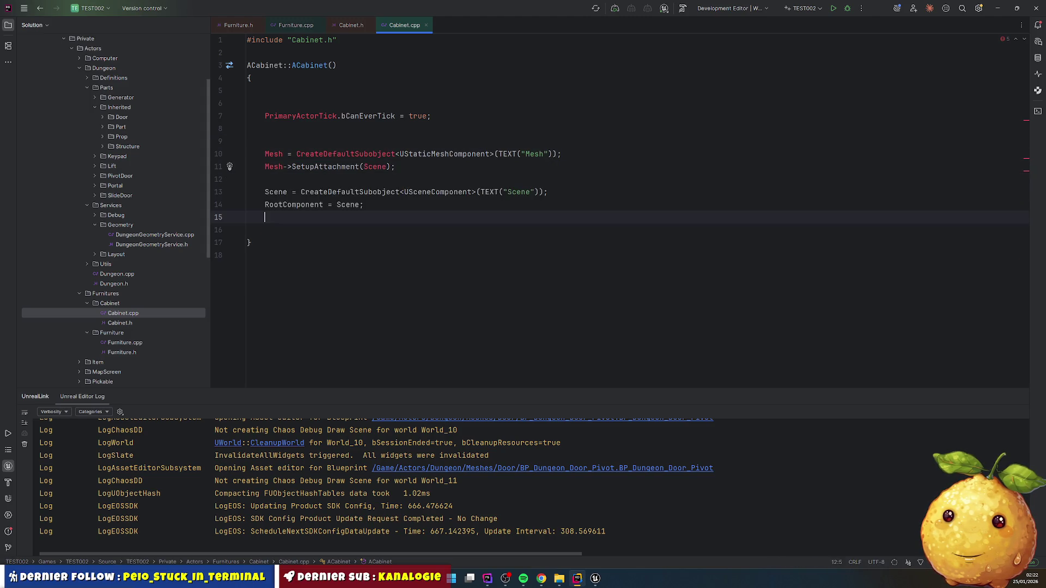
- Rename Mesh to Body in the creation line, subobject label and attachment line
double_click(275, 154)
key("BackSpace")
type("Body")
key("ctrl+shift+Left")
key("ctrl+c")
double_click(534, 154)
key("ctrl+v")
double_click(274, 167)
key("ctrl+v")
left_click(271, 179)
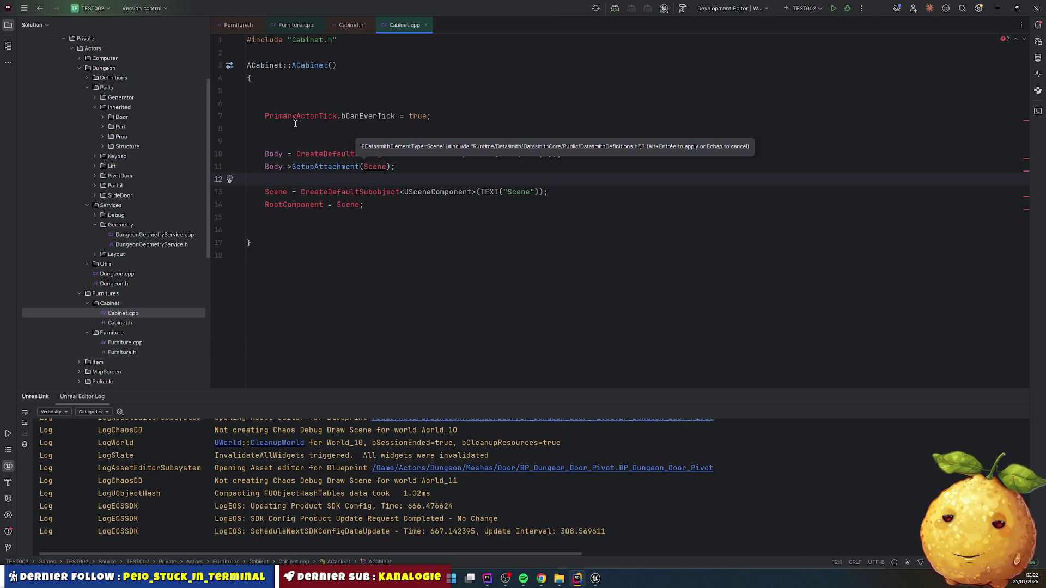
left_click(282, 99)
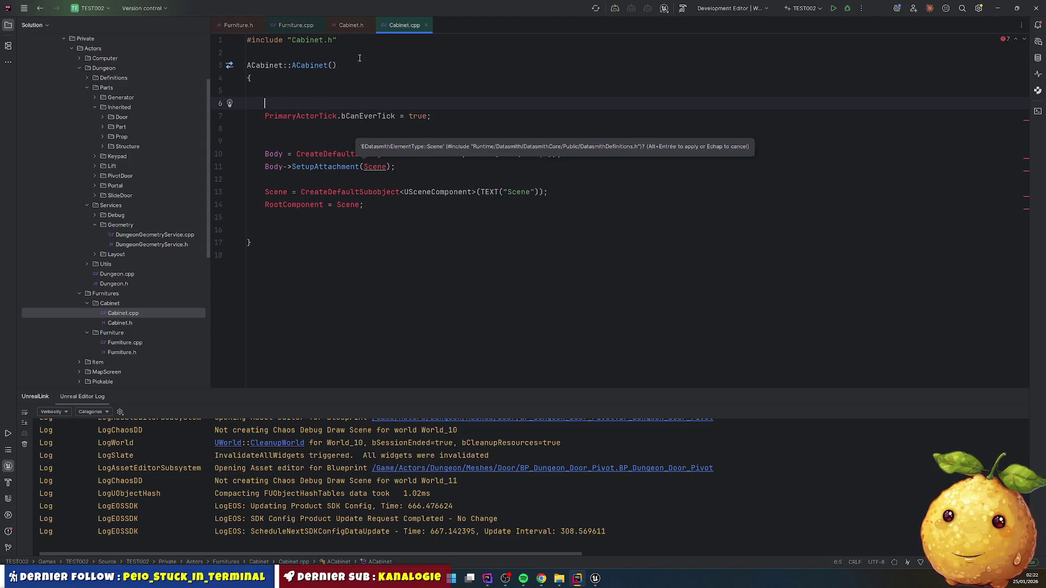
left_click(351, 25)
scroll(418, 131, "up", 3)
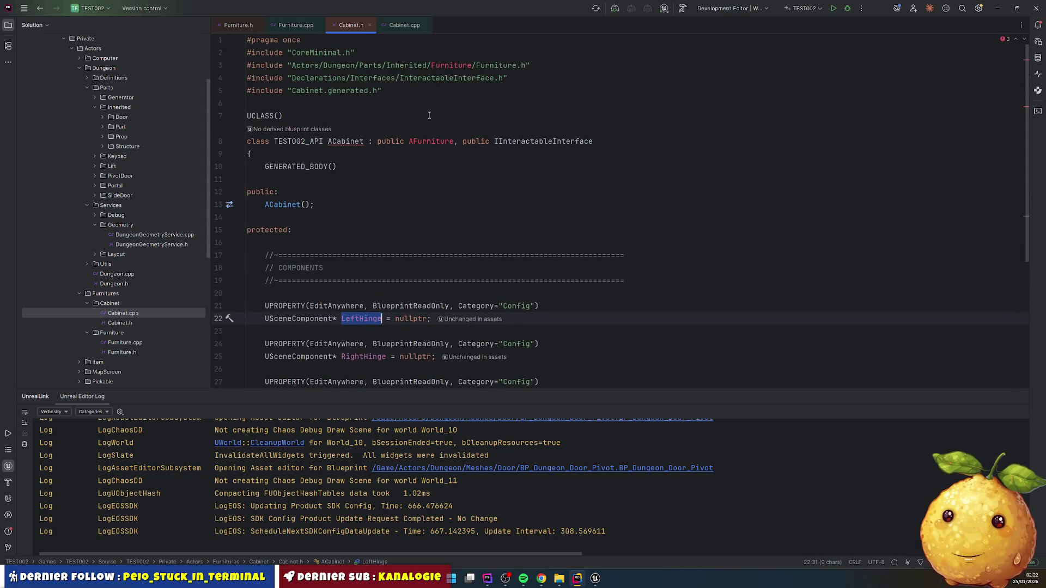
- Complete the AFurniture base class in Cabinet.h and auto-add its header include with Alt+Enter
left_click(414, 142)
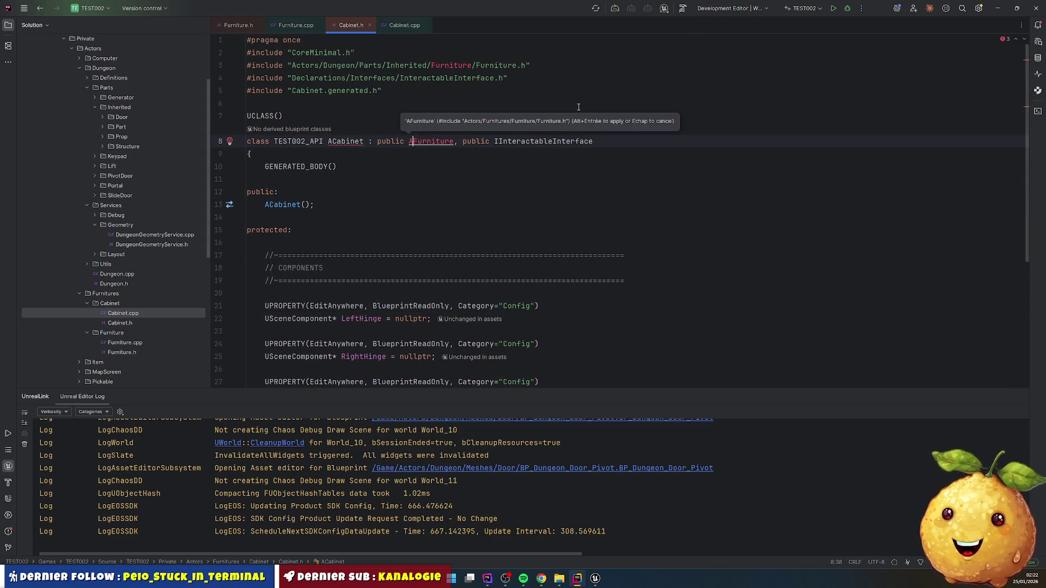
key("ctrl+space")
key("Return")
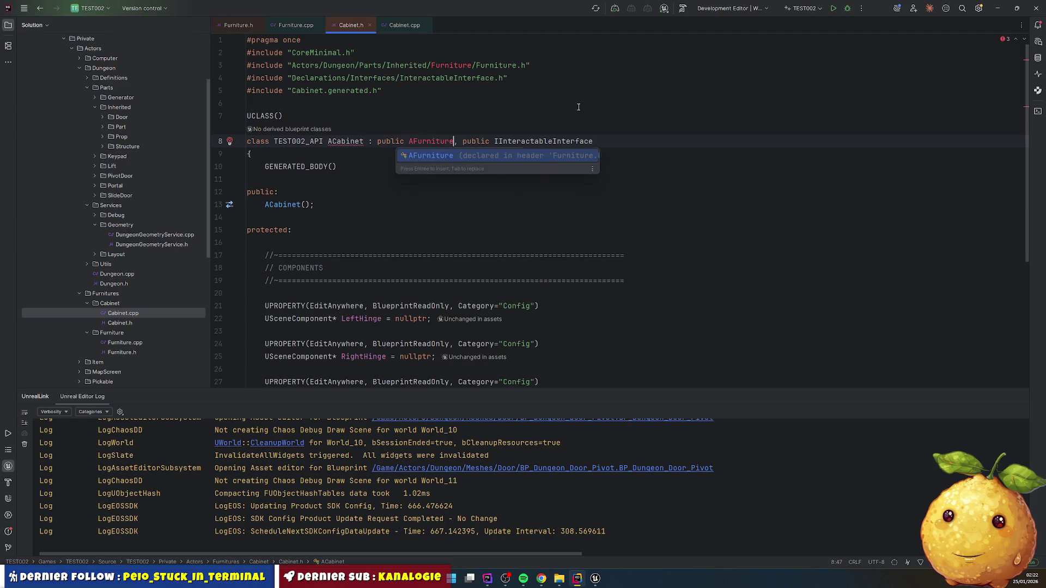
key("alt+Return")
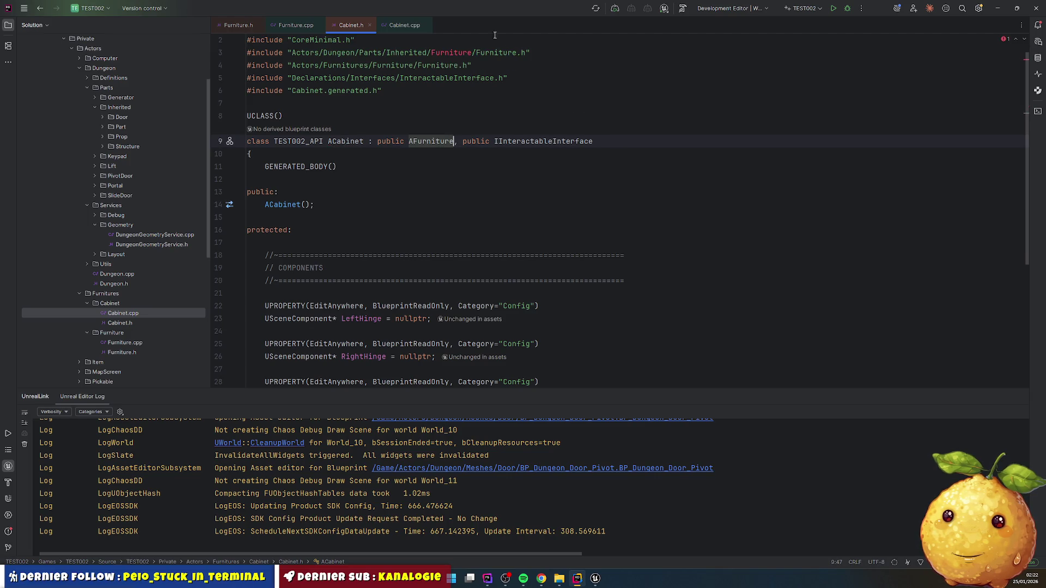
- Change the old include path to Actors/Furnitures/Furniture/Furniture.h and delete the duplicate include line
double_click(352, 53)
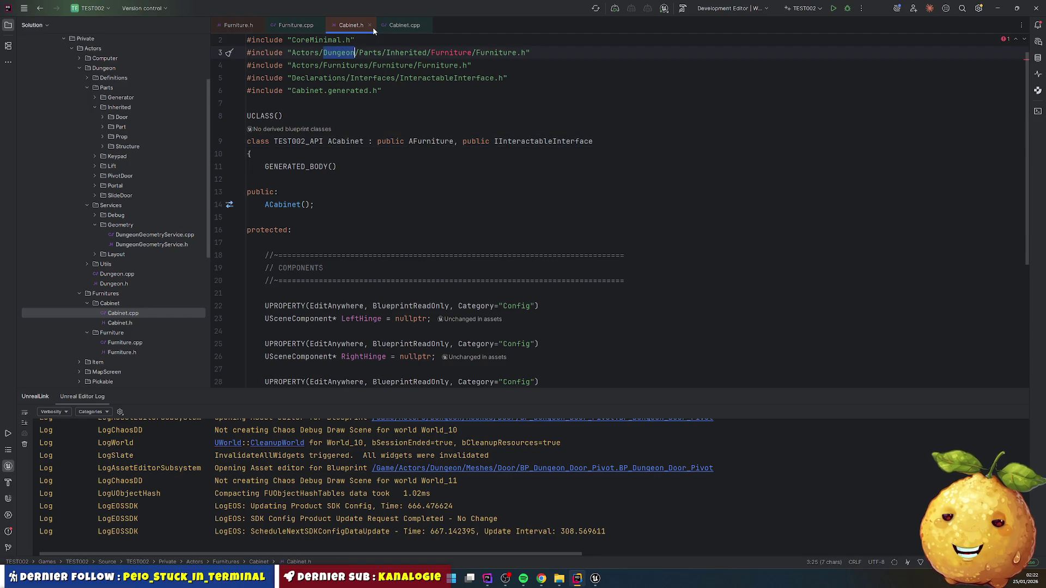
key("ctrl+shift+Right")
key("ctrl+shift+Right")
key("ctrl+shift+Right")
key("BackSpace")
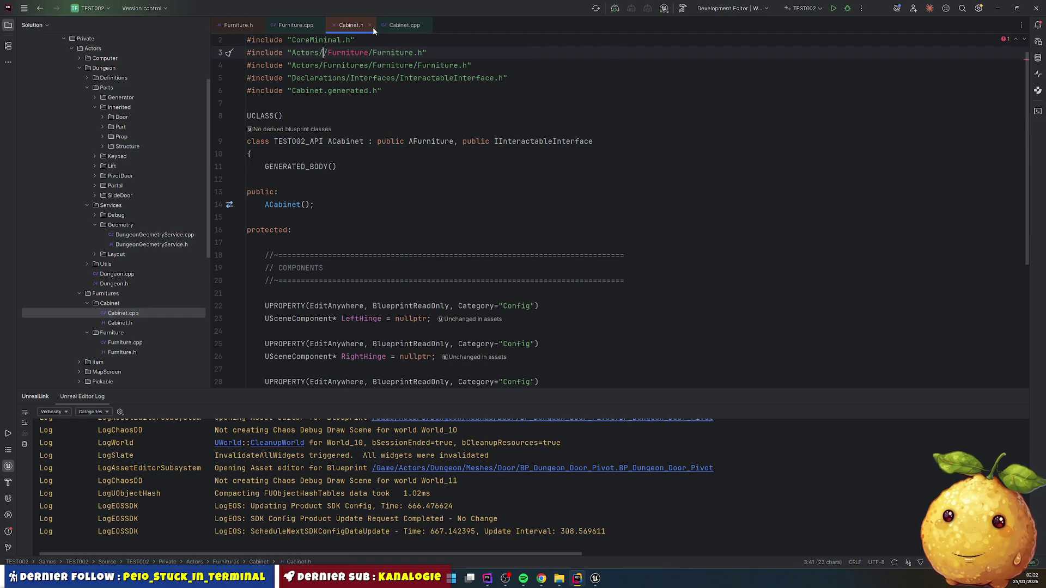
type("s")
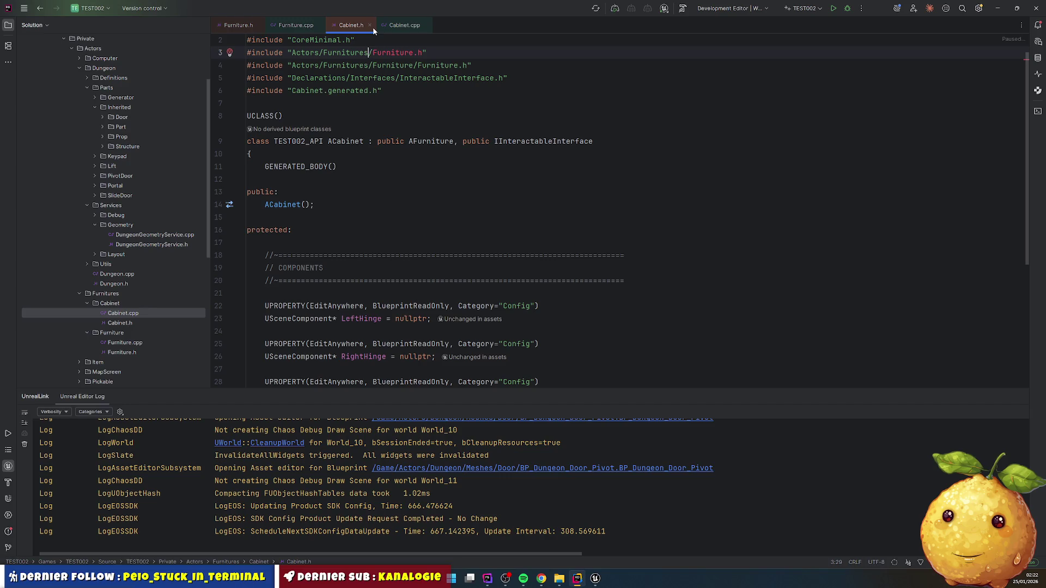
key("ctrl+space")
key("Down")
key("Return")
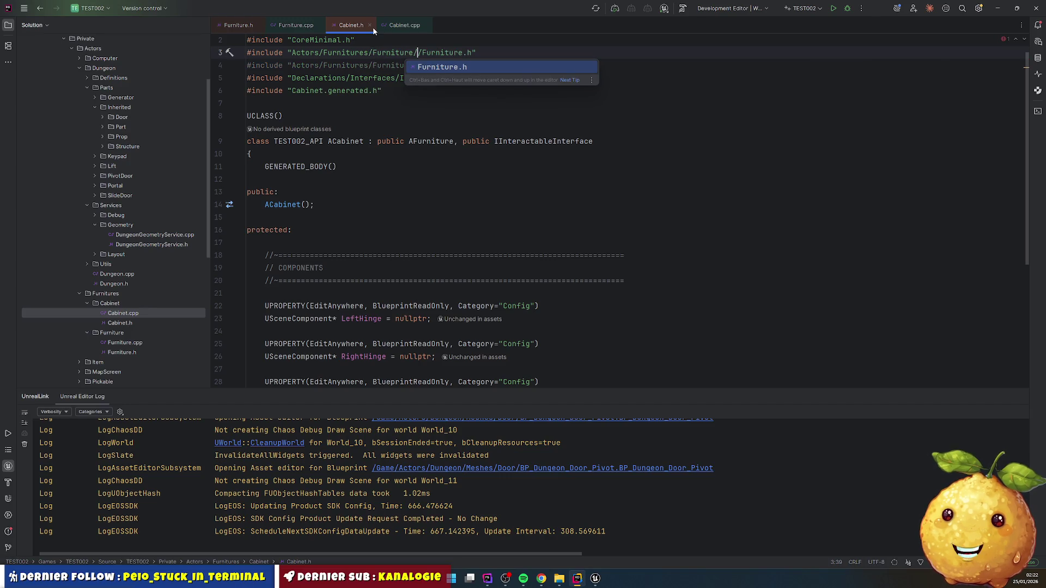
key("Down")
key("ctrl+y")
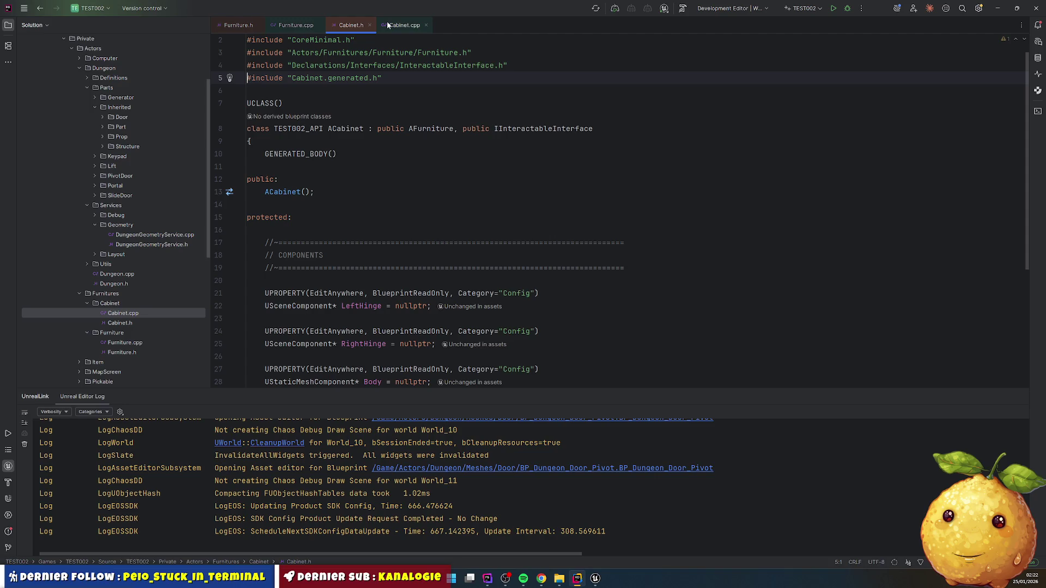
left_click(471, 181)
- In Cabinet.cpp's constructor, make Body the RootComponent
left_click(393, 26)
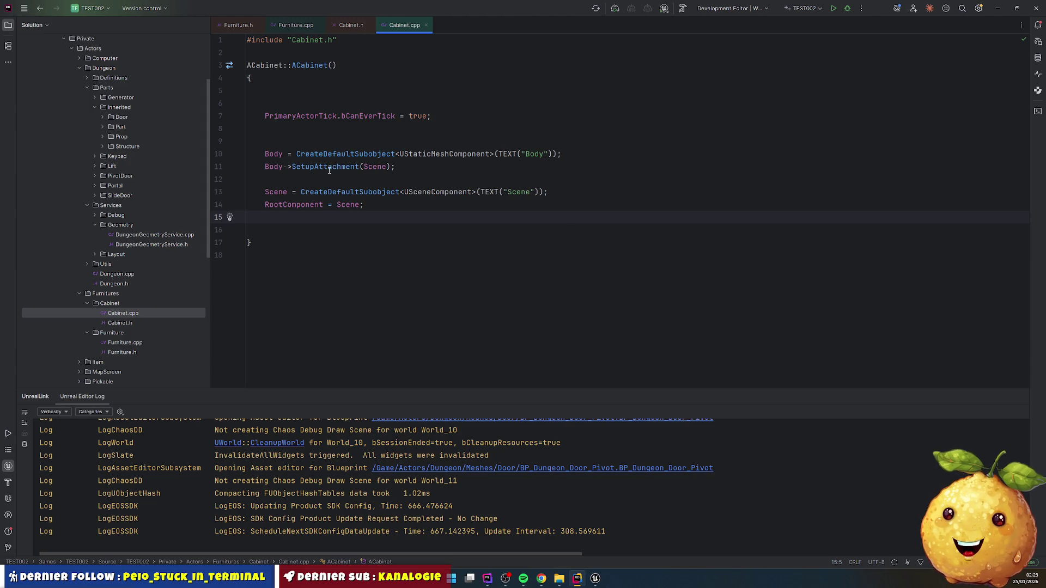
left_click(265, 166)
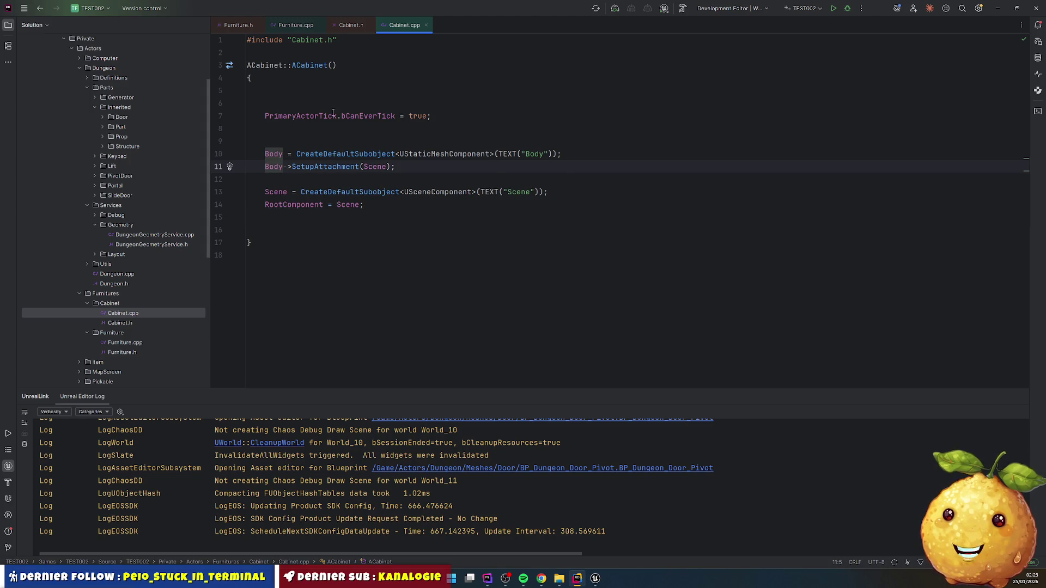
type("Roo")
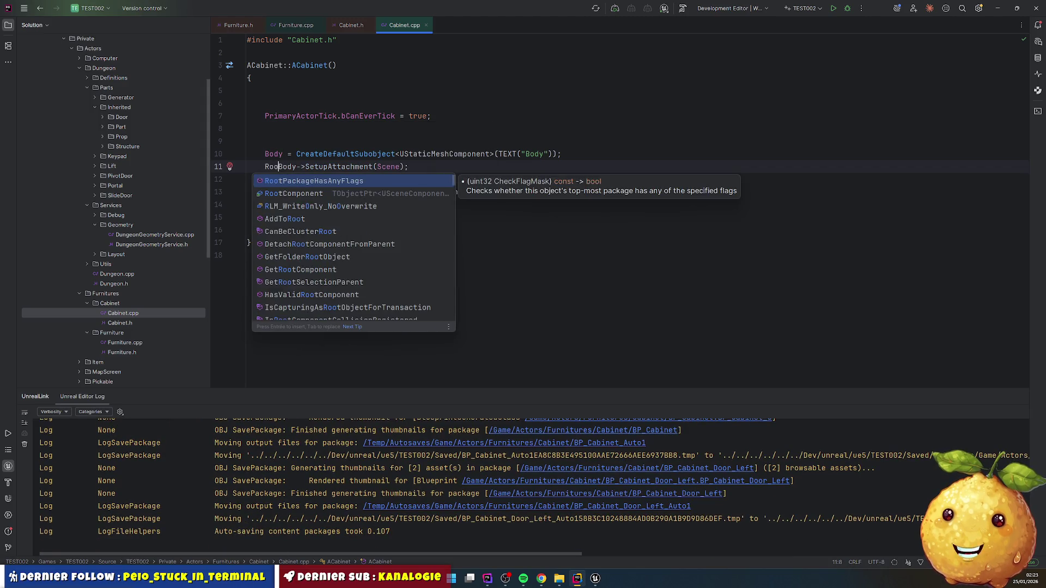
key("Down")
key("Return")
key("ctrl+shift+Right")
key("ctrl+shift+Right")
key("ctrl+shift+Right")
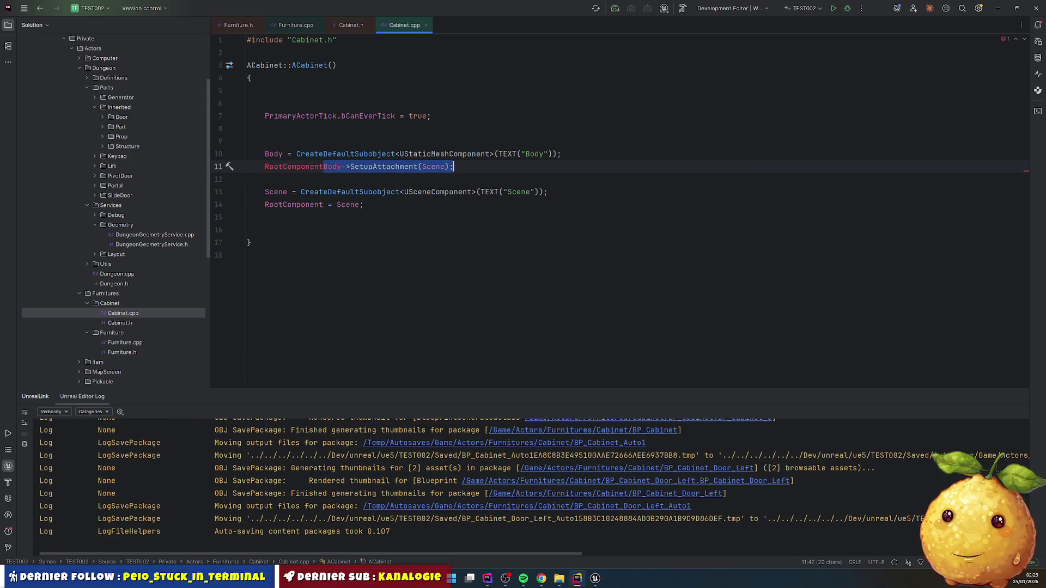
type("= Boi")
key("BackSpace")
- Rename the Scene component to LeftHinge, including its subobject name string
key("Return")
key("Down")
key("Down")
key("Home")
key("ctrl+shift+Right")
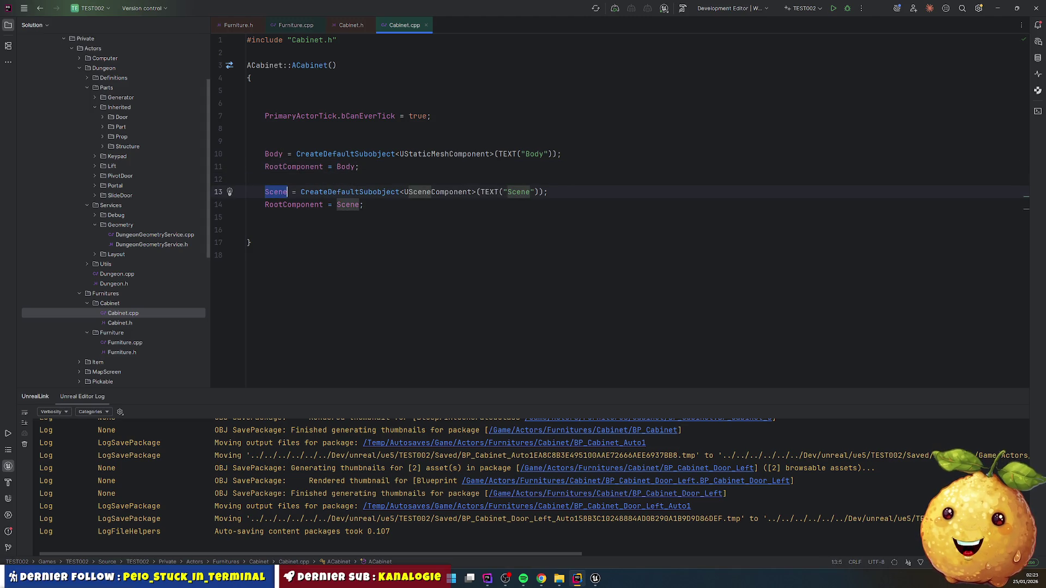
type("Left")
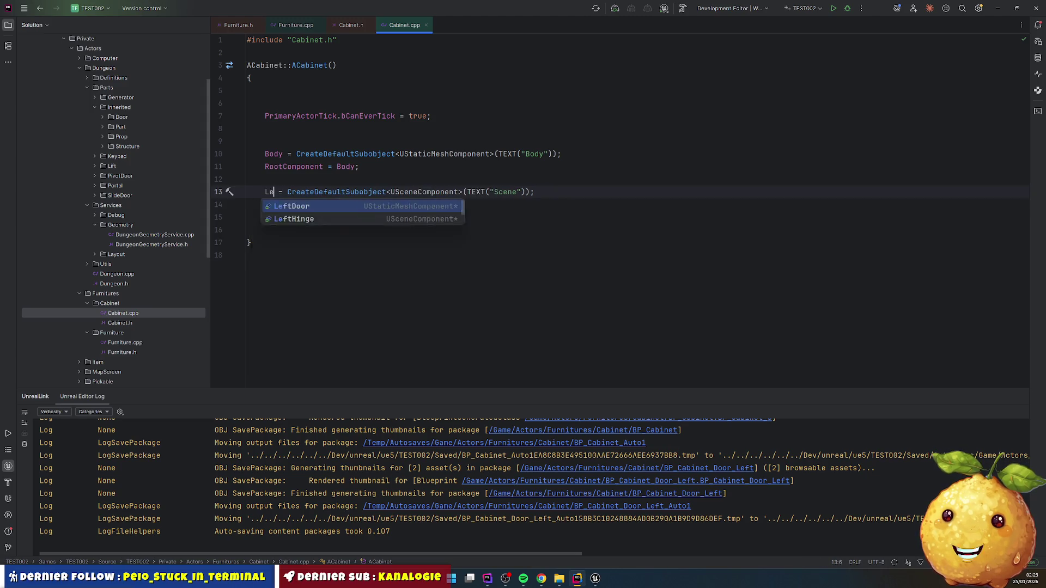
key("Down")
key("Down")
key("Down")
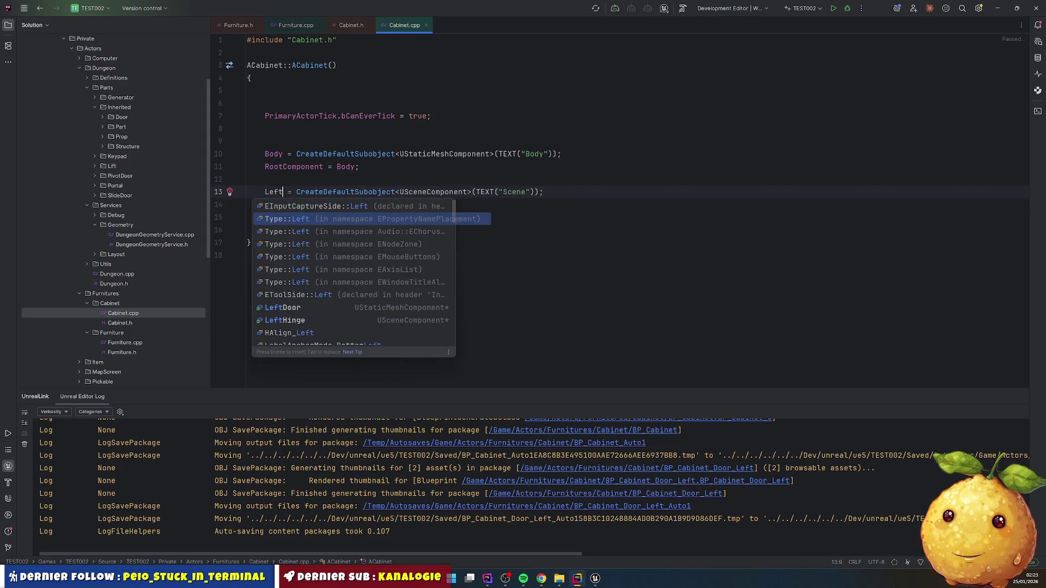
key("Return")
key("ctrl+shift+Left")
key("ctrl+c")
double_click(533, 192)
key("ctrl+v")
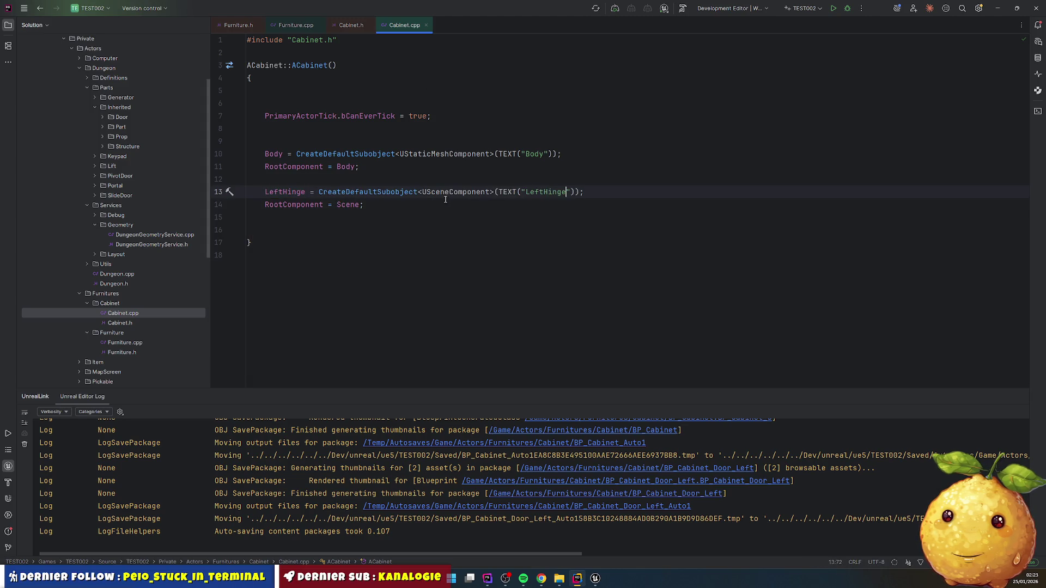
- Attach LeftHinge to Body with SetupAttachment(Body)
left_click(282, 192)
double_click(294, 205)
key("ctrl+v")
type("->")
type("SetupA")
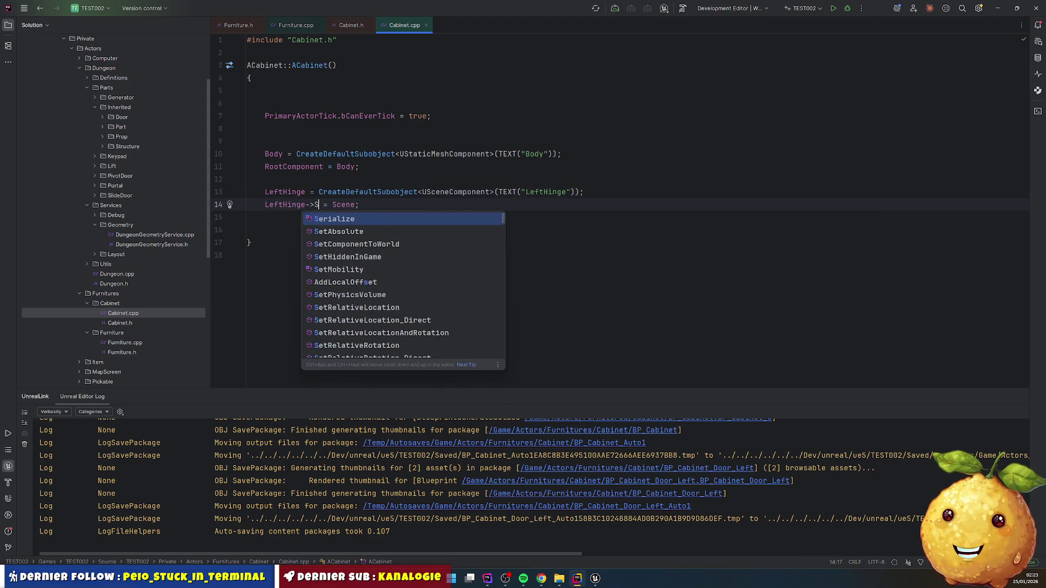
type("tta")
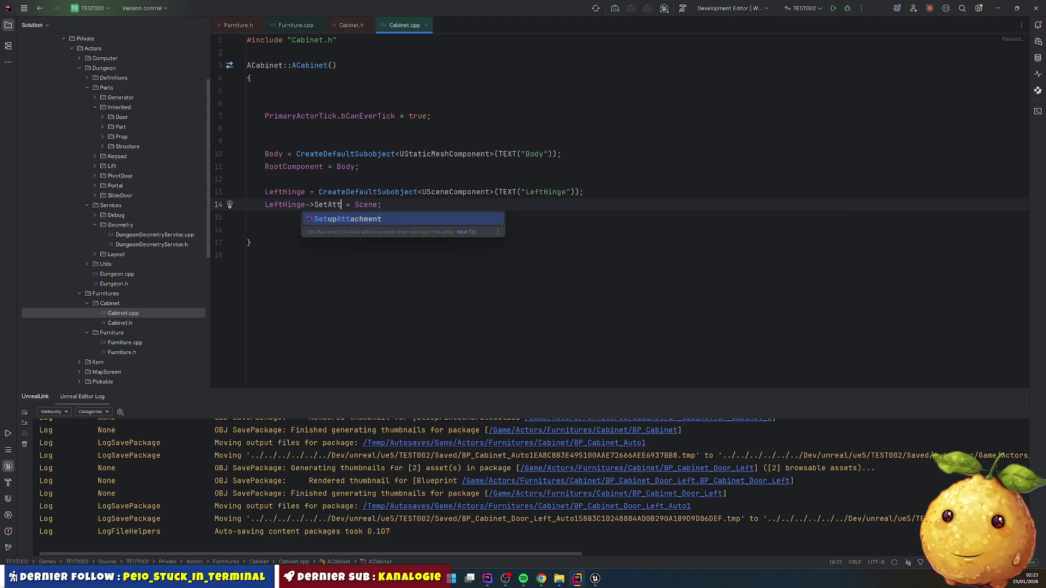
key("Return")
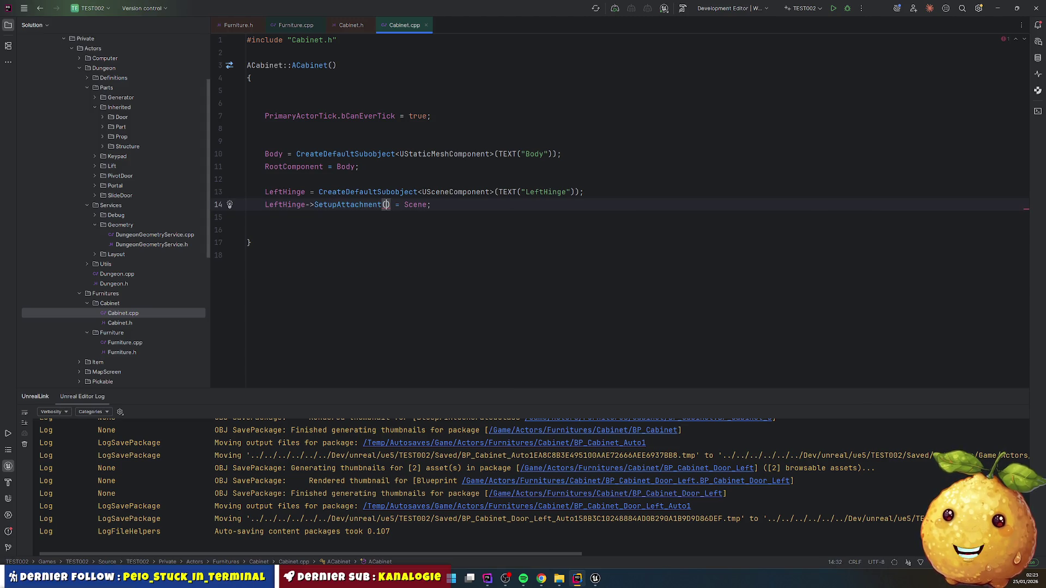
type("Body)")
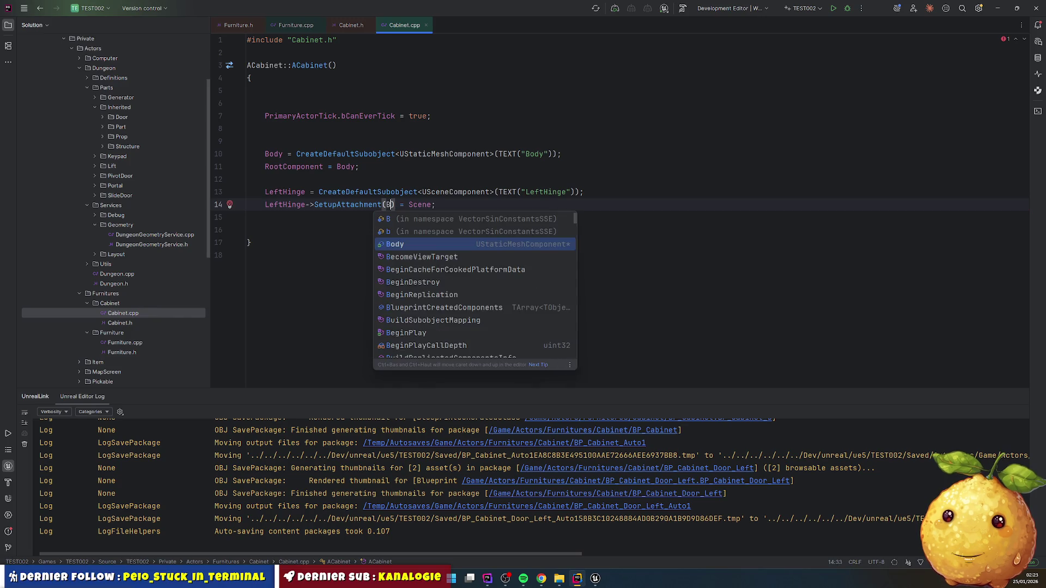
key("shift+End")
key("Delete")
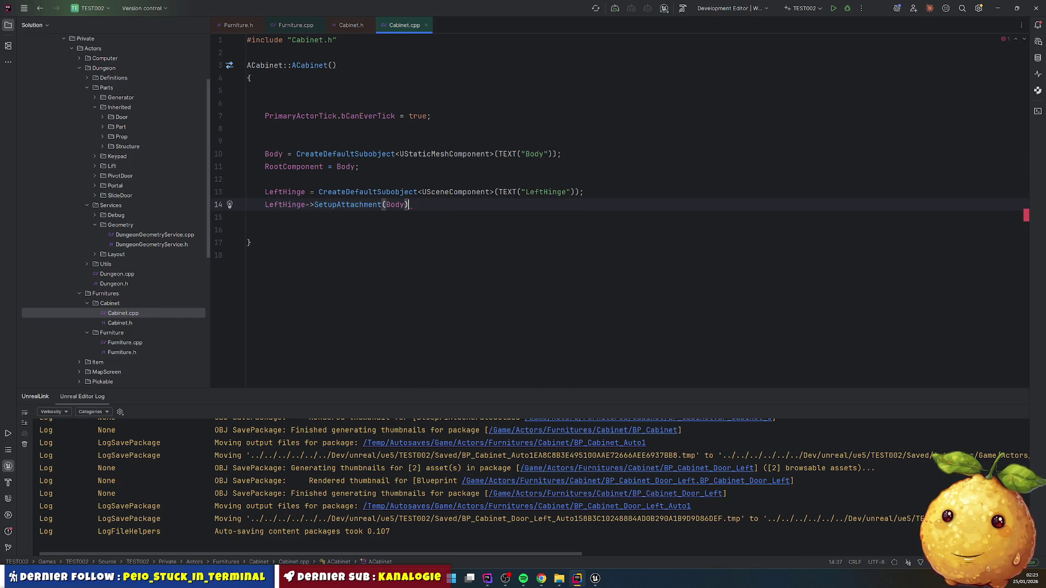
type(";")
- Duplicate the LeftHinge lines into a RightHinge component attached to Body
key("Home")
key("shift+Up")
key("ctrl+d")
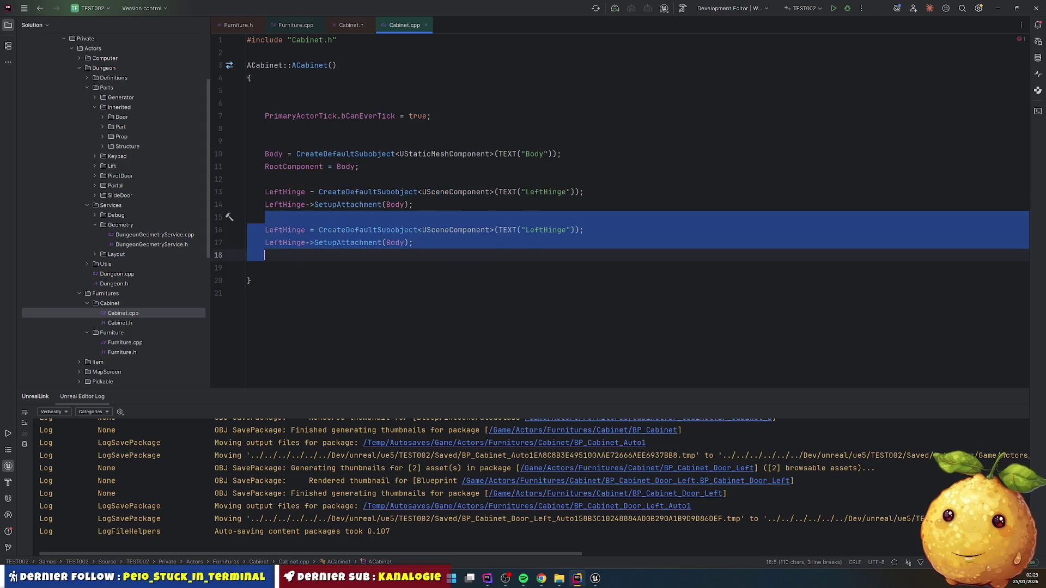
left_click(284, 230)
key("ctrl+shift+Left")
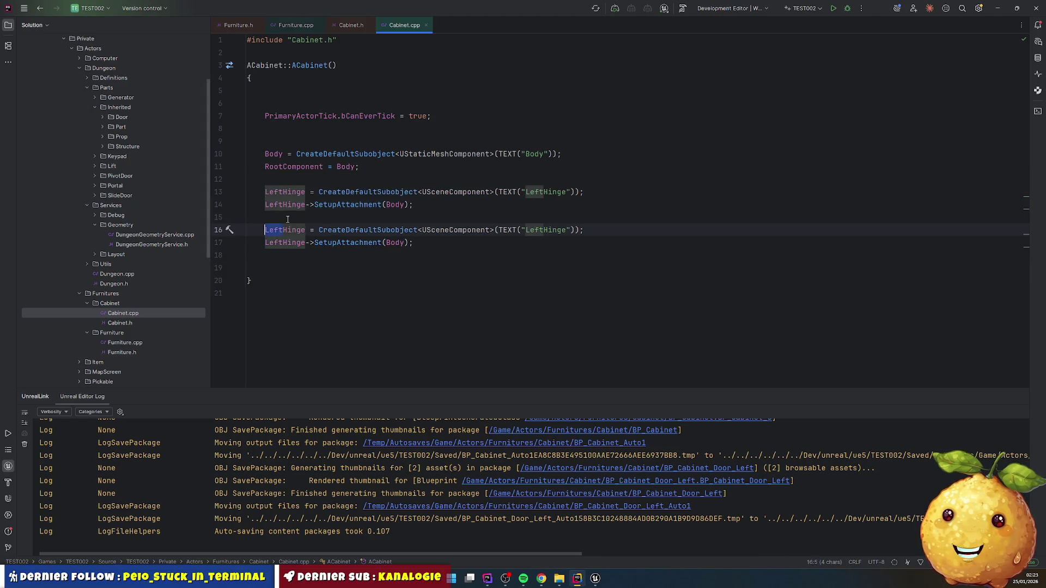
type("Right")
key("ctrl+Right")
key("ctrl+shift+Left")
key("ctrl+c")
double_click(284, 243)
key("ctrl+v")
double_click(550, 230)
key("ctrl+v")
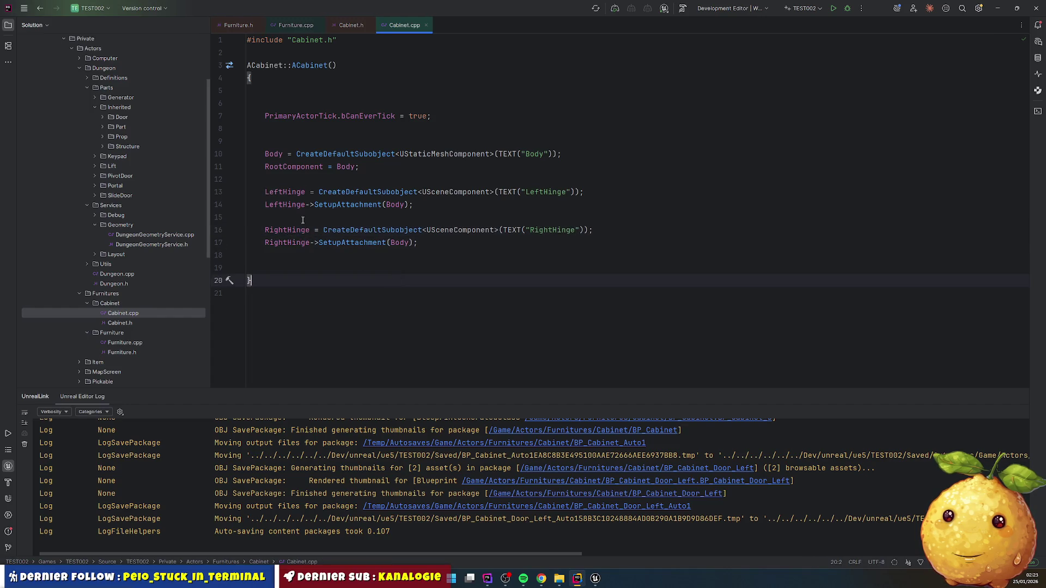
- Duplicate the RightHinge block twice and rename the first copy to LeftDoor
left_click_drag(303, 220, 380, 270)
key("ctrl+d")
key("ctrl+d")
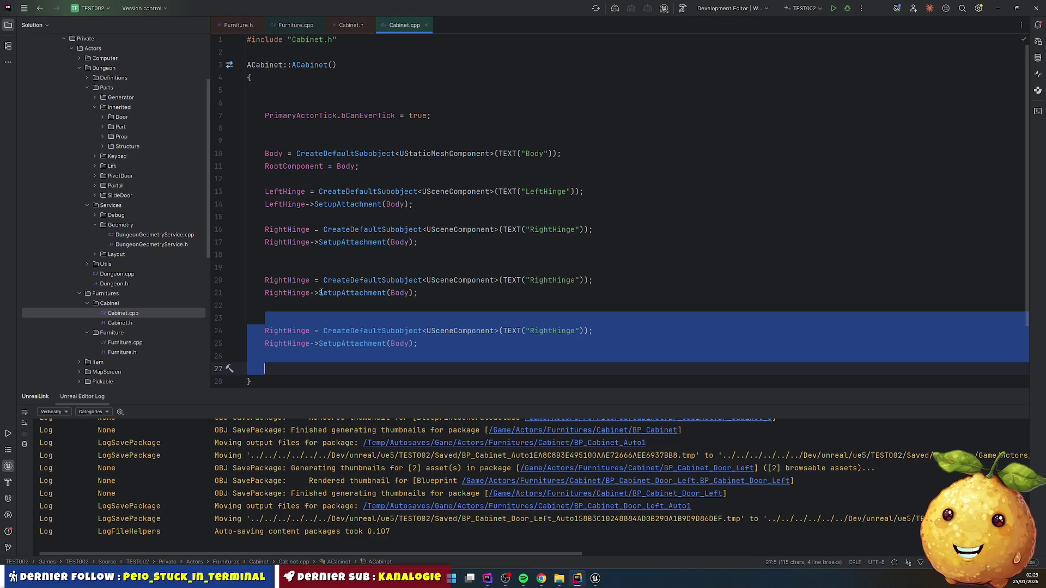
left_click(305, 279)
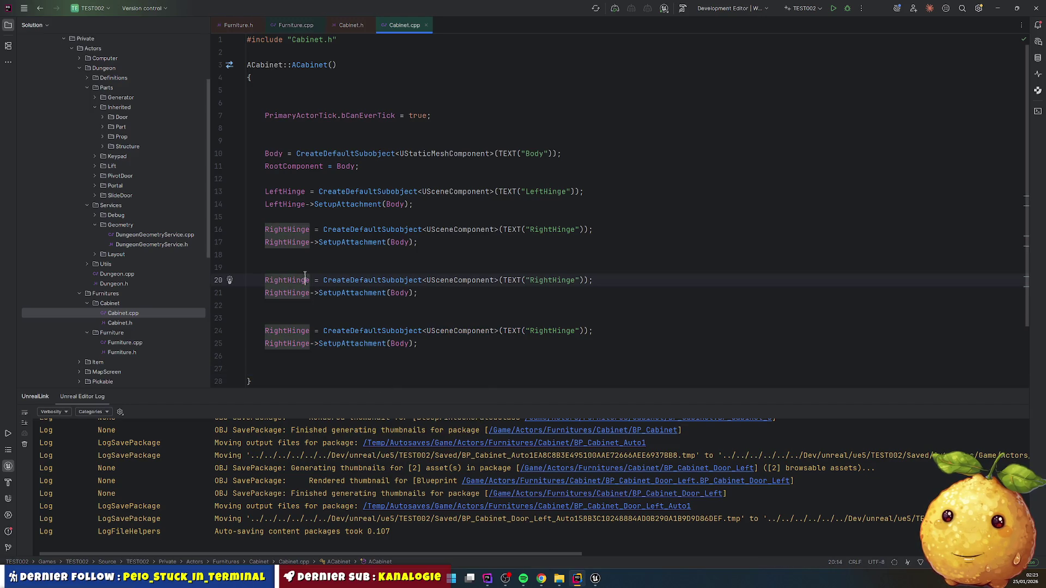
key("Left")
key("Left")
key("Left")
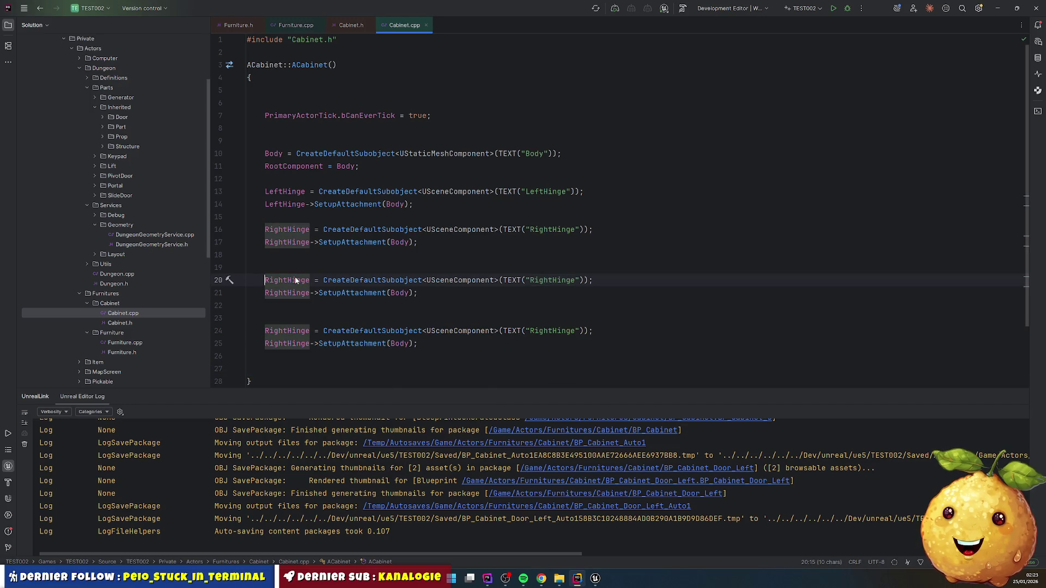
double_click(295, 276)
type("Left")
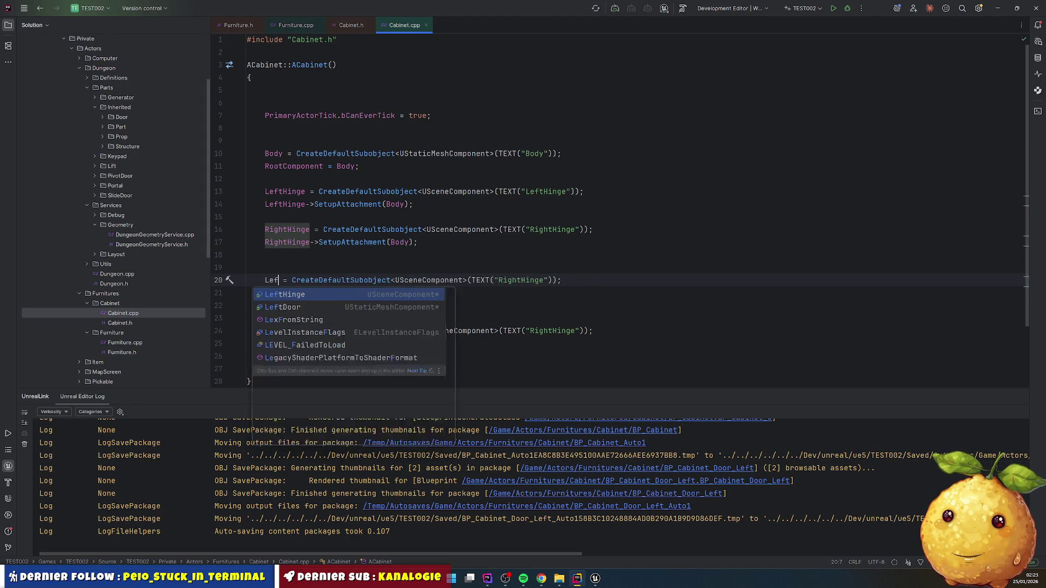
type("D")
key("Return")
key("ctrl+shift+Left")
key("ctrl+c")
double_click(284, 293)
key("ctrl+v")
double_click(549, 280)
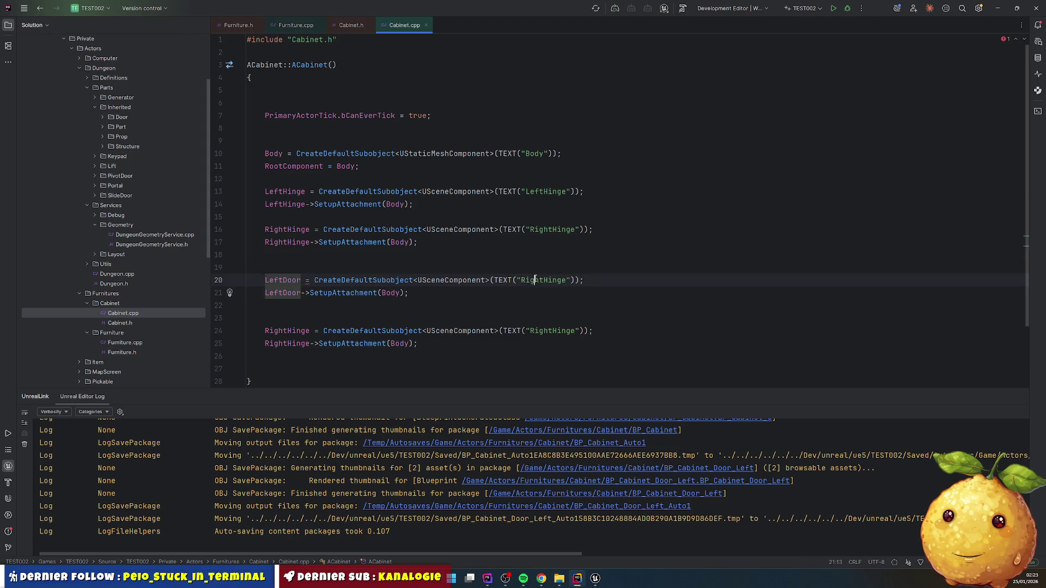
key("ctrl+v")
- Rename the second copy to RightDoor, including its name string
double_click(287, 330)
type("R")
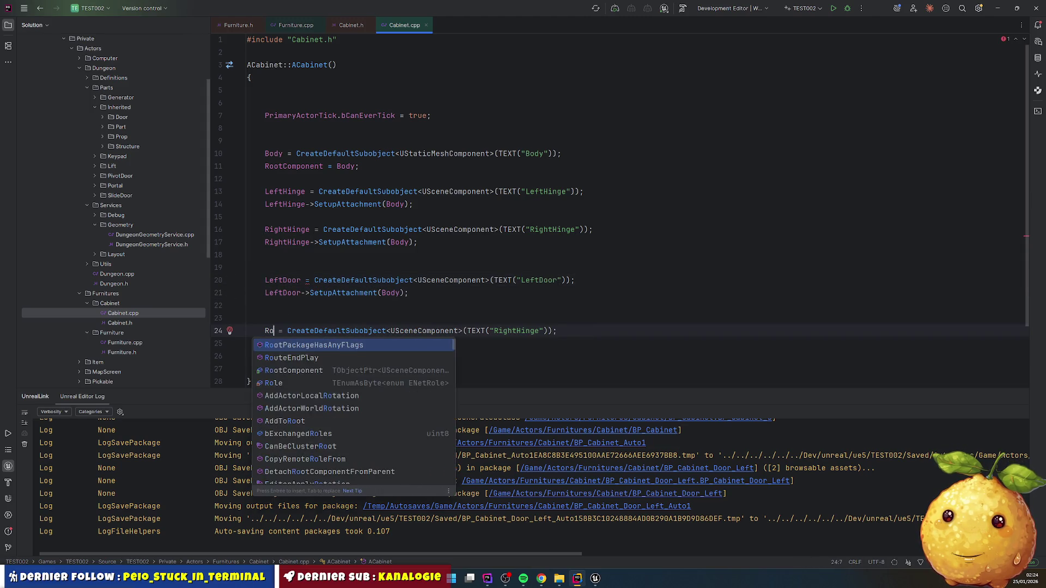
key("Return")
key("ctrl+shift+Left")
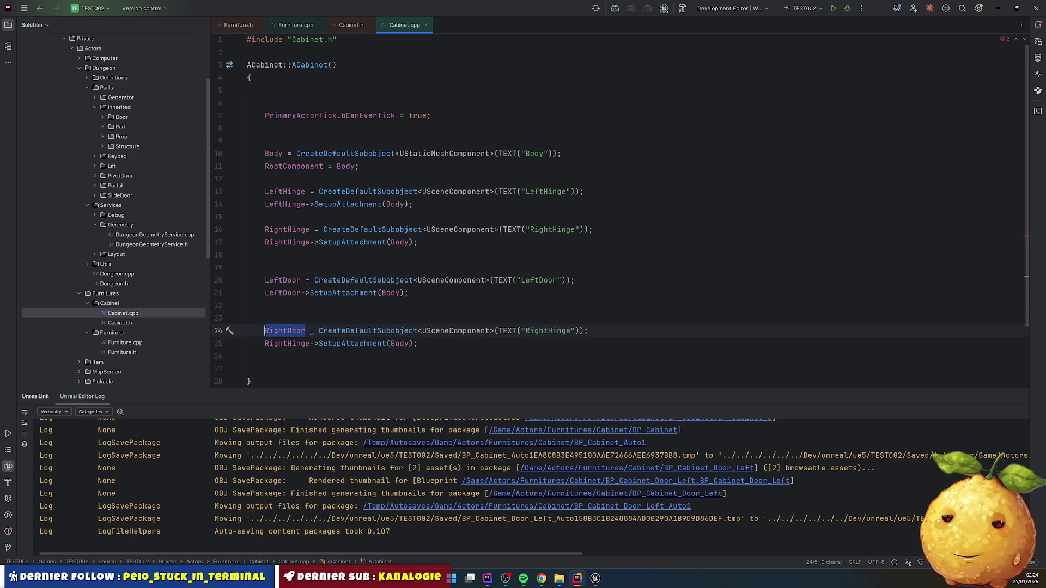
key("ctrl+c")
double_click(288, 343)
key("ctrl+v")
double_click(549, 331)
key("ctrl+v")
- Move the LeftDoor block below LeftHinge and attach LeftDoor to LeftHinge
left_click_drag(265, 267, 336, 303)
key("ctrl+x")
left_click(493, 217)
key("ctrl+v")
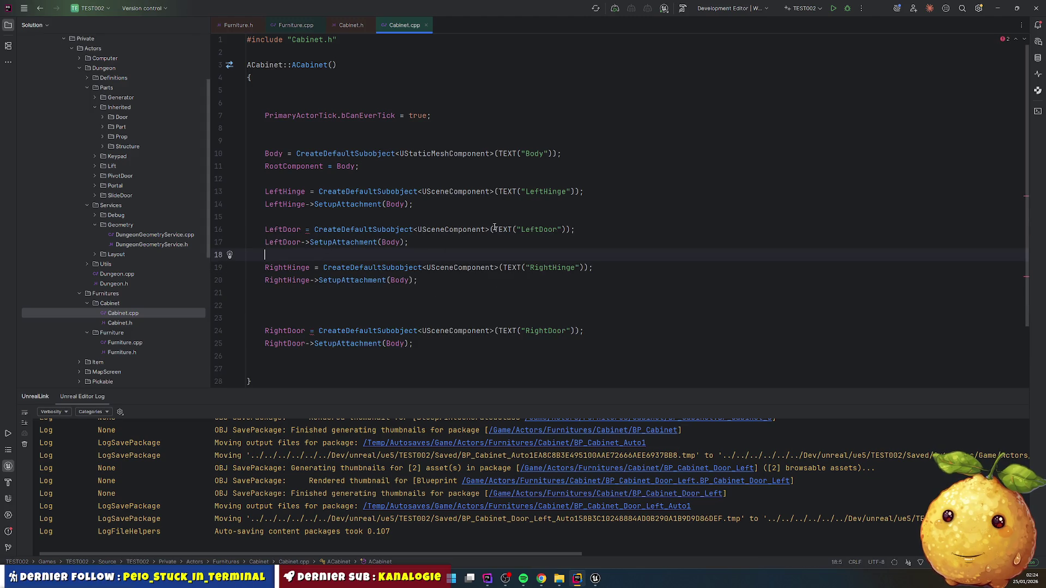
double_click(306, 193)
key("ctrl+c")
double_click(393, 241)
key("ctrl+v")
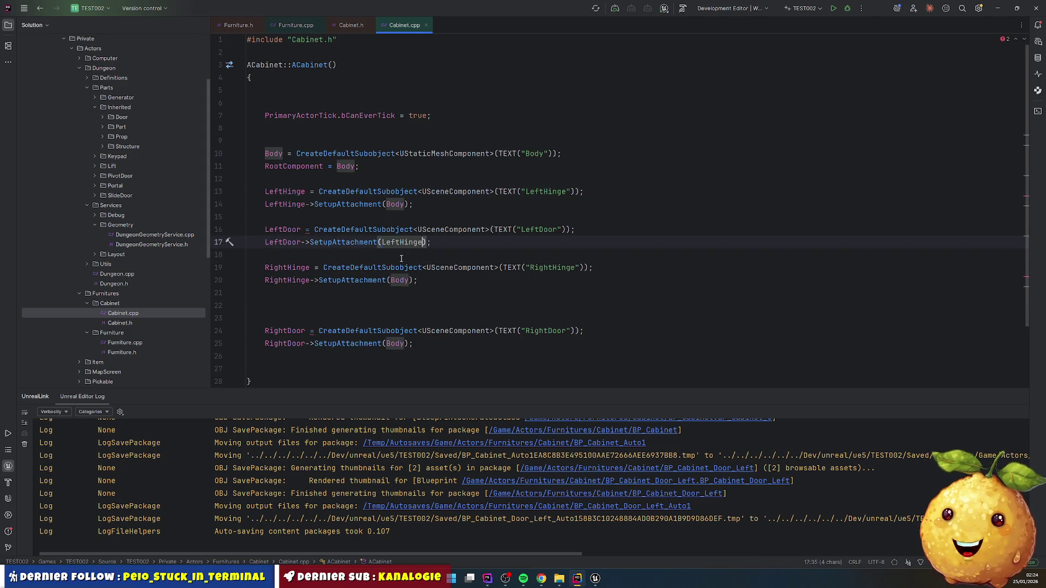
- Attach RightDoor to RightHinge and remove the extra blank lines before it
double_click(288, 280)
key("ctrl+c")
double_click(395, 343)
key("ctrl+v")
left_click(357, 294)
left_click(362, 304)
key("Delete")
key("Delete")
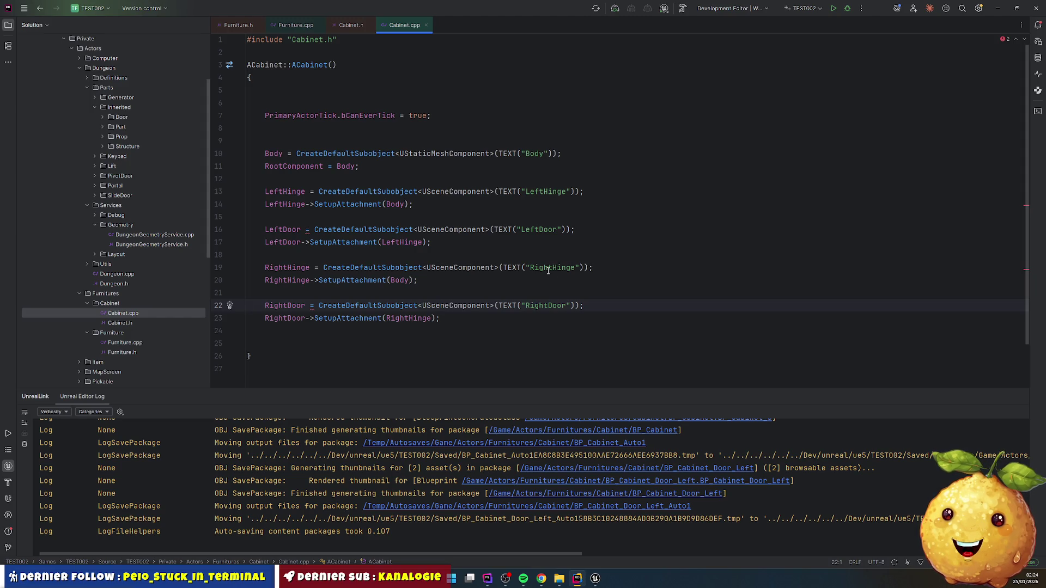
left_click(333, 306)
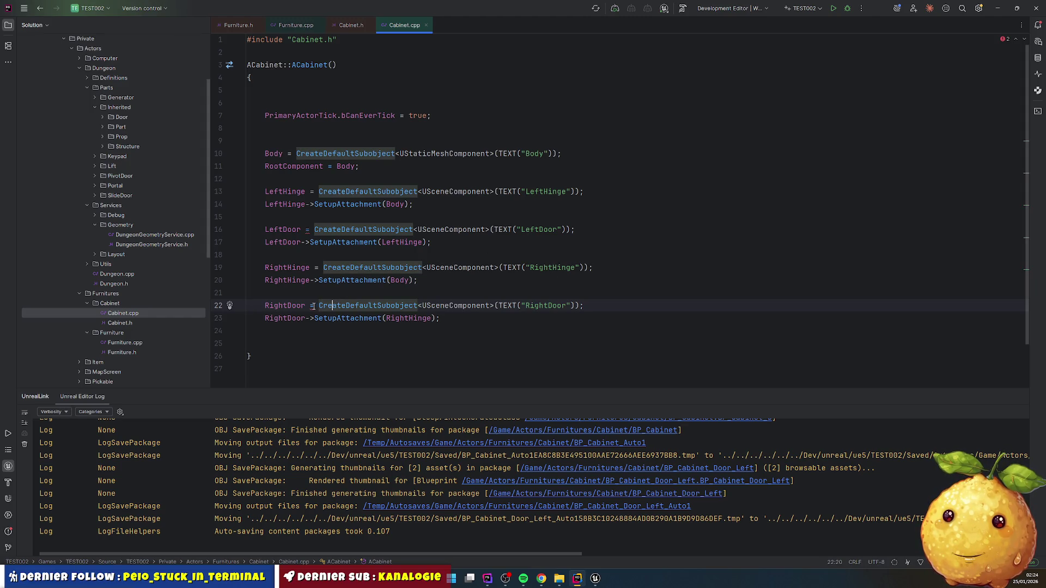
left_click(309, 242)
left_click(430, 230)
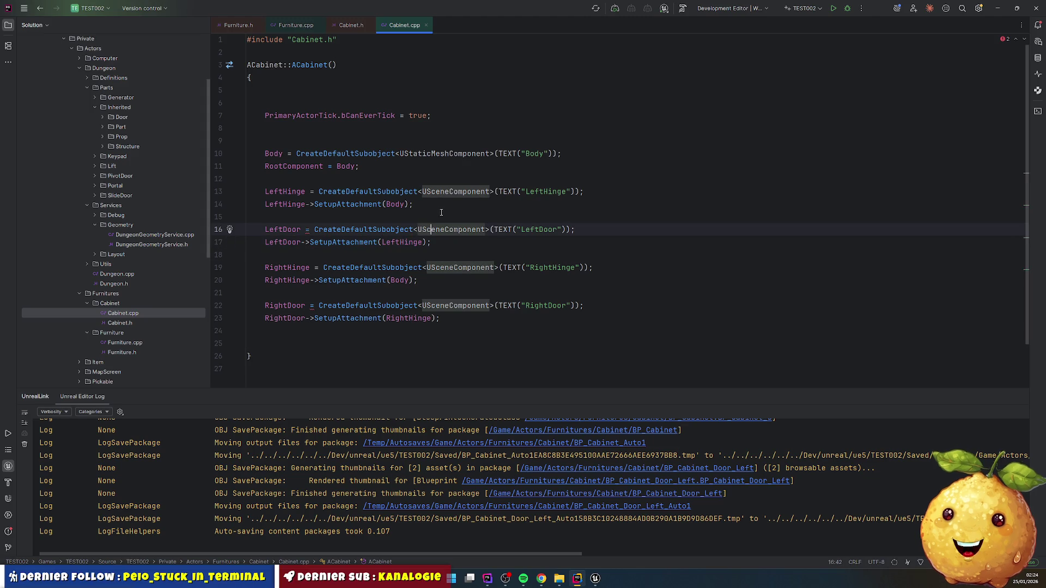
double_click(444, 154)
- Change LeftDoor's component type to UStaticMeshComponent
key("ctrl+c")
double_click(452, 229)
key("ctrl+v")
double_click(487, 306)
- Delete the GETTERS block with GetMesh from Furniture.h, then open Furniture.cpp
key("ctrl+Tab")
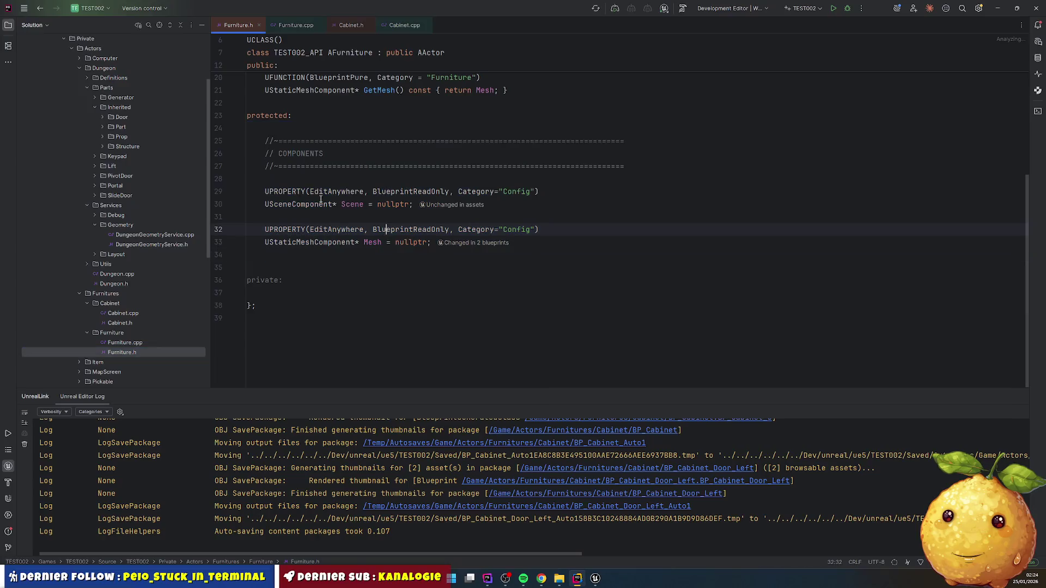
scroll(382, 291, "up", 3)
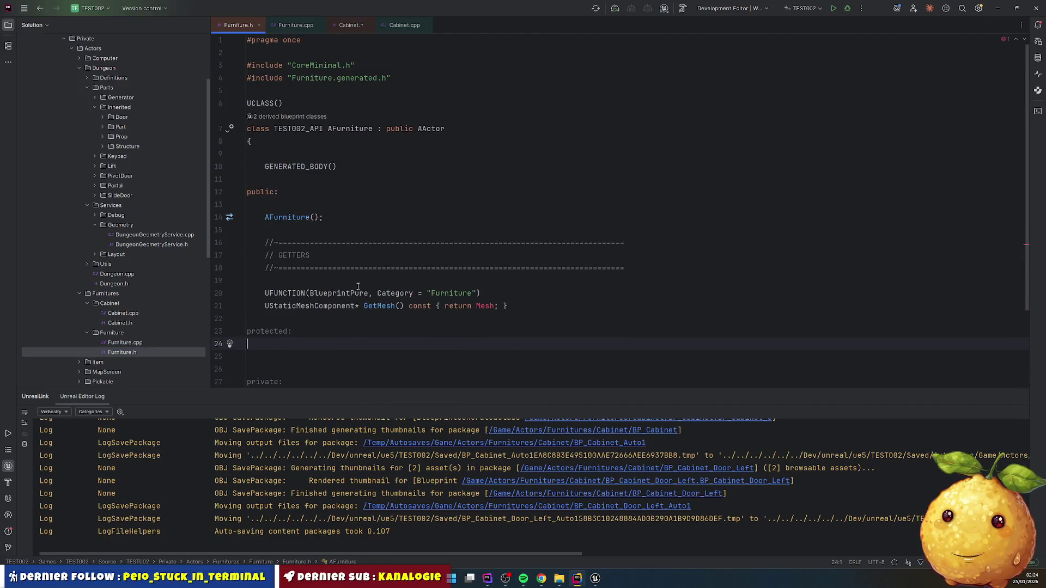
key("Delete")
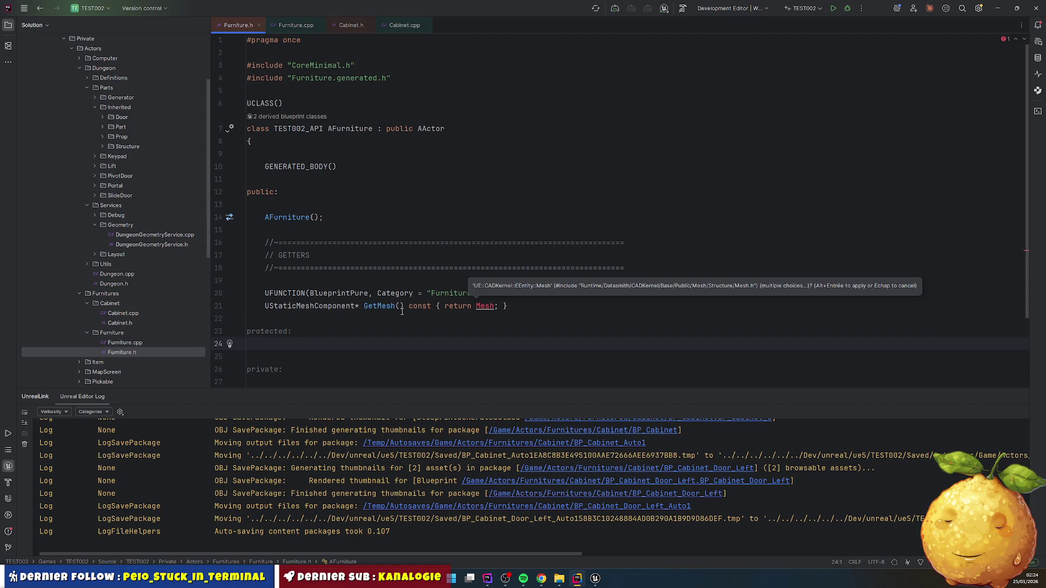
left_click(382, 306)
key("ctrl+y")
key("ctrl+y")
key("Up")
key("Up")
key("Up")
key("shift+Down")
key("shift+Down")
key("BackSpace")
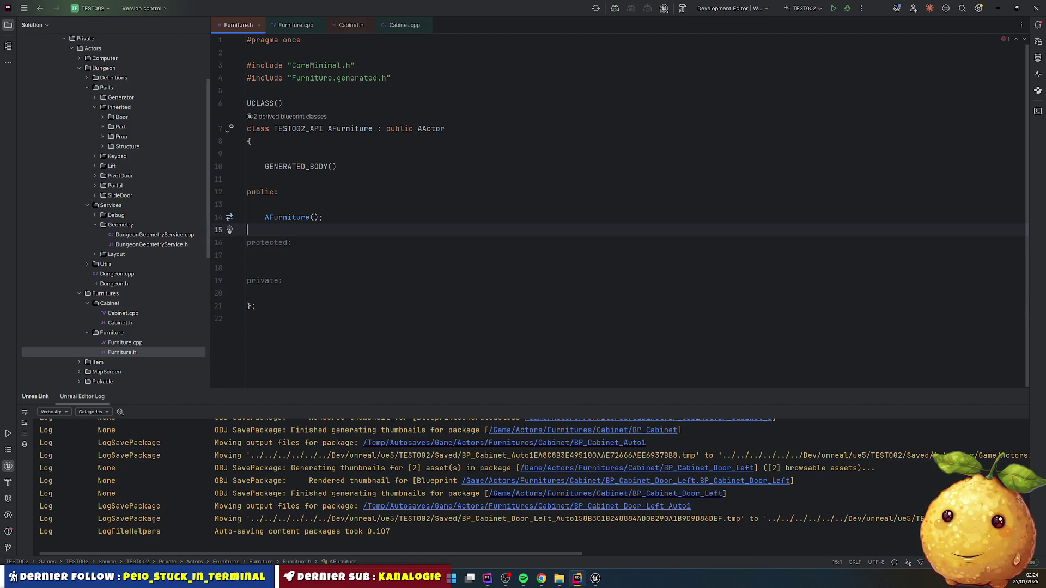
double_click(137, 343)
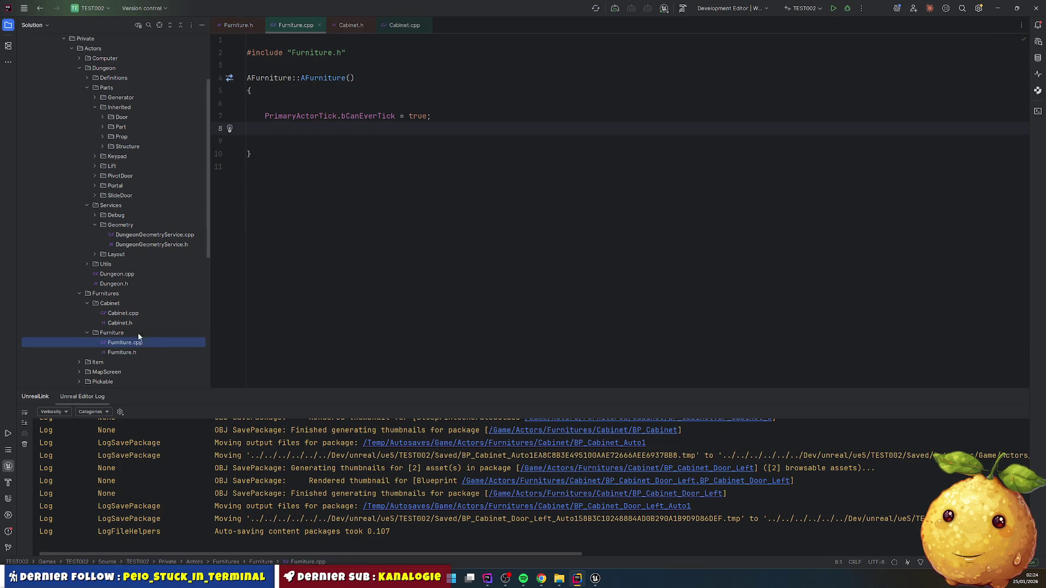
double_click(121, 324)
- Search the project for IInteractableInterface and review its ATerrainBunker usage
scroll(499, 275, "down", 5)
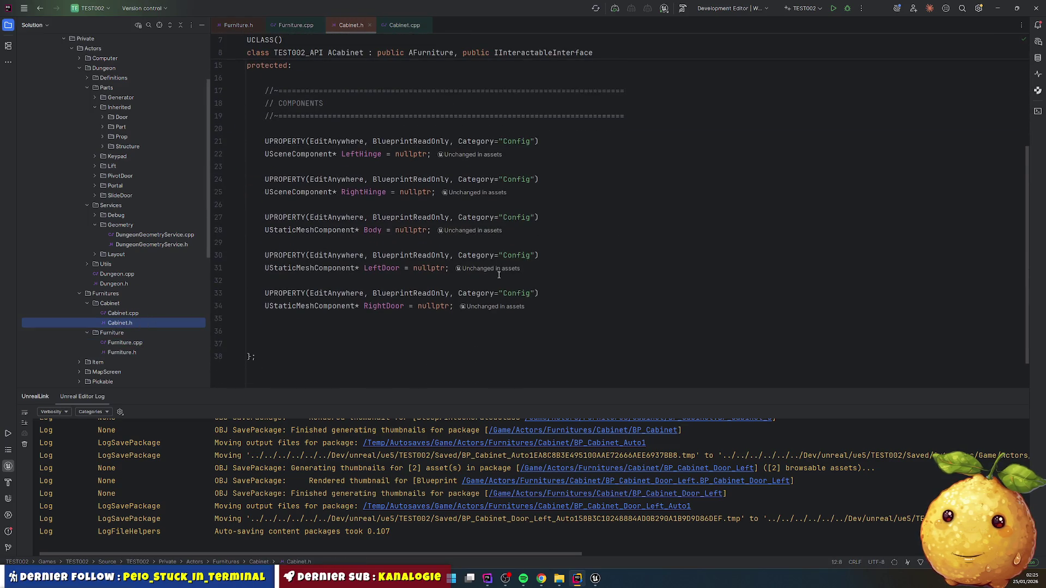
double_click(137, 314)
double_click(138, 324)
scroll(550, 93, "up", 3)
double_click(549, 94)
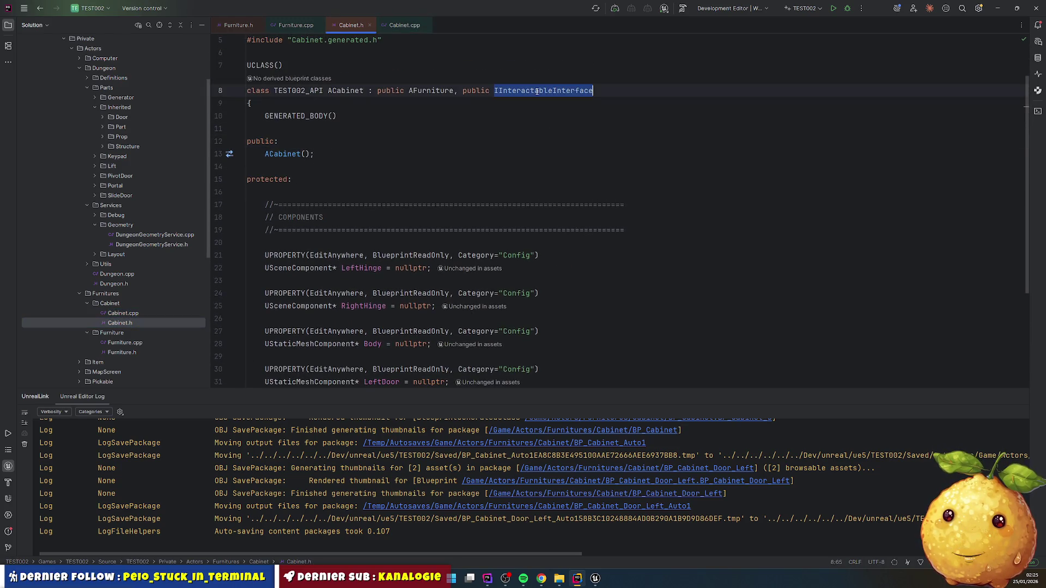
key("ctrl+shift+f")
left_click(272, 141)
scroll(311, 360, "down", 15)
scroll(311, 361, "up", 4)
mouse_move(305, 321)
left_mouse_down()
mouse_move(302, 369)
mouse_move(679, 411)
left_mouse_up()
key("Escape")
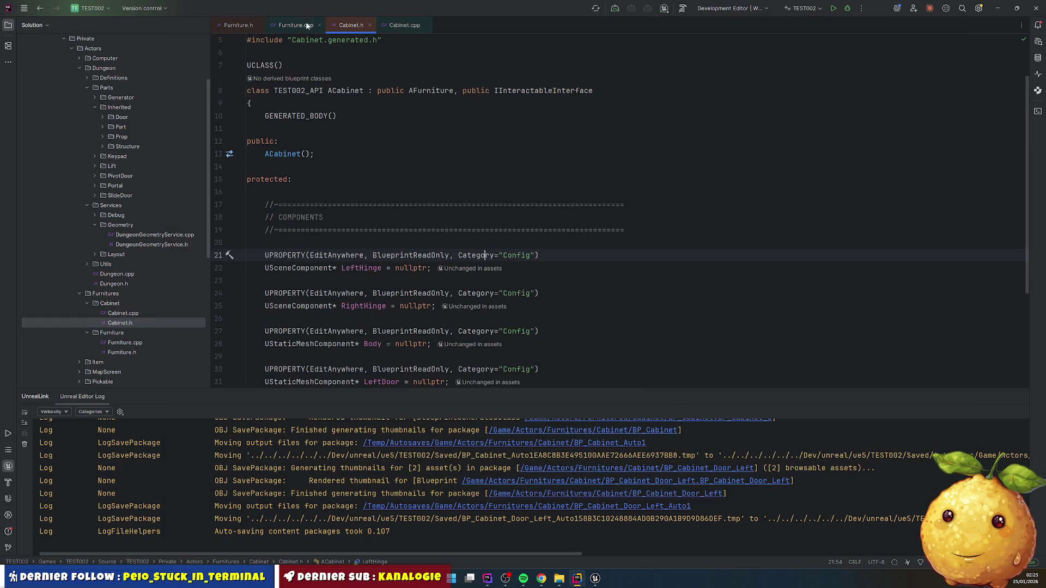
left_click(308, 25)
left_click(238, 25)
left_click(351, 25)
scroll(291, 297, "down", 5)
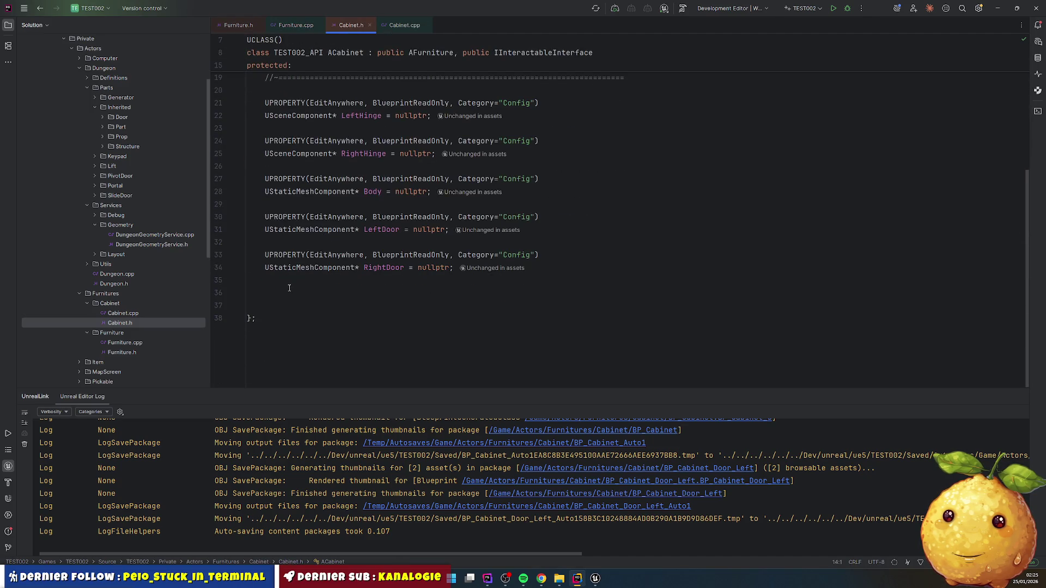
scroll(289, 288, "up", 3)
scroll(289, 288, "down", 3)
- Move the INTERACT block to the public section after the ACabinet() constructor
key("ctrl+v")
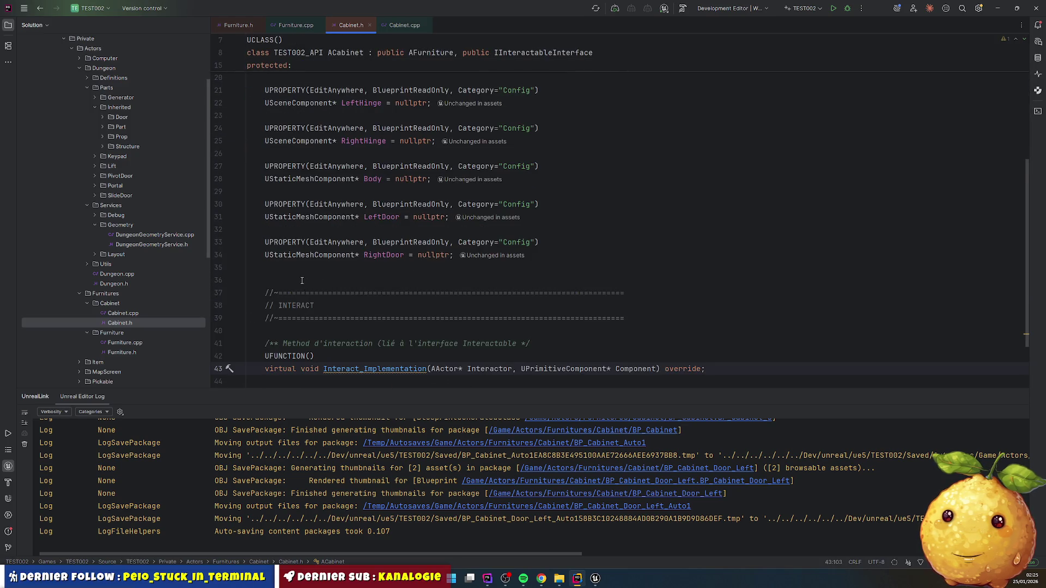
left_click(304, 283, "shift")
key("BackSpace")
scroll(335, 211, "up", 5)
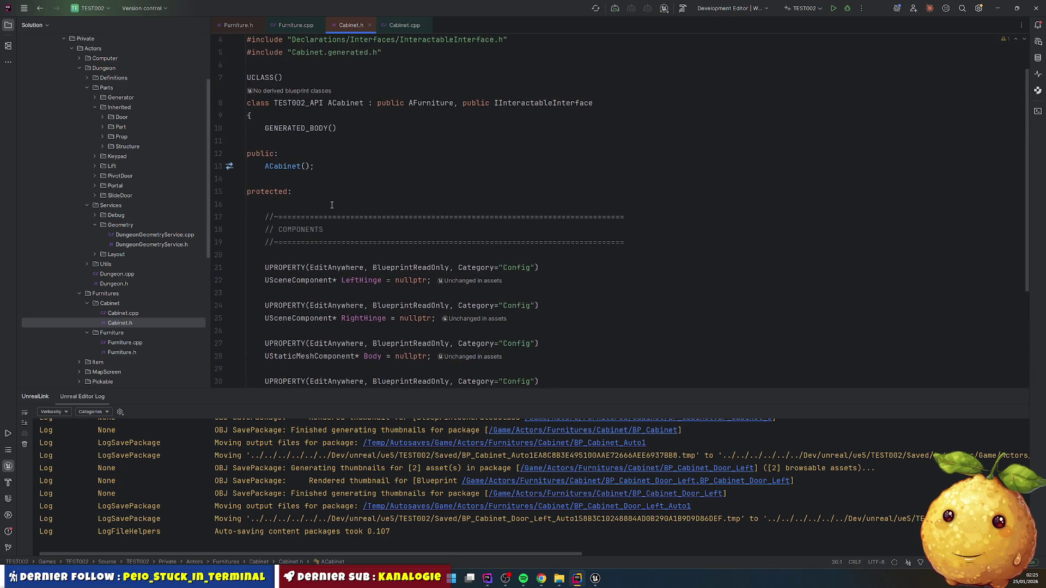
left_click(315, 179)
key("ctrl+v")
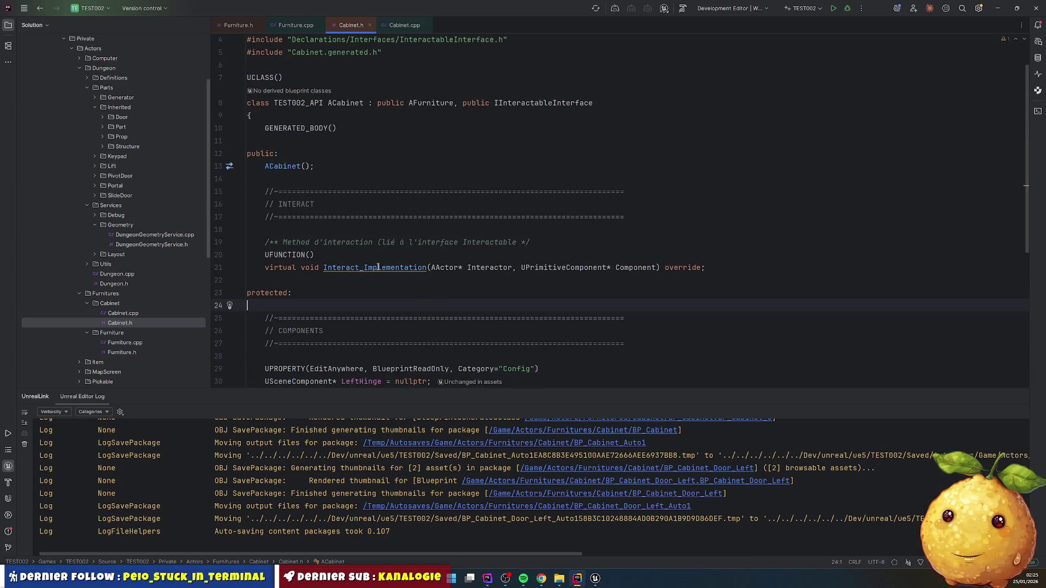
- Generate the Interact_Implementation definition in Cabinet.cpp
right_click(428, 267)
left_click(428, 269)
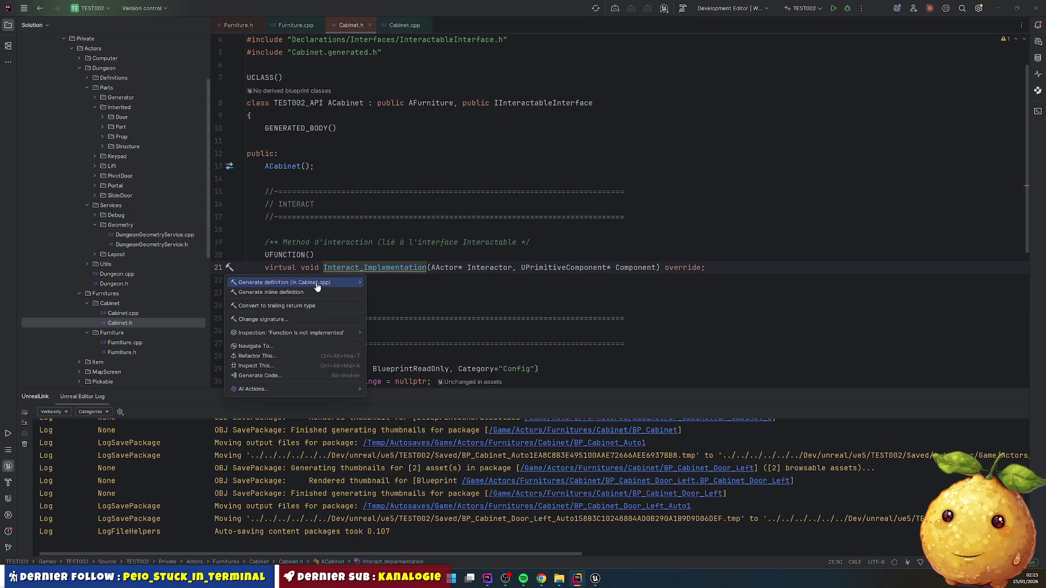
left_click(315, 282)
left_click(329, 309)
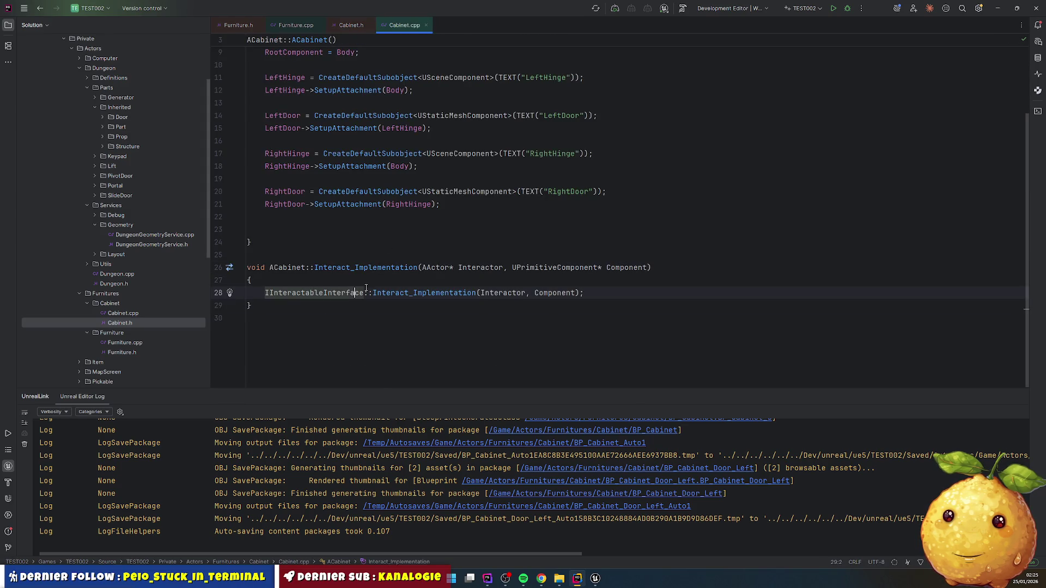
left_click(380, 260)
scroll(412, 205, "up", 3)
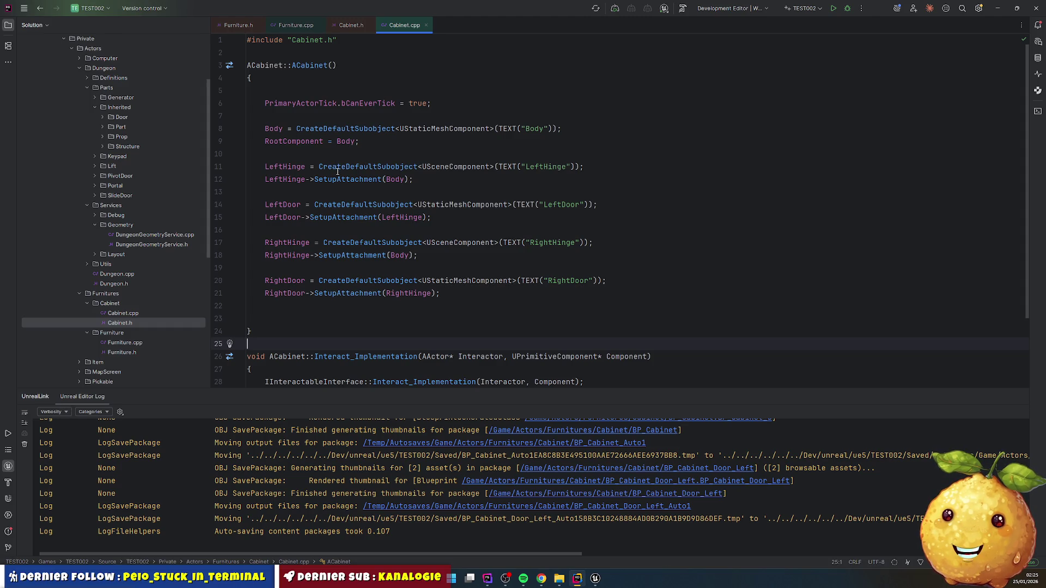
scroll(337, 172, "down", 2)
- Add a UE_LOG LogTemp warning naming the interactor above the interface call
left_click(256, 293)
key("Return")
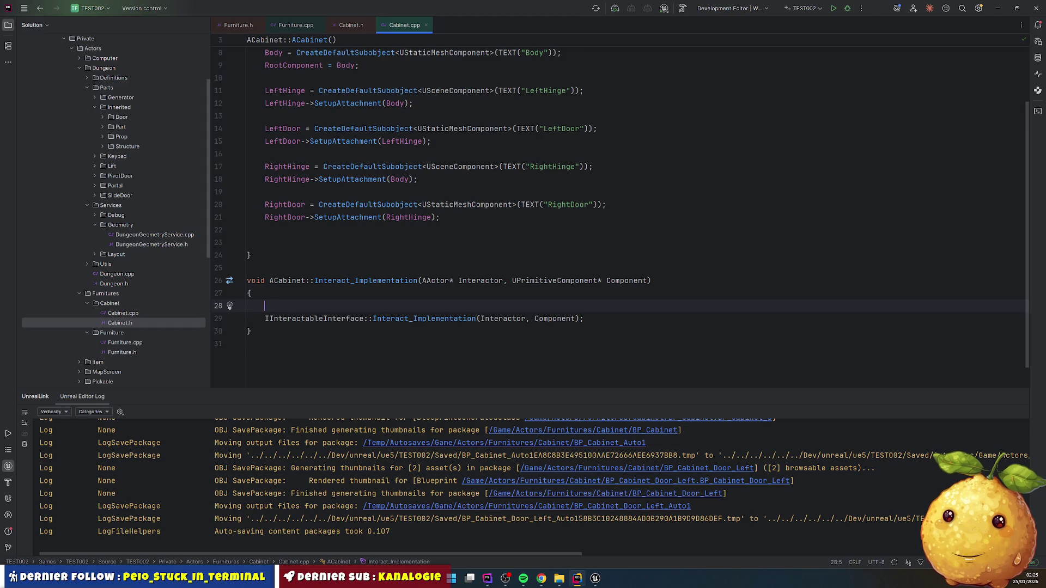
type("UE_LOG")
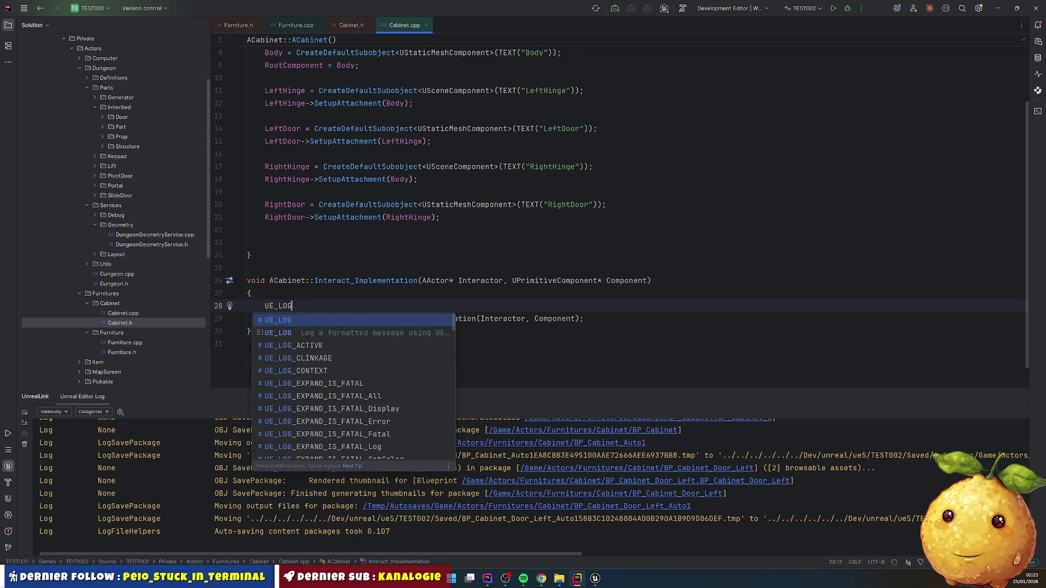
type("('")
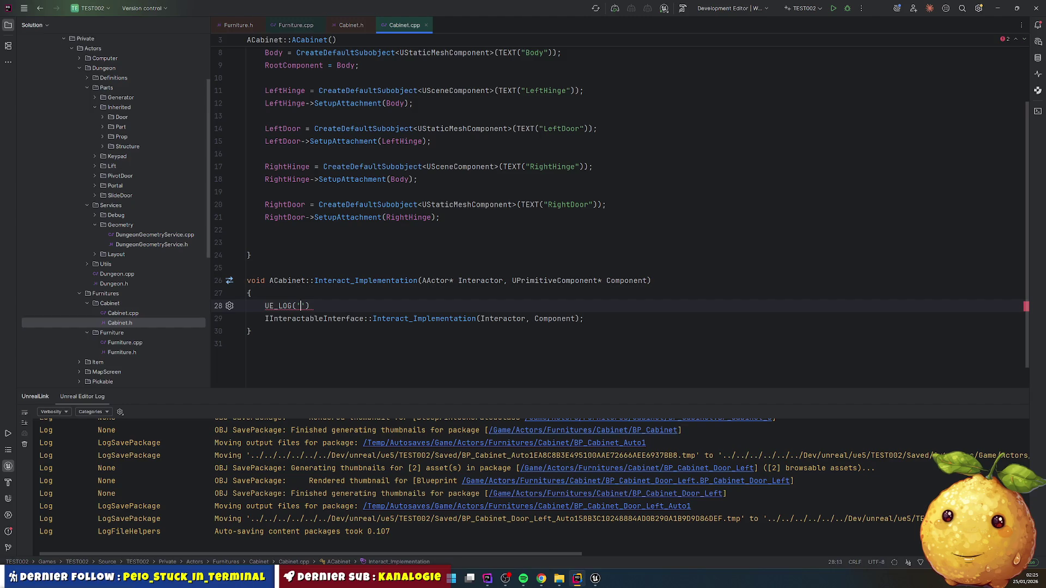
key("BackSpace")
type("LogT")
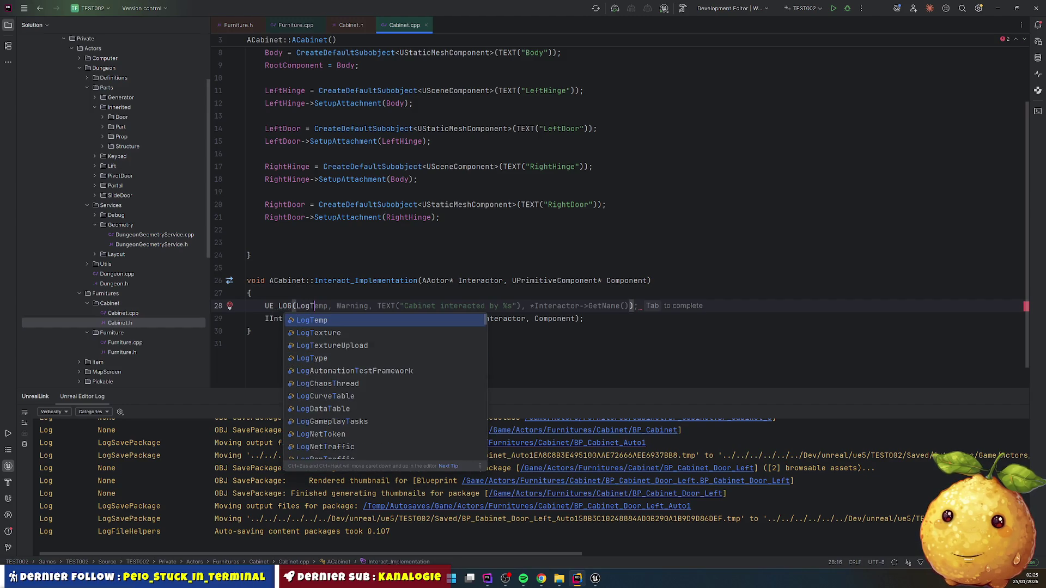
key("Return")
key("Tab")
left_click(621, 315)
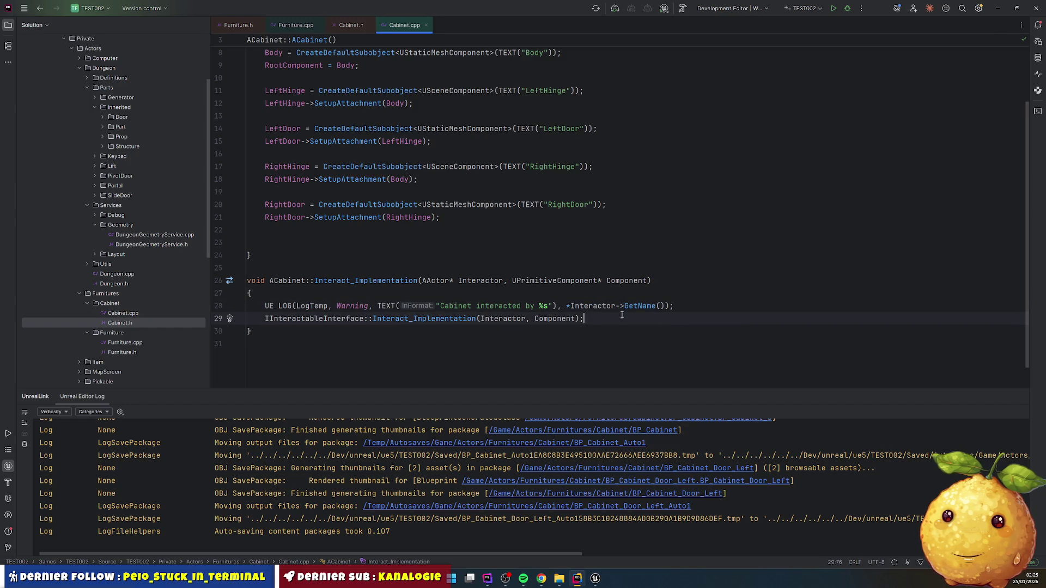
scroll(368, 308, "up", 2)
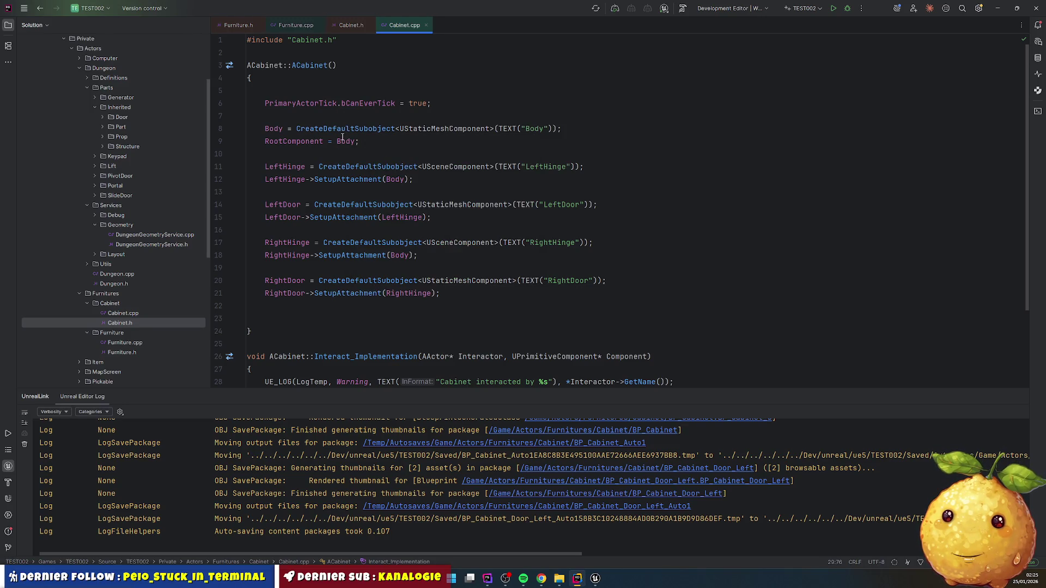
- Add Body->SetCollisionProfileName("Interactable") on a new line right after Body is created
mouse_move(342, 136)
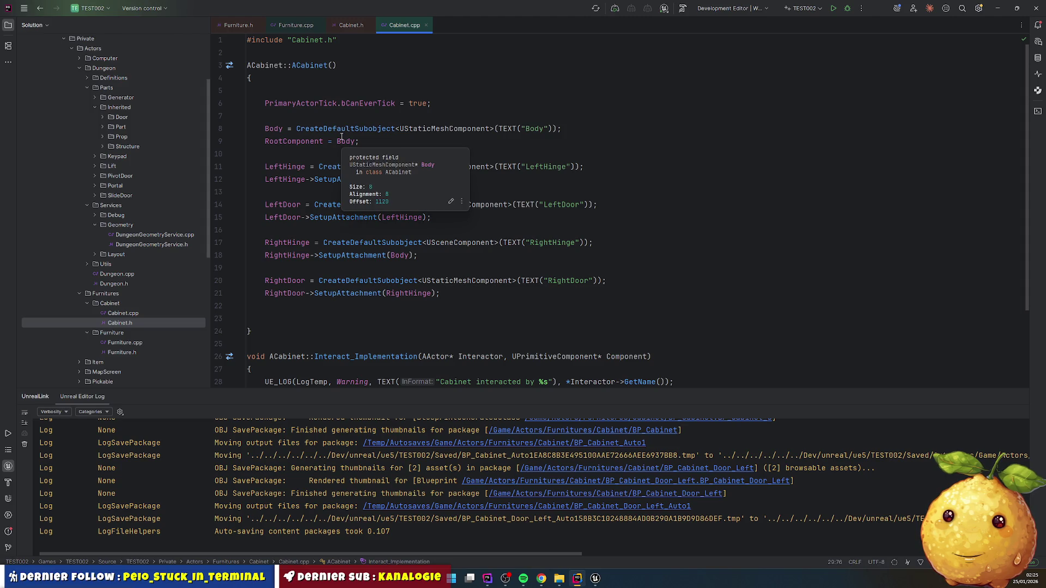
left_click(341, 139)
key("End")
key("Return")
key("Up")
type("Body")
key("ctrl+Return")
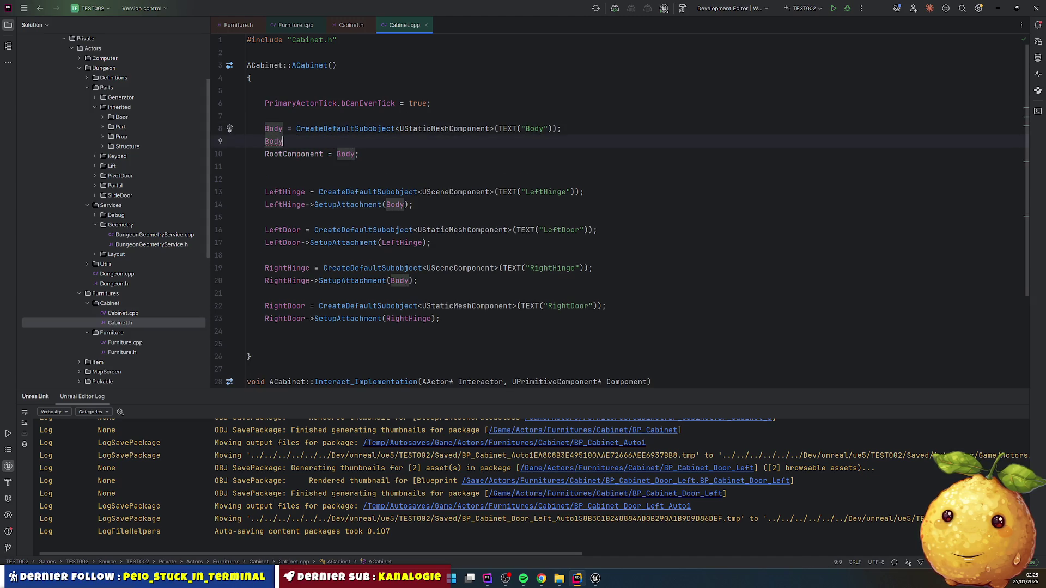
type("->")
type("St")
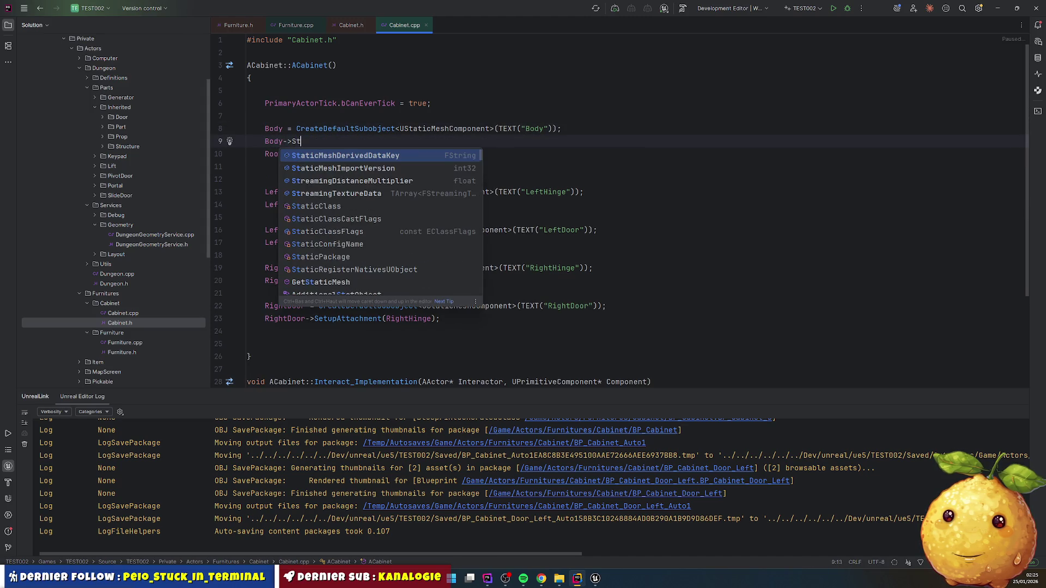
key("BackSpace")
type("etColl")
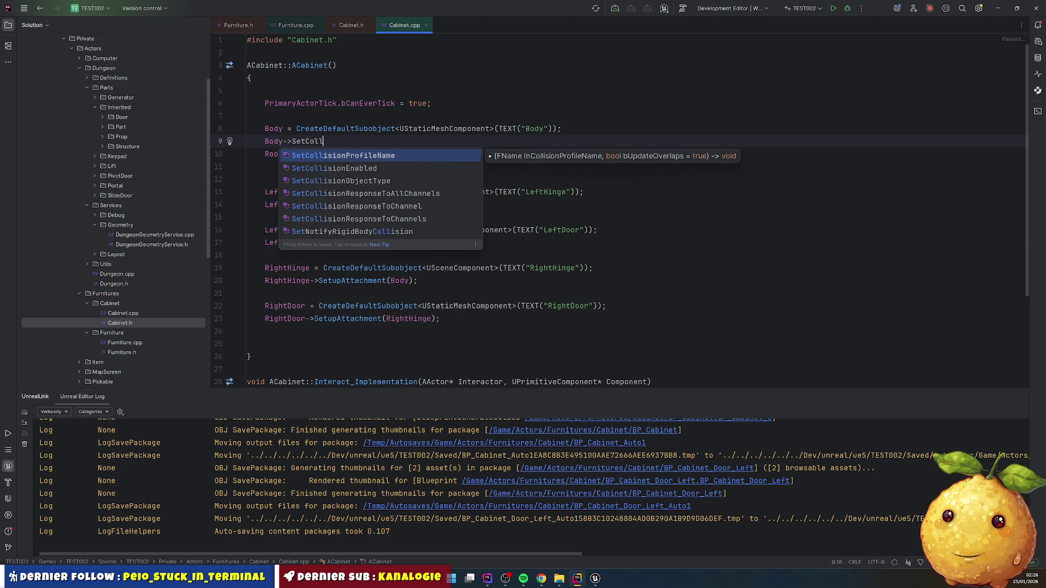
key("Return")
type("'")
key("BackSpace")
type("\"Inte")
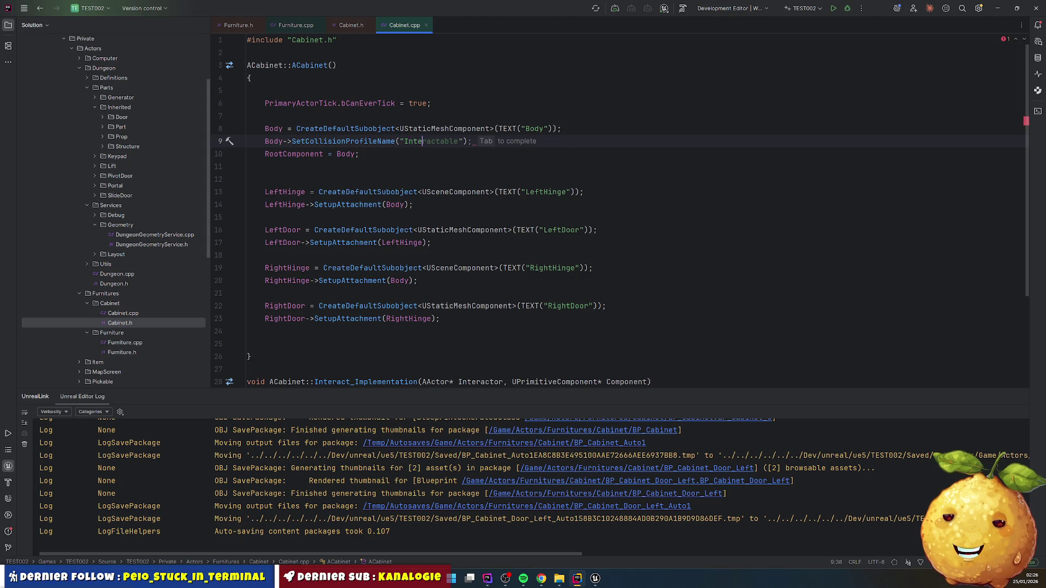
key("Tab")
- Review the constructor and inspect the USceneComponent type to be used for the hinges
left_click(613, 146)
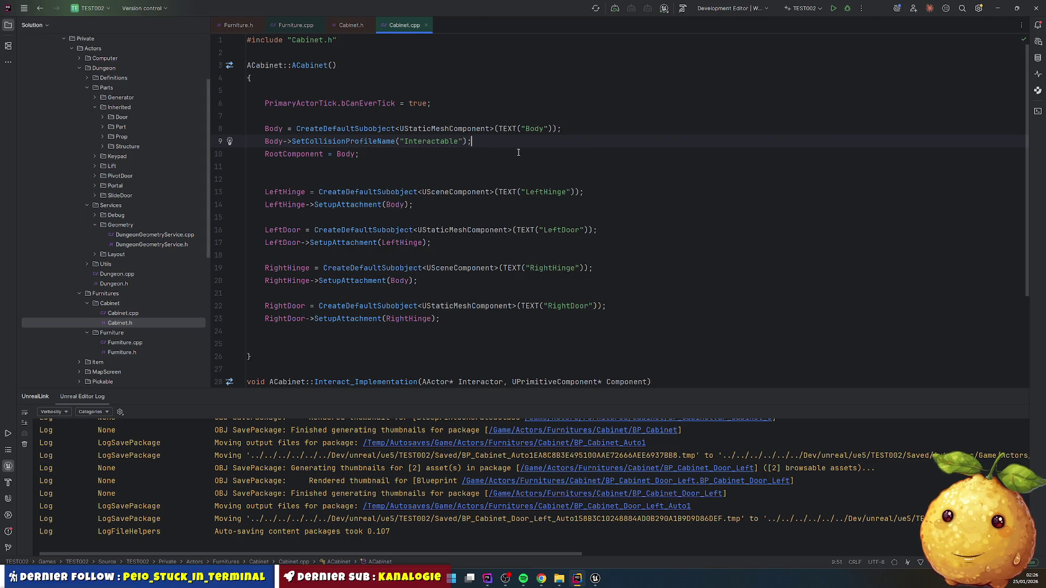
scroll(519, 152, "down", 5)
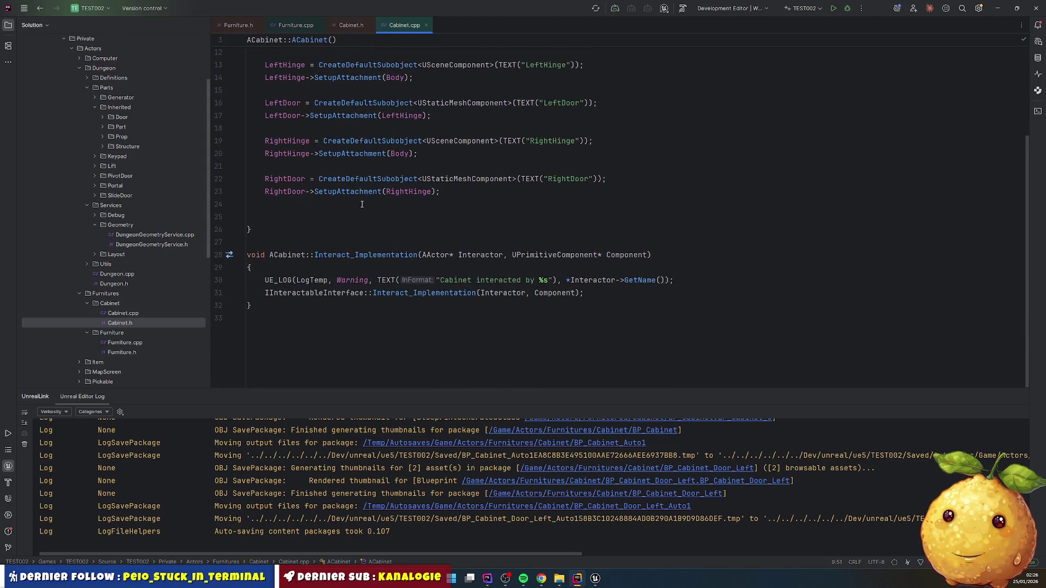
scroll(328, 150, "up", 5)
left_click(439, 183)
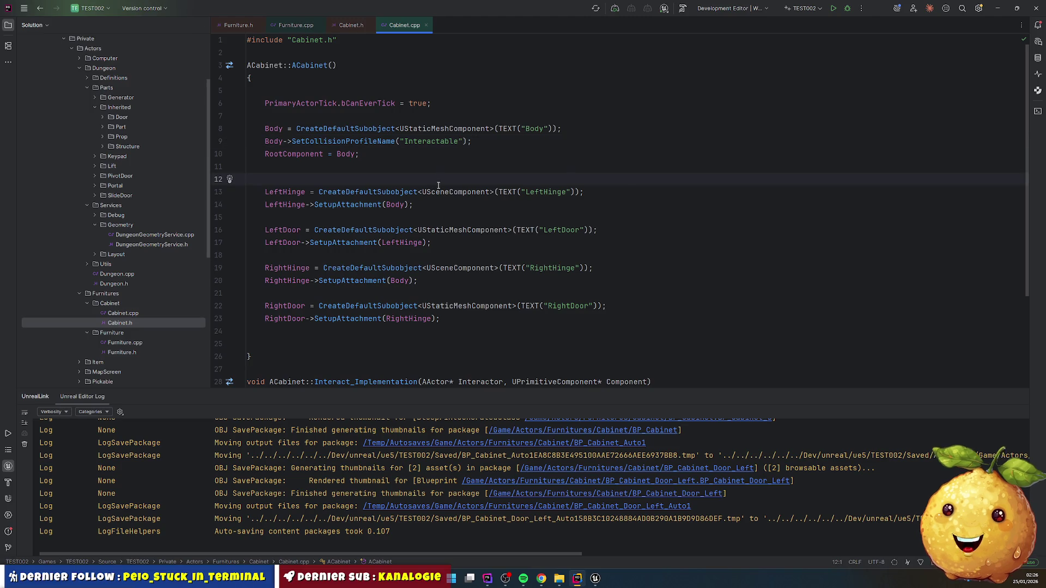
left_click(478, 188)
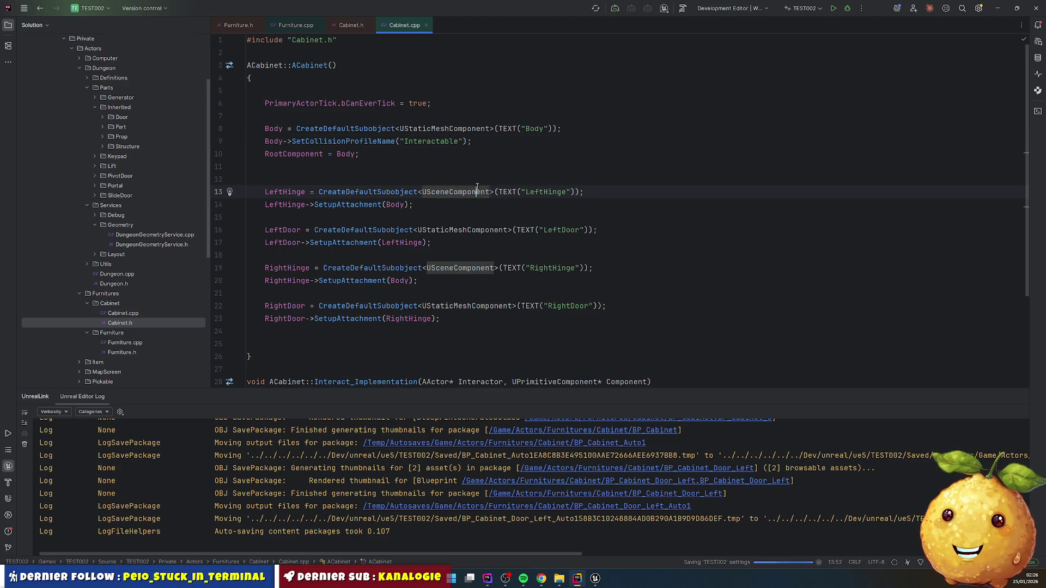
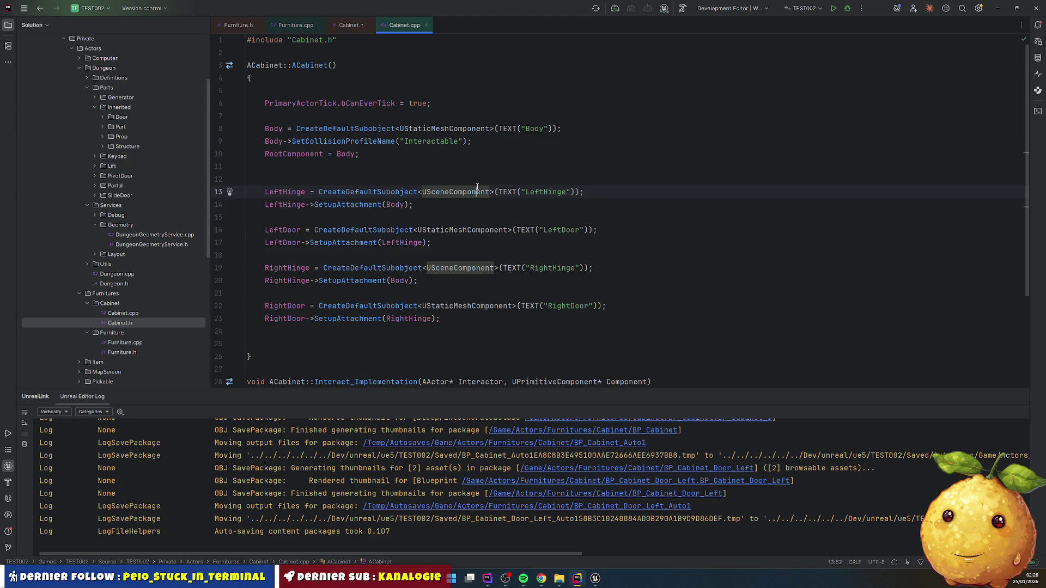
- Duplicate the Cabinet folder as Worktable and open the Worktable header file
left_click(123, 303)
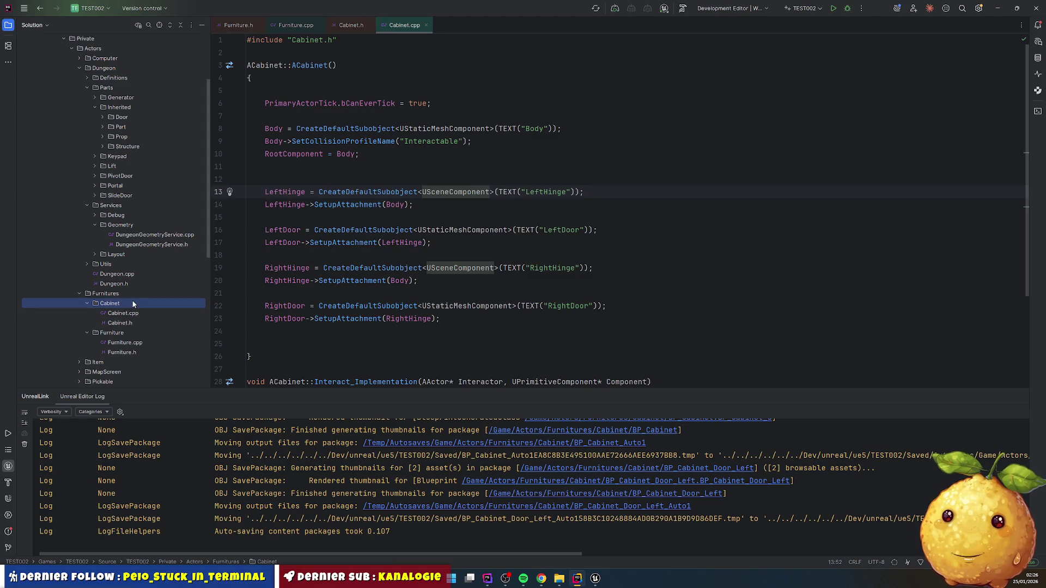
left_click(134, 293)
key("ctrl+d")
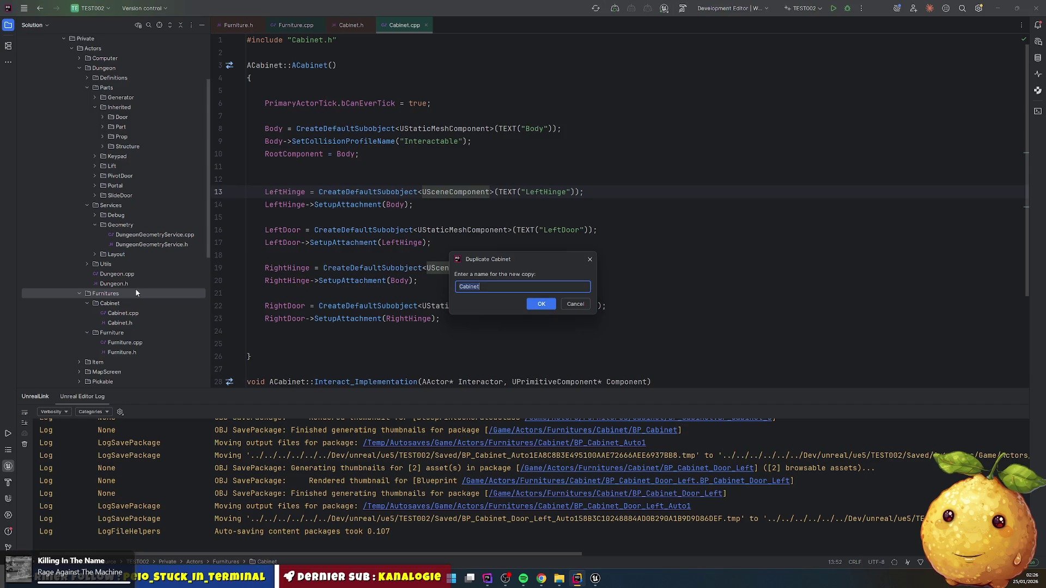
type("Workt")
key("Return")
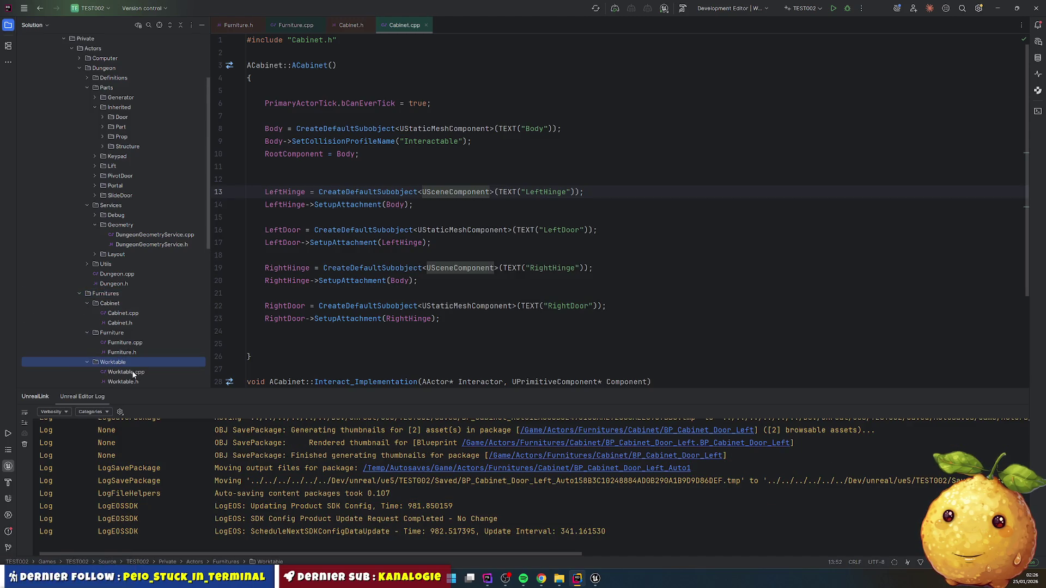
scroll(133, 375, "down", 1)
double_click(131, 353)
- In Worktable.h, rename the class and constructor to AWorktable and include Worktable.generated.h
double_click(346, 103)
type("AWorktable")
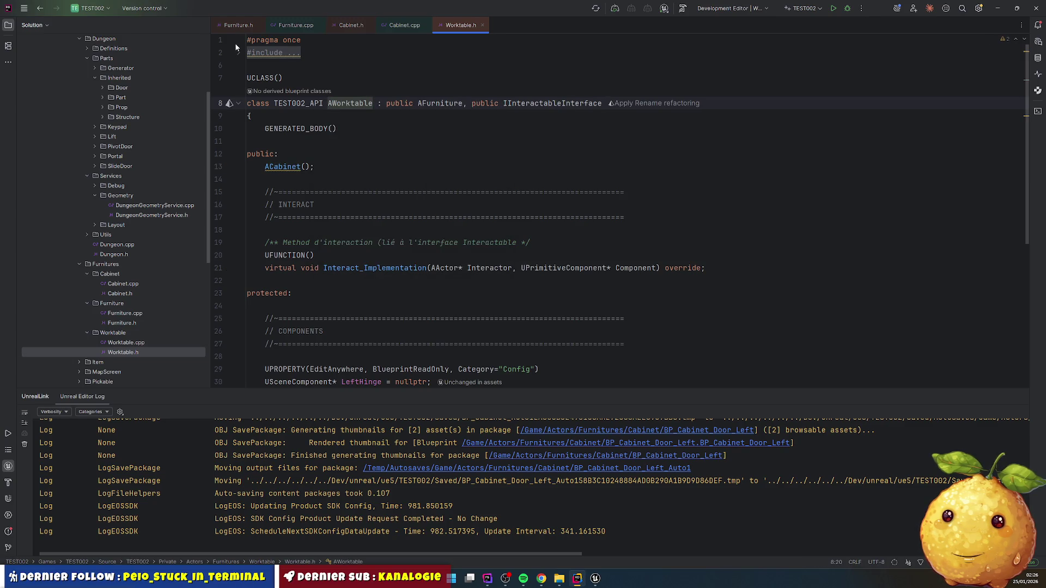
left_click(239, 52)
double_click(350, 141)
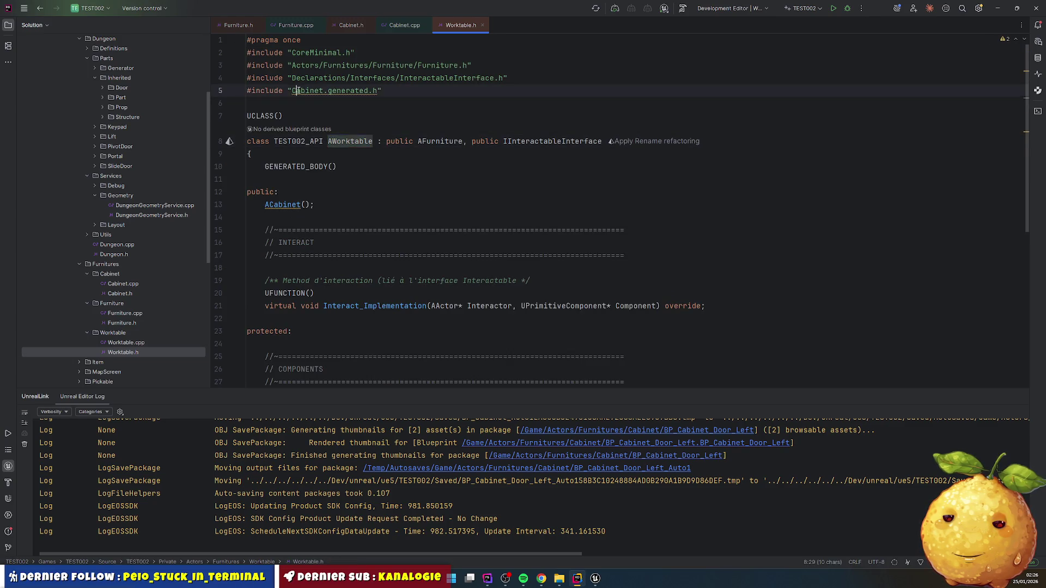
double_click(297, 90)
type("Worktable")
left_click(242, 104)
double_click(359, 142)
key("ctrl+c")
double_click(282, 205)
key("ctrl+v")
left_click(292, 204)
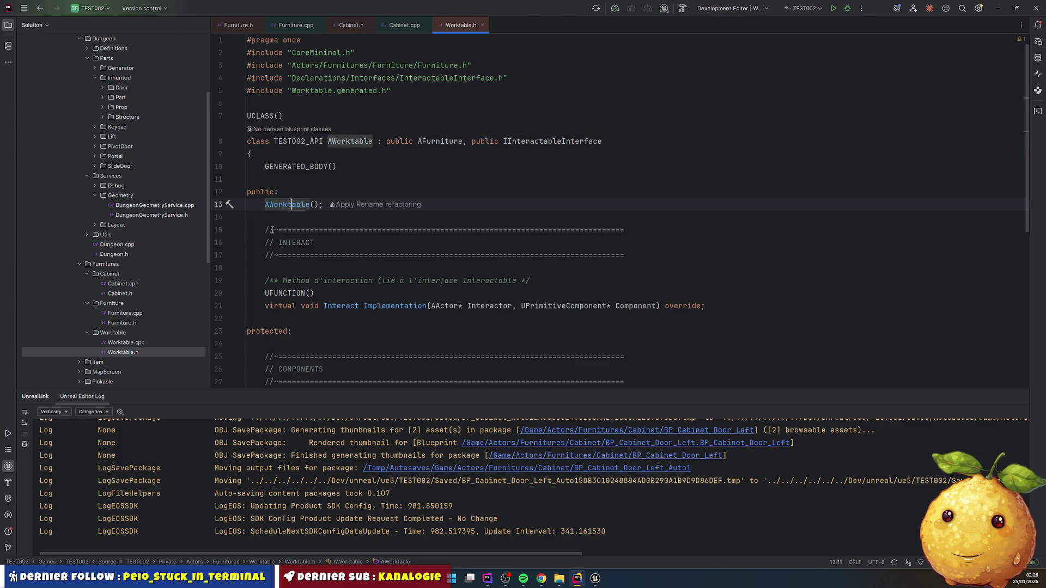
- In Worktable.cpp, include Worktable.h and rename the constructor to AWorktable
double_click(131, 343)
left_click(265, 65)
double_click(266, 65)
key("ctrl+v")
left_click(314, 65)
key("ctrl+v")
double_click(310, 39)
key("ctrl+v")
key("Delete")
double_click(340, 65)
key("ctrl+v")
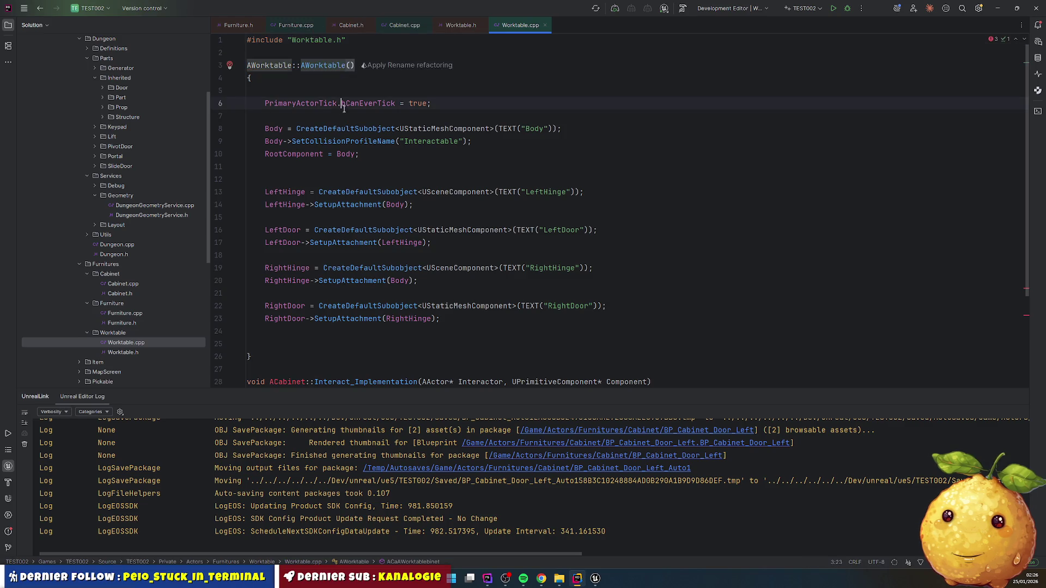
- Delete the hinge and door setup code from the AWorktable constructor
left_click(266, 128)
key("Down")
key("Down")
key("Down")
key("BackSpace")
key("Down")
key("shift+Down")
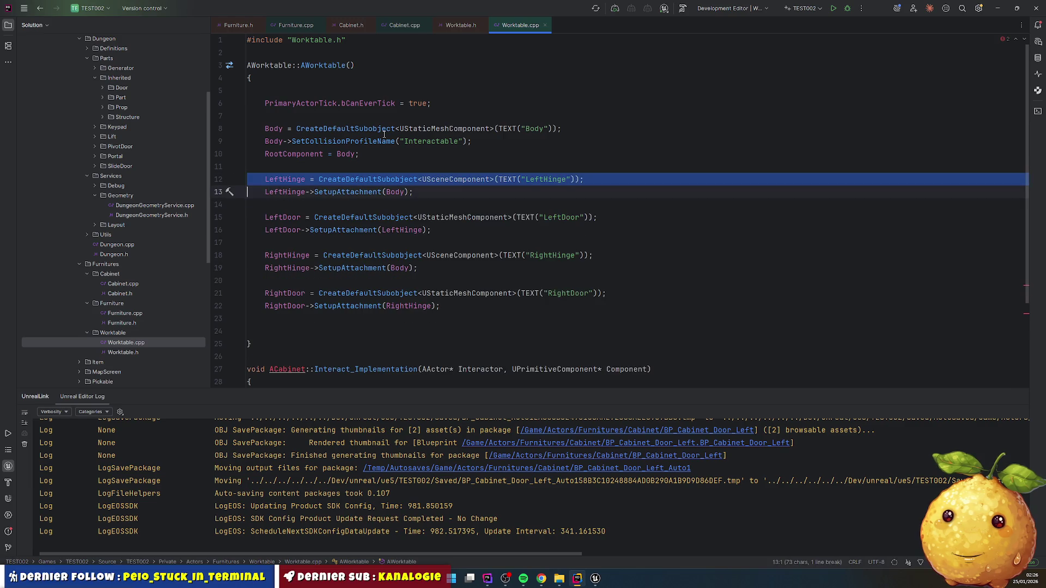
key("shift+Down")
key("shift+Down")
key("shift+Down")
key("Delete")
key("Up")
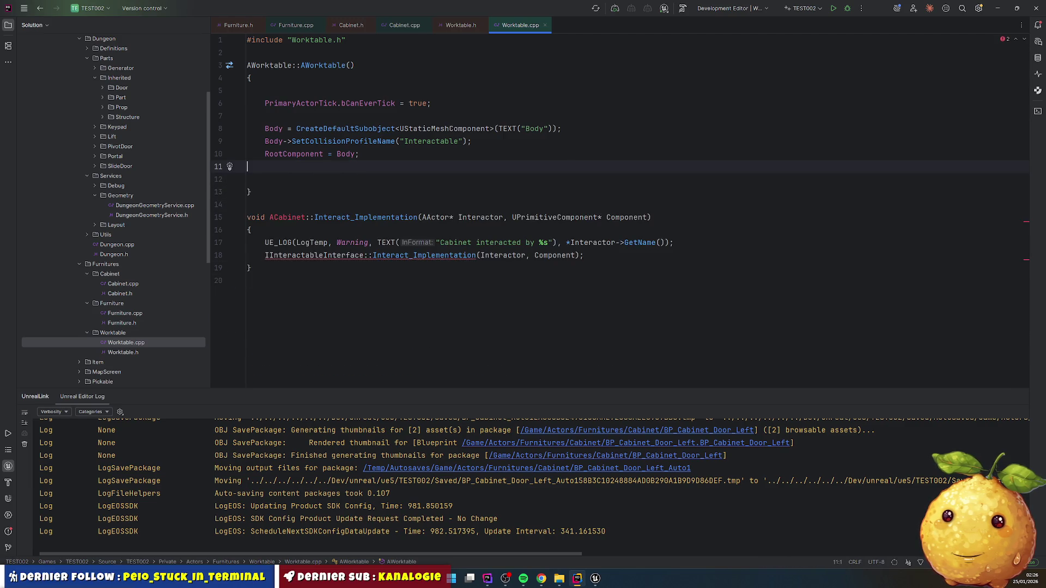
key("Delete")
key("Down")
key("Down")
- Rename Interact_Implementation to AWorktable and change the log text to 'Worktable interacted by %s'
double_click(323, 65)
key("ctrl+c")
double_click(287, 205)
key("ctrl+v")
left_click(408, 220)
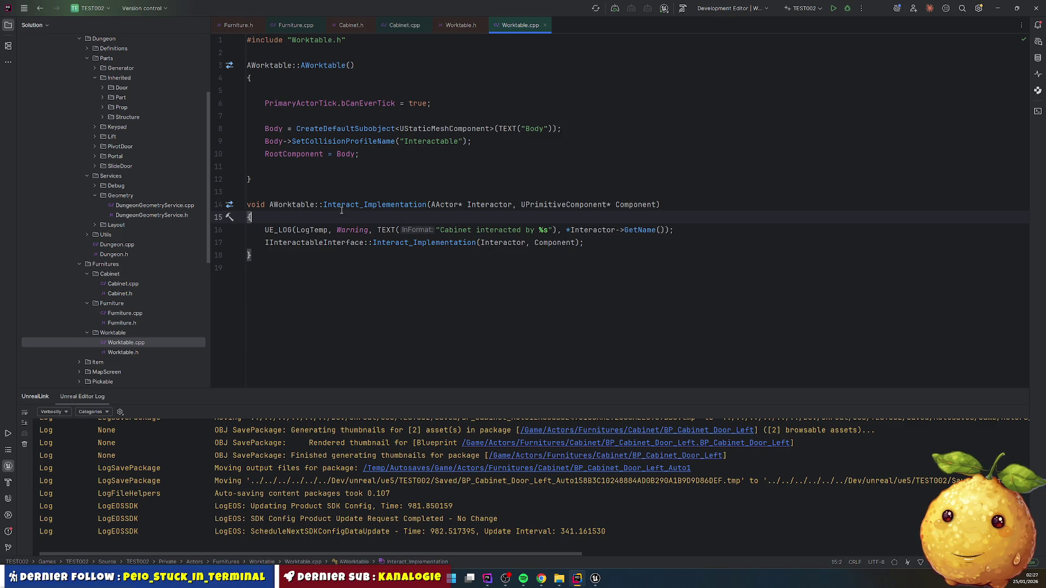
double_click(284, 205)
key("ctrl+c")
double_click(455, 230)
key("ctrl+v")
left_click(461, 192)
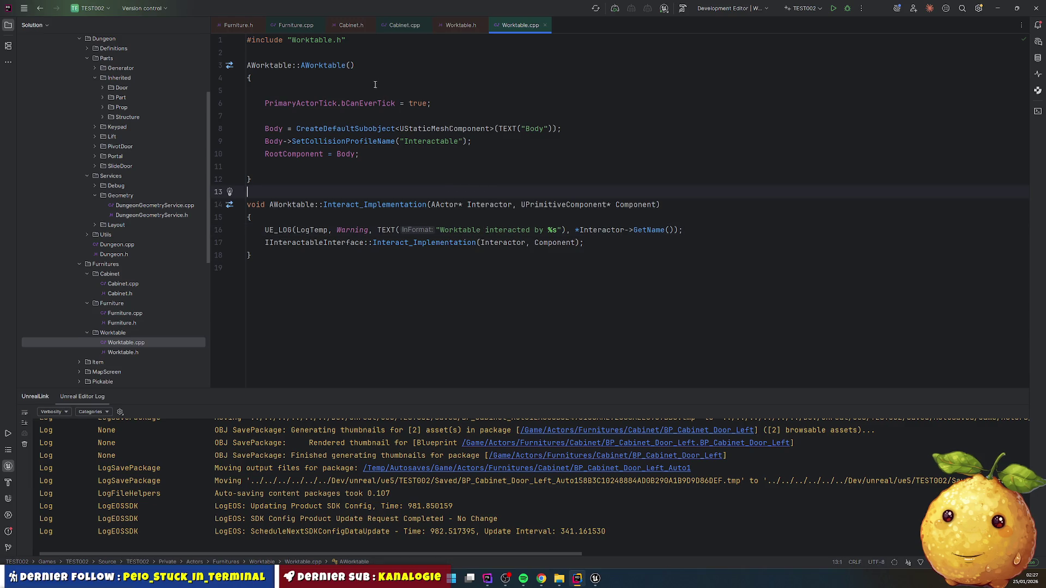
- Remove the LeftHinge, RightHinge, LeftDoor and RightDoor properties from Worktable.h
left_click(463, 25)
scroll(359, 250, "down", 5)
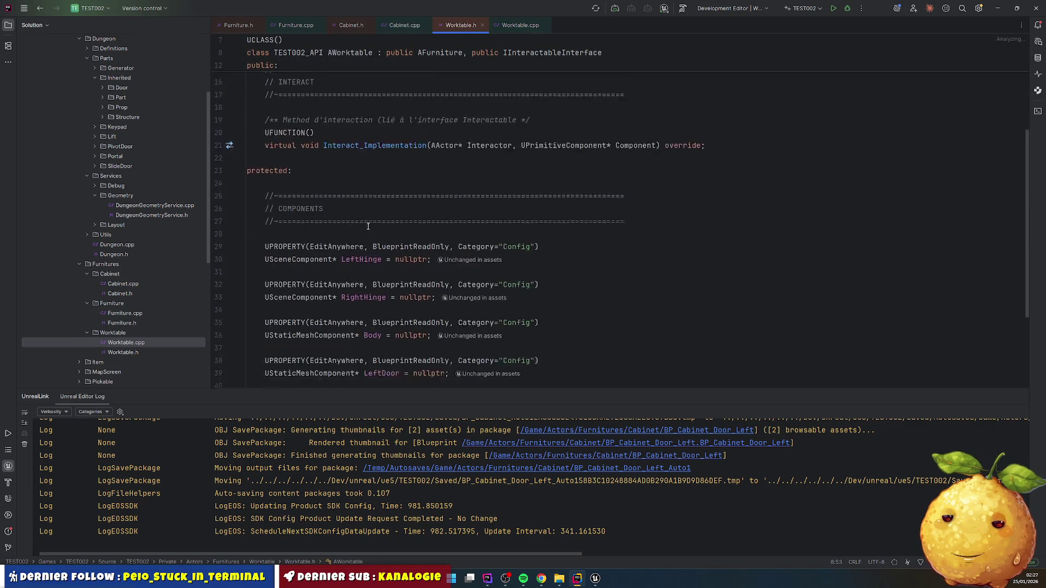
scroll(366, 234, "down", 2)
left_click_drag(296, 127, 251, 205)
key("Delete")
left_click(247, 217)
key("shift+Down")
key("shift+Down")
key("shift+Down")
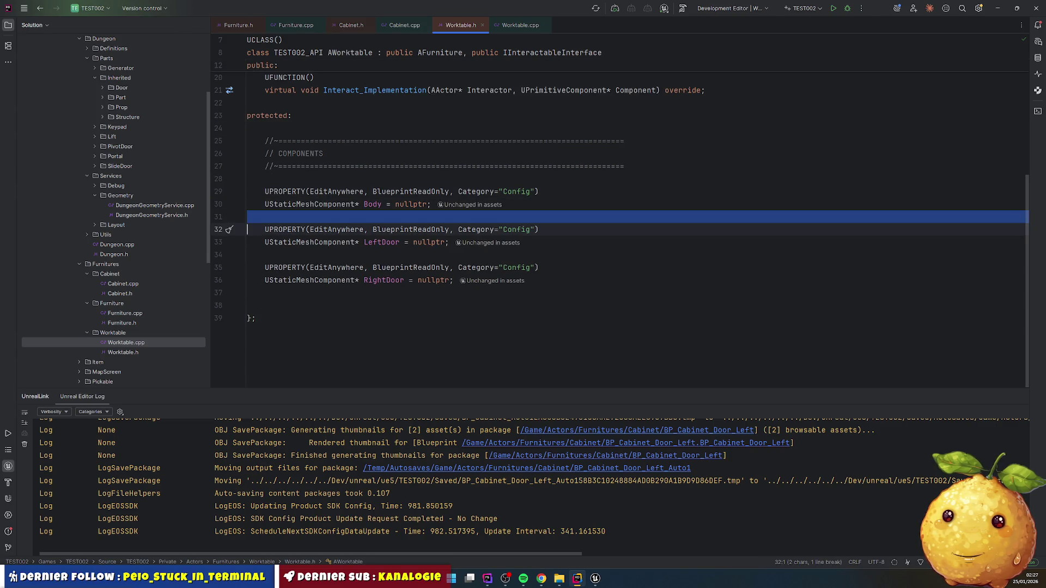
key("Delete")
scroll(412, 258, "up", 5)
scroll(411, 268, "down", 3)
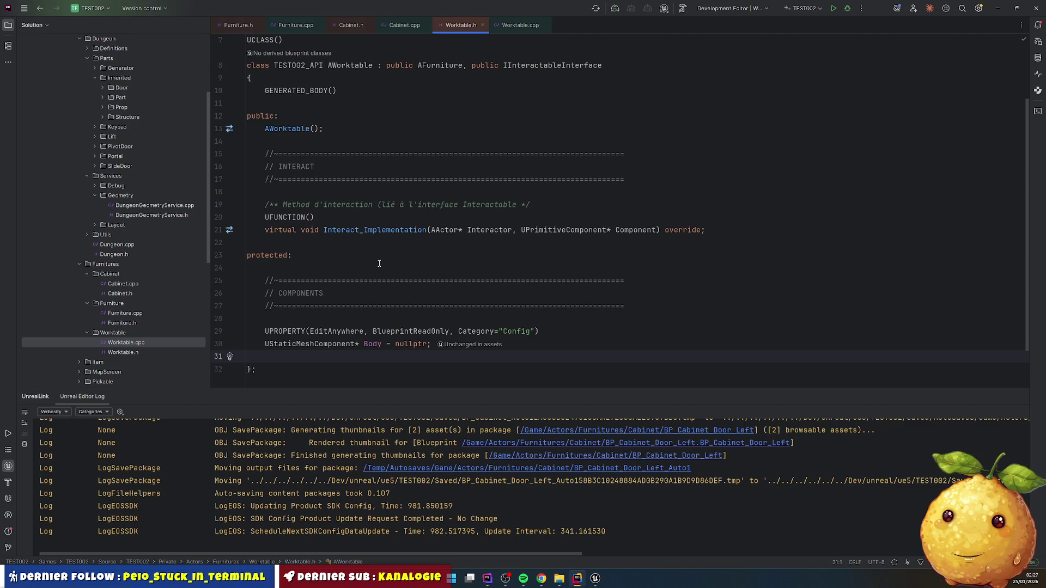
scroll(379, 262, "up", 3)
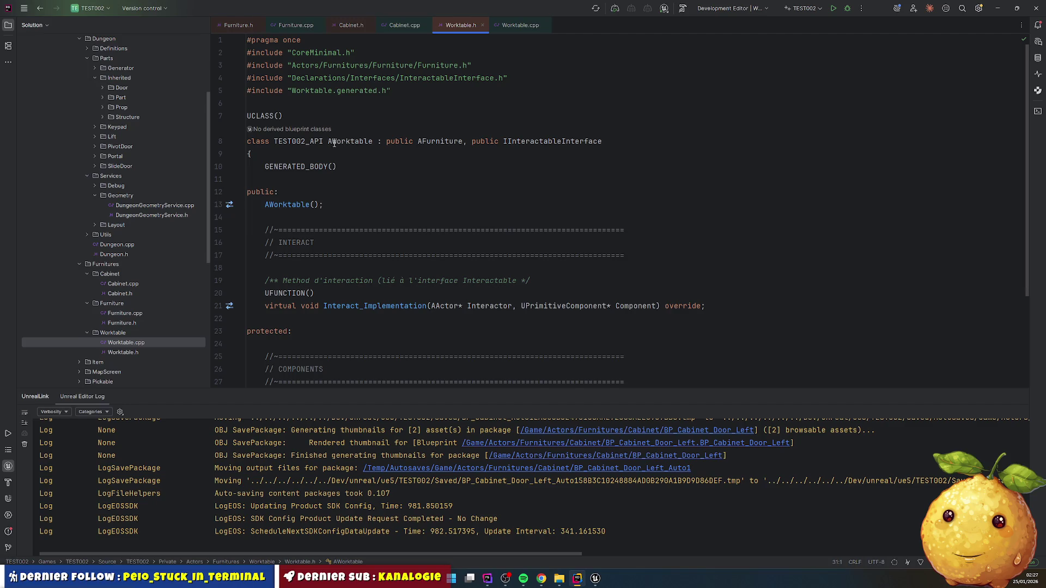
- Start a Live Coding compile from Worktable.cpp
left_click(515, 25)
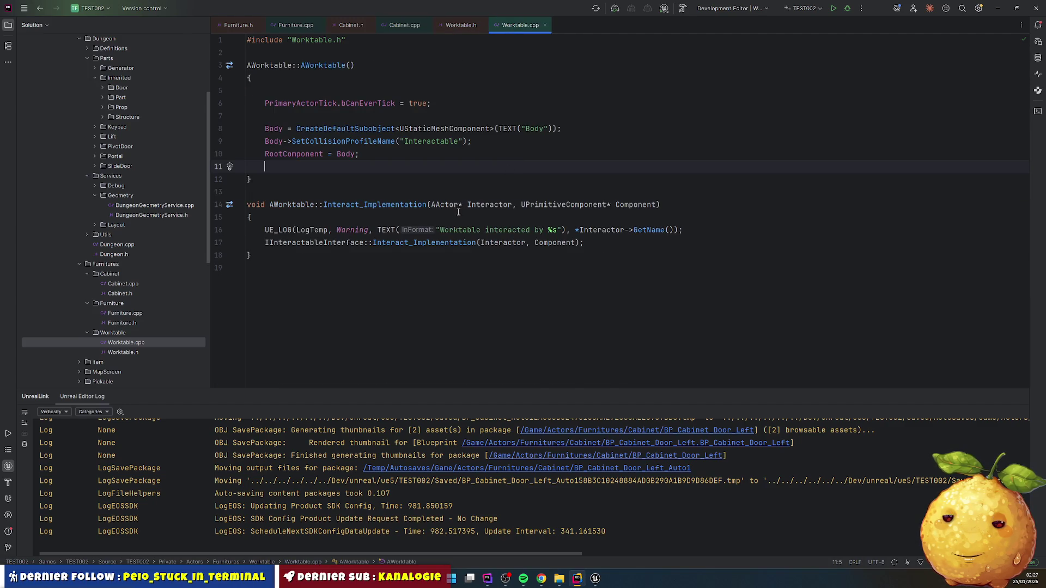
left_click(446, 242)
key("ctrl+alt+F11")
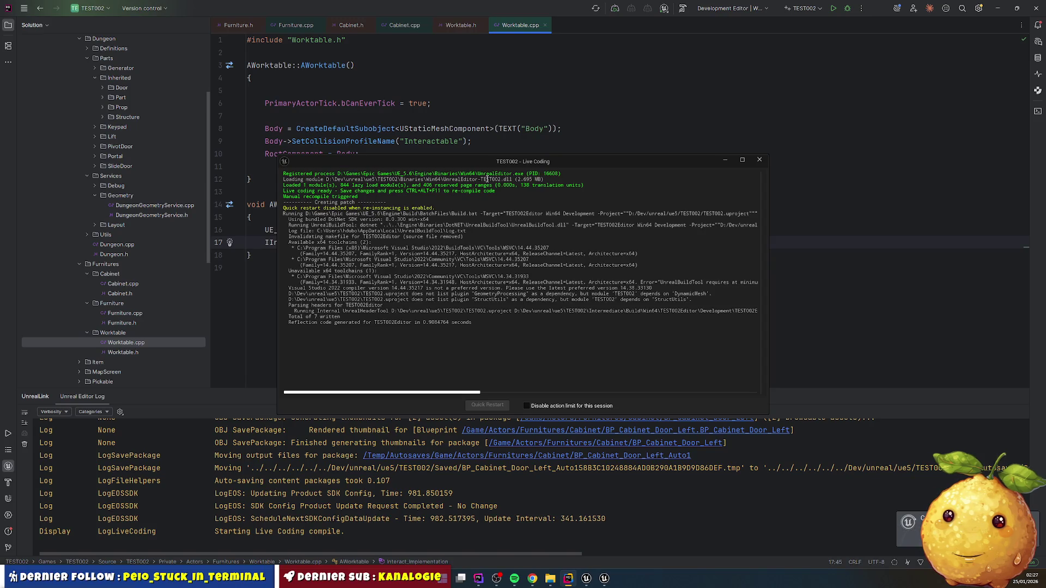
- Review the failed Live Coding output with its missing Furniture.h errors, then close it
scroll(528, 280, "up", 4)
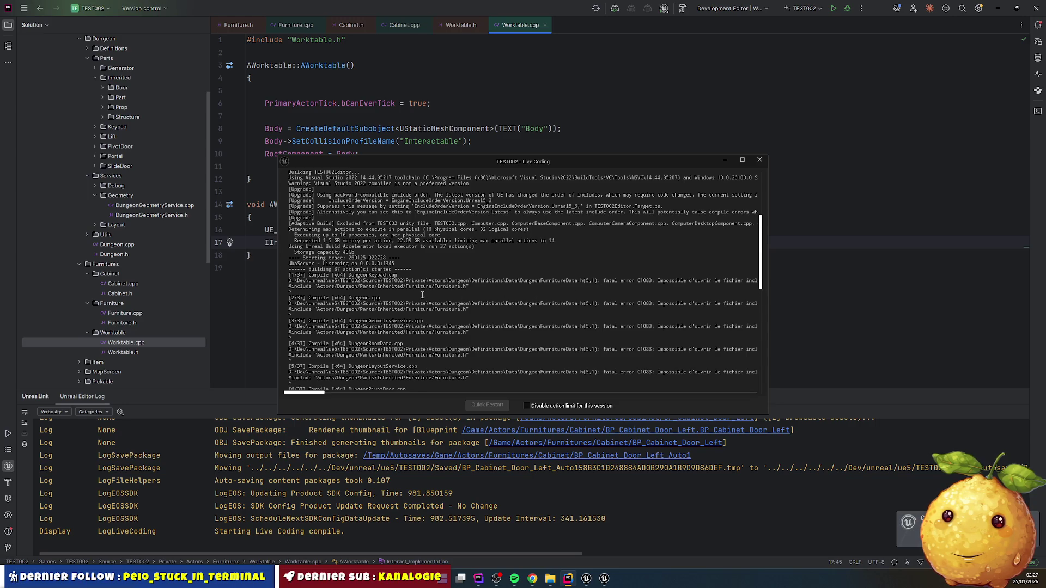
left_click(558, 292)
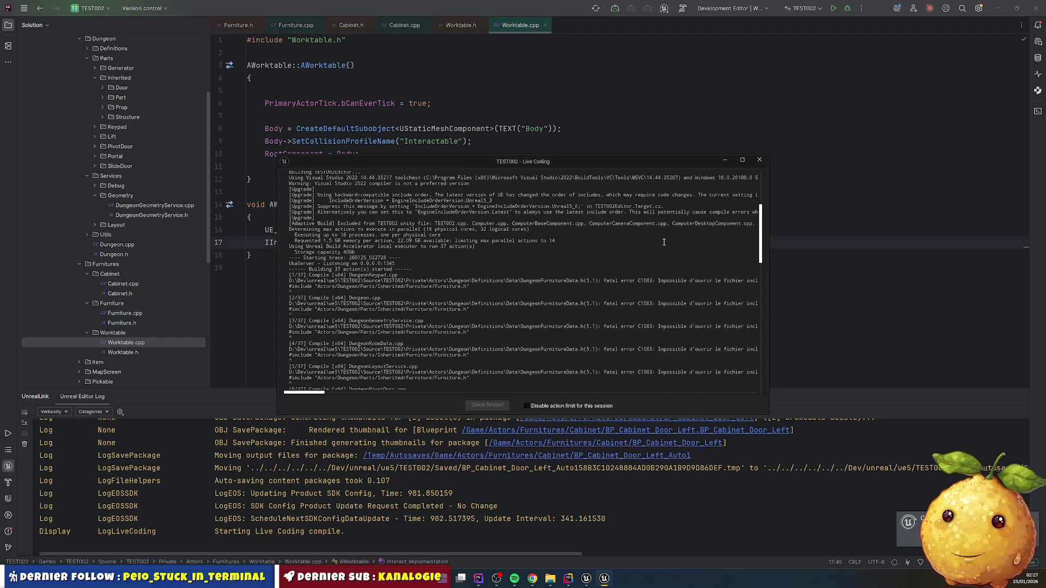
left_click(761, 161)
scroll(155, 206, "up", 3)
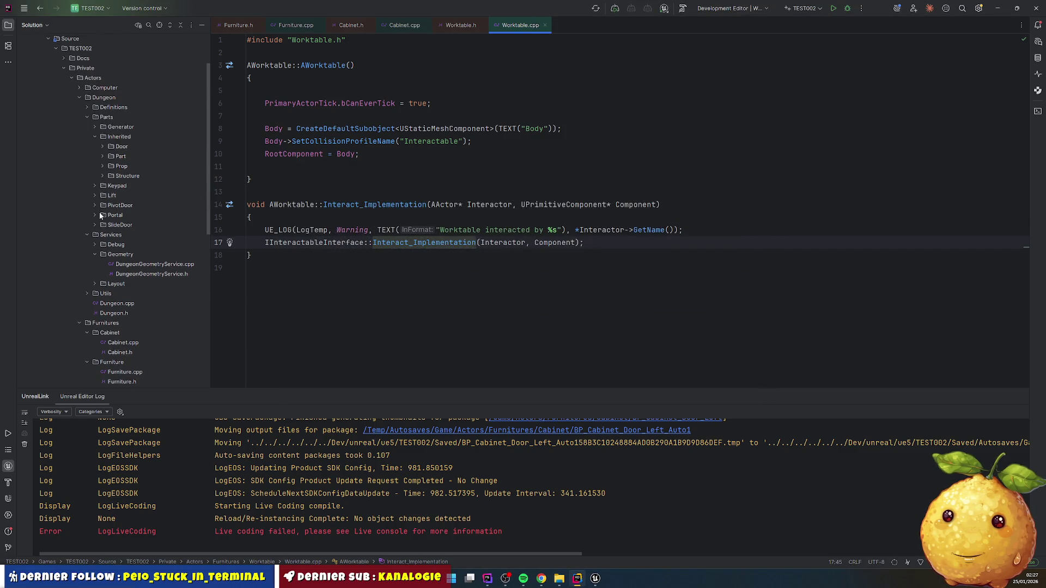
- Change DungeonFurnitureData.h's include to Actors/Furnitures/Furniture/Furniture.h
left_click(95, 137)
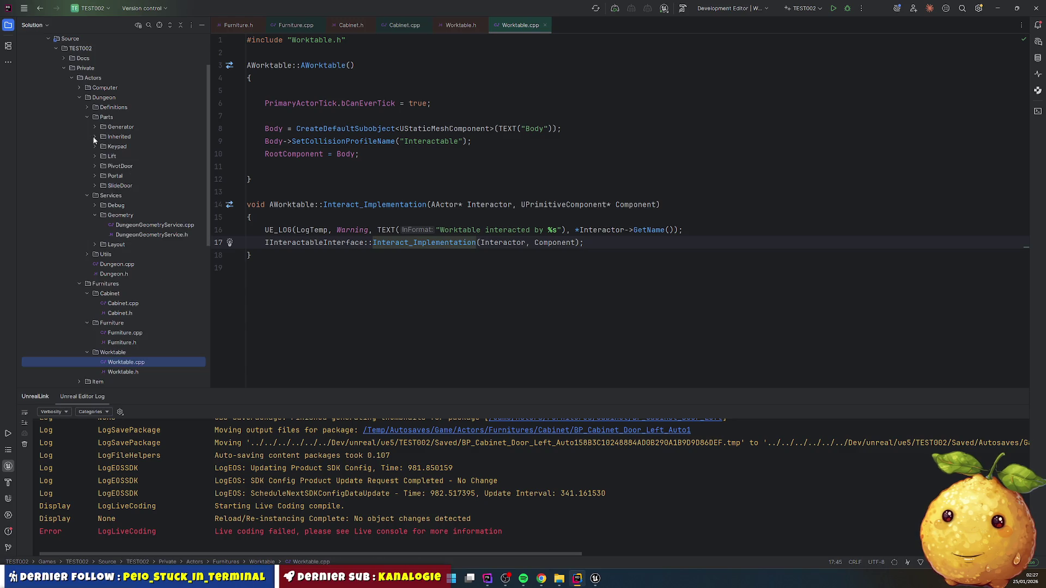
left_click(87, 117)
left_click(87, 108)
left_click(96, 117)
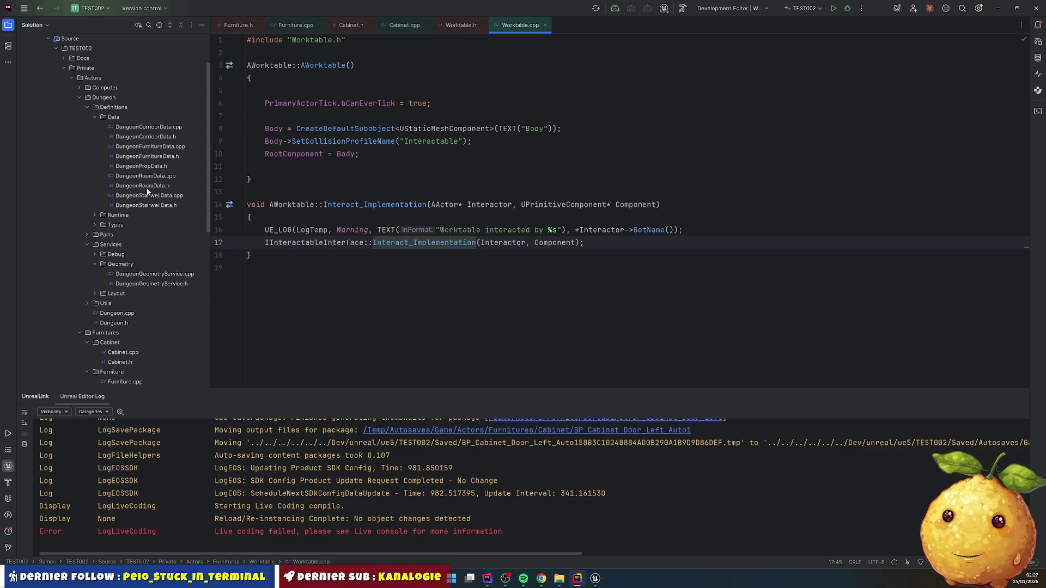
left_click(155, 156)
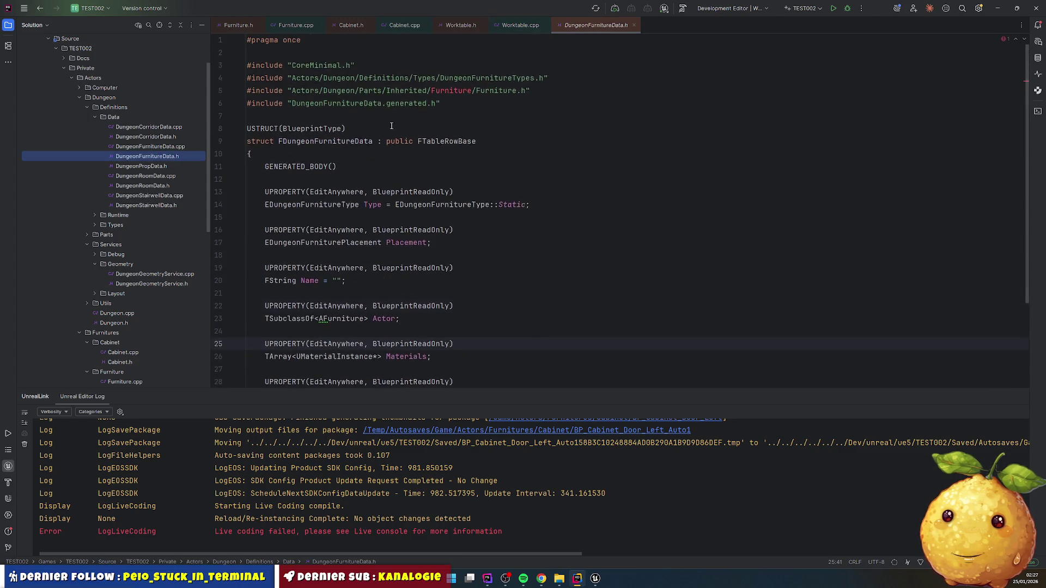
left_click(238, 65)
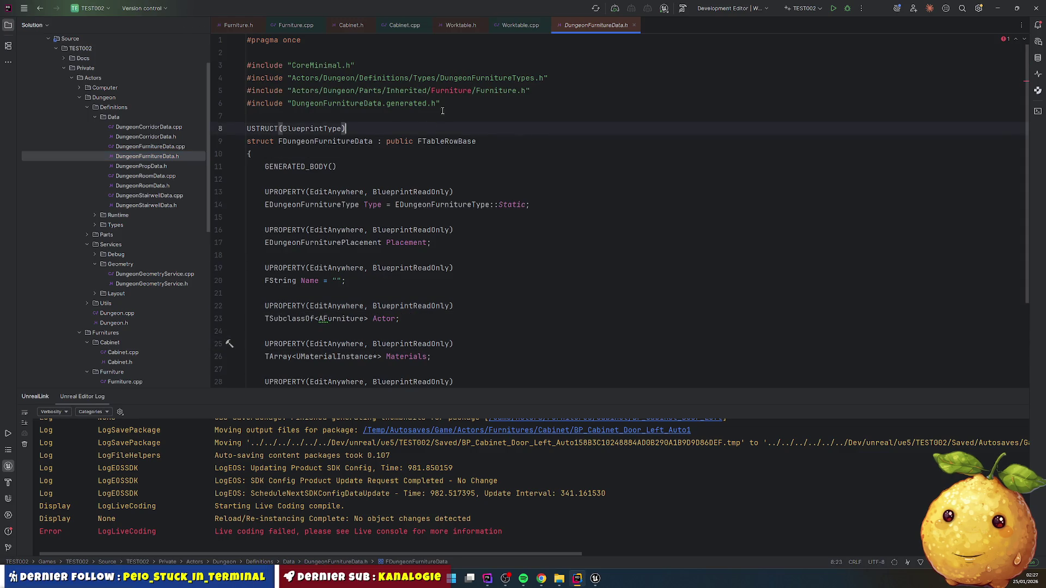
left_click(327, 91)
left_click_drag(333, 91, 431, 91)
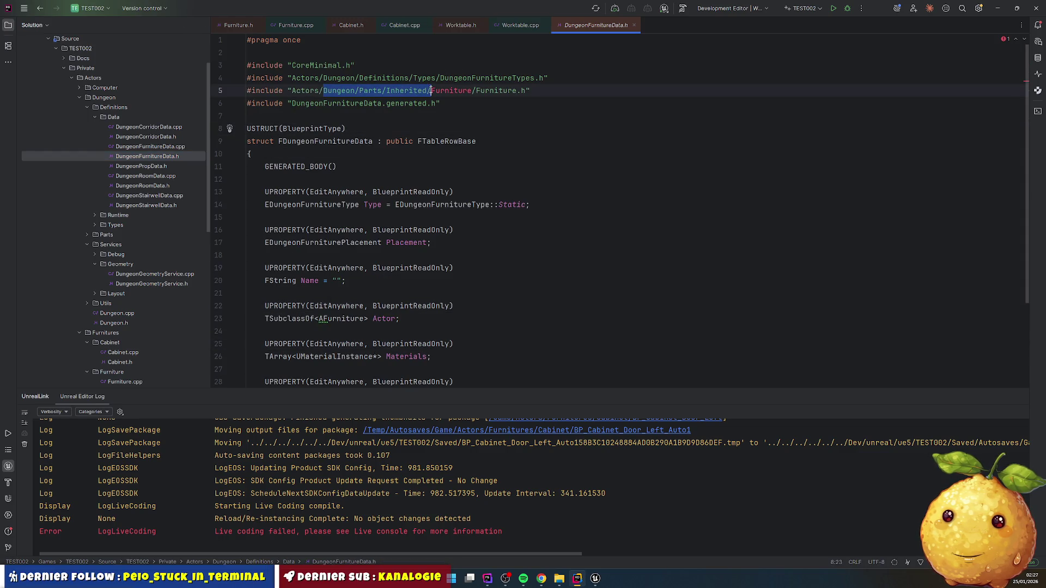
key("BackSpace")
double_click(343, 90)
type("Furnitures/Furniture/")
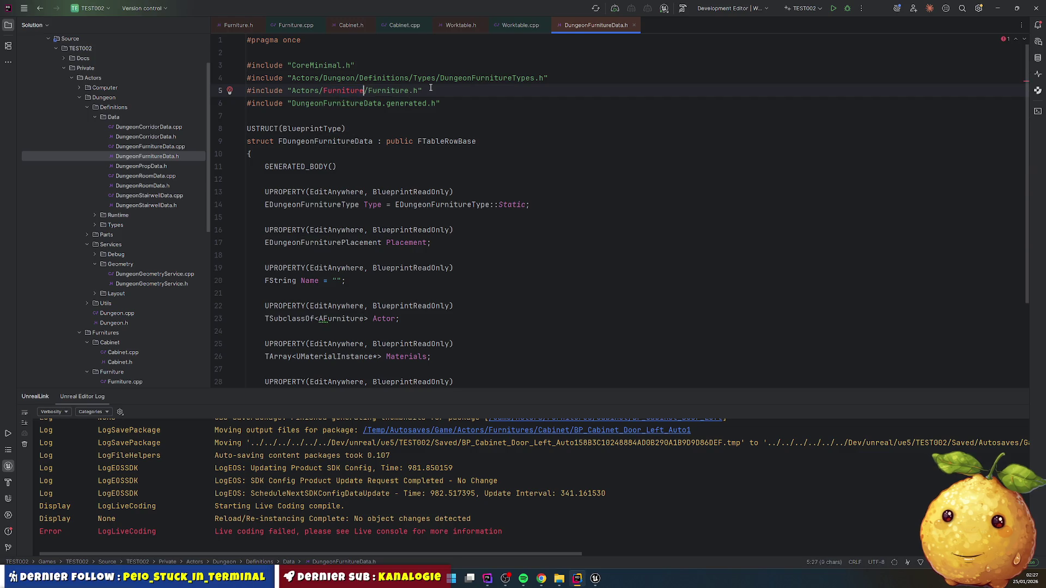
key("Escape")
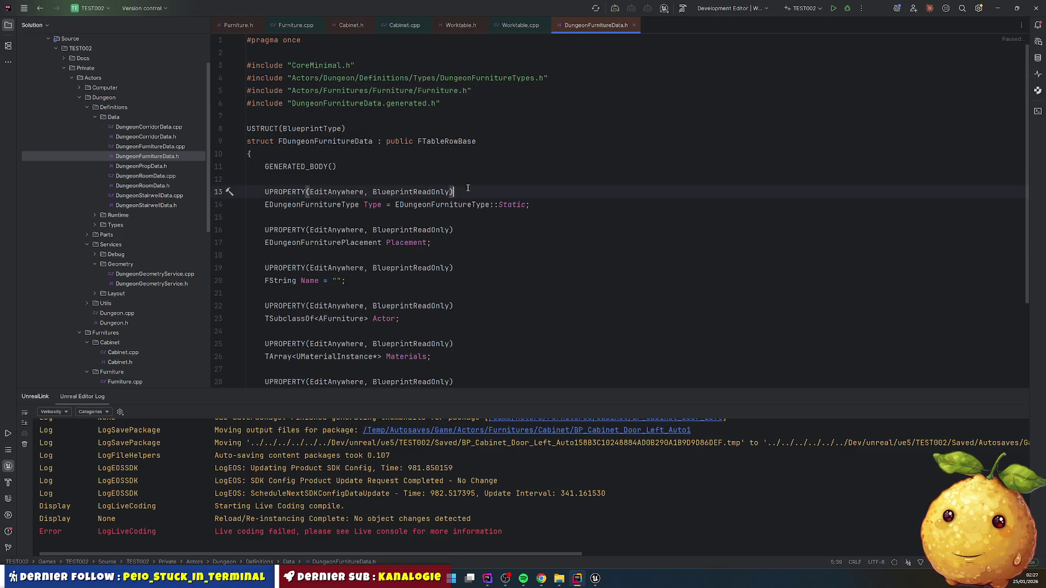
- Check the DungeonFurnitureData.cpp and DungeonRoomData includes, then recompile with Live Coding
left_click(154, 148)
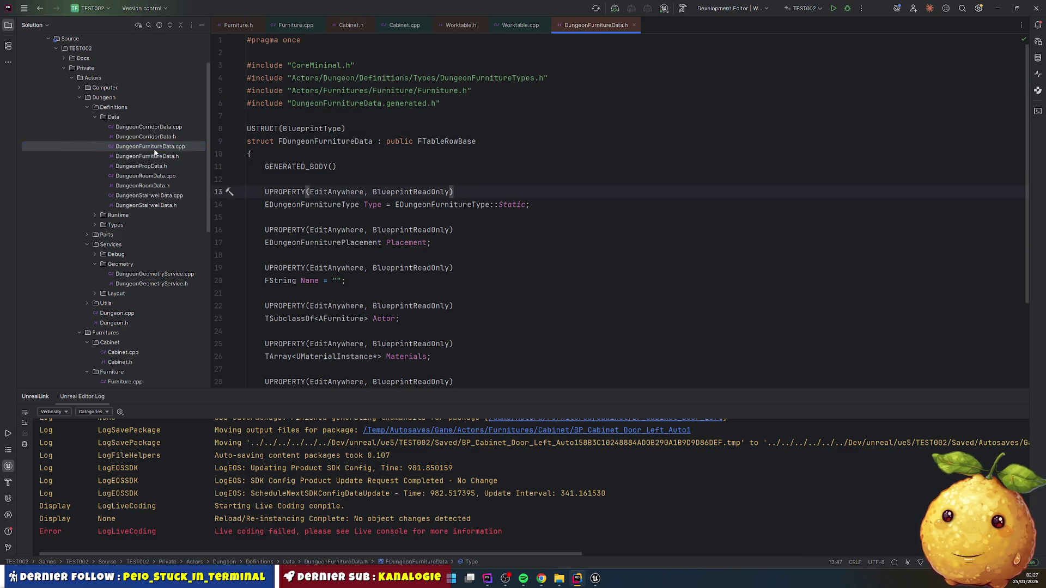
left_click(148, 178)
left_click(146, 186)
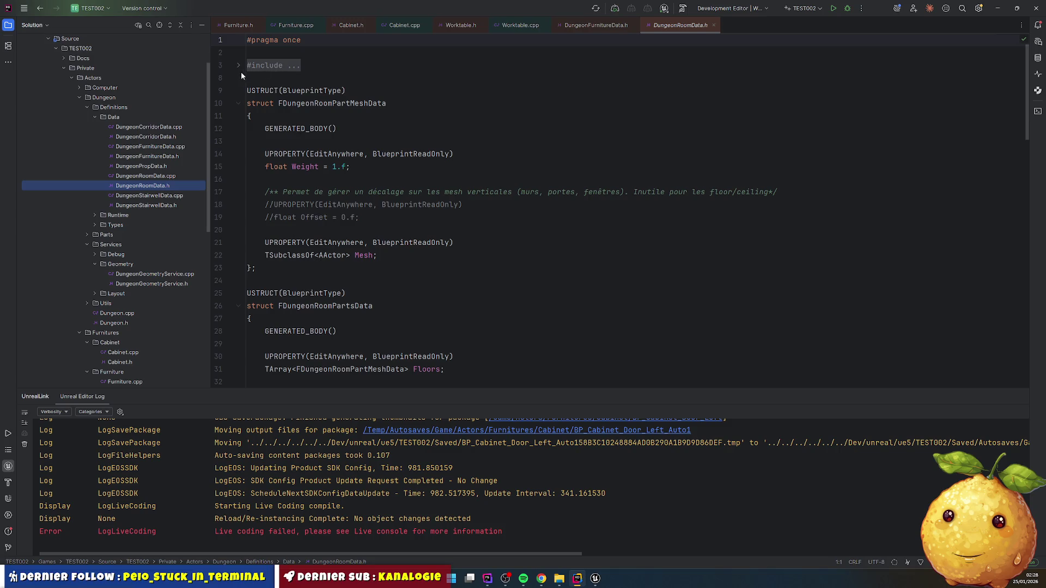
left_click(239, 66)
left_click(434, 129)
key("ctrl+alt+F11")
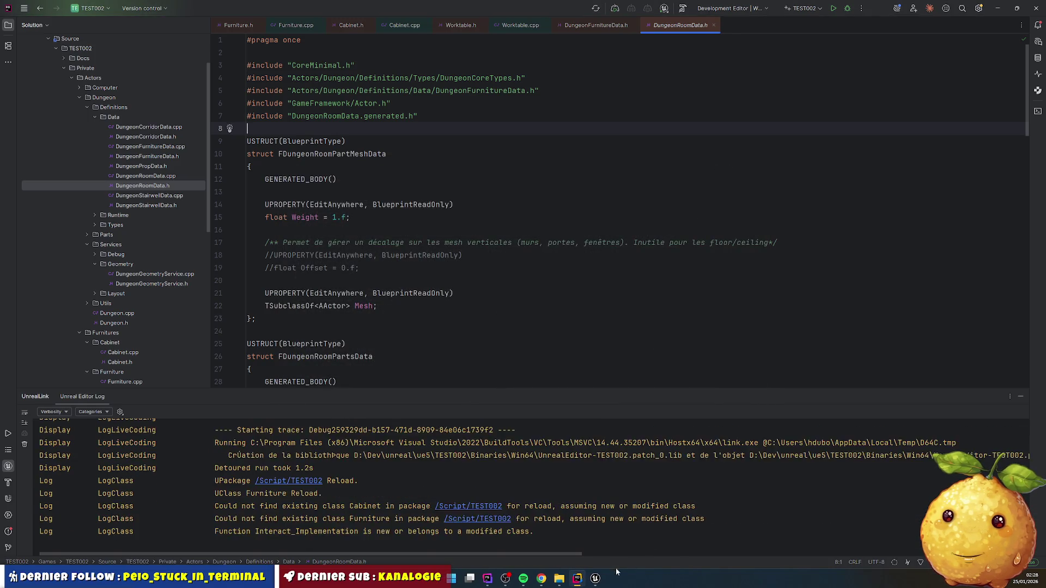
- Close the Unreal Editor and relaunch it from TEST002.uproject
left_click(596, 581)
left_click(596, 580)
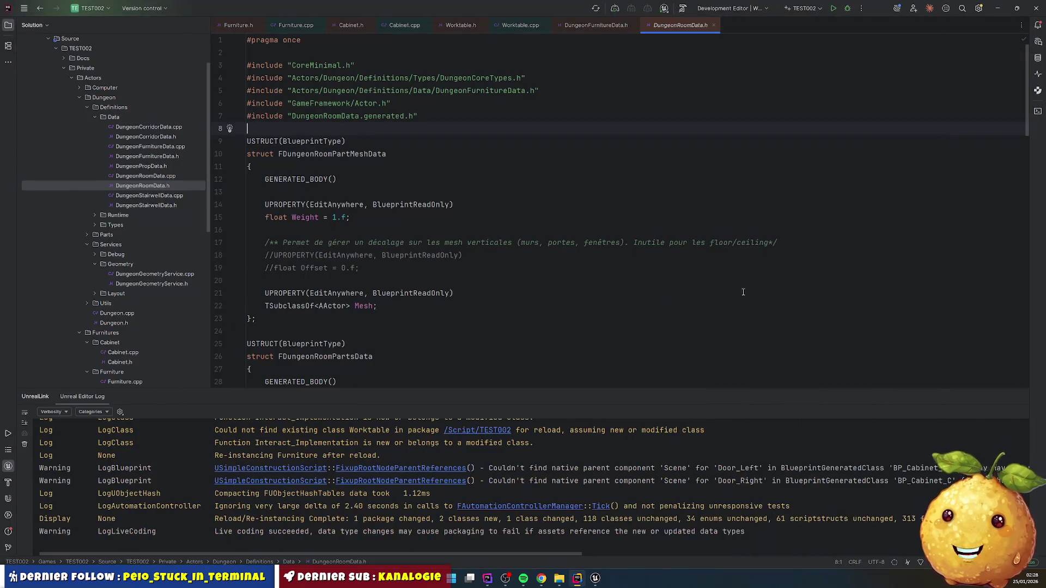
key("alt+Tab")
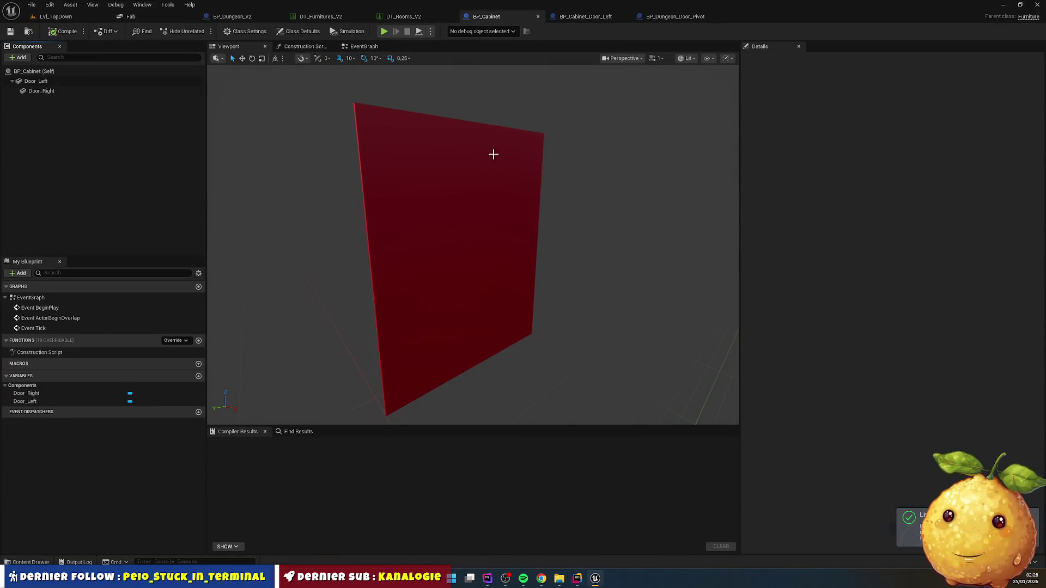
left_click(1037, 6)
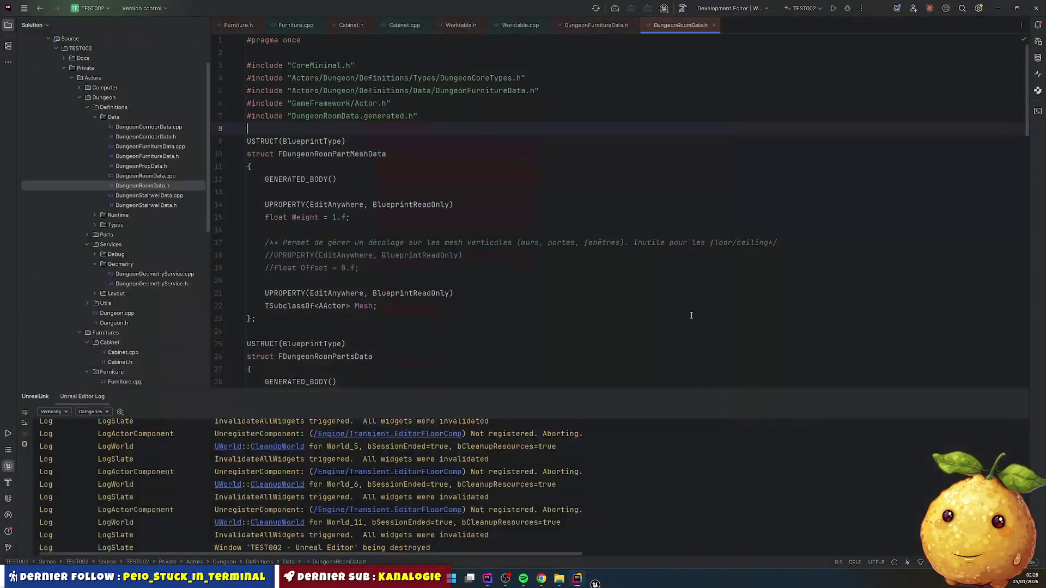
left_click(568, 579)
double_click(333, 365)
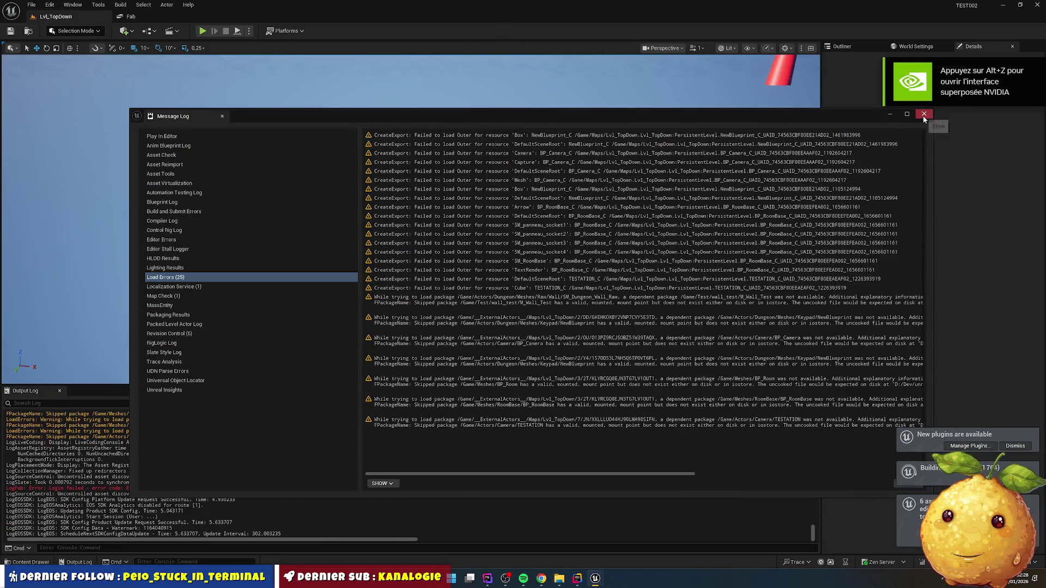
- Close the load-error Message Log and the BP_Dungeon_Door_Pivot and BP_Cabinet_Door_Left blueprints
left_click(924, 115)
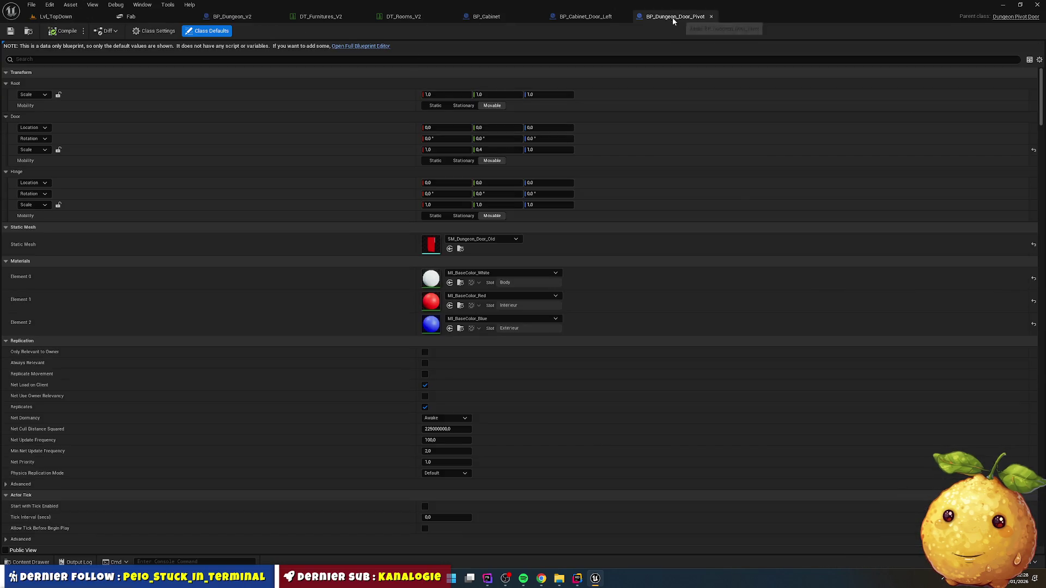
left_click(371, 47)
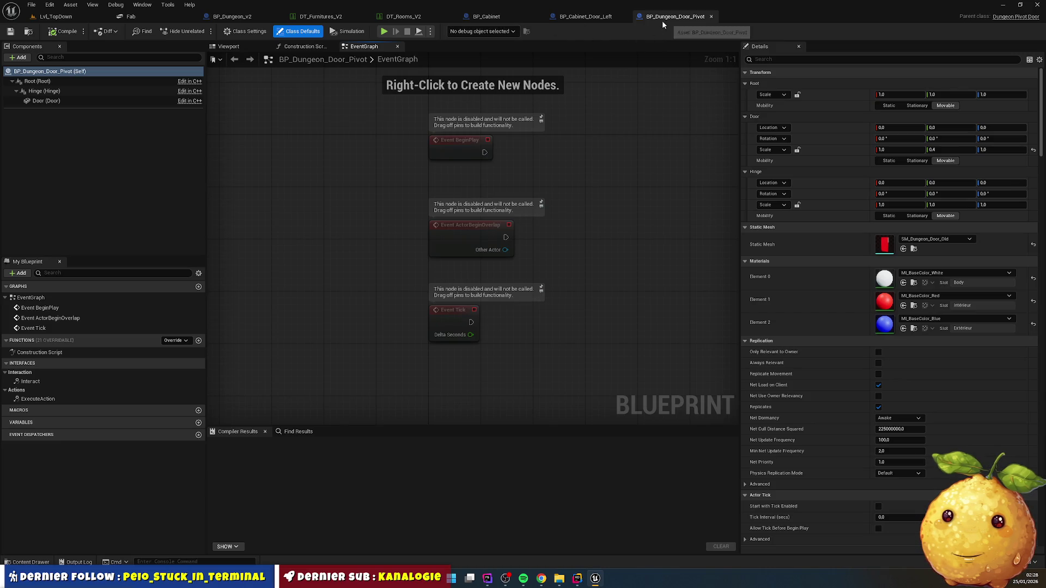
left_click(711, 16)
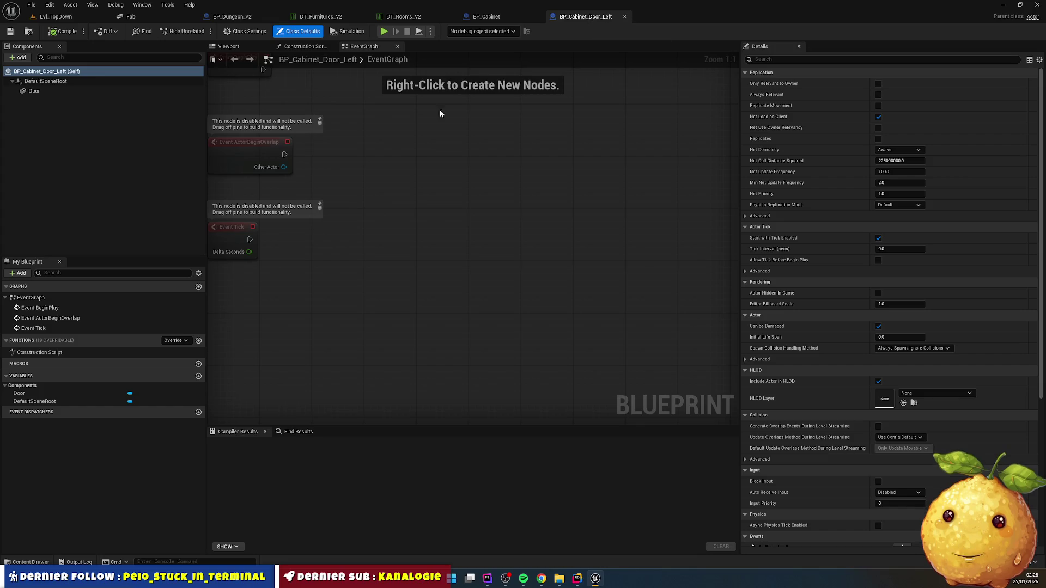
left_click(239, 47)
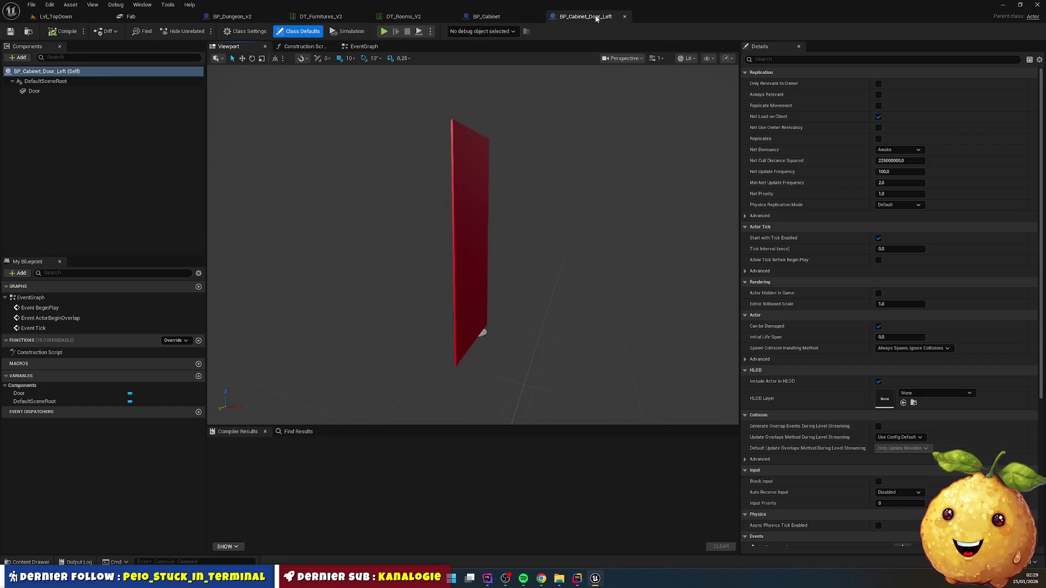
left_click(624, 16)
key("ctrl+space")
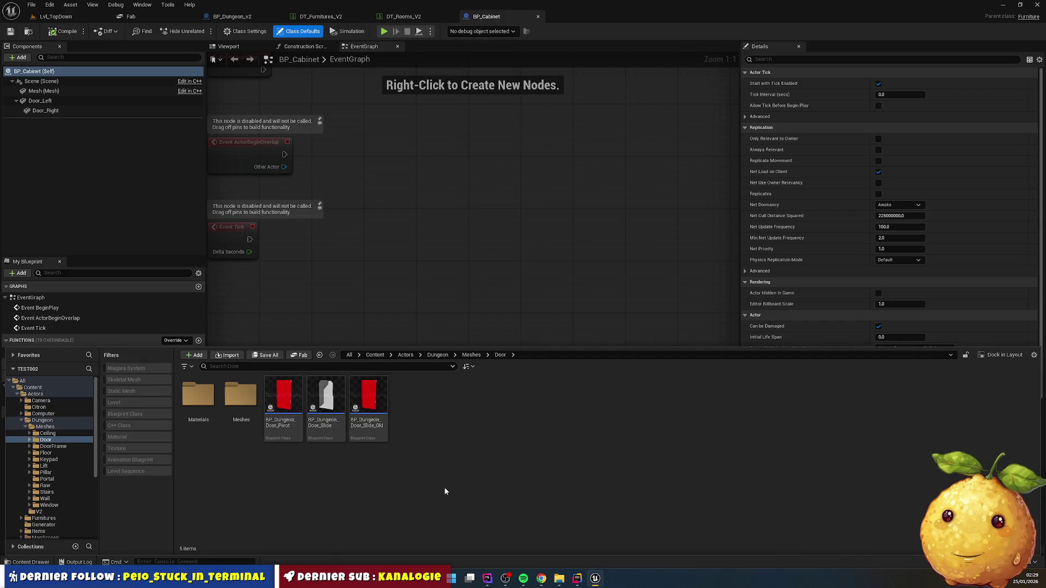
- Force delete BP_Cabinet_Door_Left from the Actors/Furnitures/Cabinet folder
left_click(407, 356)
double_click(362, 406)
double_click(198, 403)
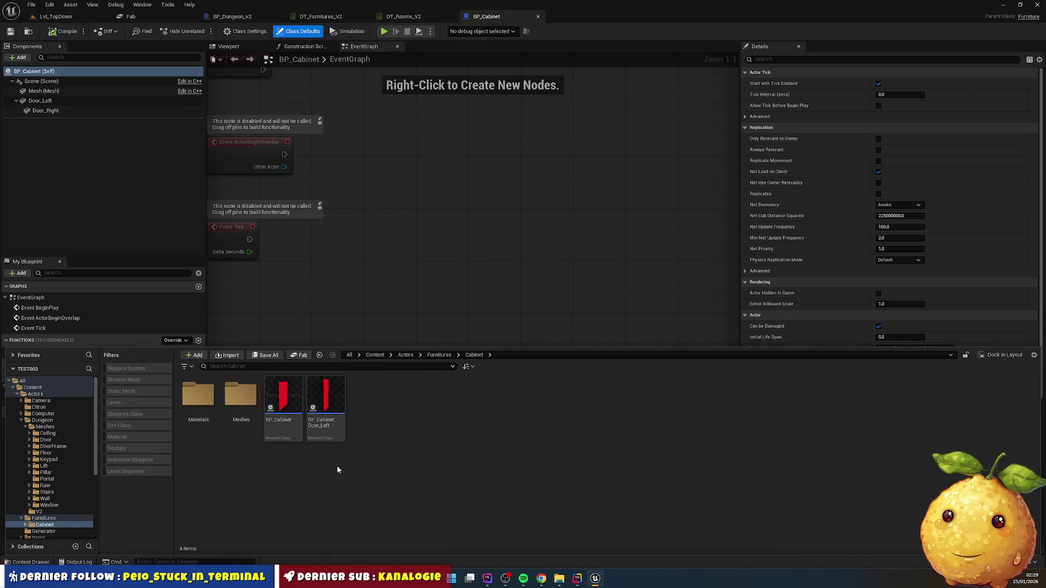
key("Delete")
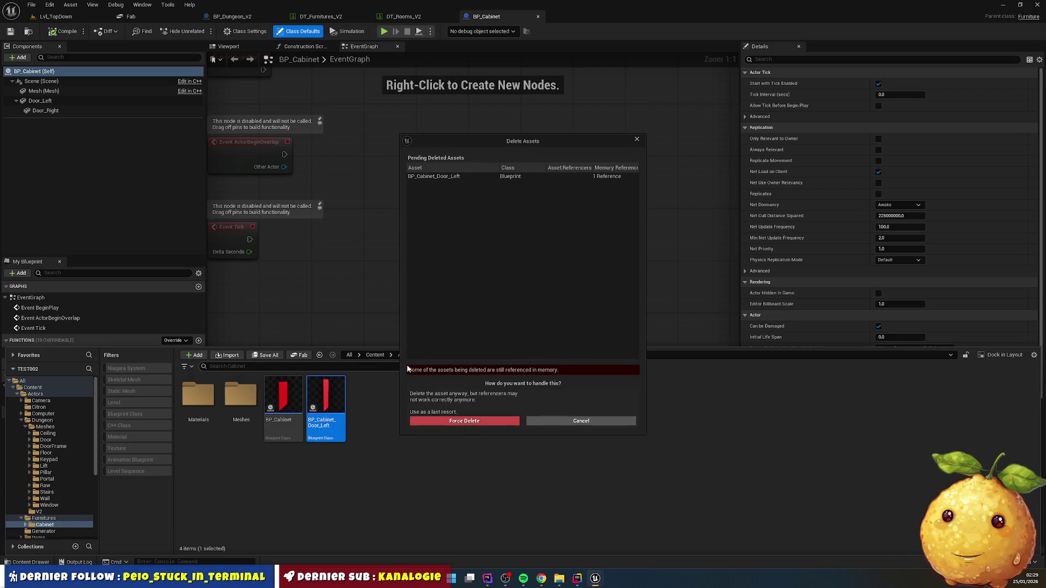
left_click(490, 422)
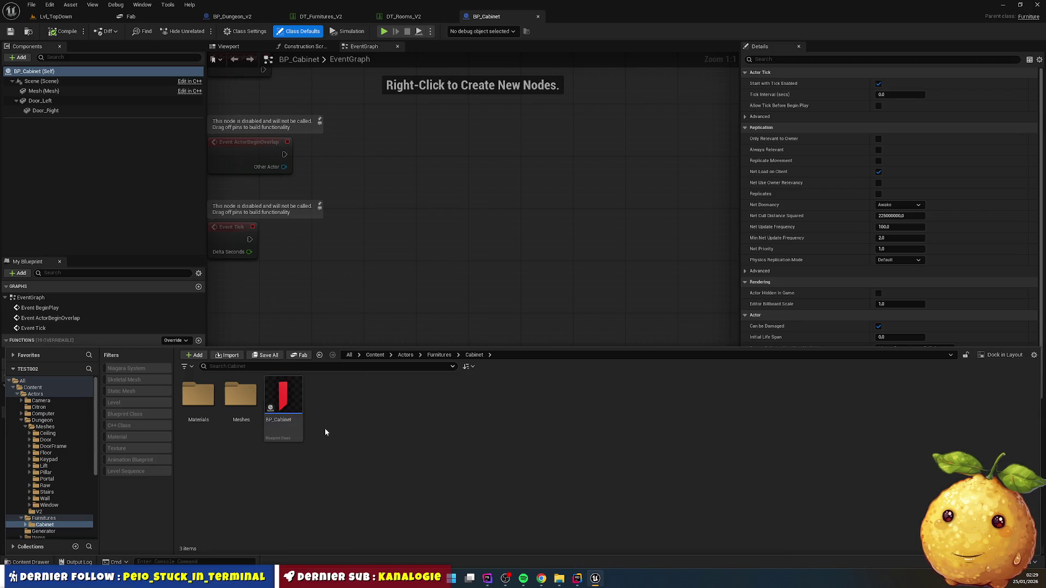
key("F2")
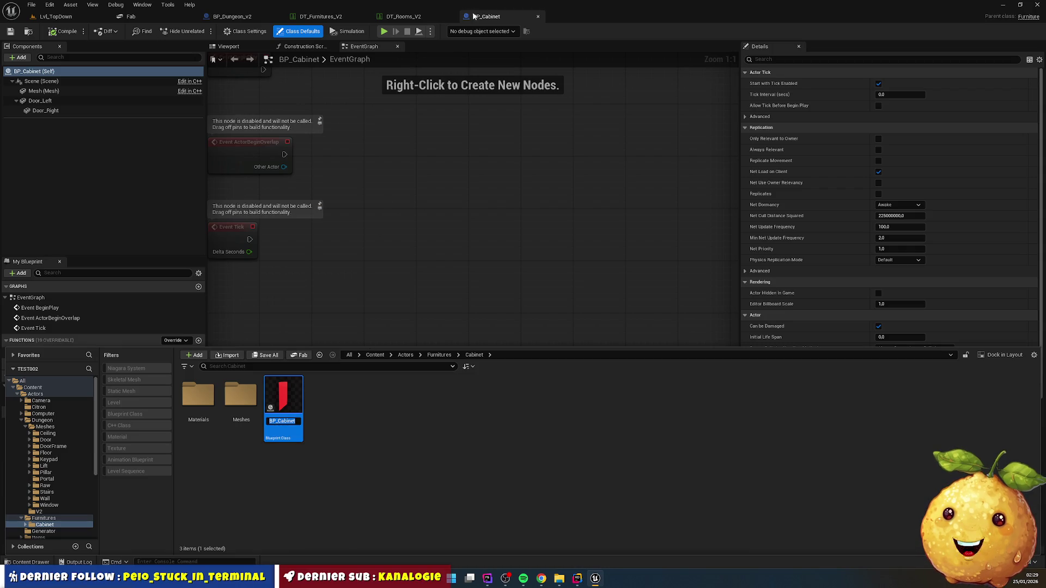
left_click(397, 407)
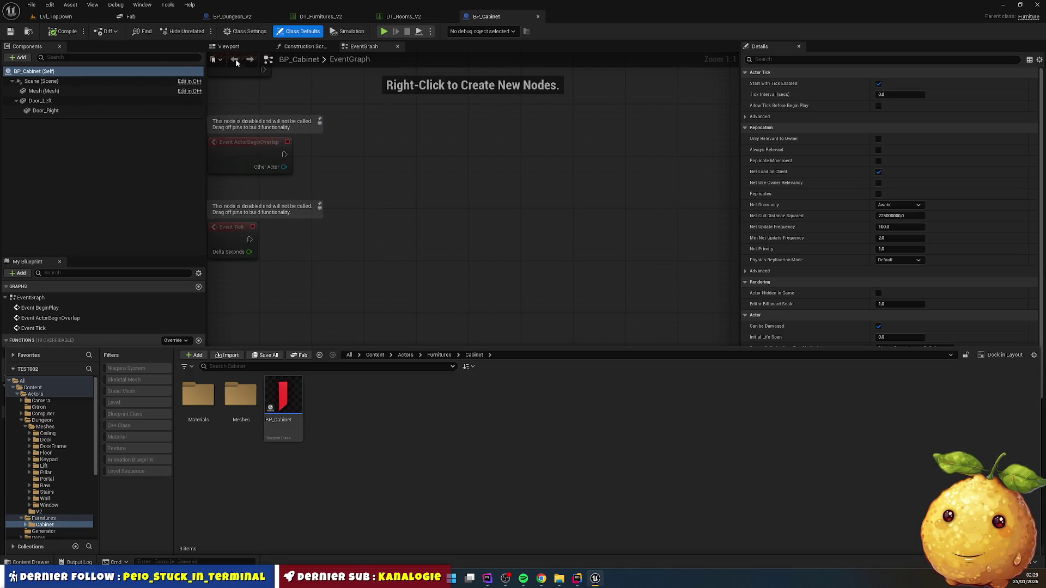
- Inspect BP_Cabinet's Scene, Mesh, Door_Left and Door_Right components, then compile it
left_click(228, 47)
left_click(37, 72)
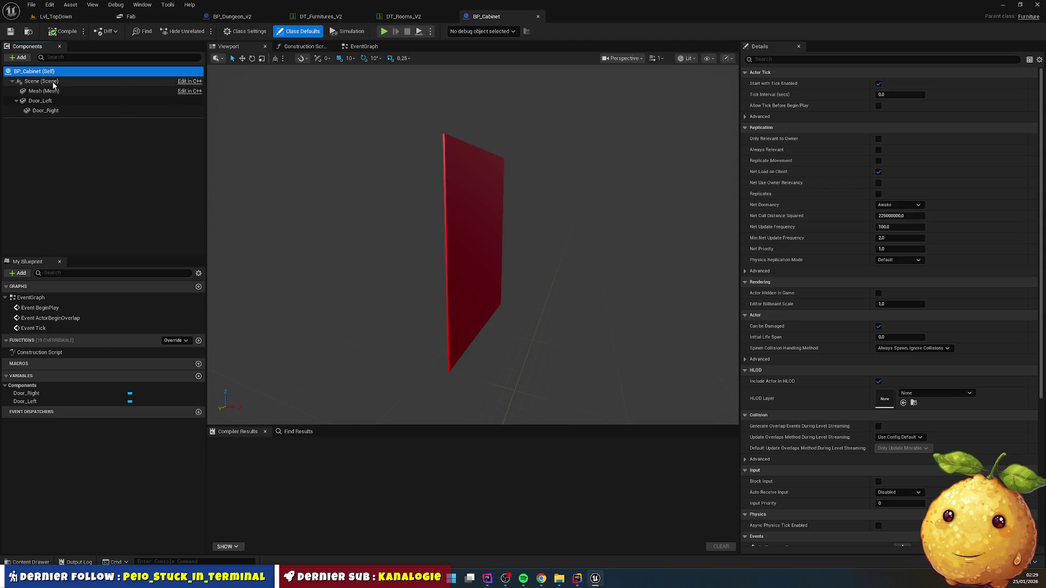
left_click(52, 82)
left_click(53, 91)
left_click(50, 102)
left_click(60, 111)
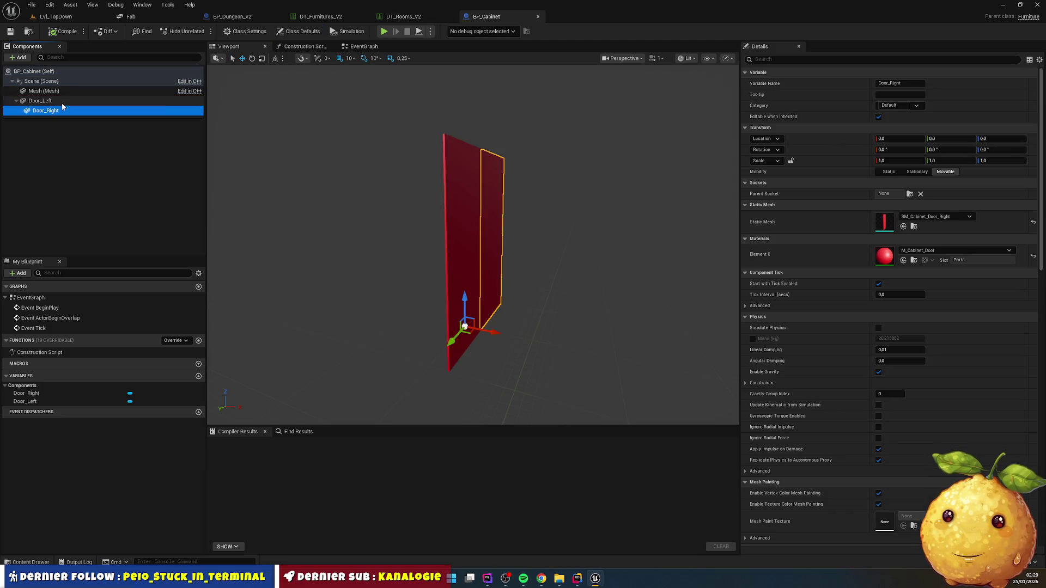
left_click(55, 70)
left_click(62, 34)
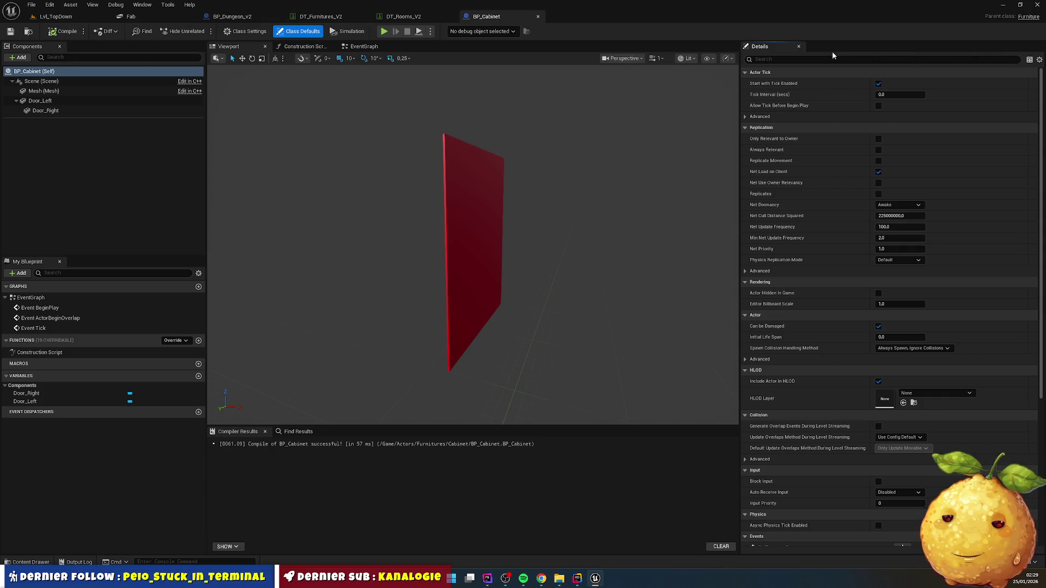
scroll(854, 164, "down", 3)
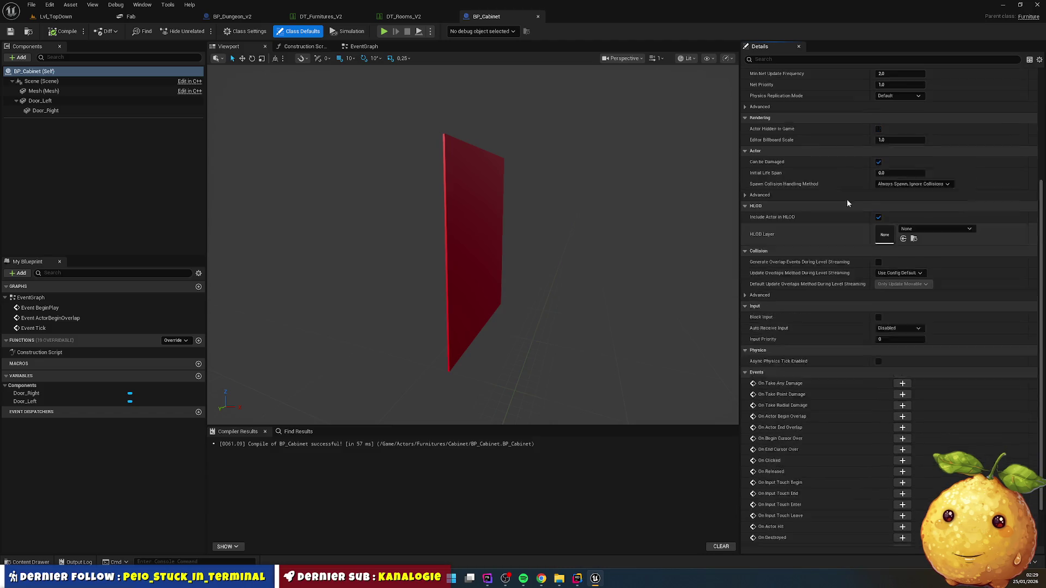
scroll(437, 95, "up", 2)
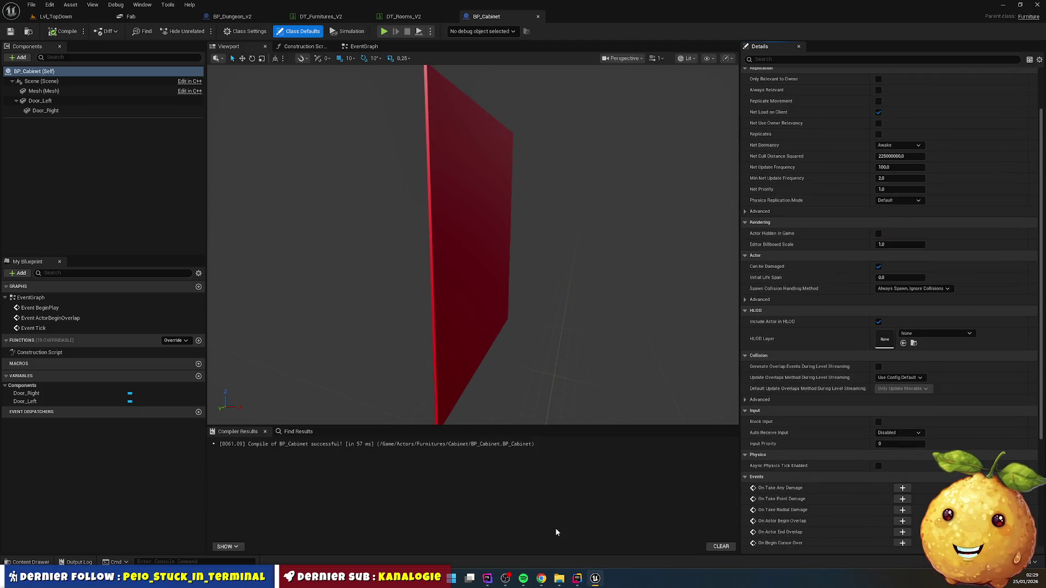
left_click(577, 582)
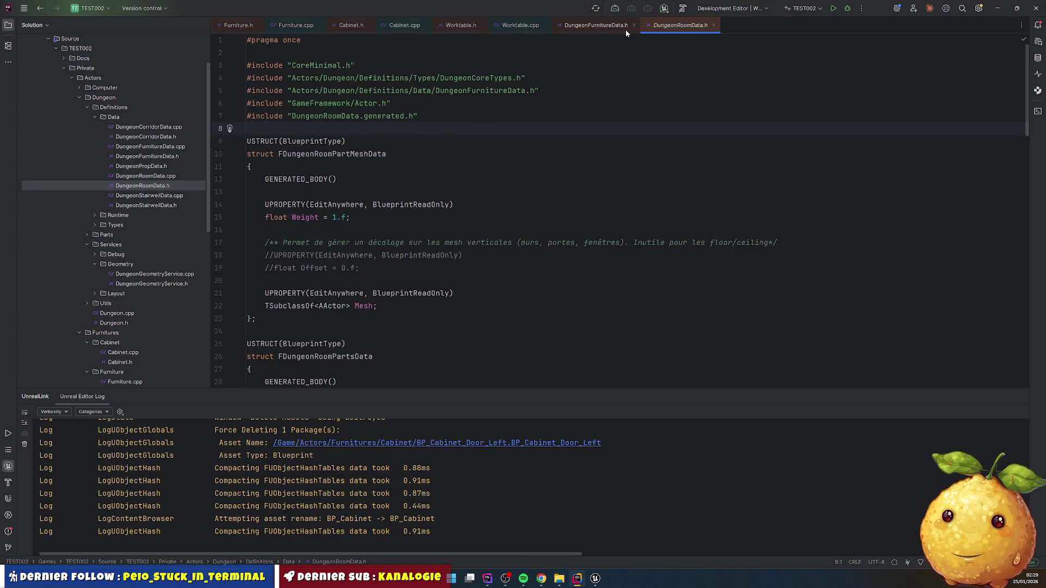
- Close all open code tabs and open Cabinet.cpp
right_click(679, 26)
left_click(703, 51)
scroll(131, 288, "down", 4)
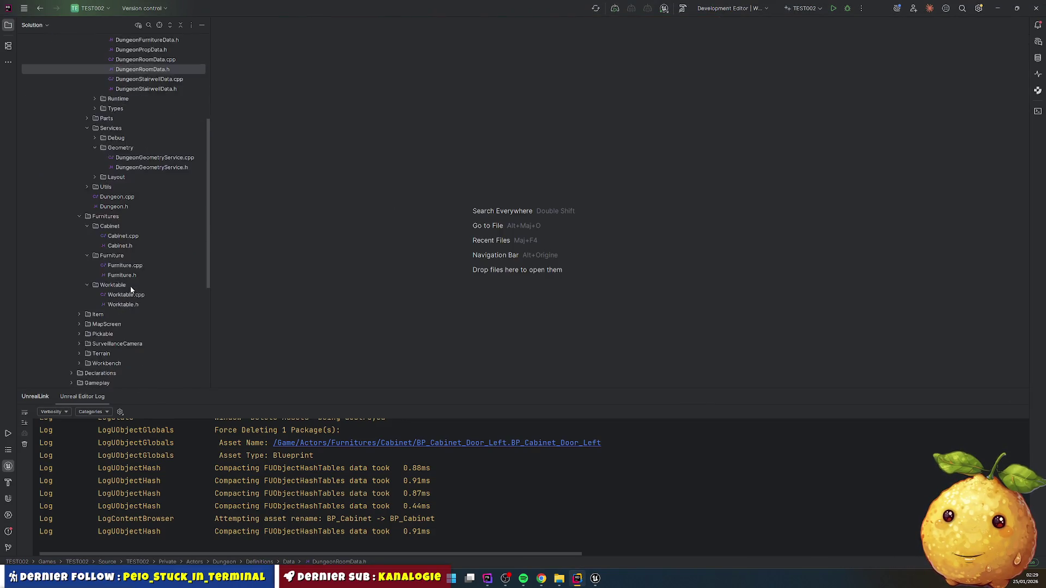
scroll(131, 287, "down", 1)
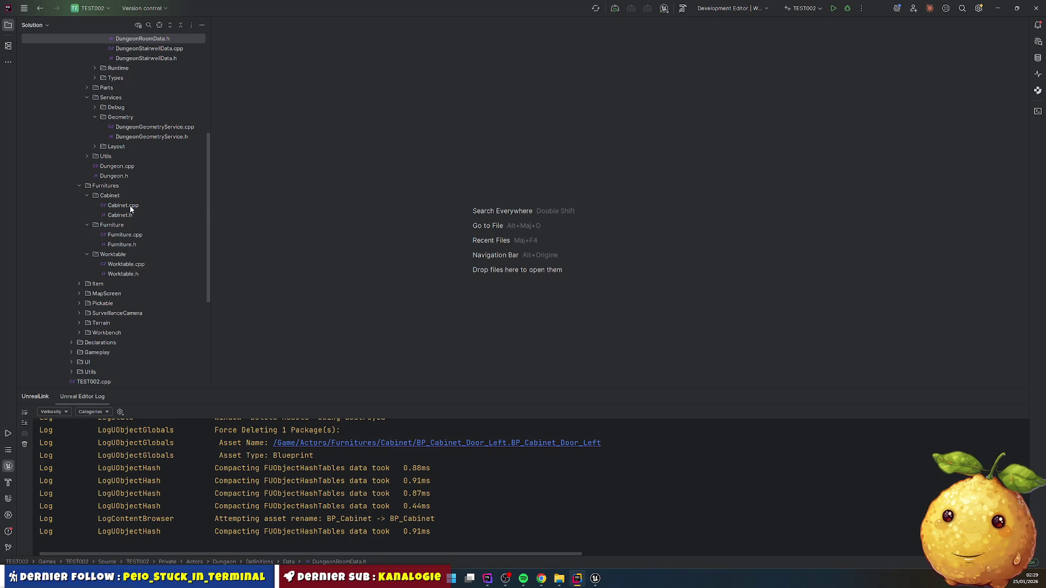
double_click(123, 206)
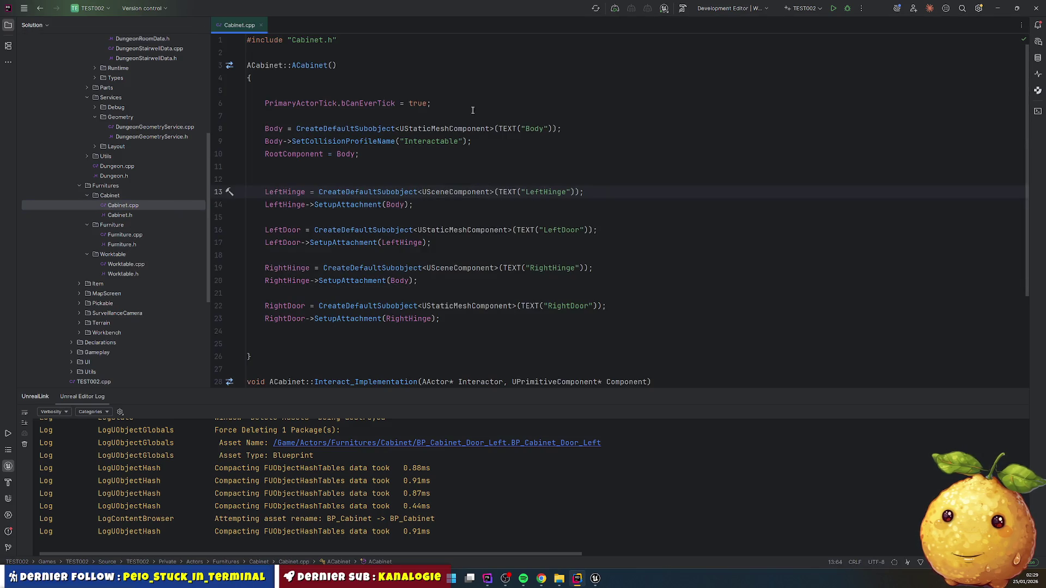
scroll(547, 303, "down", 3)
scroll(307, 178, "up", 3)
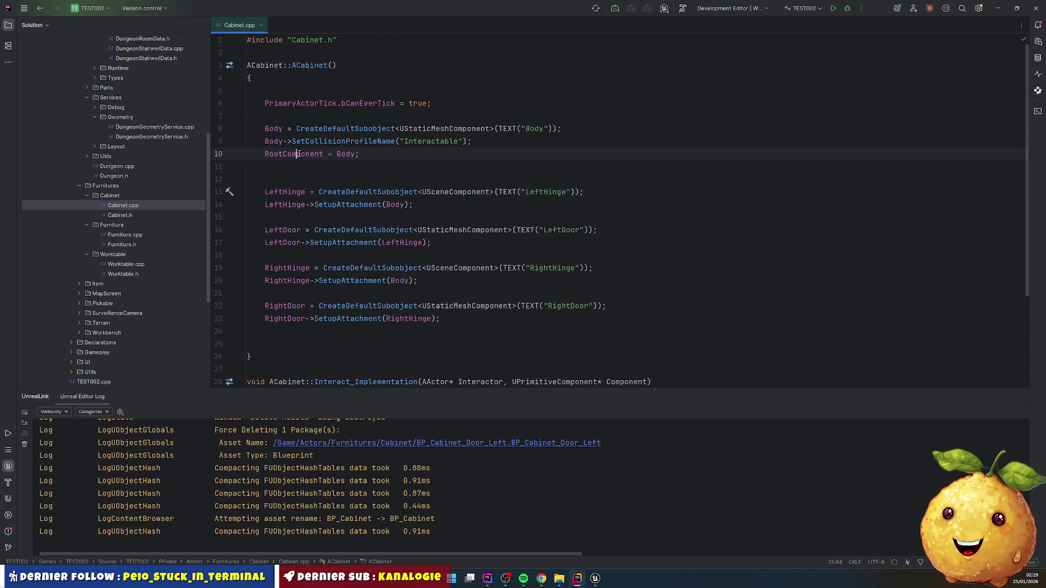
- Add Body->SetupAttachment(RootComponent); to the Cabinet constructor
key("Down")
key("Down")
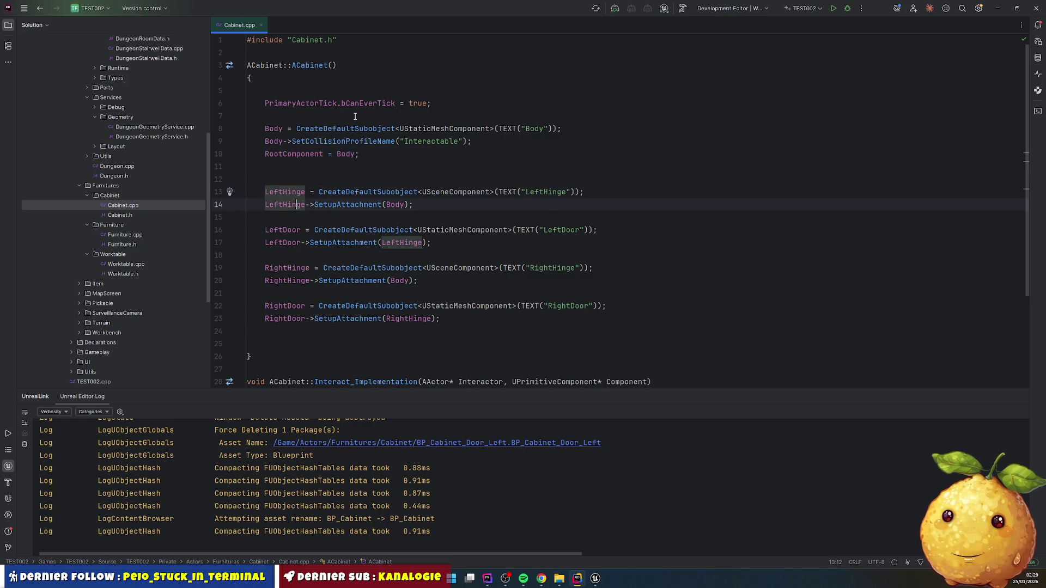
key("Up")
key("Up")
type("LeftHinge->SetupAttachment(Body);")
key("End")
double_click(273, 129)
key("ctrl+c")
double_click(285, 155)
key("ctrl+v")
double_click(339, 166)
double_click(301, 166)
key("ctrl+c")
double_click(372, 154)
key("ctrl+v")
key("Down")
key("Down")
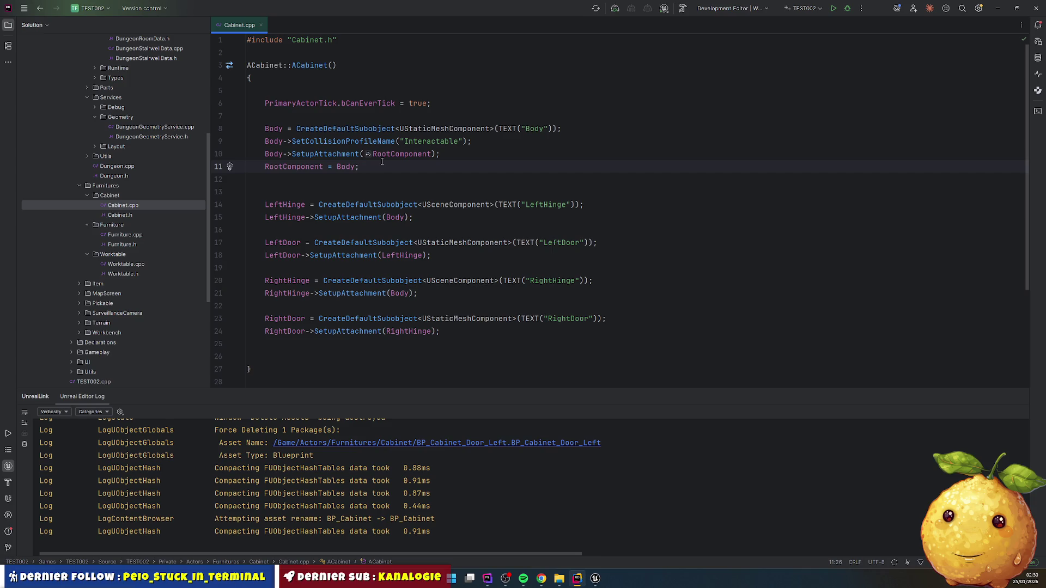
- Delete the RootComponent = Body; line and start a Live Coding compile
key("Up")
key("ctrl+x")
key("ctrl+x")
key("ctrl+s")
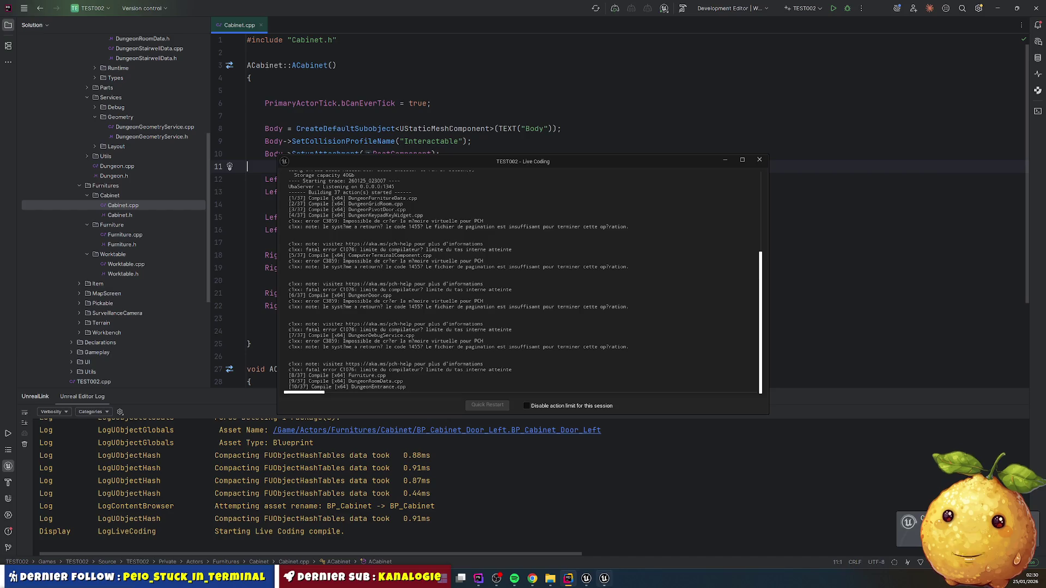
- Close the Live Coding console and Unreal Editor, then rebuild TEST002Editor in Rider until it succeeds
left_click(587, 579)
left_click(605, 578)
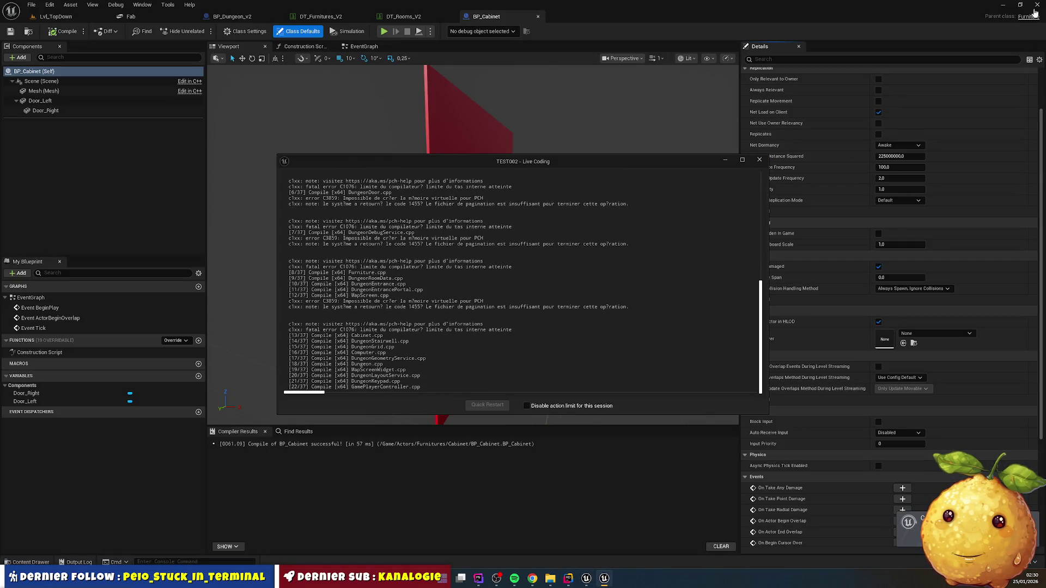
left_click(761, 166)
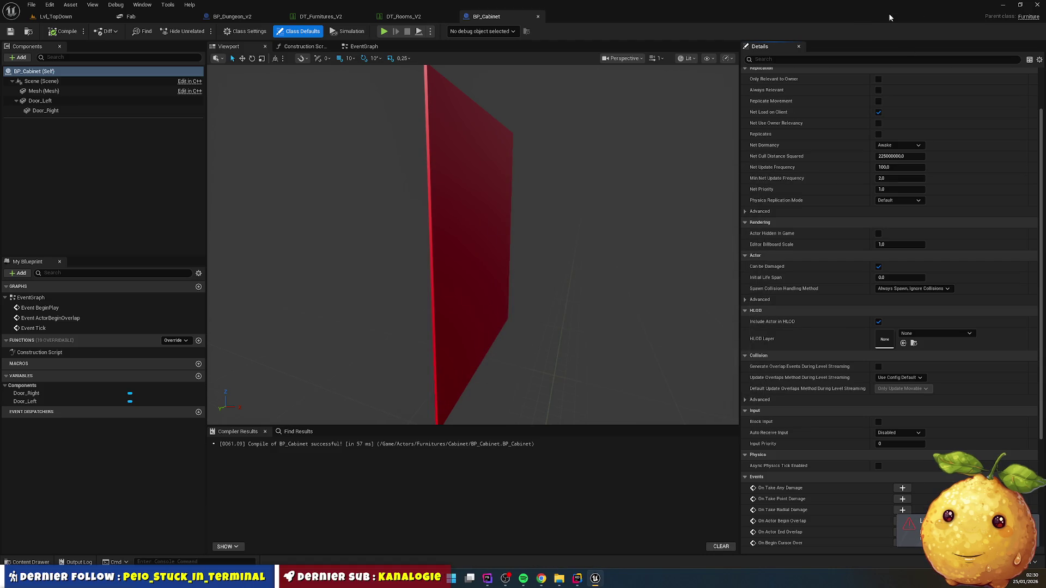
left_click(1039, 4)
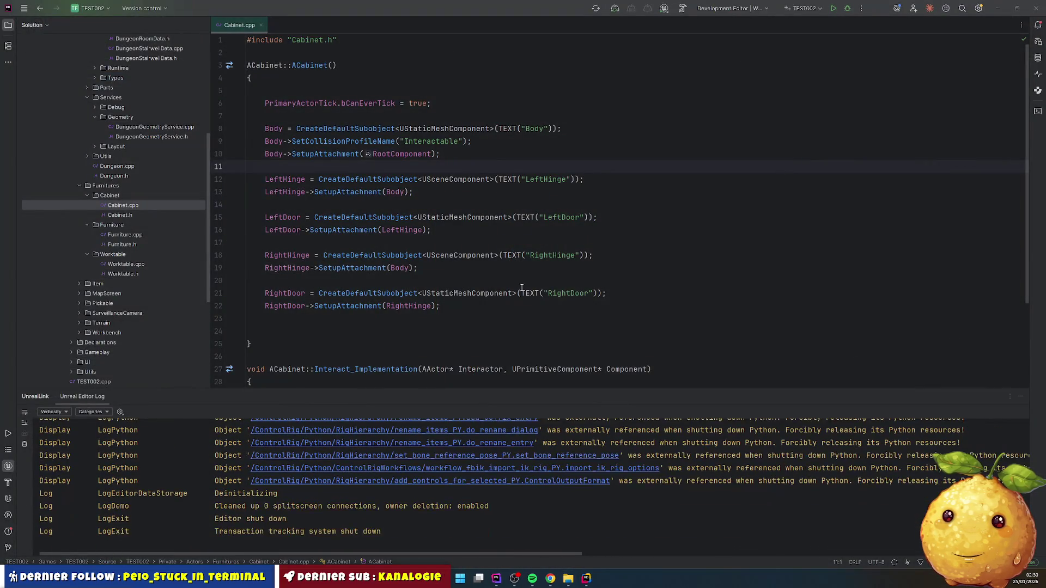
key("ctrl+shift+b")
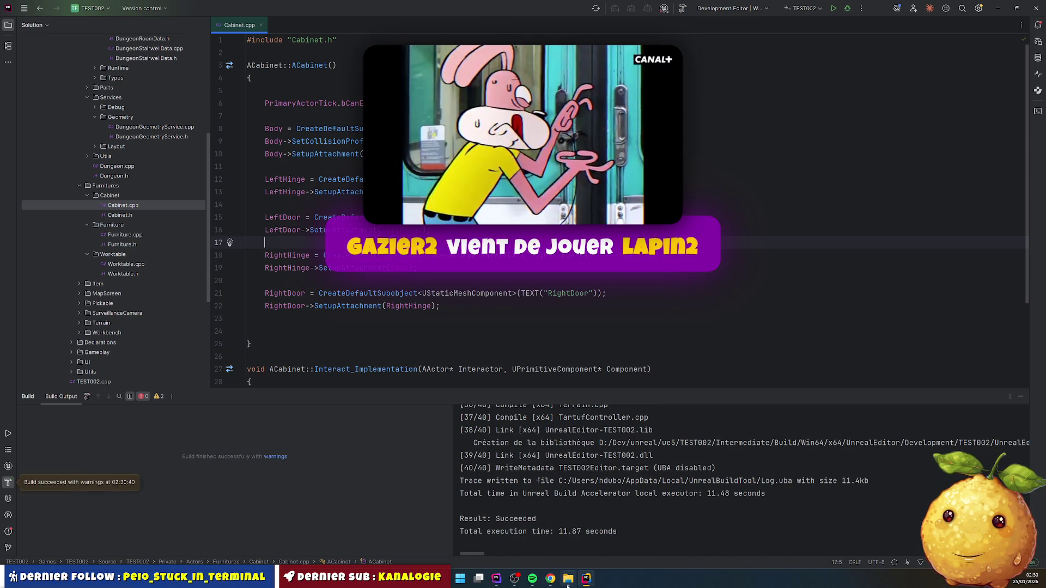
left_click(587, 579)
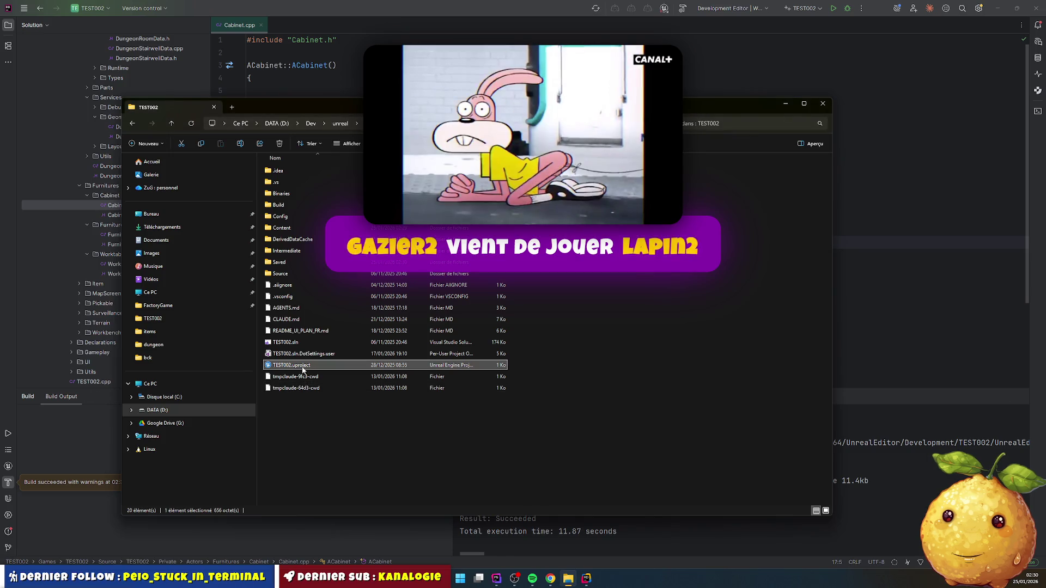
- Dismiss the message log window and clear the Unreal Editor's Output Log
left_click(510, 12)
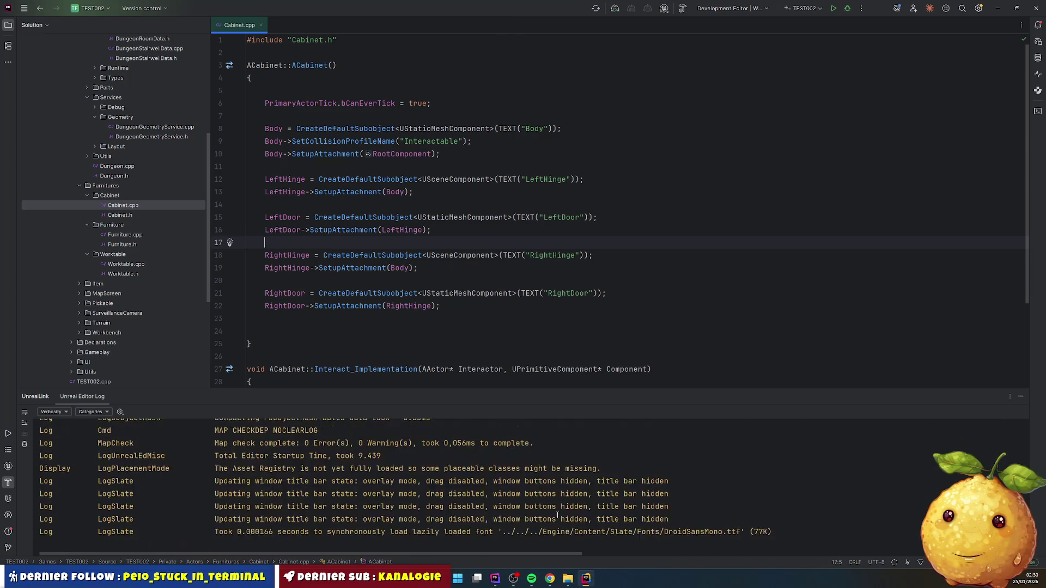
mouse_move(596, 578)
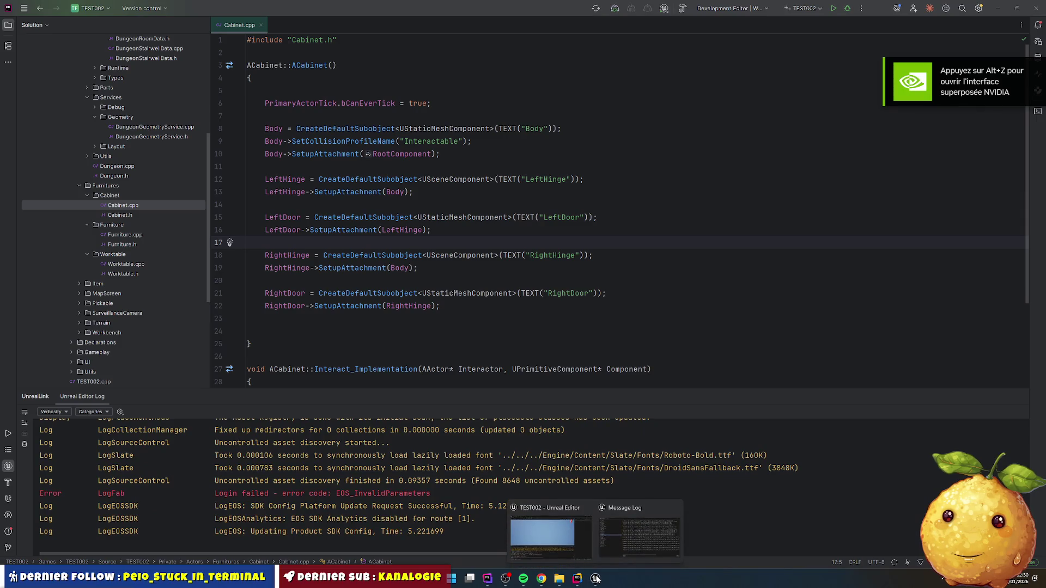
left_click(676, 508)
left_click(623, 531)
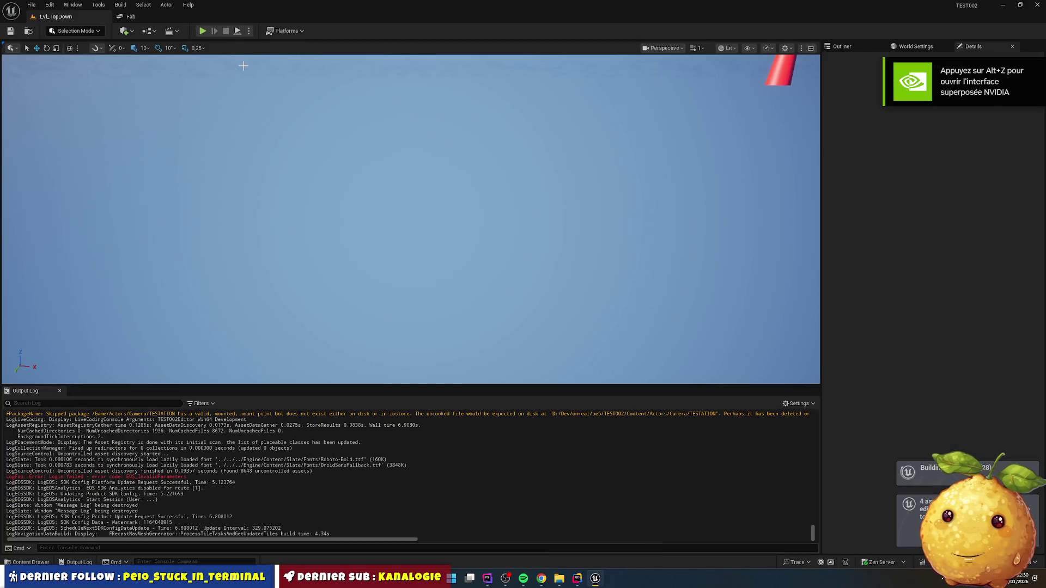
right_click(267, 501)
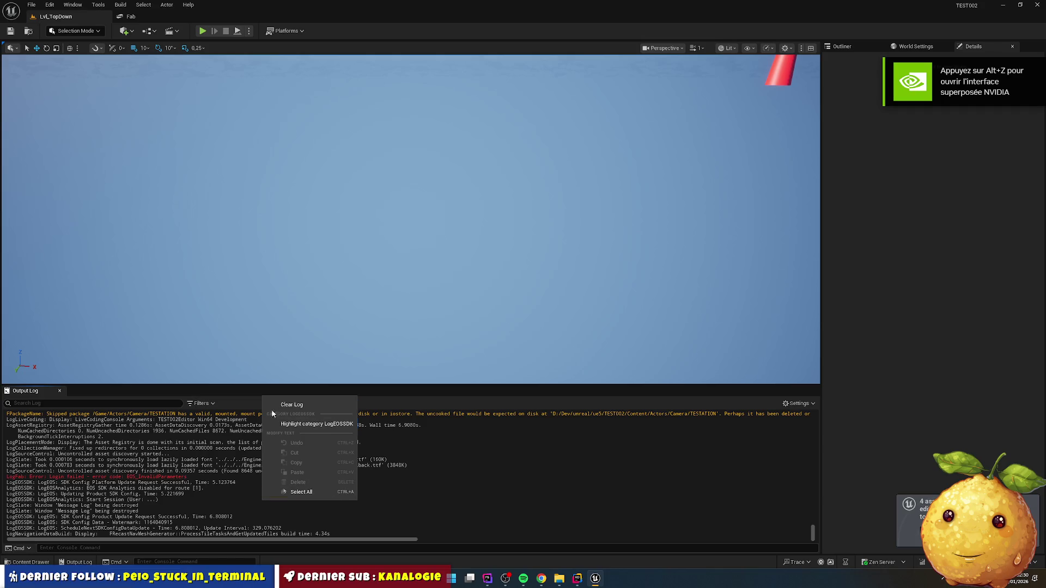
left_click(296, 407)
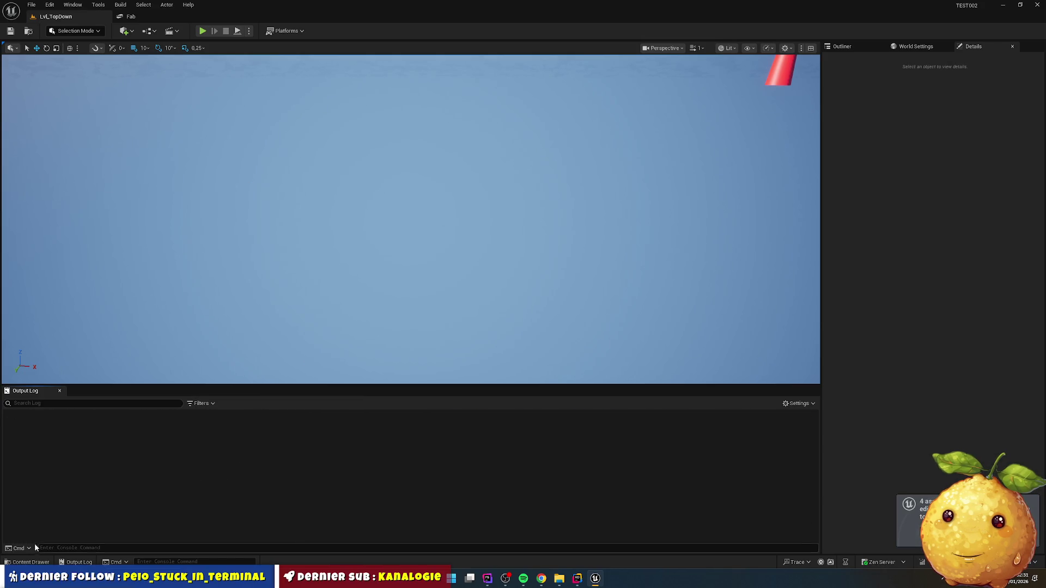
- Select BP_Cabinet in the Cabinet folder, then close the Unreal Editor
left_click(28, 561)
left_click(289, 376)
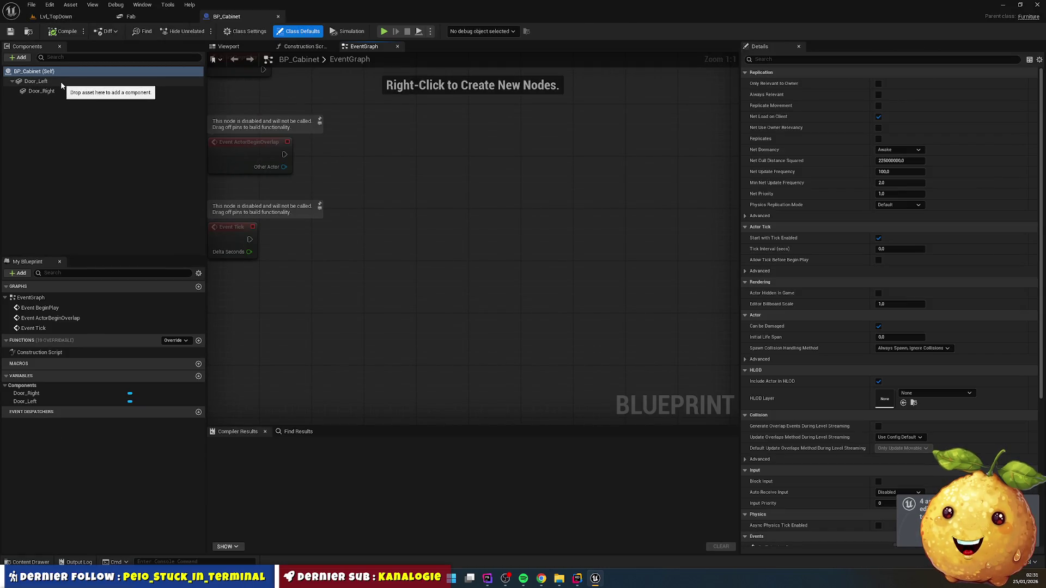
left_click(1038, 7)
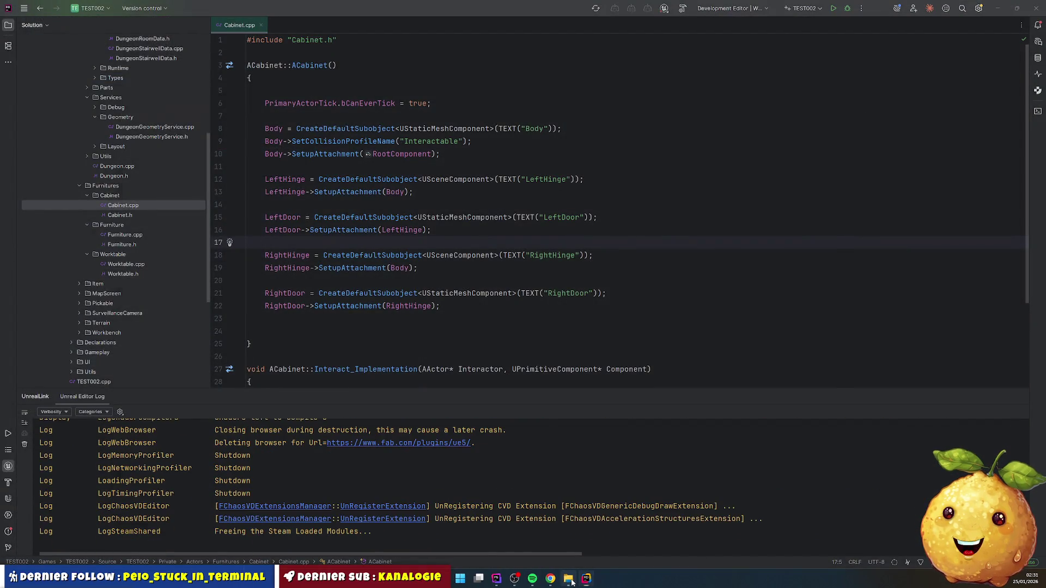
- Launch TEST002.uproject and show the Cabinet folder in the reopened Unreal Editor
left_click(568, 579)
double_click(316, 367)
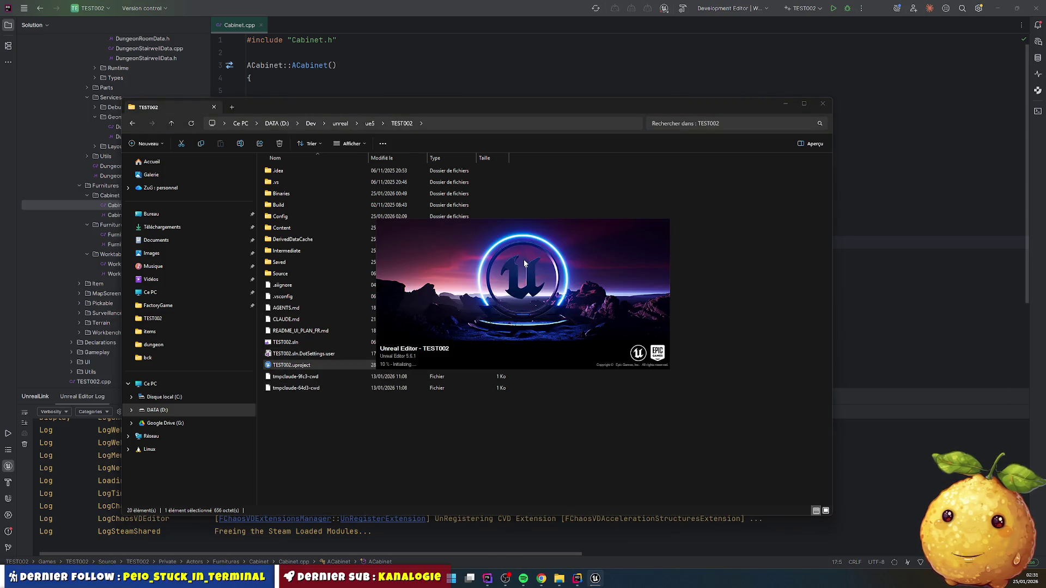
left_click(391, 16)
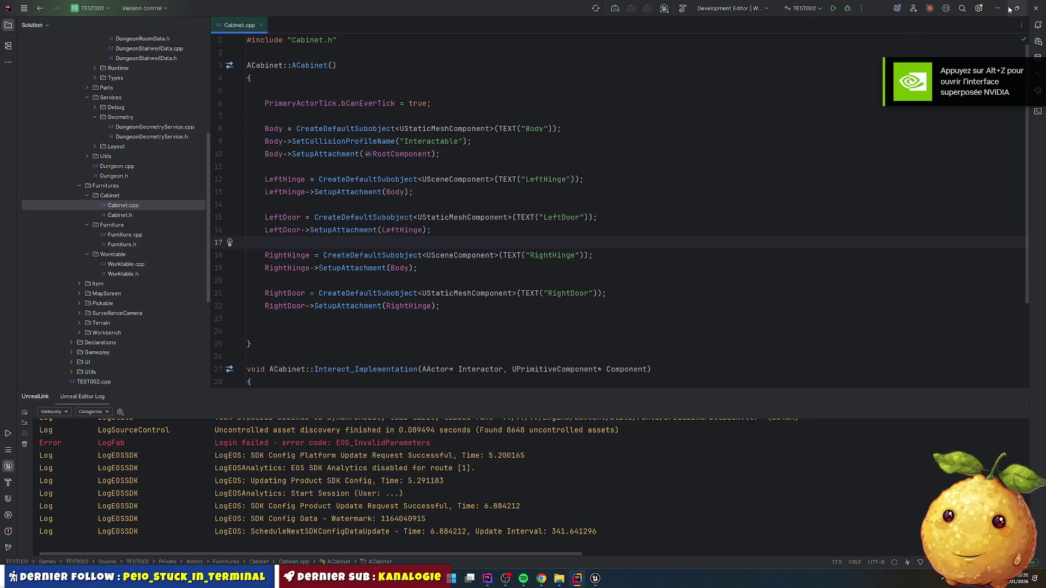
mouse_move(596, 579)
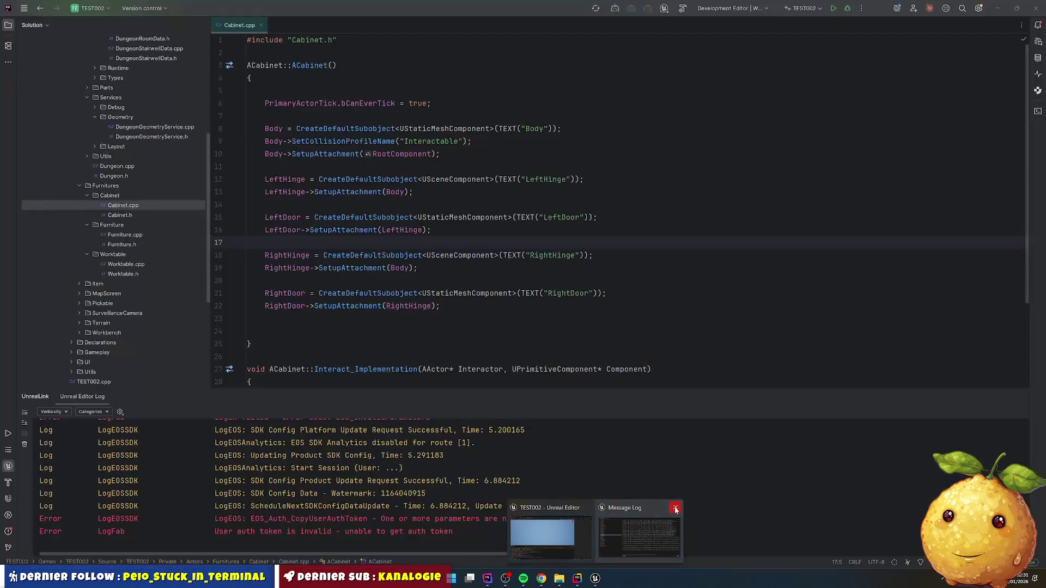
left_click(594, 542)
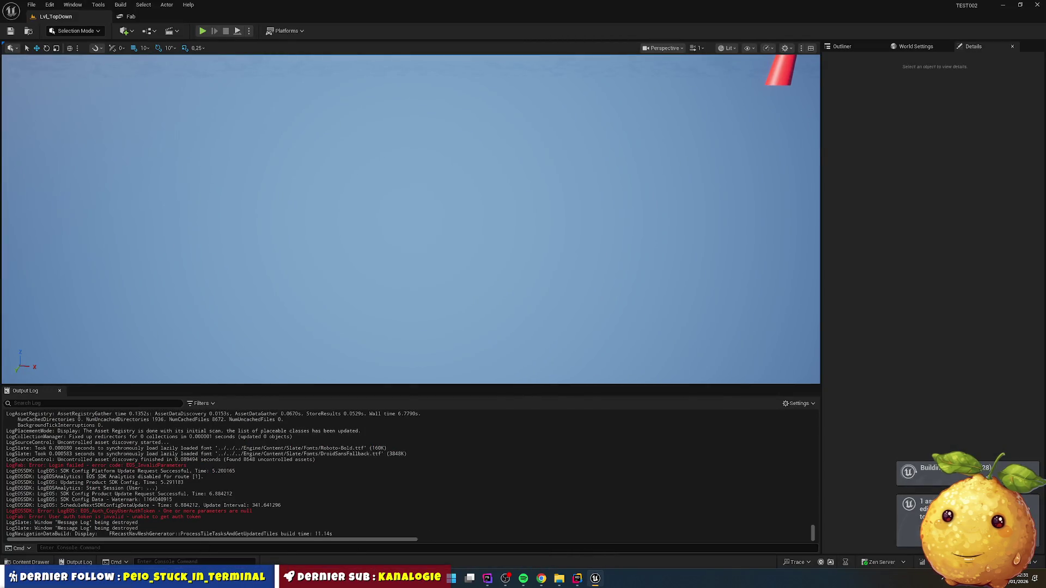
left_click(31, 563)
- Force delete the old BP_Cabinet asset despite its remaining references
left_click(289, 379)
key("F2")
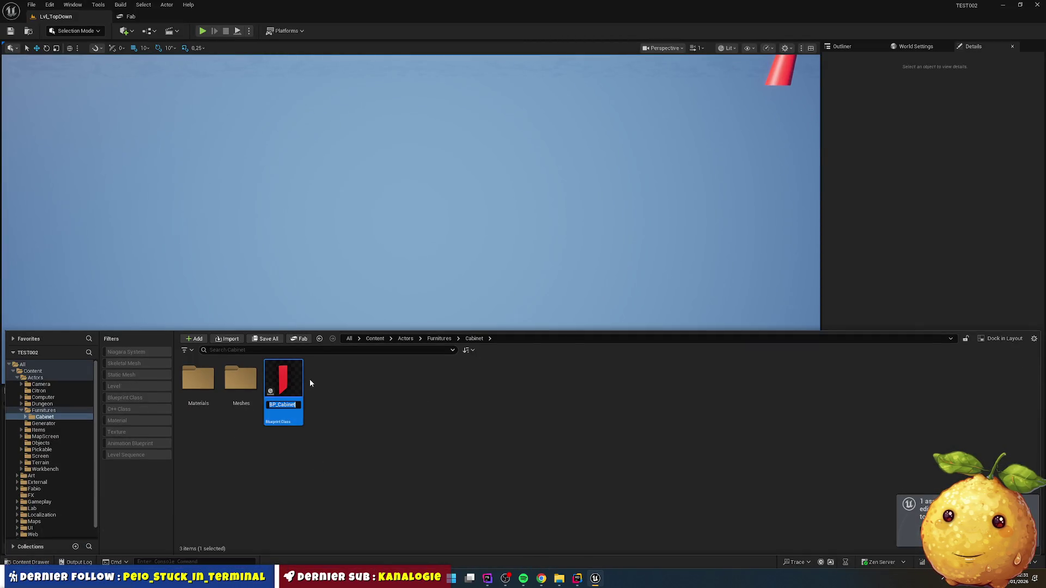
key("End")
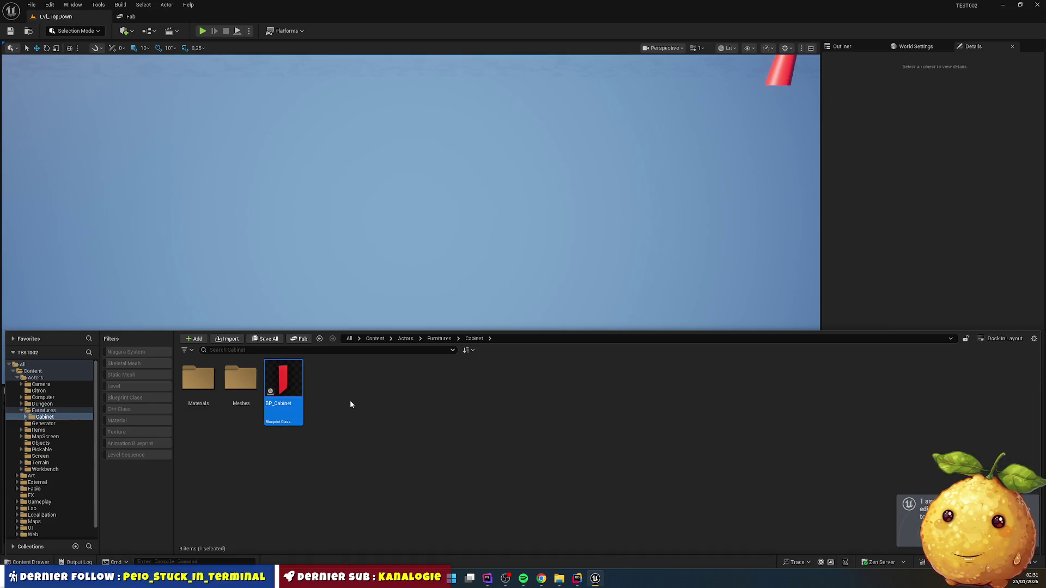
key("Delete")
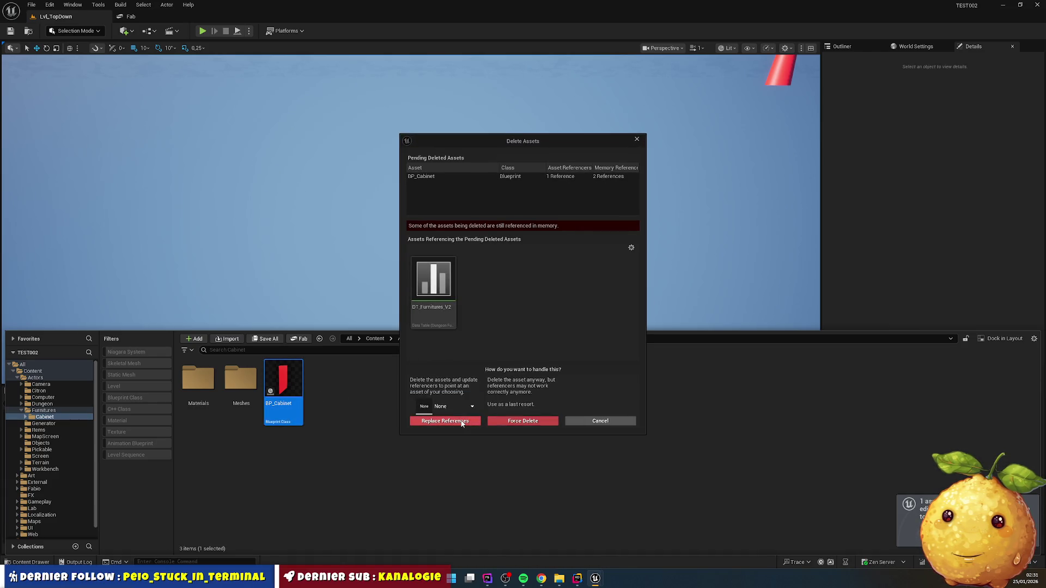
left_click(521, 421)
- Create a new Blueprint class with Cabinet as its parent and select its Body component
right_click(395, 403)
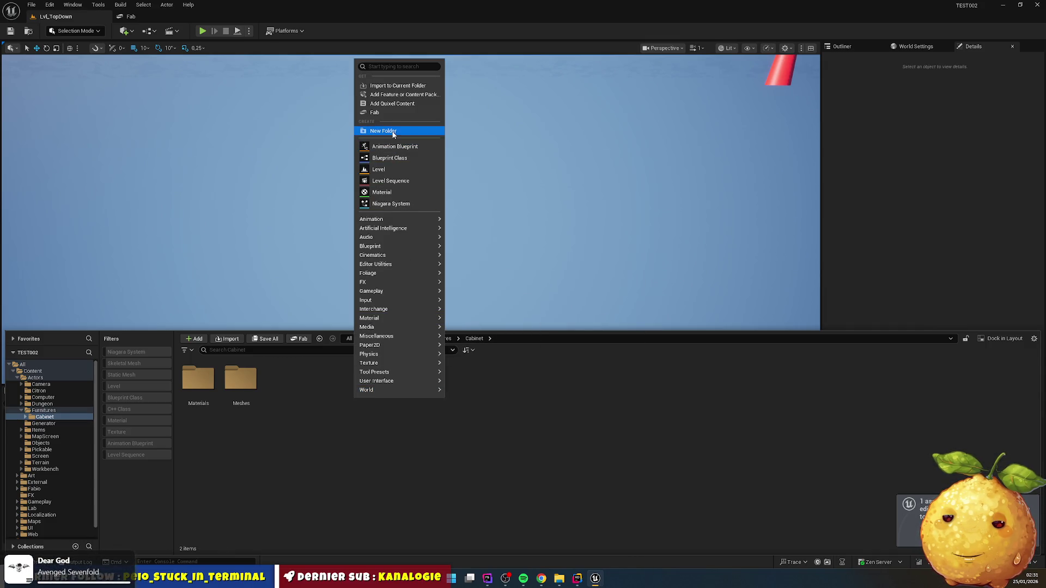
left_click(391, 158)
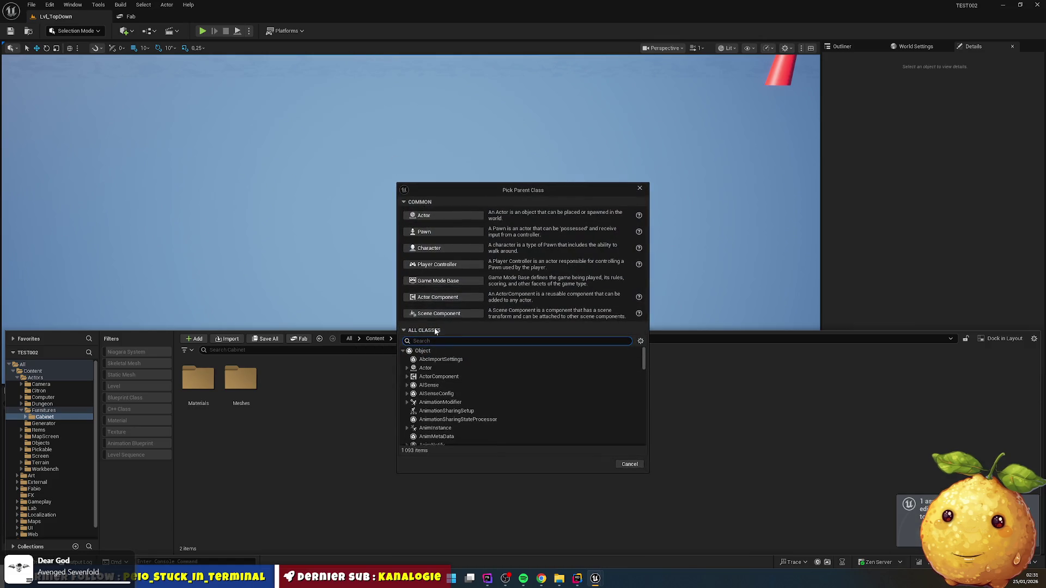
type("cabin")
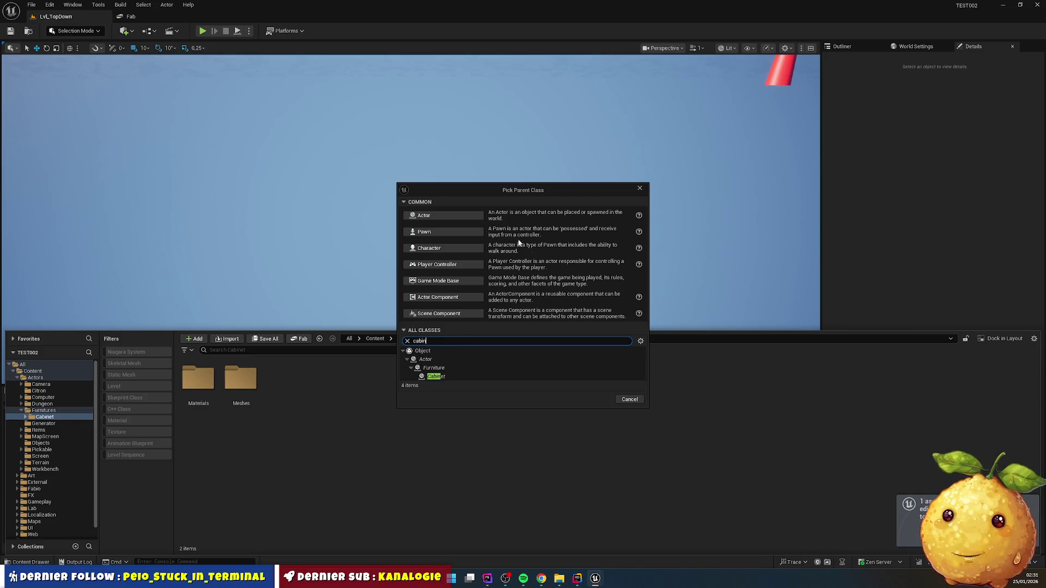
left_click(458, 376)
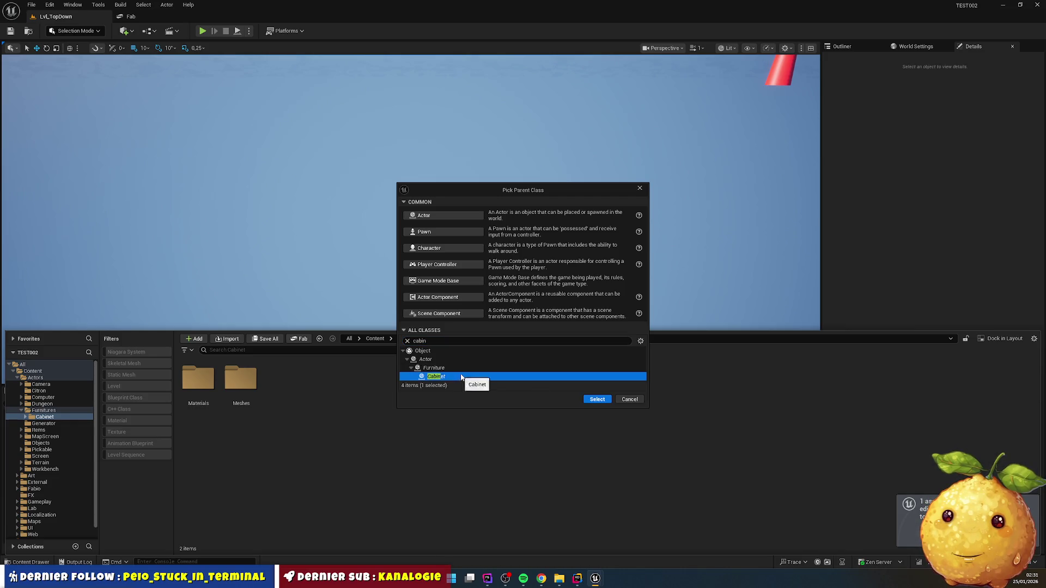
left_click(593, 396)
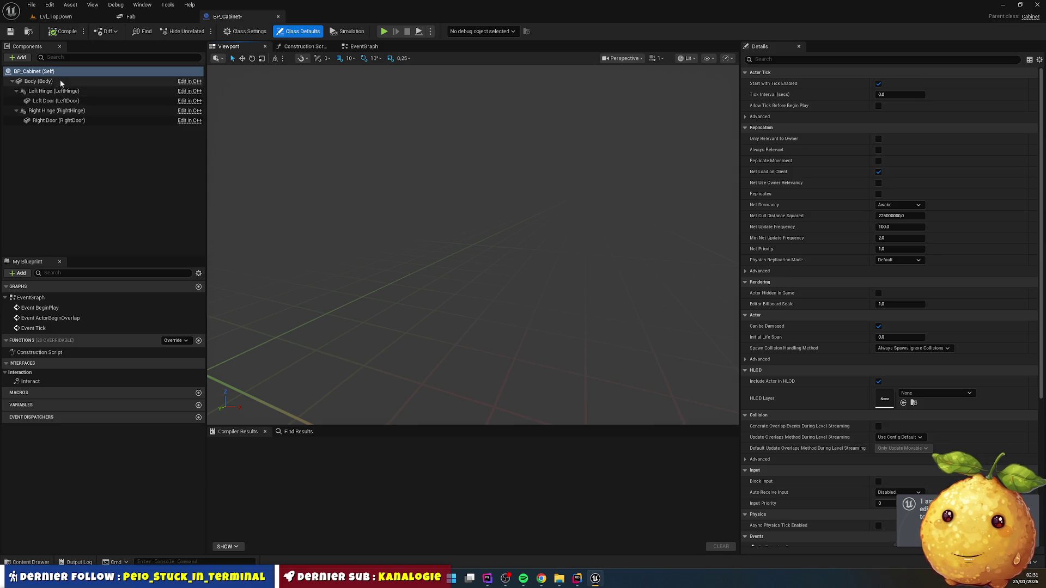
left_click(38, 81)
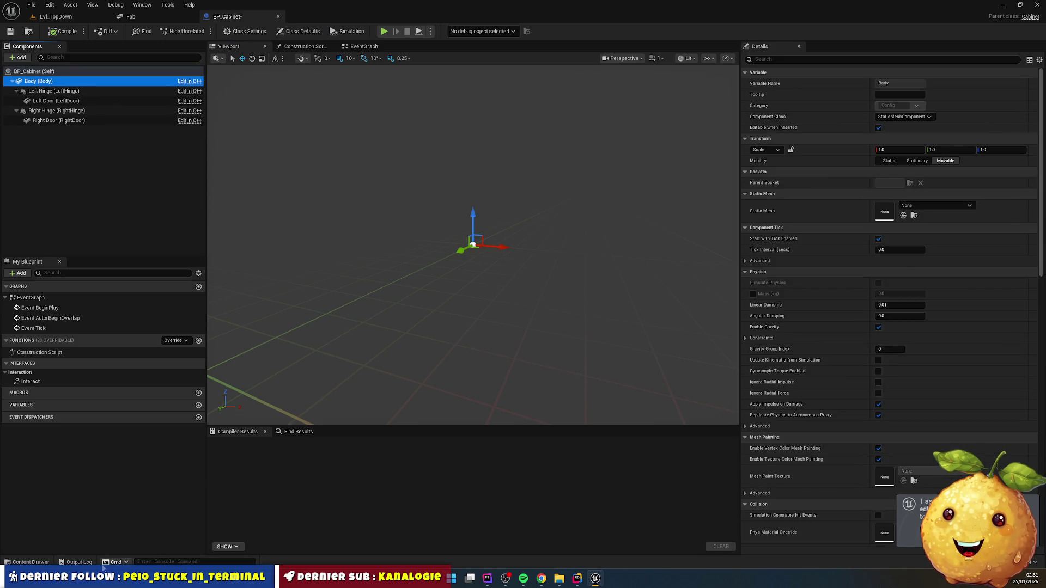
- Assign SM_Cabinet_Body, SM_Cabinet_Door_Left and SM_Cabinet_Door_Right to Body, Left Door and Right Door
left_click(32, 562)
double_click(198, 401)
left_click(319, 355)
double_click(240, 401)
mouse_move(213, 432)
left_mouse_down()
mouse_move(239, 414)
mouse_move(942, 211)
left_mouse_up()
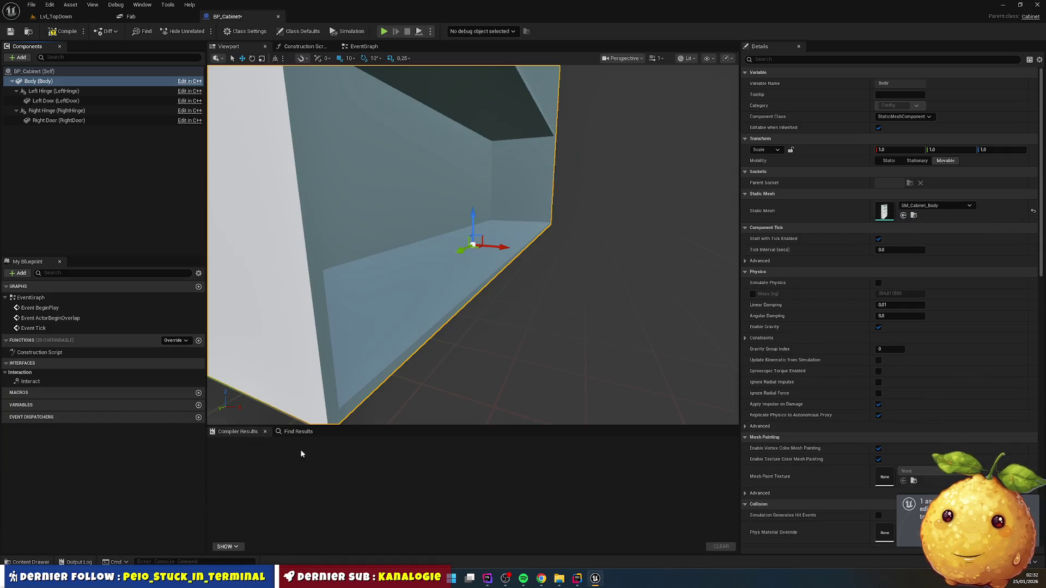
left_click(55, 100)
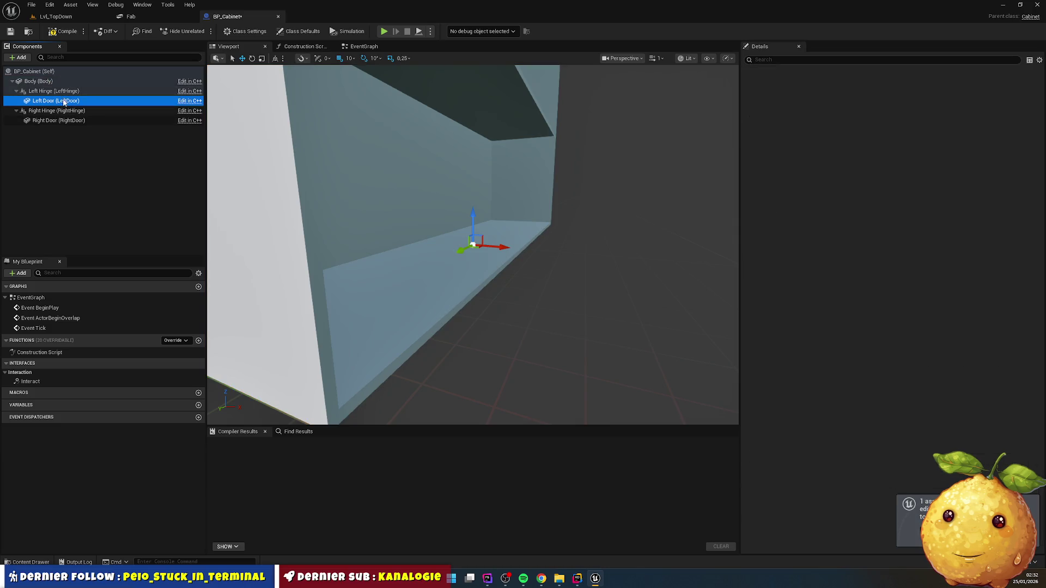
left_click(30, 561)
left_click_drag(241, 408, 885, 232)
left_click(30, 561)
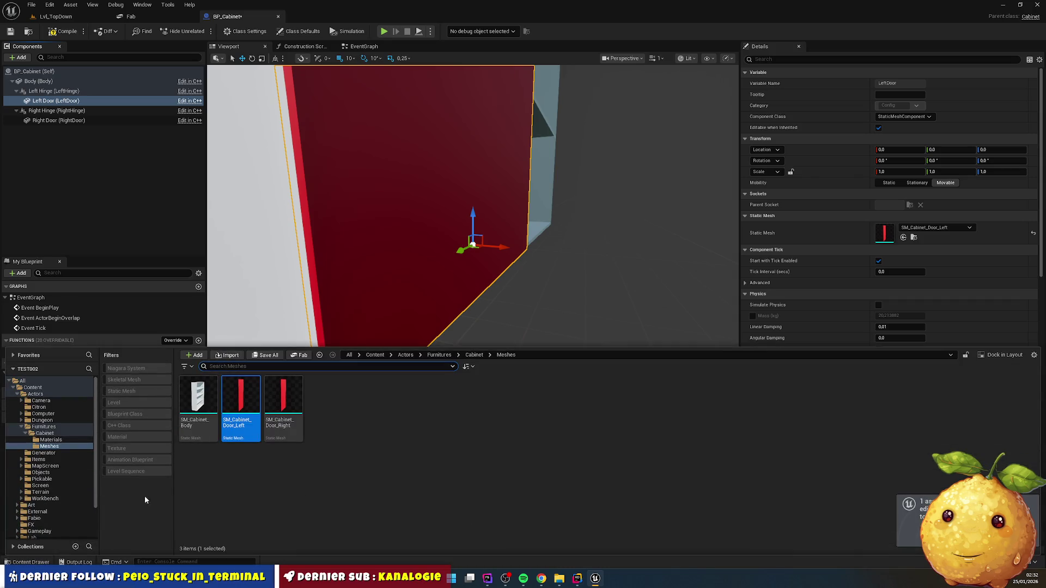
left_click(59, 120)
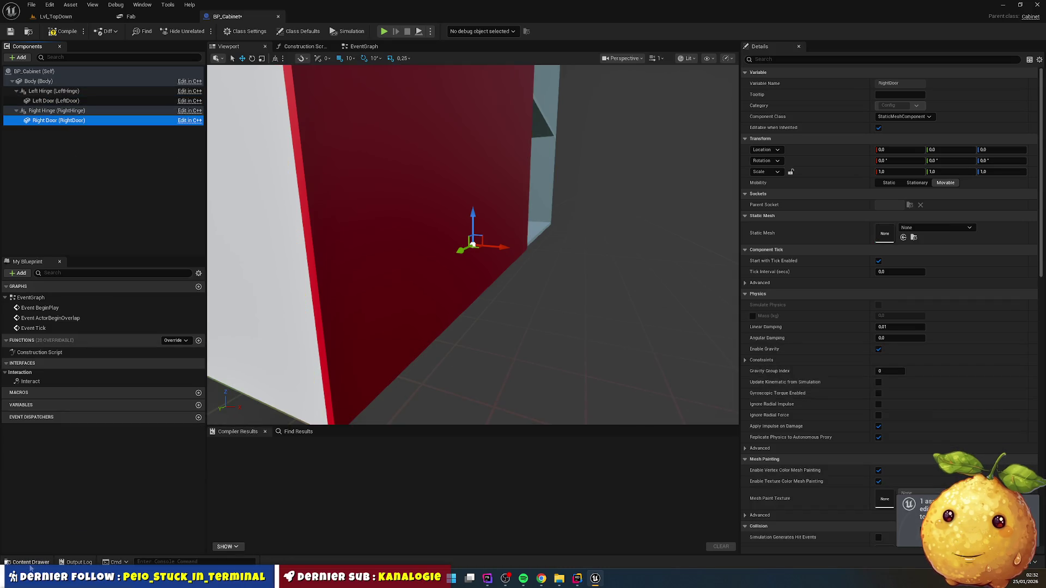
left_click(30, 561)
left_click_drag(297, 439, 894, 233)
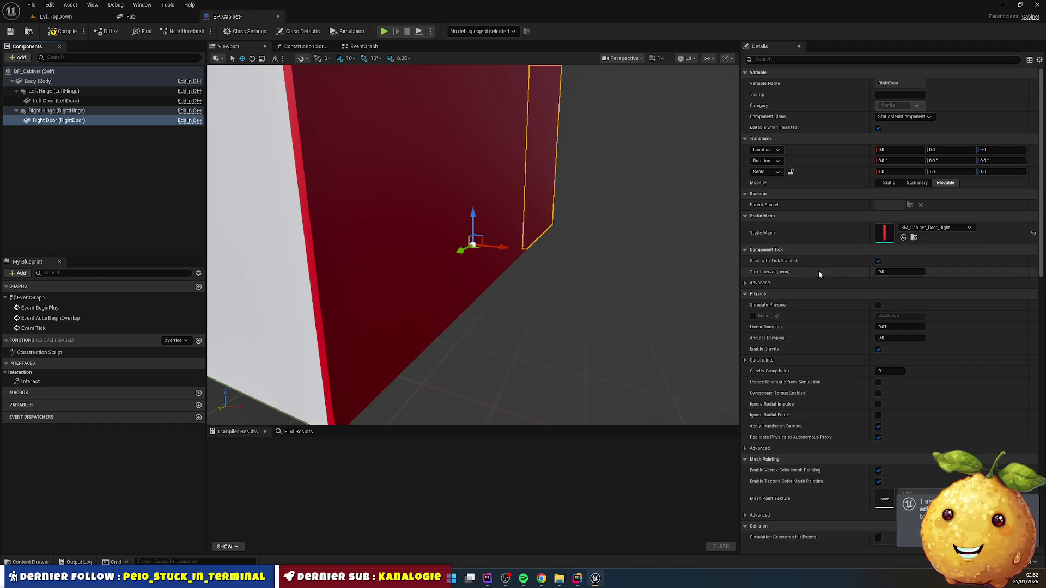
- Nudge the Right Hinge component's position in the viewport
mouse_move(560, 211)
left_mouse_down()
mouse_move(596, 206)
mouse_move(605, 164)
mouse_move(605, 196)
mouse_move(605, 174)
mouse_move(607, 188)
mouse_move(577, 204)
left_mouse_up()
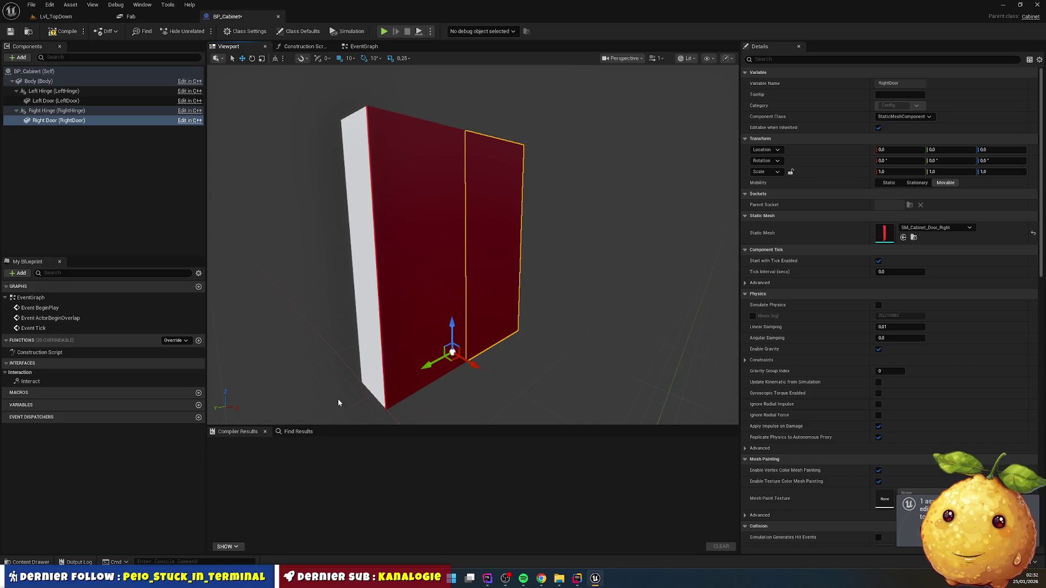
left_click(57, 110)
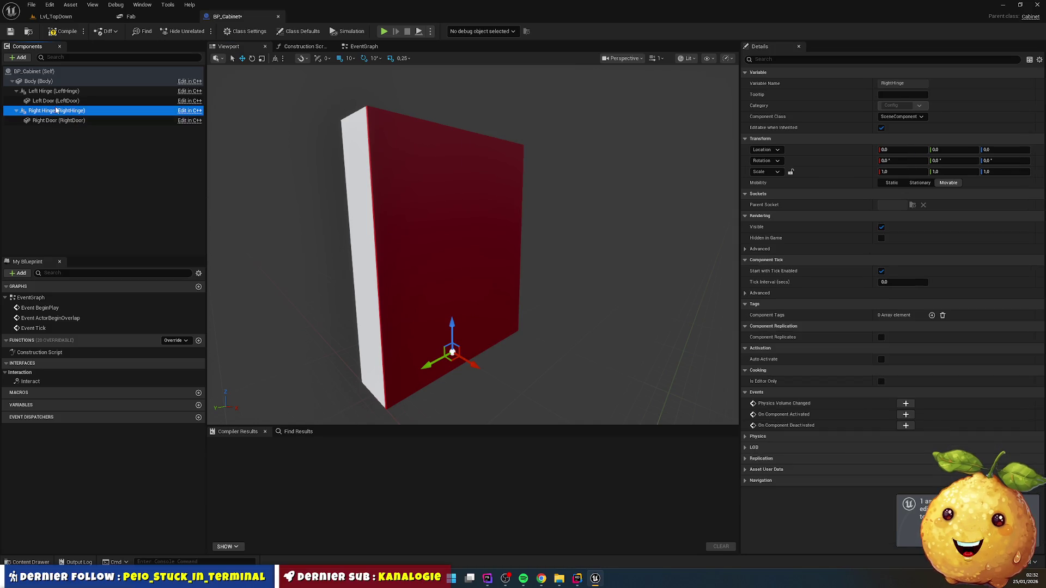
mouse_move(426, 369)
left_mouse_down()
mouse_move(390, 384)
mouse_move(433, 363)
left_mouse_up()
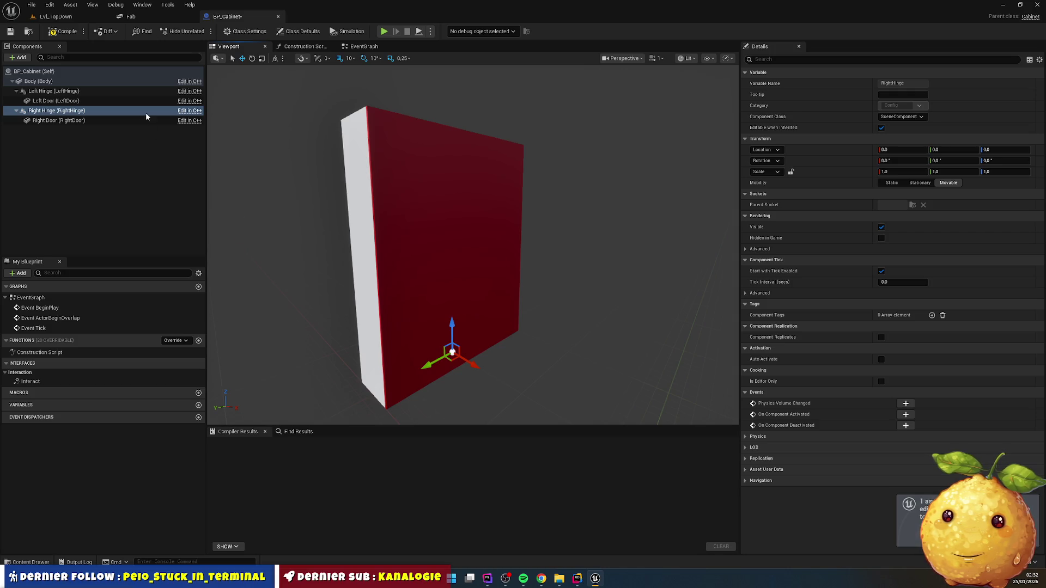
left_click(19, 57)
- Add a Scene component under the cabinet root, then delete it again
type("sce")
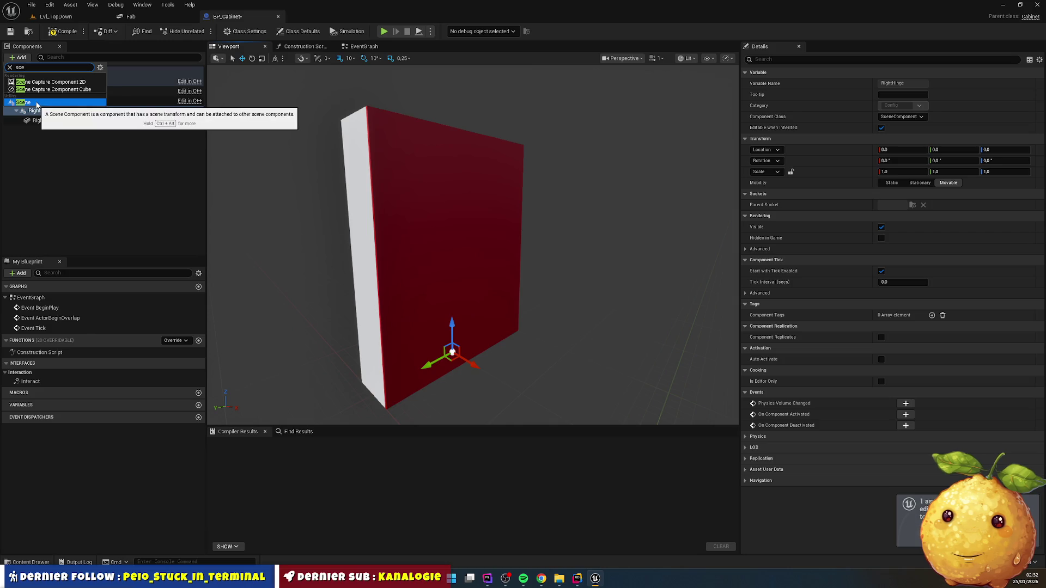
left_click(37, 103)
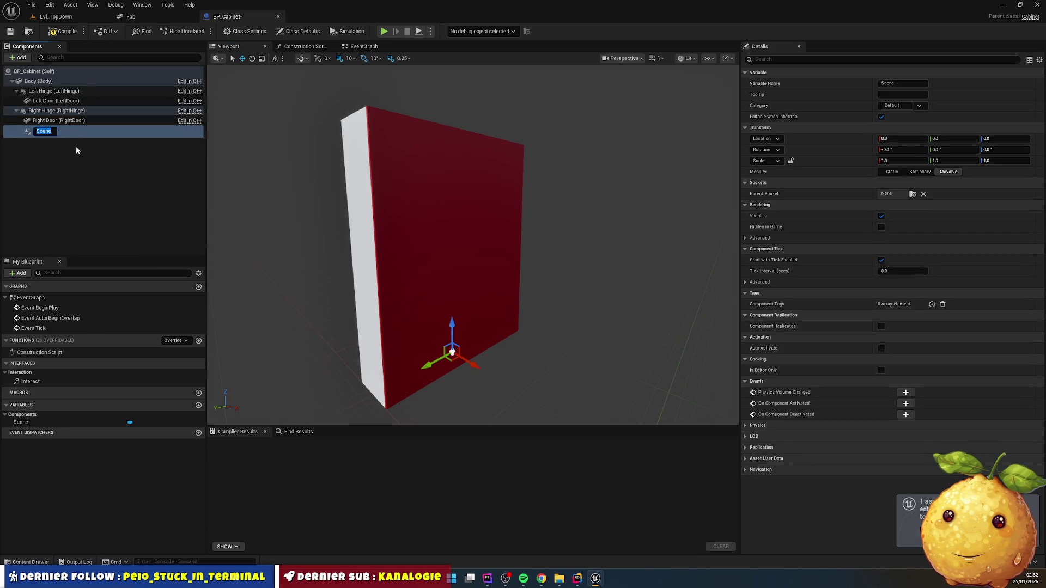
left_click_drag(40, 131, 50, 72)
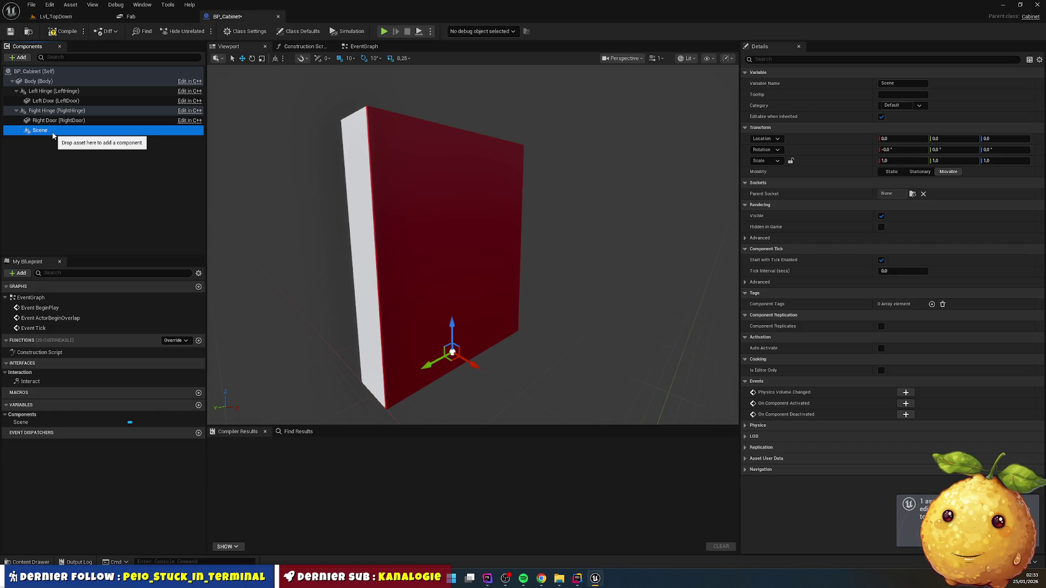
key("Delete")
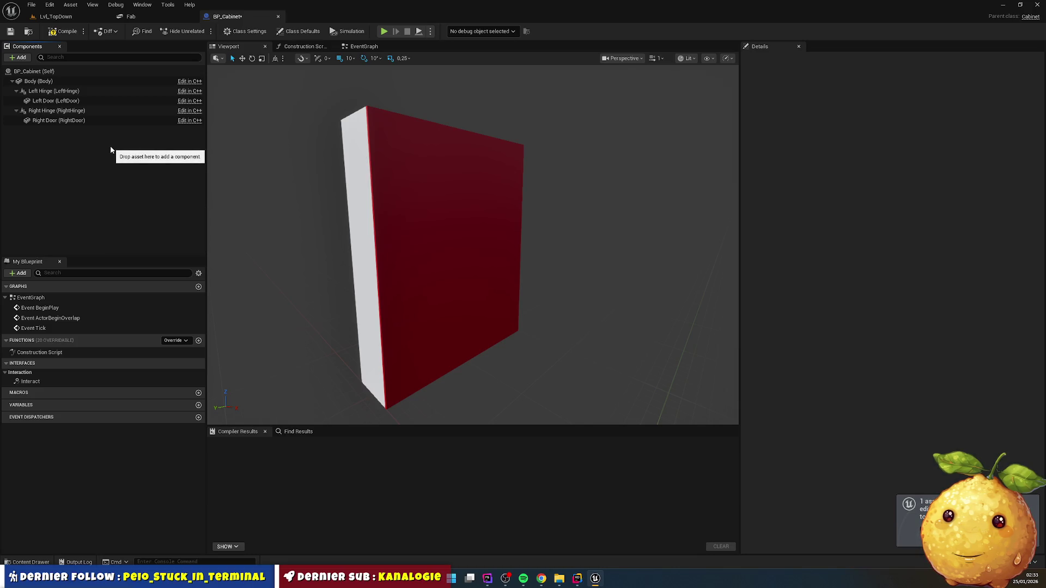
- Slide the Right Hinge and its door sideways along the Y axis
left_click(58, 112)
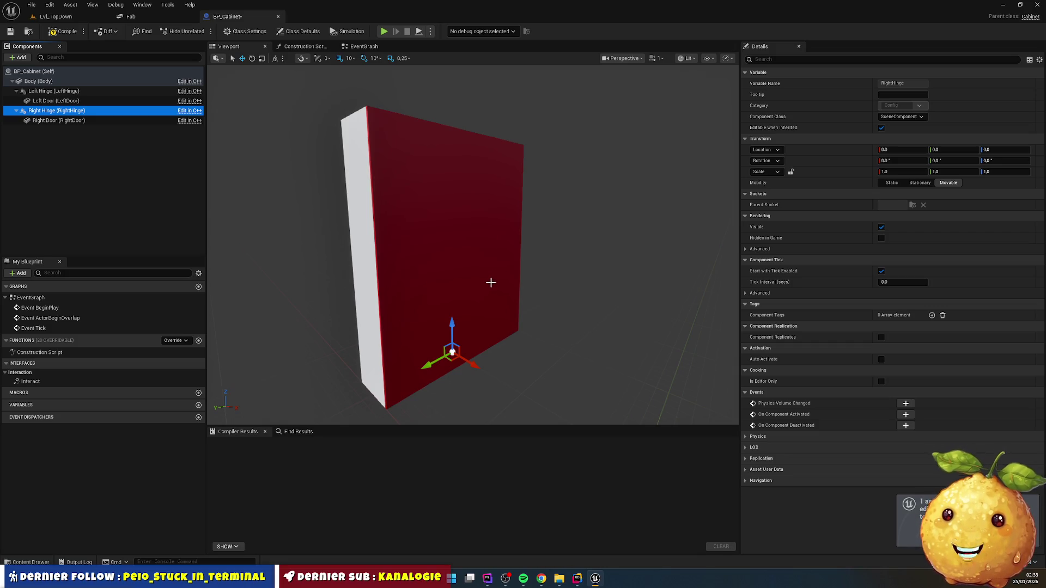
left_click(425, 365)
mouse_move(425, 366)
left_mouse_down()
mouse_move(331, 416)
mouse_move(423, 375)
left_mouse_up()
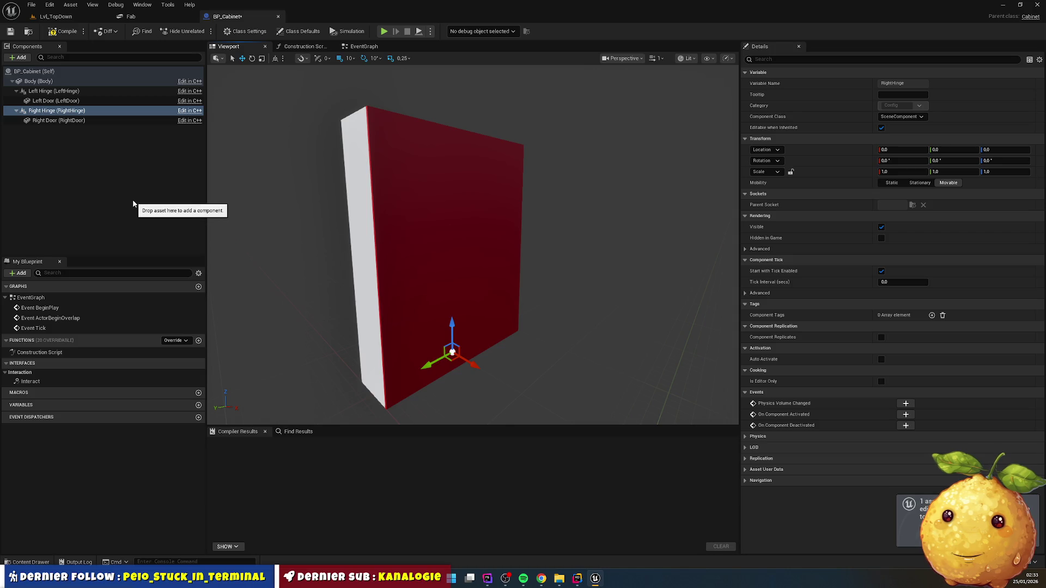
left_click(577, 578)
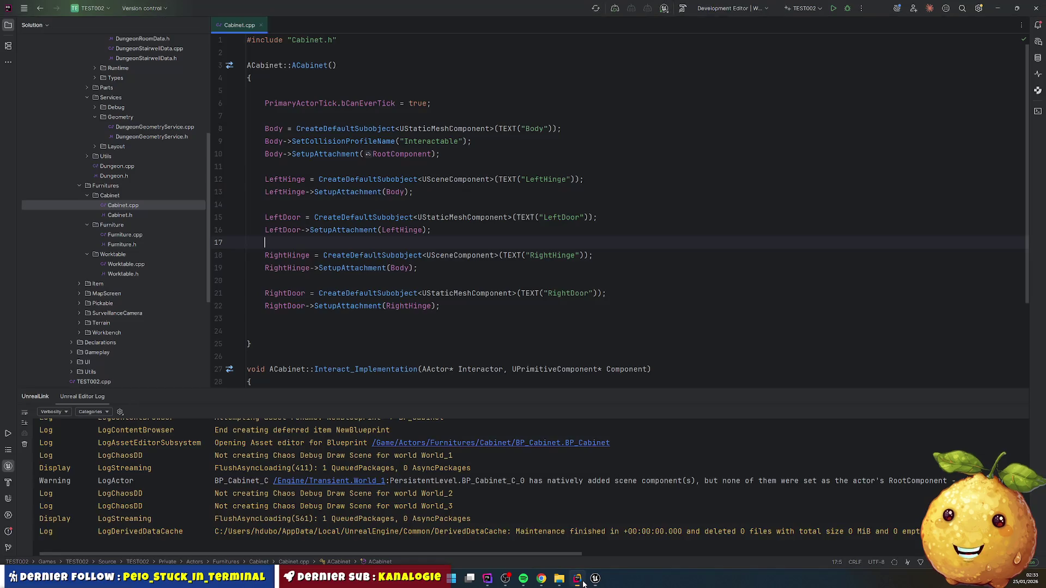
- Collapse Data, Definitions and Services, then open Parts > PivotDoor > DungeonPivotDoor.cpp
scroll(140, 199, "up", 7)
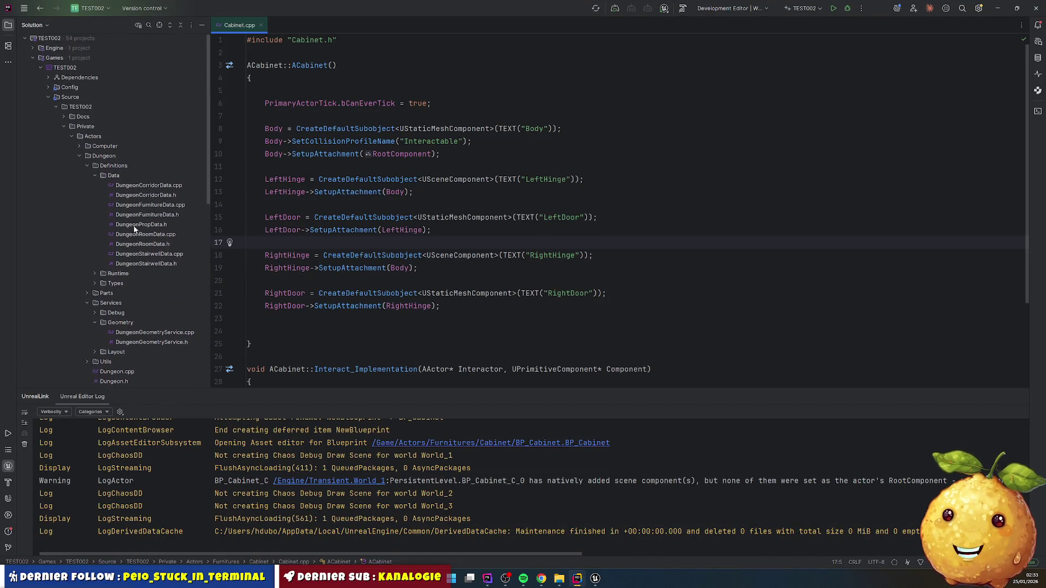
left_click(96, 177)
left_click(89, 166)
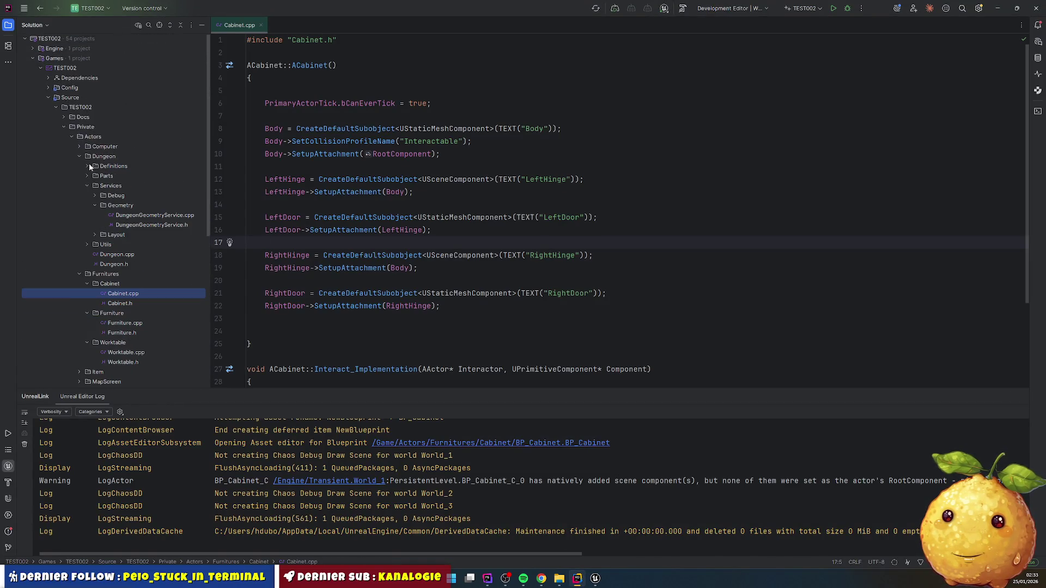
left_click(87, 186)
left_click(88, 176)
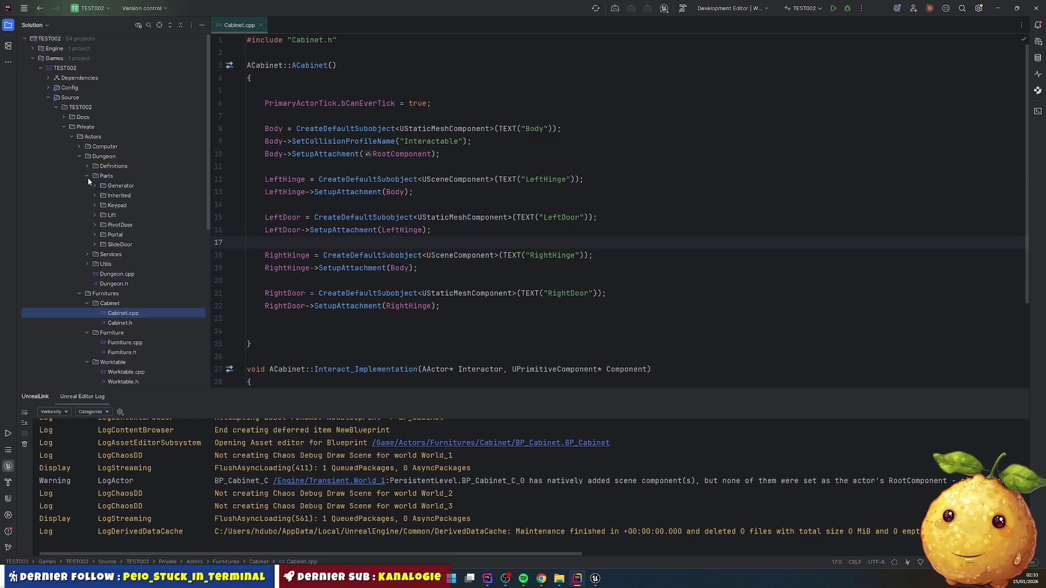
left_click(113, 244)
left_click(114, 235)
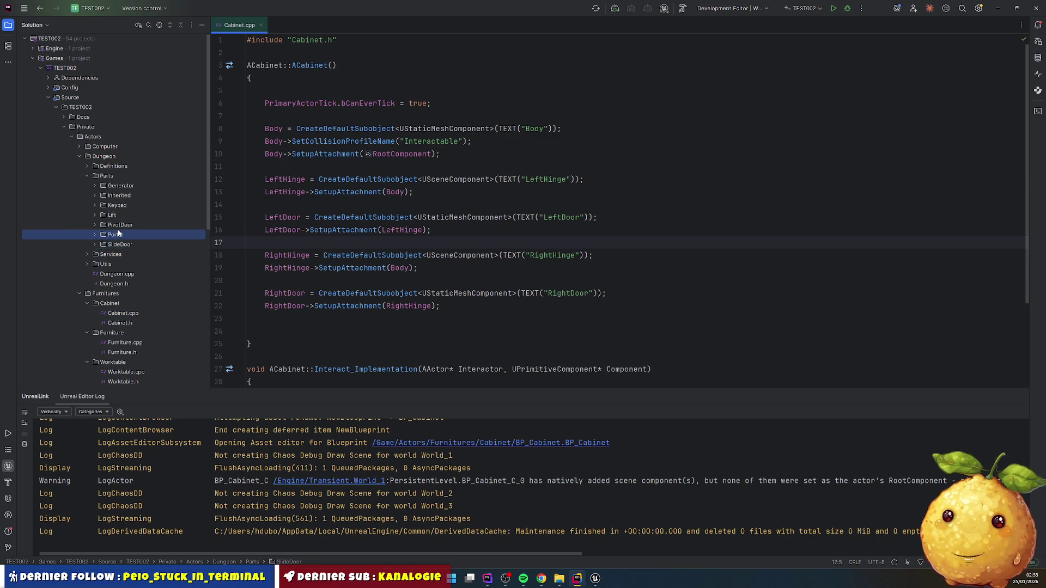
double_click(121, 225)
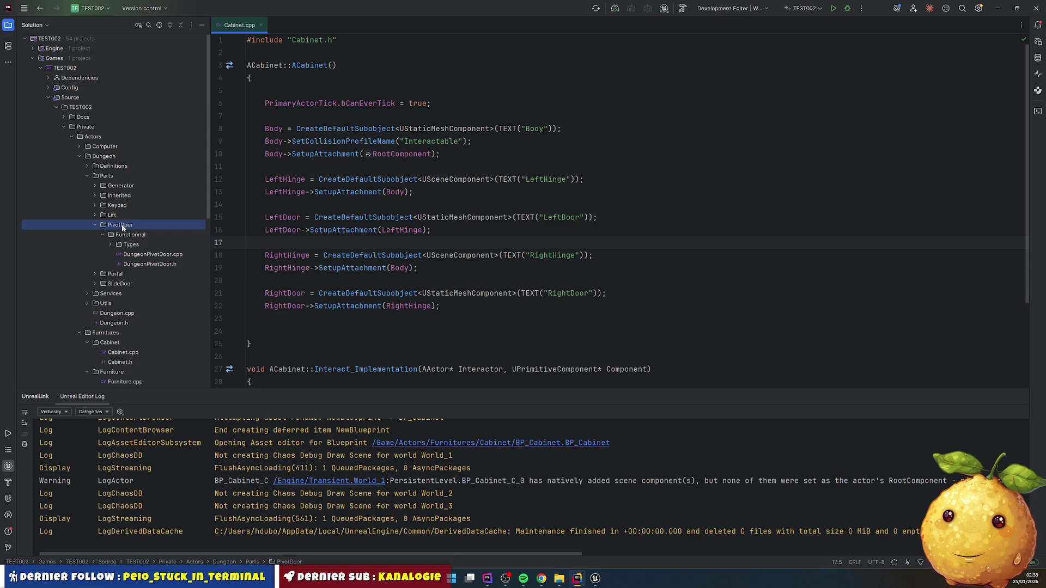
double_click(161, 255)
left_click(507, 229)
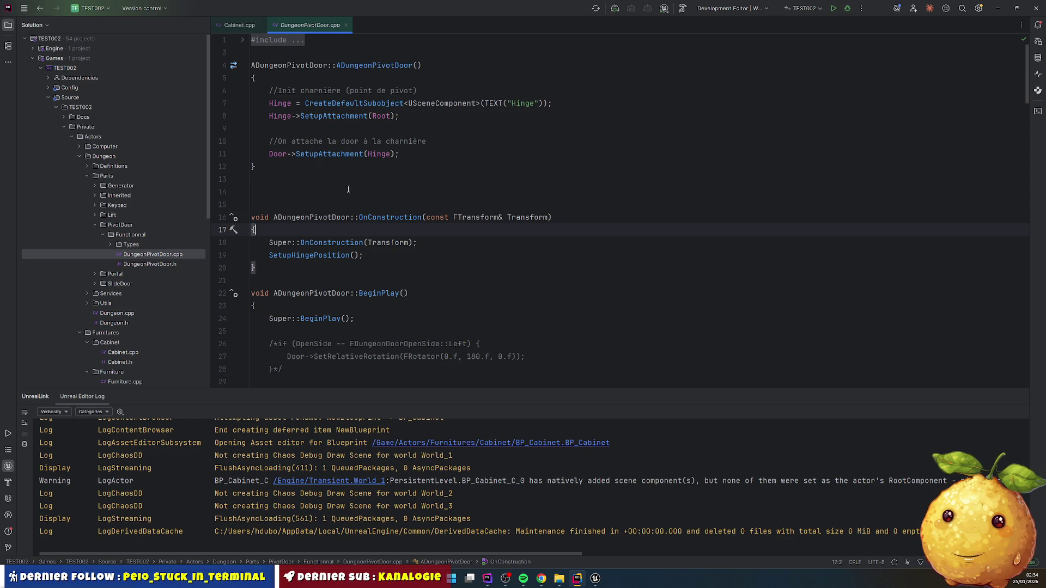
- Select SetupHingePosition in DungeonPivotDoor.cpp from line 41 to its closing brace on line 54
scroll(348, 186, "down", 5)
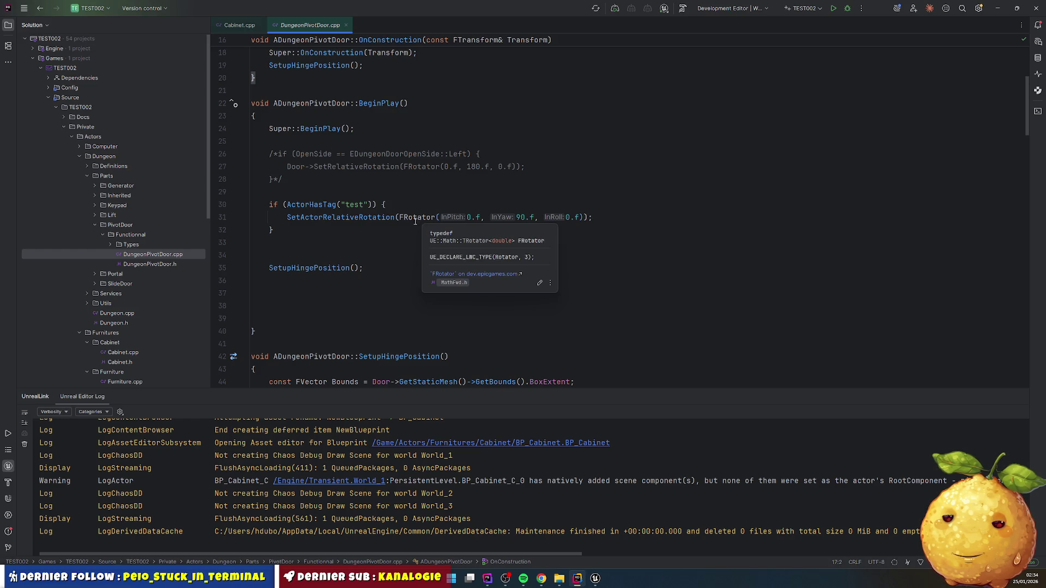
scroll(354, 116, "down", 5)
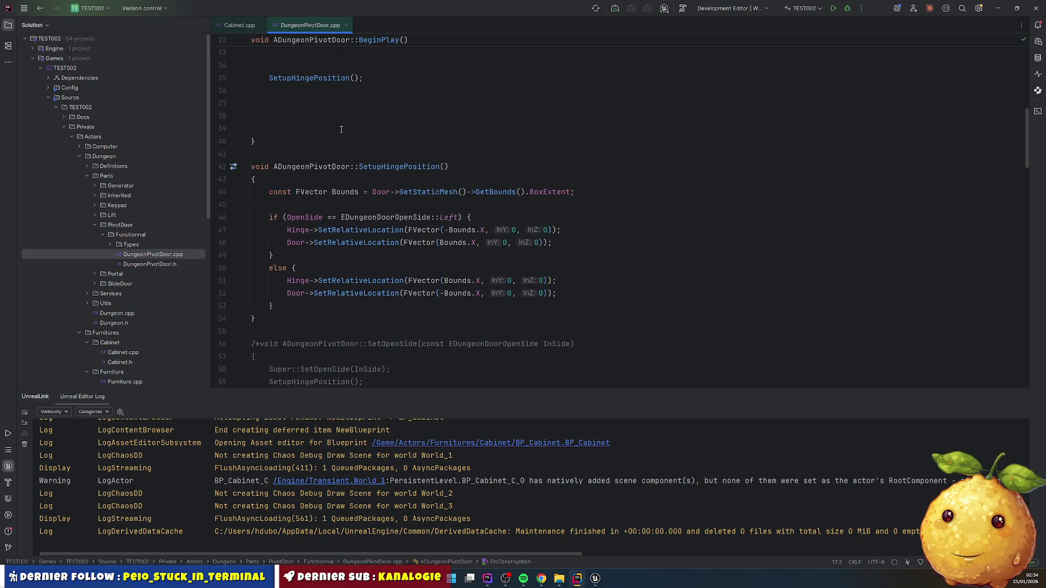
left_click_drag(334, 208, 579, 319)
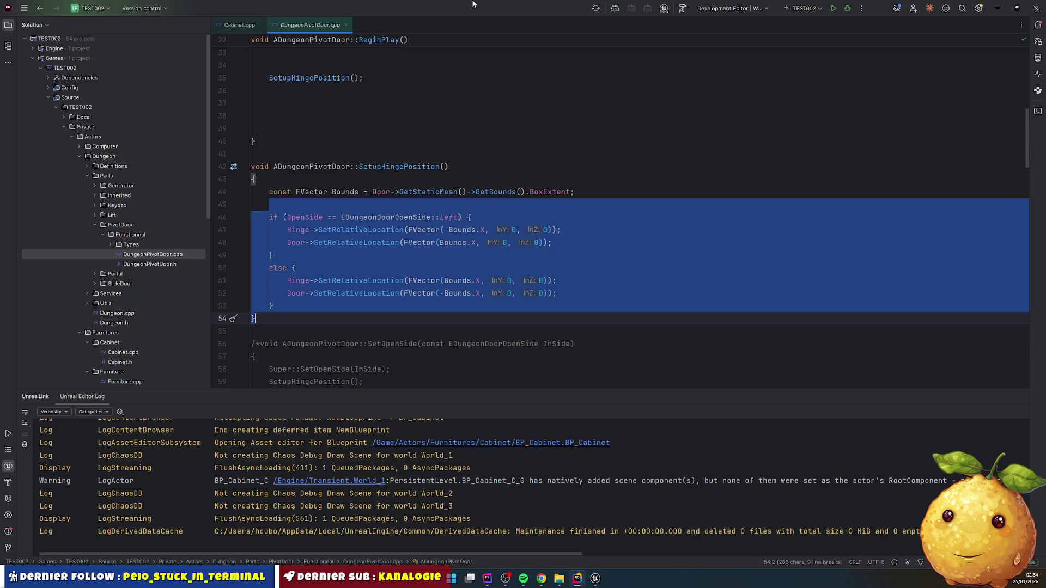
scroll(344, 207, "up", 10)
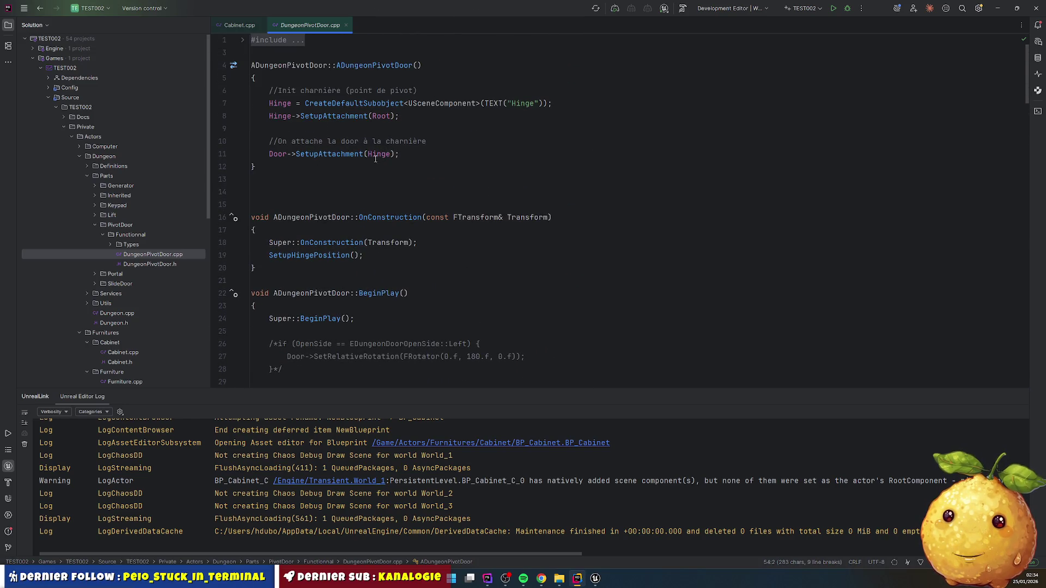
scroll(363, 177, "down", 10)
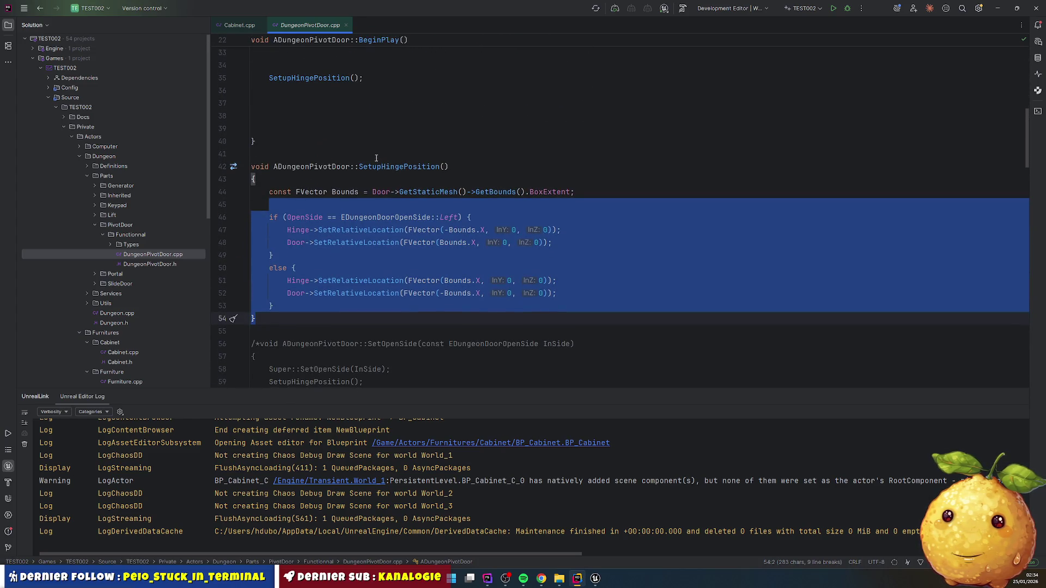
left_click_drag(349, 155, 319, 314)
key("ctrl+c")
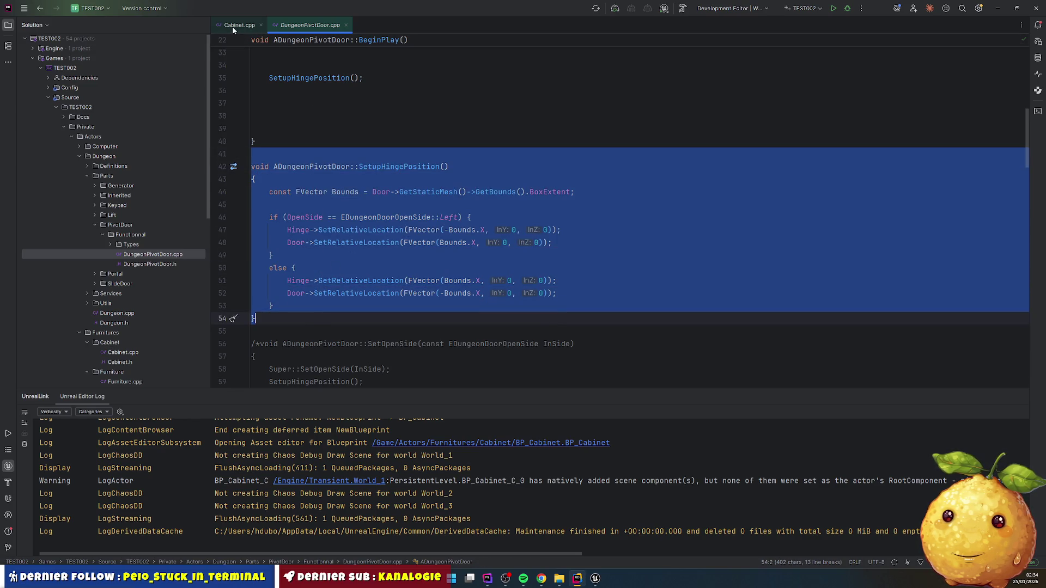
- Paste the function after the Cabinet.cpp constructor and rename it ACabinet::SetupHingePosition
left_click(234, 25)
scroll(323, 197, "down", 3)
left_click(288, 235)
key("ctrl+v")
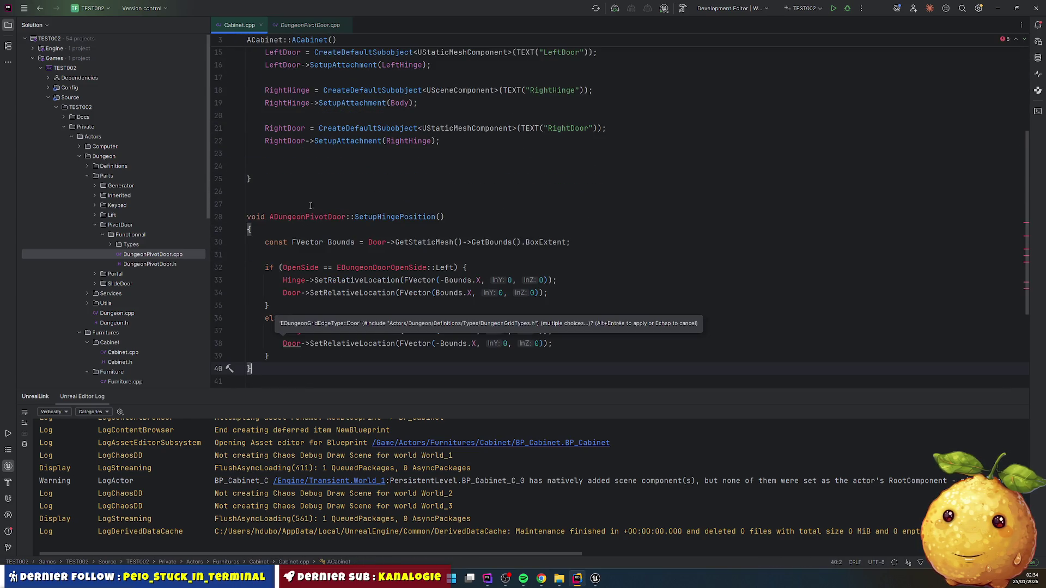
scroll(314, 215, "up", 4)
double_click(276, 66)
key("ctrl+c")
scroll(294, 164, "down", 4)
double_click(308, 230)
key("ctrl+v")
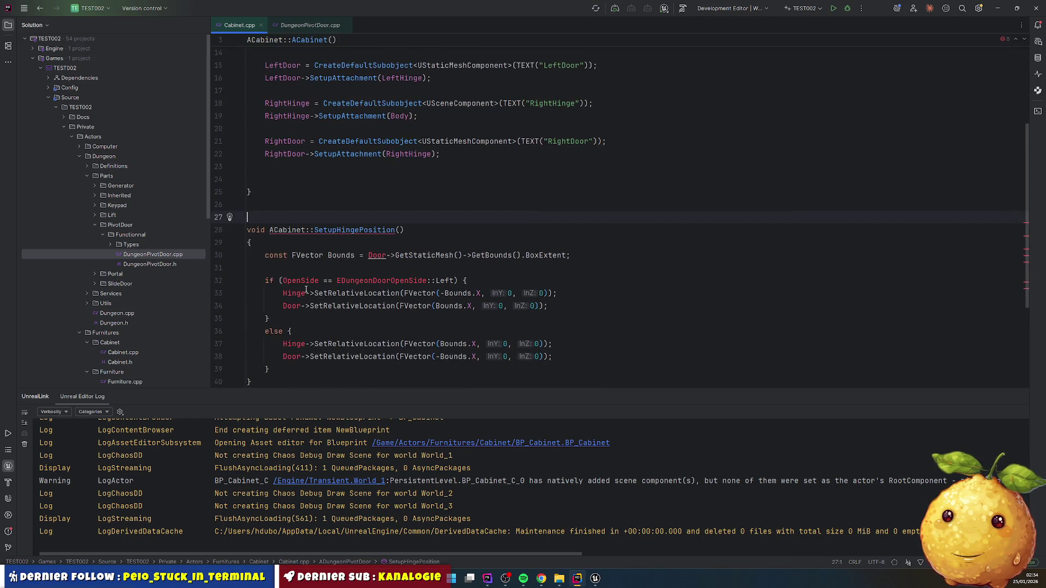
- Remove the OpenSide if/else wrappers, keeping both branches' hinge and door lines
left_click(431, 281)
key("Home")
key("shift+Down")
key("shift+Down")
key("shift+Down")
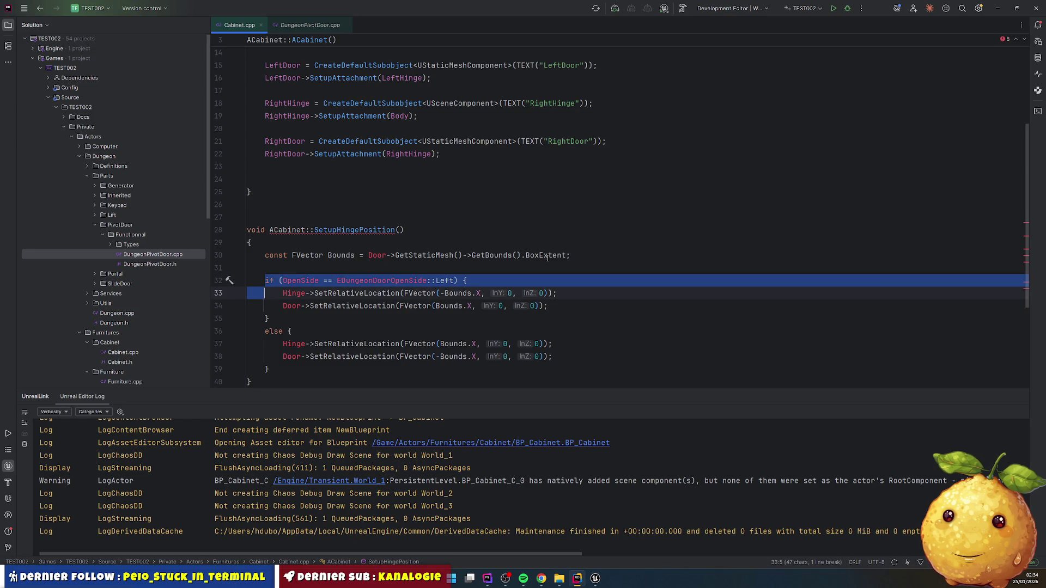
key("shift+Right")
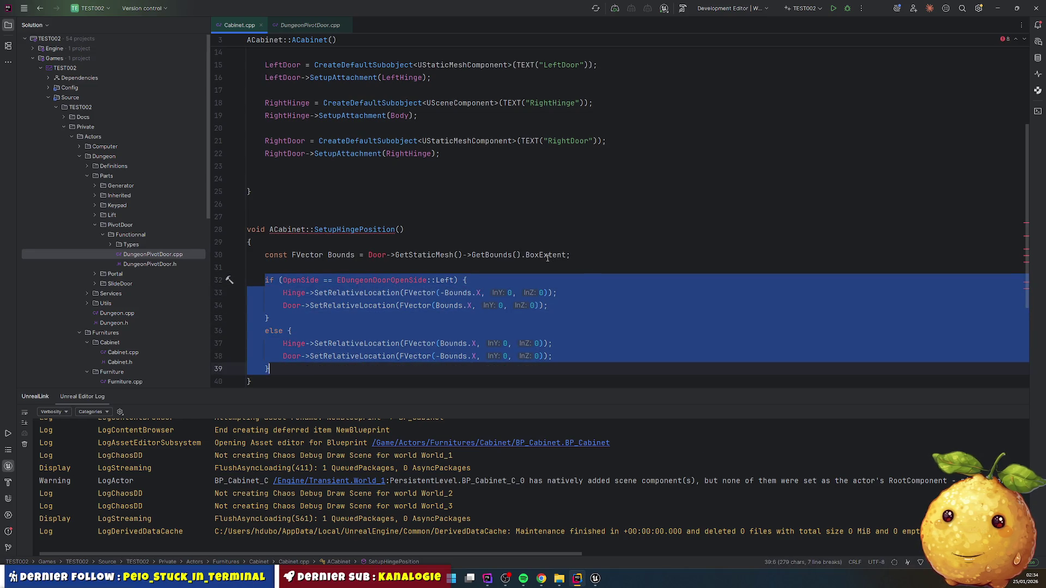
key("Left")
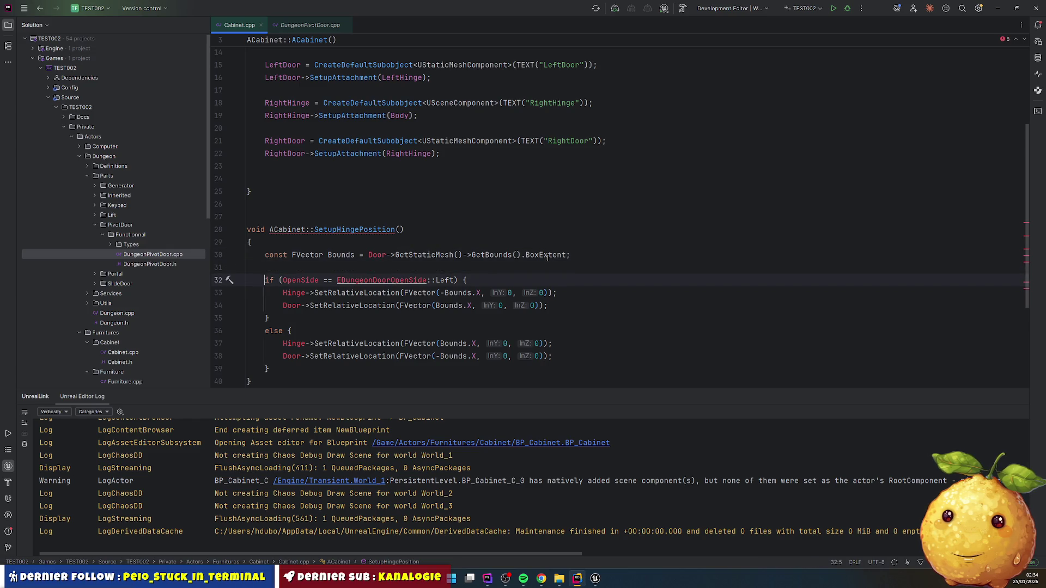
key("ctrl+shift+Delete")
key("Return")
key("ctrl+shift+Delete")
key("Return")
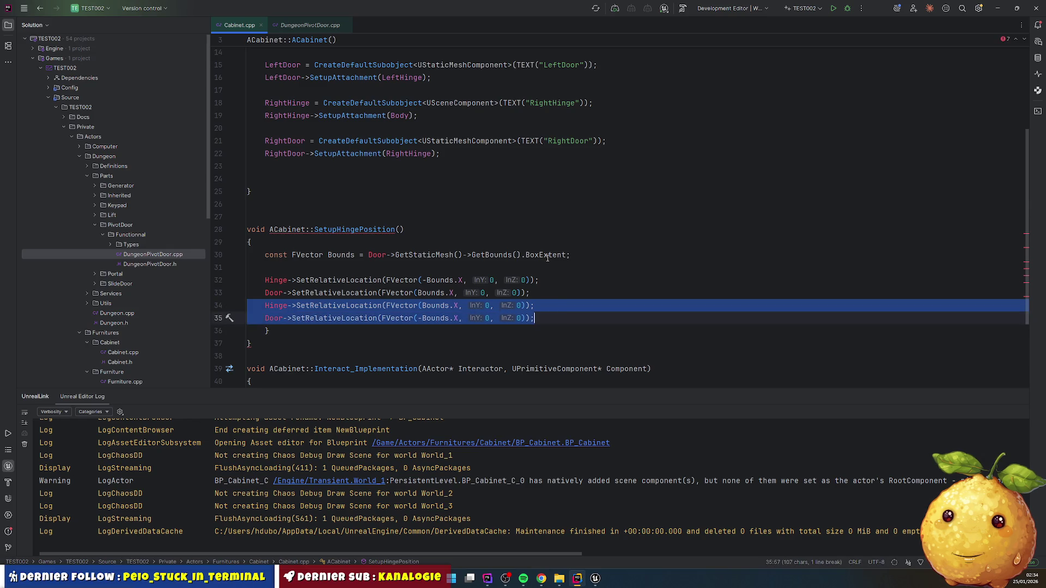
key("Up")
key("Up")
key("Up")
left_click(248, 344)
key("ctrl+y")
- Rename the lines' Hinge and Door to LeftHinge, LeftDoor, RightHinge and RightDoor
left_click(265, 280)
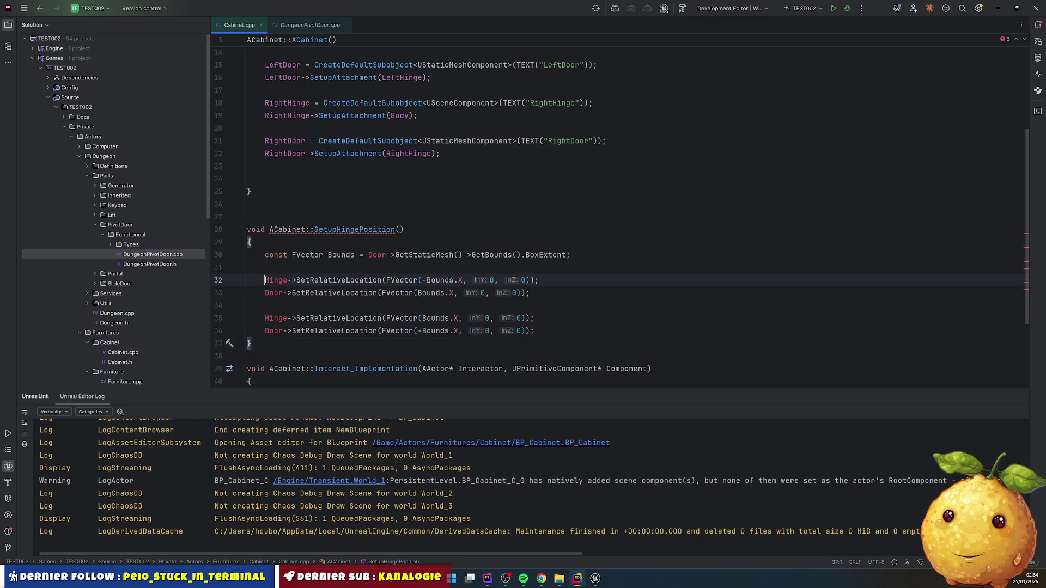
type("Left")
key("Escape")
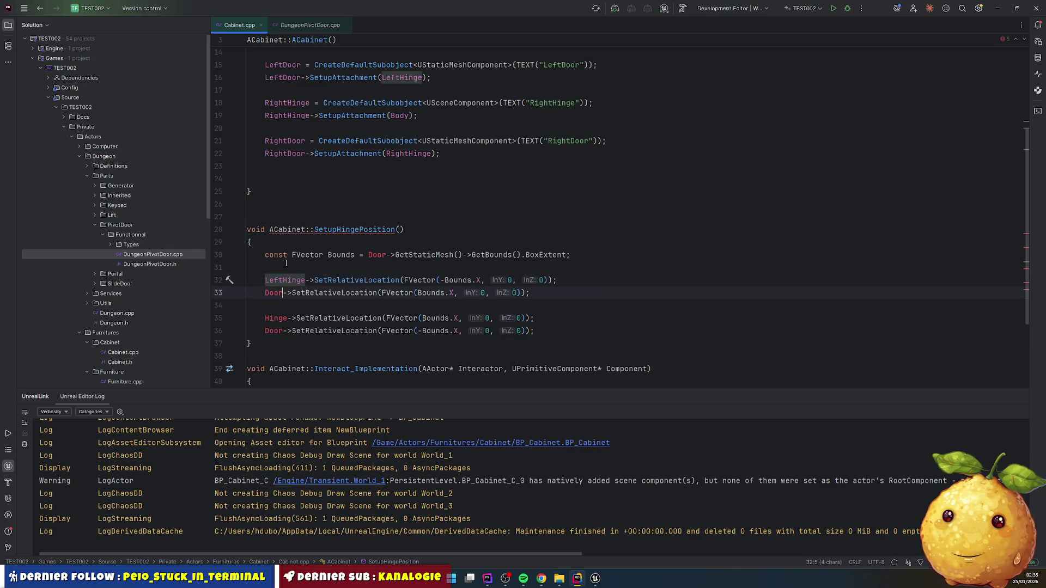
key("Down")
key("Home")
type("Left")
key("Down")
key("Down")
key("Home")
type("Right")
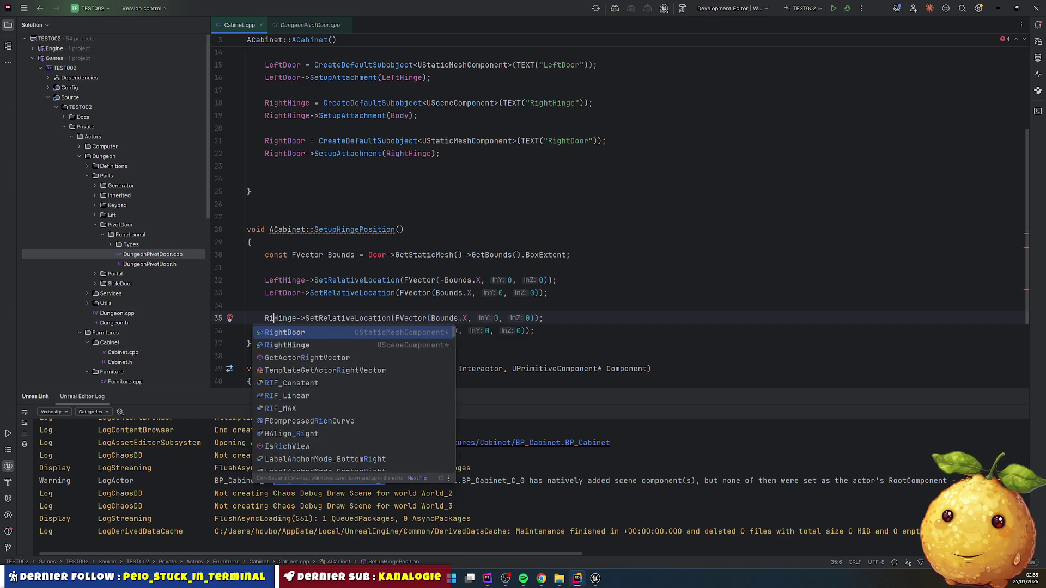
key("Escape")
key("Down")
key("Home")
type("Right")
key("Down")
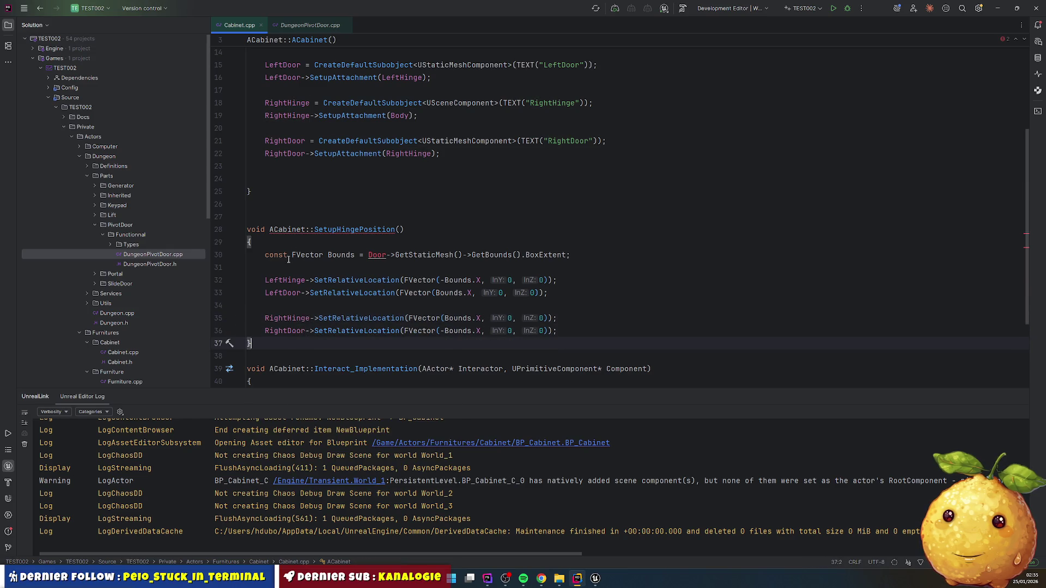
left_click(360, 280)
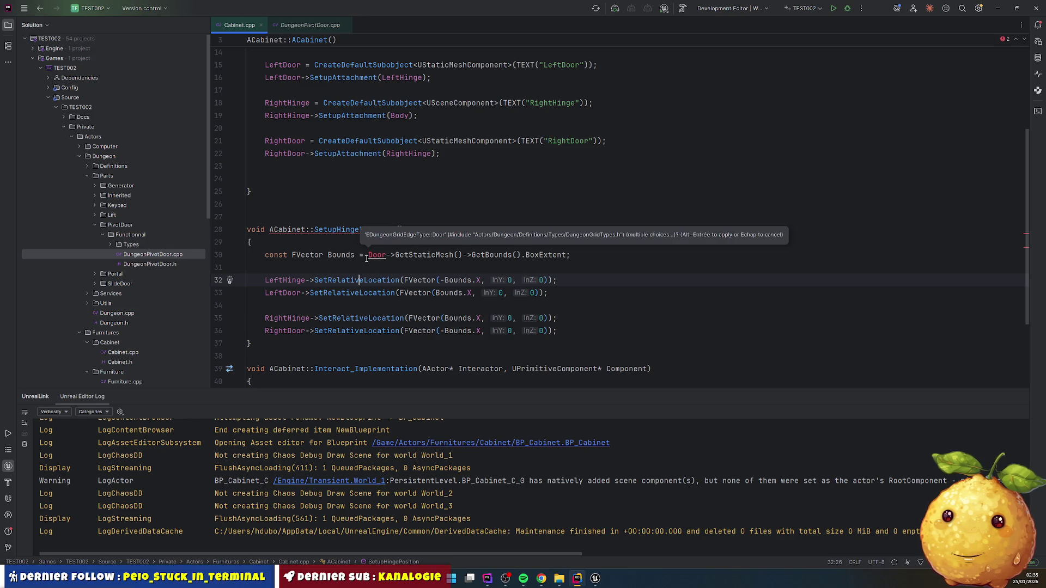
- Rename the bounds variable to LeftDoorBounds and compute it from LeftDoor
double_click(371, 257)
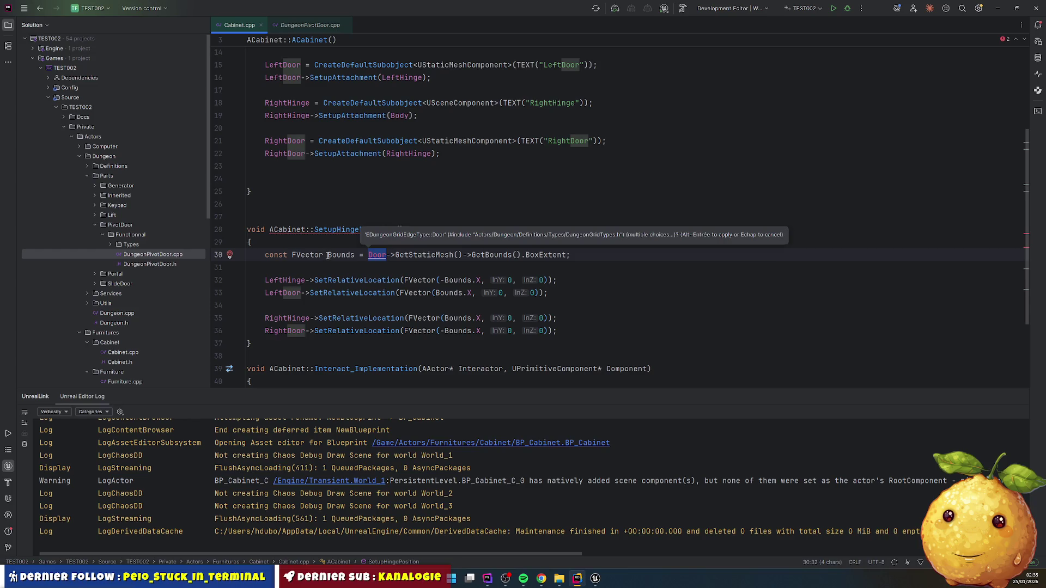
left_click(327, 255)
type("LeftDo")
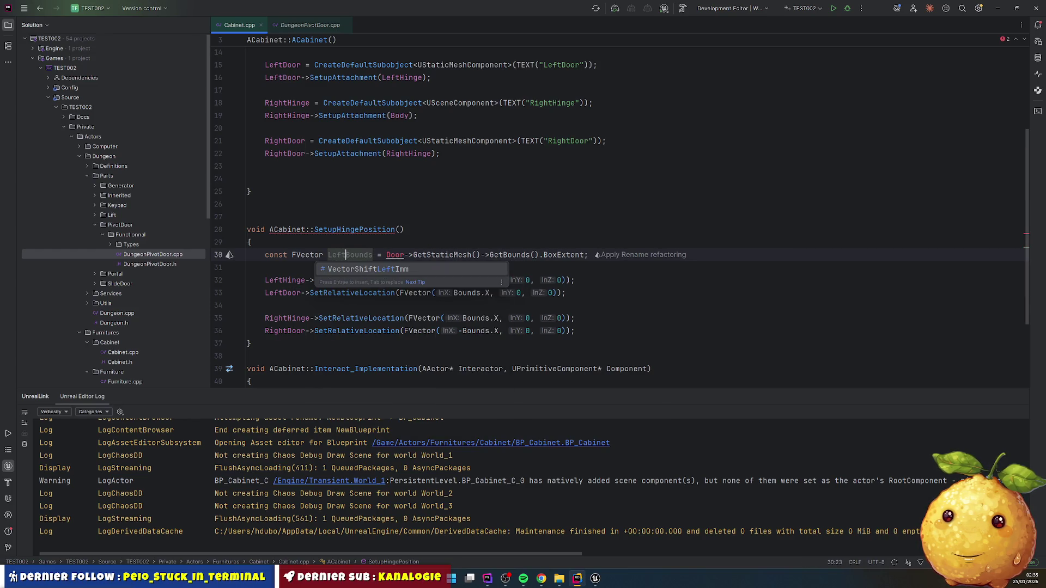
type("or")
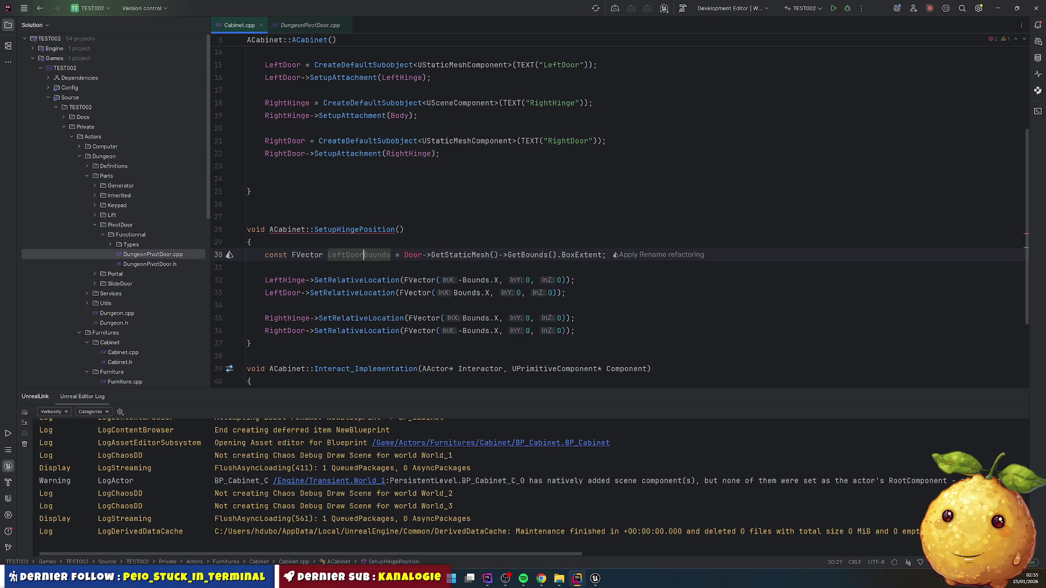
left_click(404, 255)
type("Left")
- Duplicate the bounds line and rename the copy to RightDoorBounds
key("ctrl+d")
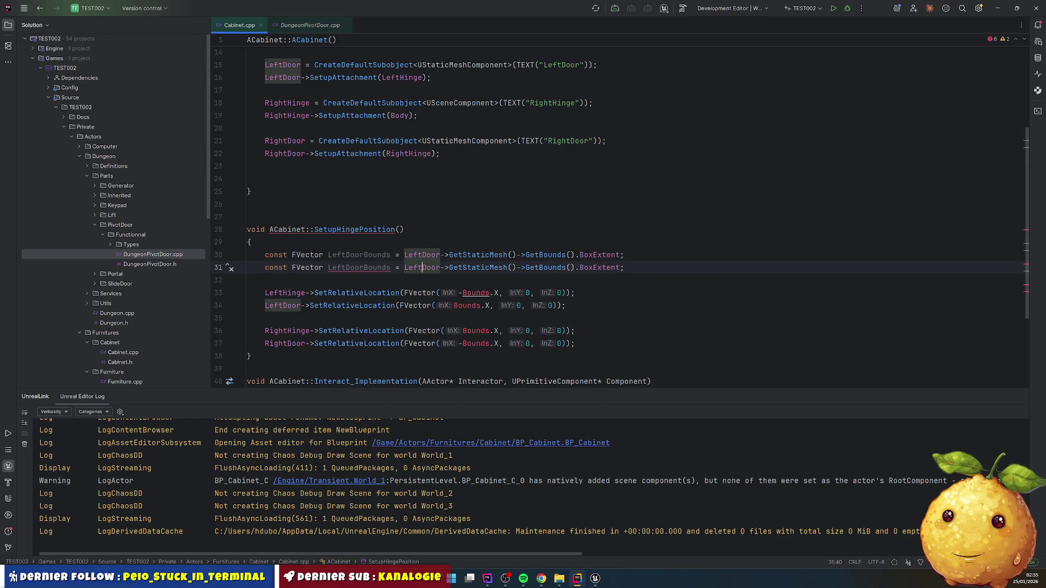
left_click(267, 267)
left_click(344, 268)
key("BackSpace")
key("BackSpace")
key("BackSpace")
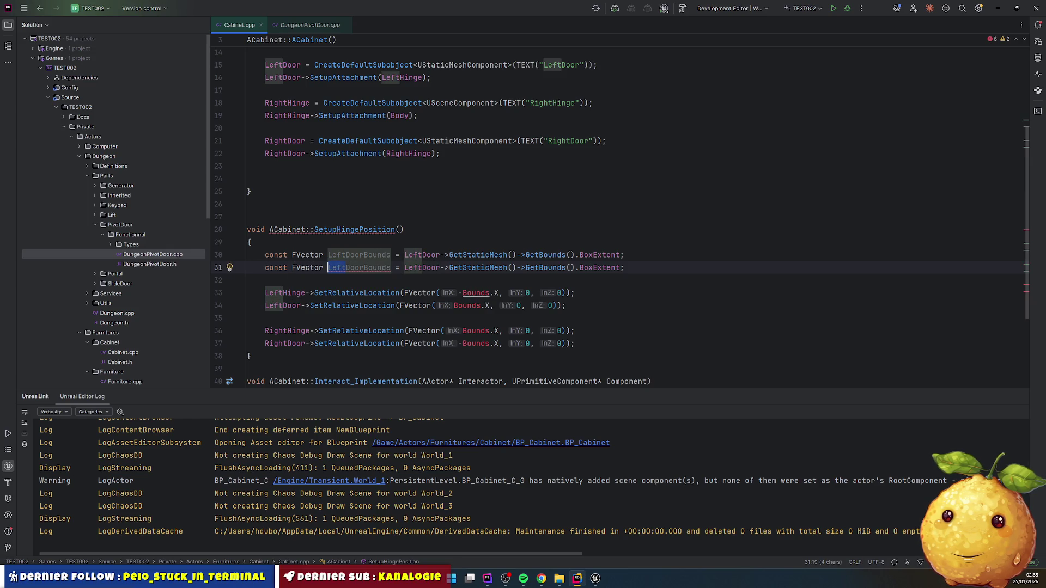
type("Rigu")
key("BackSpace")
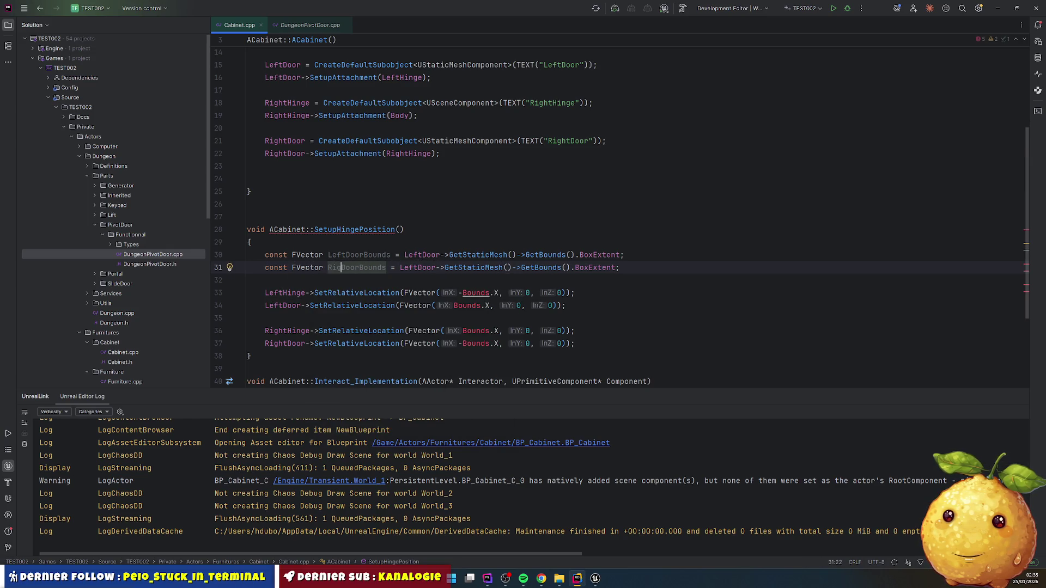
type("ght")
key("Escape")
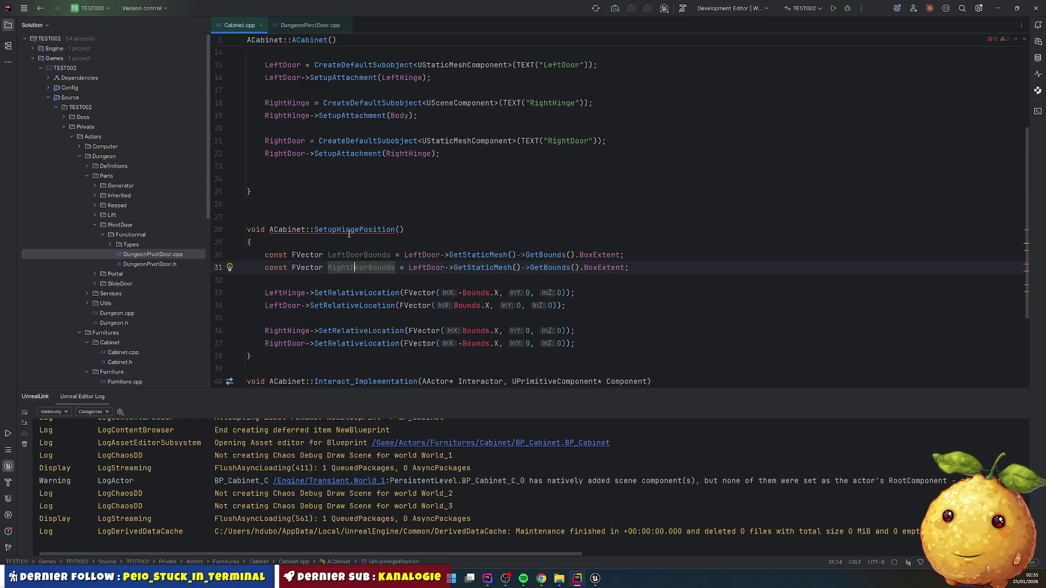
- Move the RightDoorBounds line above the right hinge code, removing the leftover empty line
key("End")
key("shift+Home")
key("BackSpace")
key("Down")
key("Down")
key("Down")
key("ctrl+v")
key("Up")
key("Up")
key("Up")
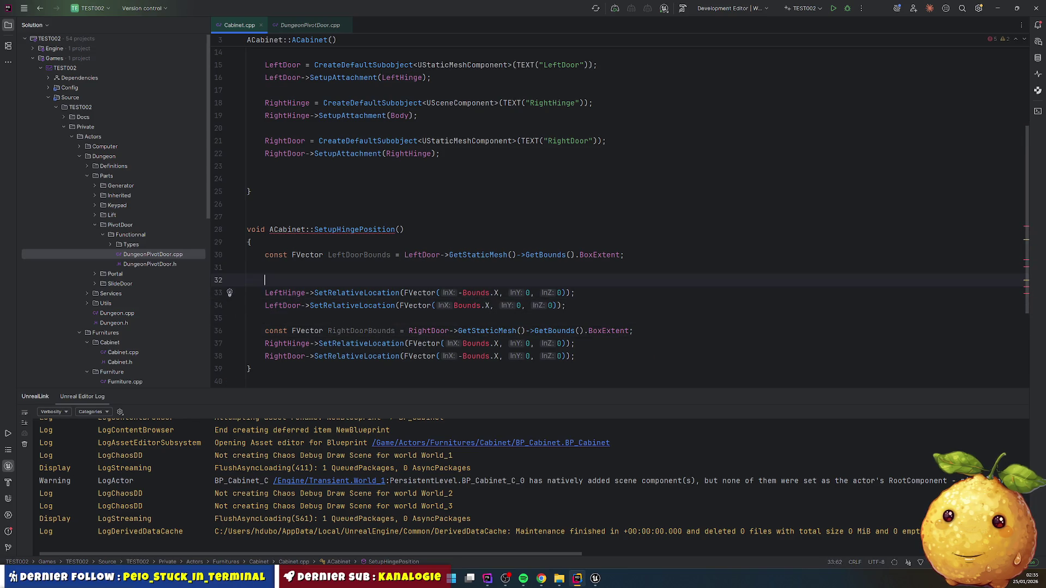
key("BackSpace")
- Use LeftDoorBounds in place of Bounds in the left hinge and left door offsets
double_click(359, 255)
key("ctrl+c")
double_click(476, 267)
key("ctrl+v")
double_click(467, 280)
key("ctrl+v")
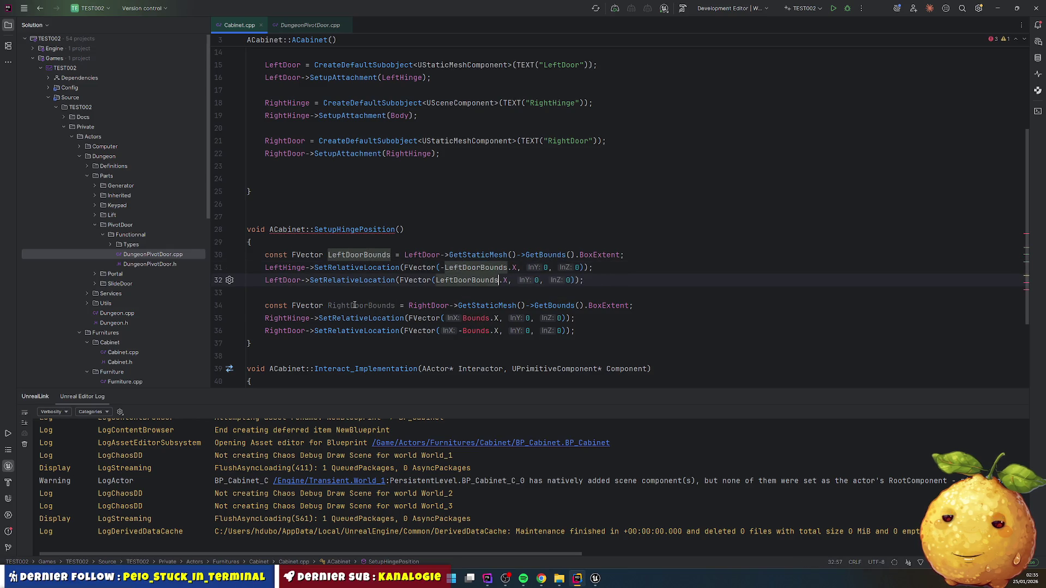
- Use RightDoorBounds in place of Bounds in the right hinge and right door offsets
double_click(355, 305)
key("ctrl+c")
double_click(476, 318)
key("ctrl+v")
double_click(475, 331)
key("ctrl+v")
left_click(624, 292)
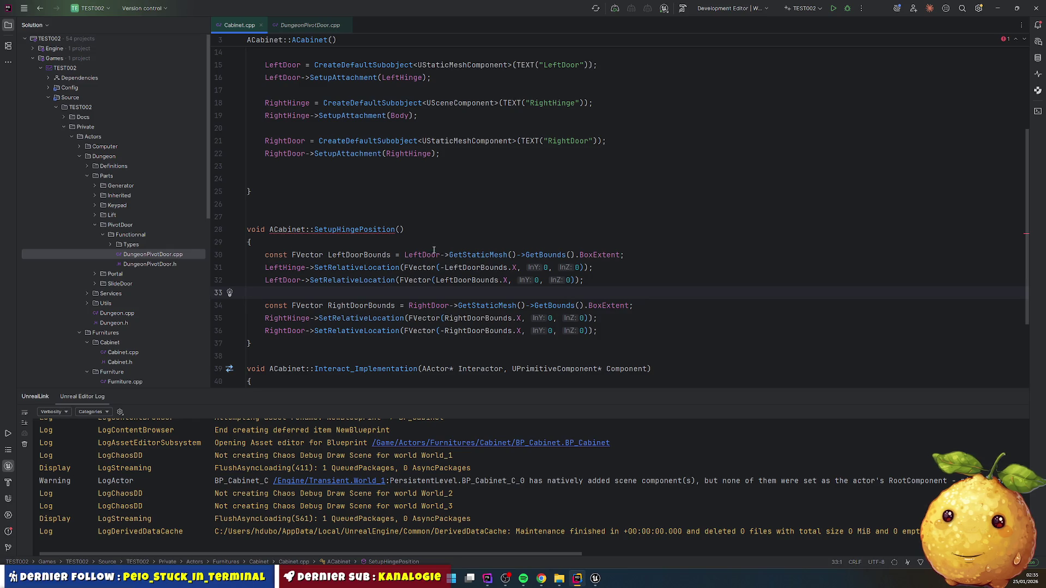
double_click(357, 229)
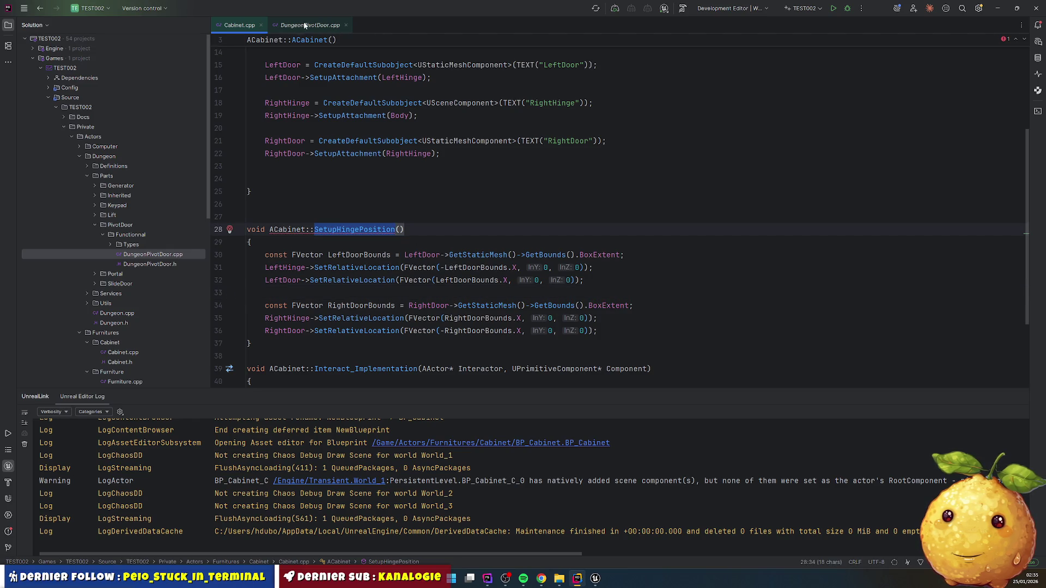
- Copy OnConstruction and BeginPlay from DungeonPivotDoor.cpp into Cabinet.cpp
left_click(310, 25)
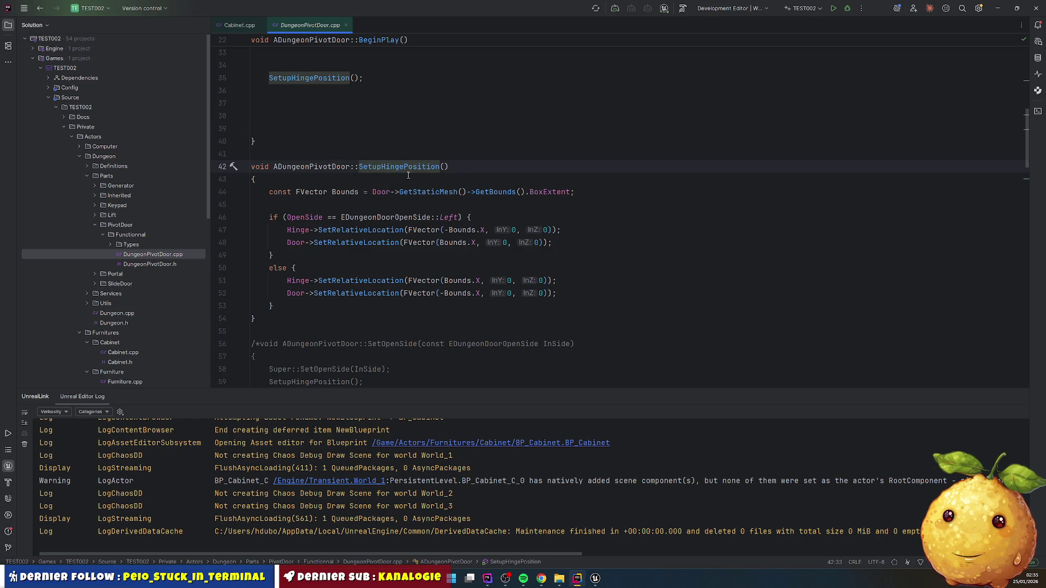
scroll(408, 175, "up", 6)
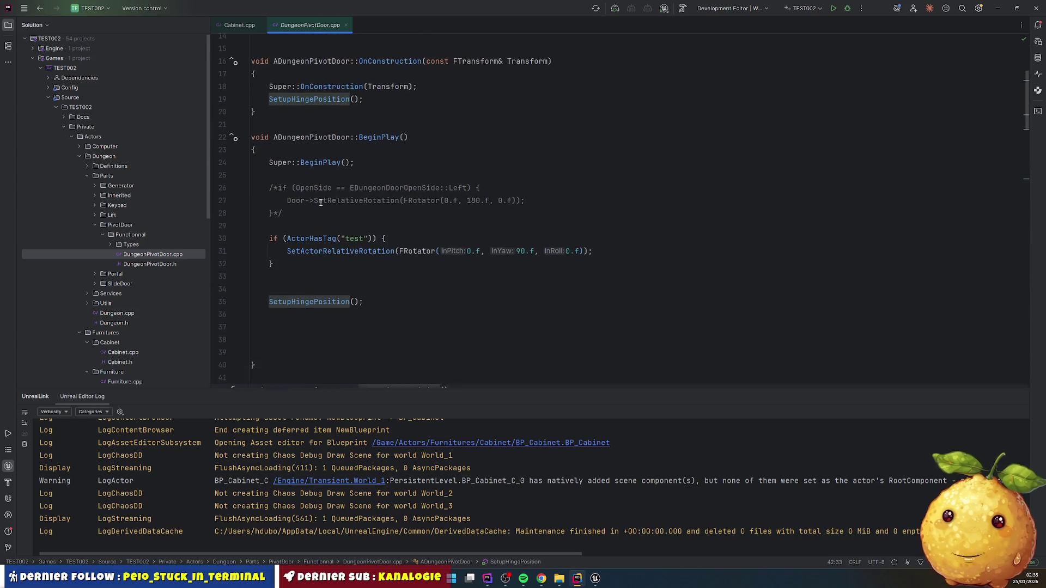
scroll(321, 202, "down", 1)
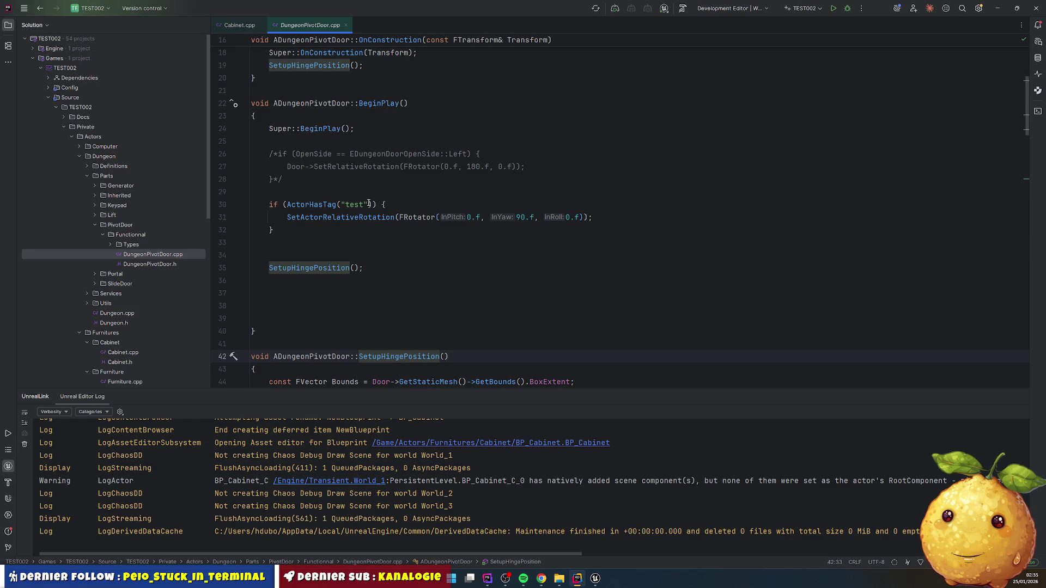
scroll(355, 205, "up", 4)
left_click_drag(251, 179, 255, 331)
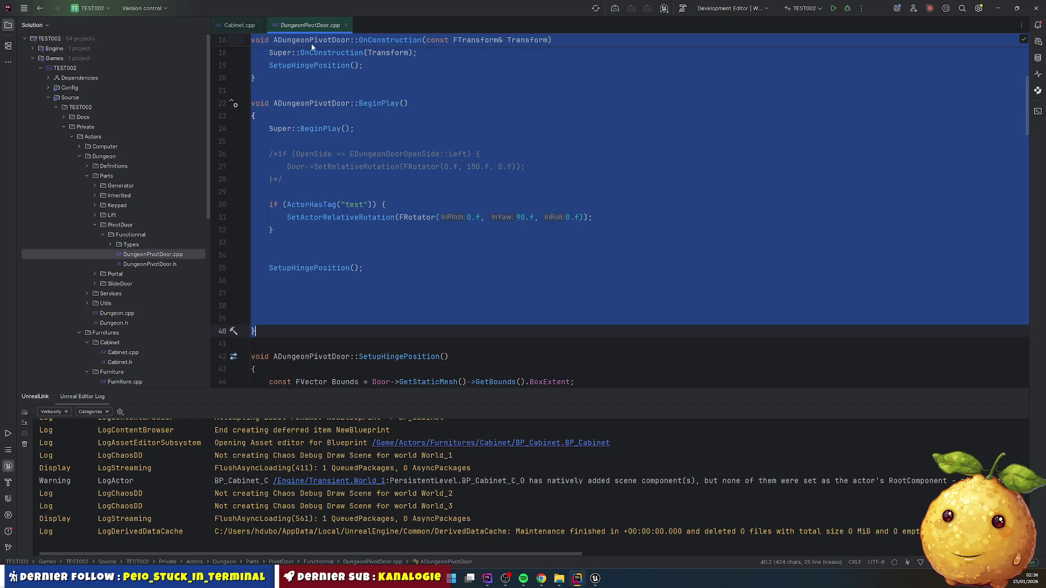
key("ctrl+Tab")
scroll(303, 239, "up", 4)
scroll(303, 238, "down", 4)
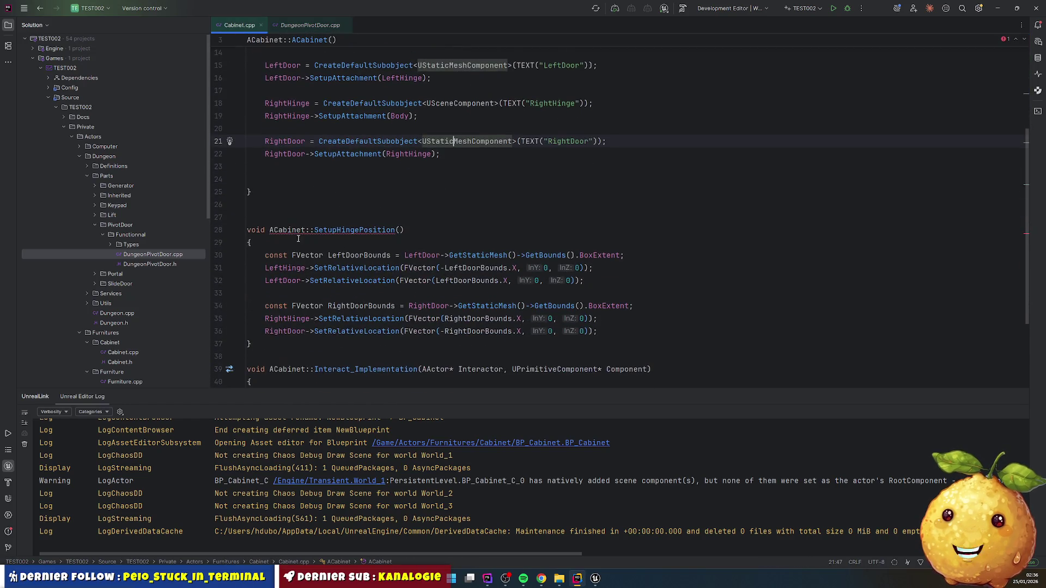
key("ctrl+v")
- Change the class name in the pasted OnConstruction and BeginPlay from ADungeonPivotDoor to ACabinet
scroll(304, 179, "up", 8)
double_click(297, 66)
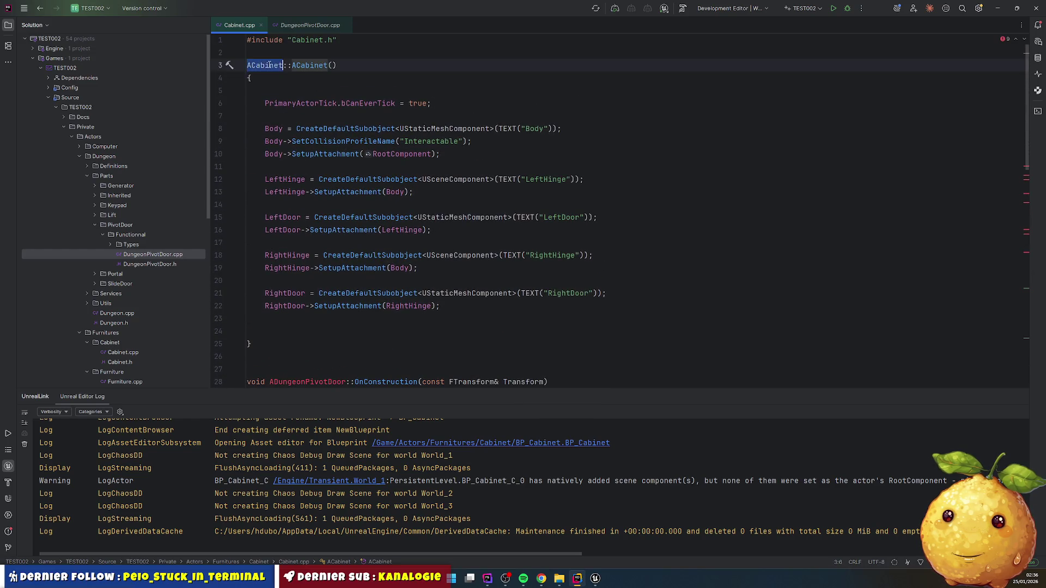
key("ctrl+c")
scroll(300, 163, "down", 7)
double_click(300, 189)
key("ctrl+v")
scroll(308, 237, "down", 2)
scroll(307, 237, "down", 1)
double_click(305, 193)
key("ctrl+v")
left_click(295, 230)
scroll(286, 294, "down", 2)
double_click(285, 280)
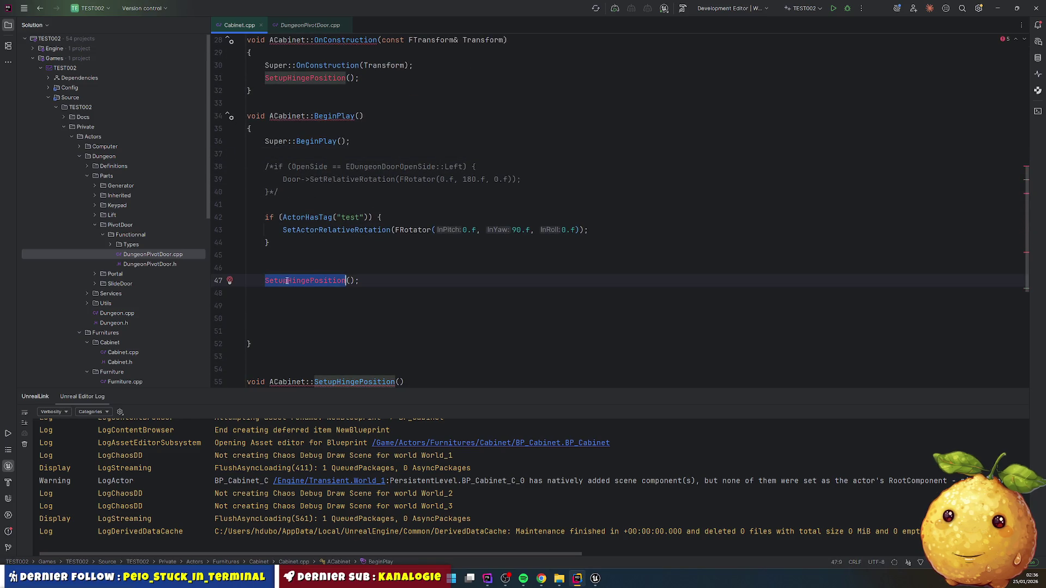
- Add the void SetupHingePosition(); declaration to Cabinet.h after the RightDoor component
left_click(310, 25)
scroll(346, 215, "down", 3)
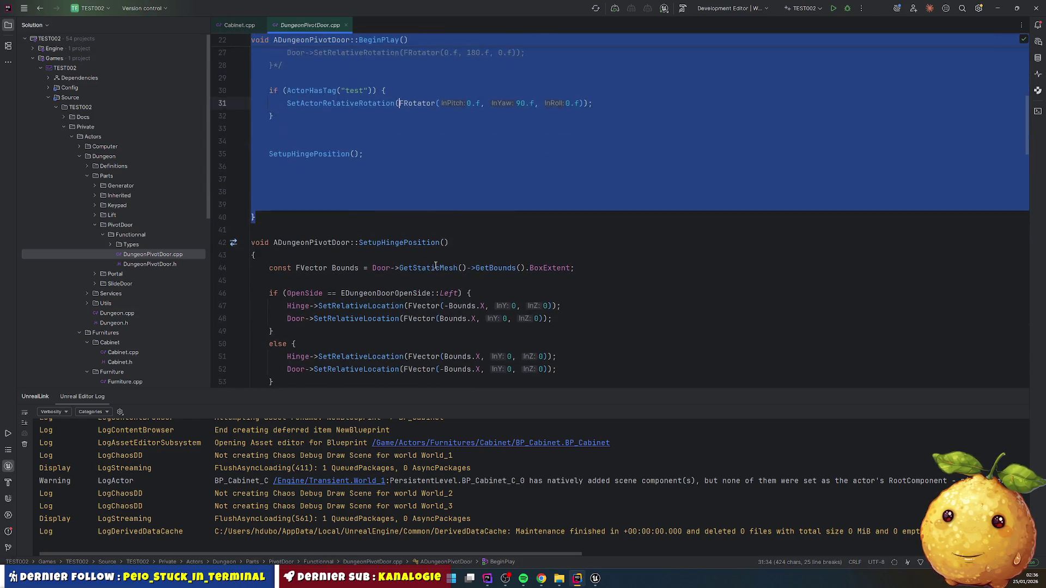
left_click(385, 243)
left_click(386, 243, "ctrl")
mouse_move(396, 170)
left_mouse_down()
mouse_move(417, 158)
mouse_move(354, 165)
left_mouse_up()
scroll(354, 164, "up", 10)
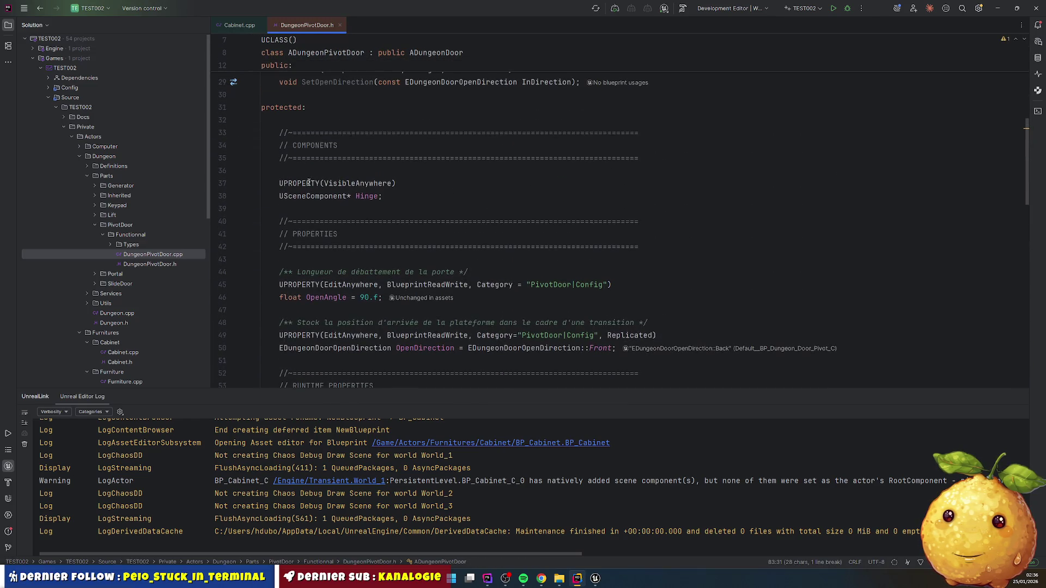
left_click(239, 25)
scroll(283, 240, "down", 4)
left_click(283, 242)
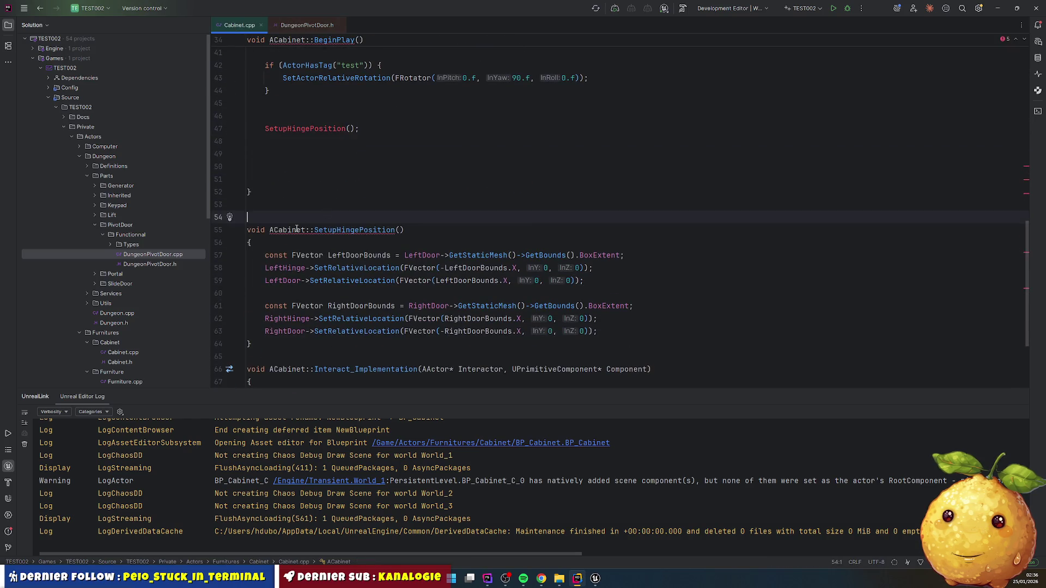
left_click(282, 231, "ctrl")
scroll(311, 174, "down", 5)
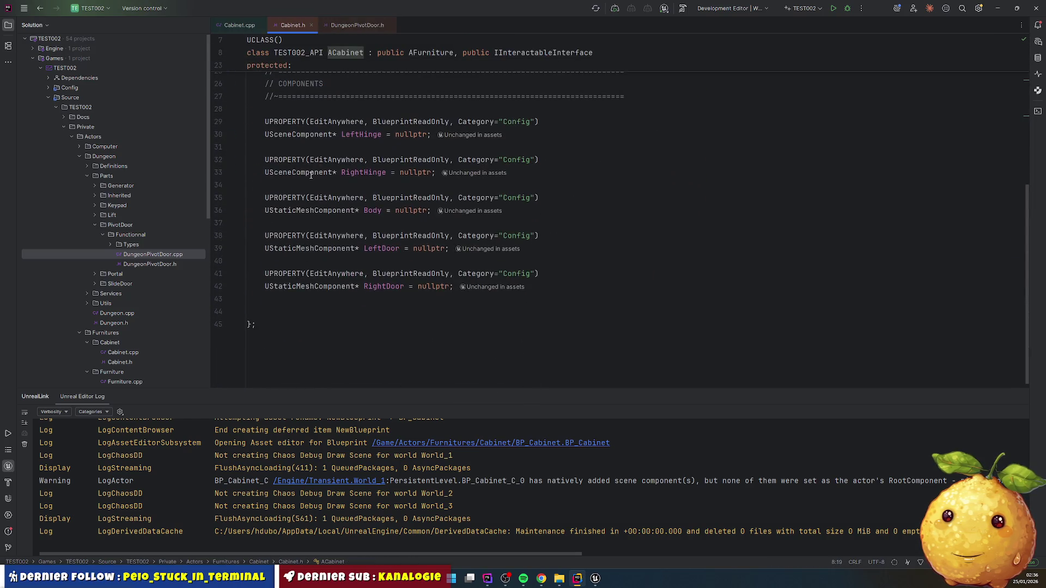
left_click(296, 311)
key("ctrl+v")
- Put a METHODS comment header, copied from COMPONENTS, above SetupHingePosition in Cabinet.h
scroll(269, 136, "up", 2)
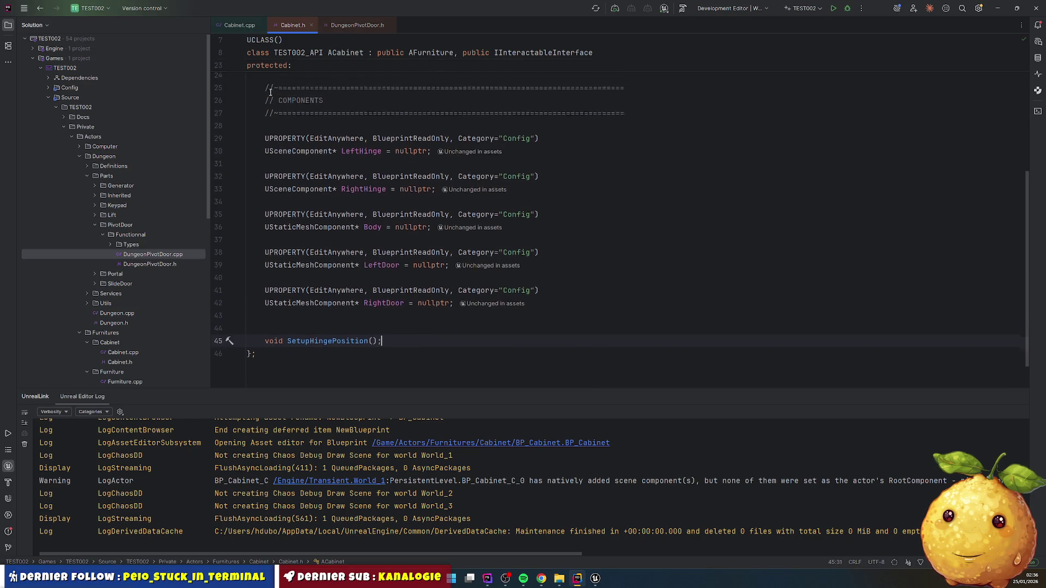
mouse_move(269, 136)
left_mouse_down()
mouse_move(267, 169)
mouse_move(248, 186)
left_mouse_up()
key("ctrl+c")
scroll(272, 218, "down", 3)
left_click(283, 280)
key("ctrl+v")
double_click(298, 306)
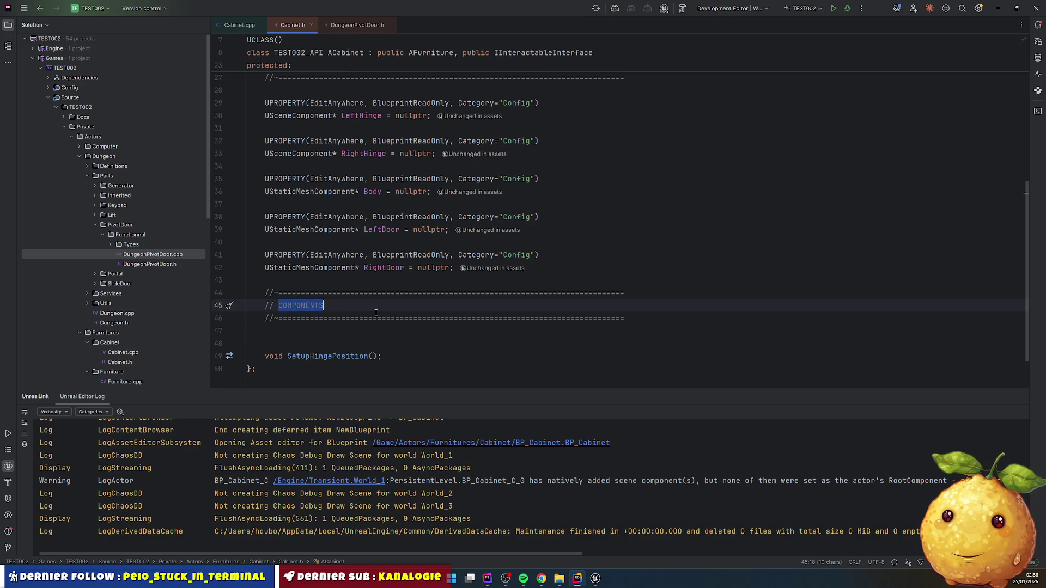
type("METHODS")
key("Down")
key("Down")
key("Delete")
- Add a second comment header above METHODS for the lifecycle section
scroll(376, 240, "up", 8)
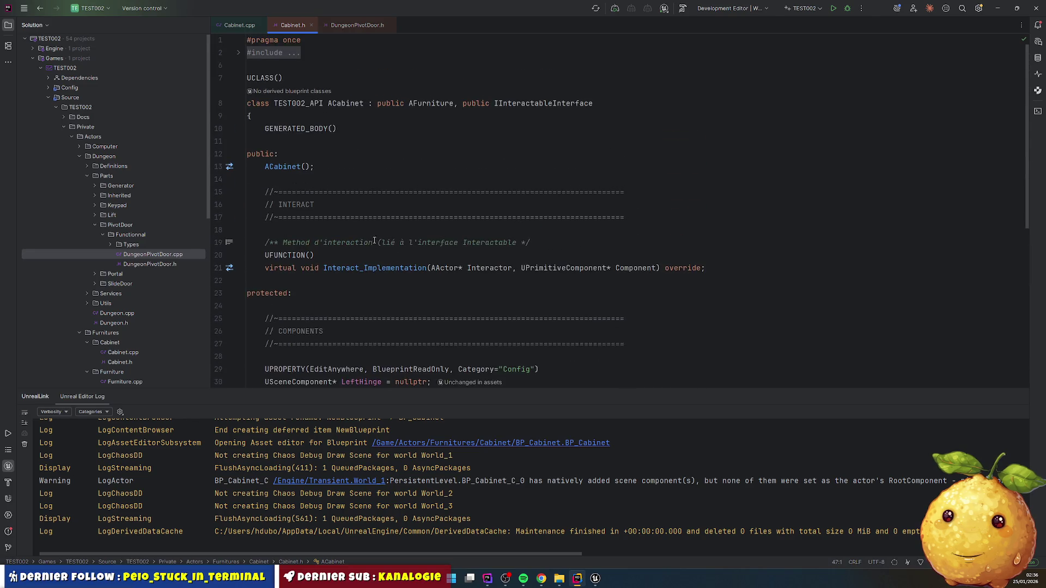
triple_click(274, 181)
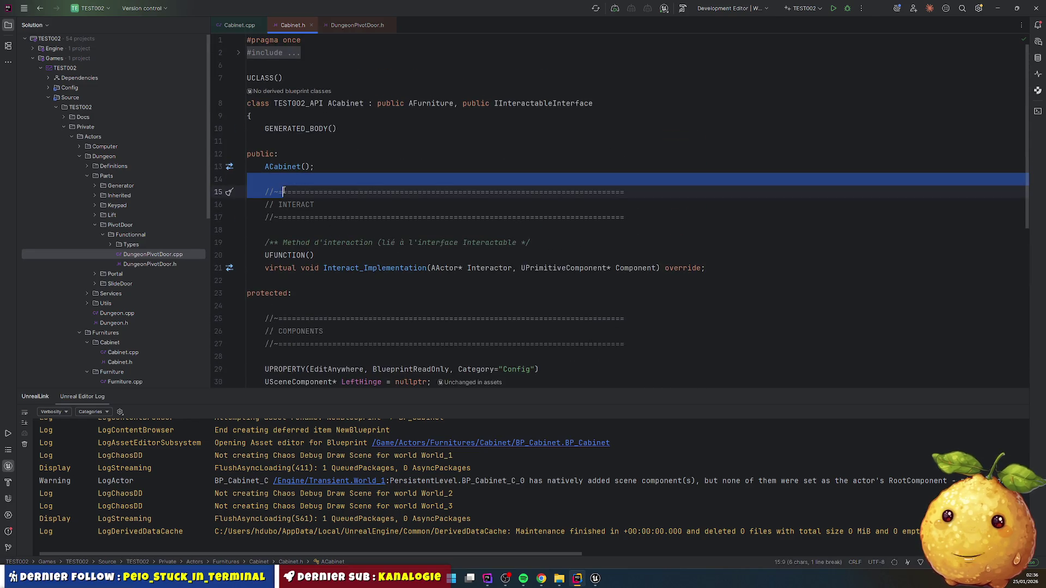
mouse_move(475, 193)
left_mouse_down()
mouse_move(589, 215)
mouse_move(512, 218)
left_mouse_up()
scroll(380, 235, "down", 4)
scroll(380, 235, "down", 4)
left_click(321, 242)
key("ctrl+v")
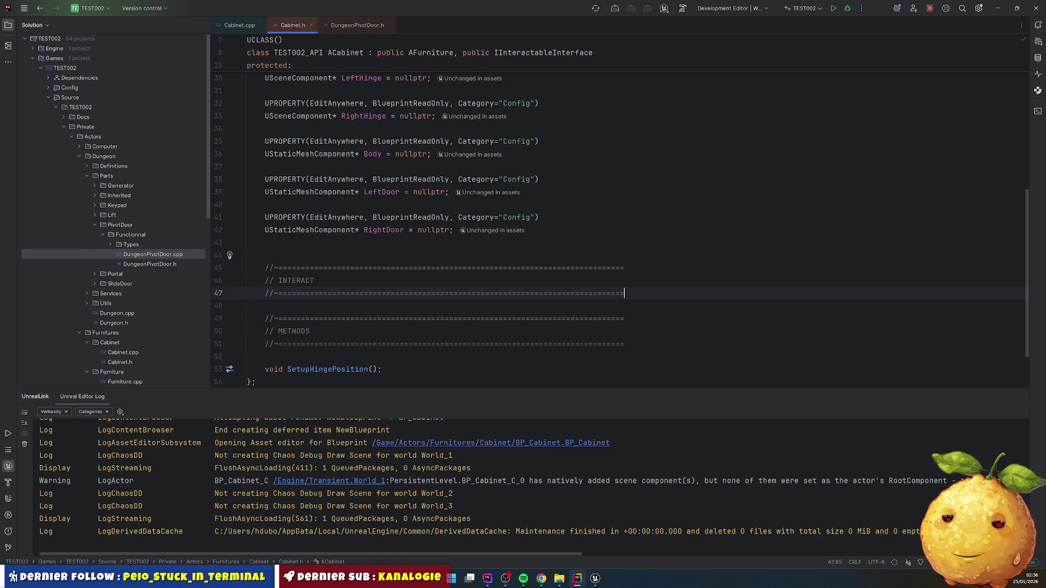
double_click(301, 282)
type("LYFECY")
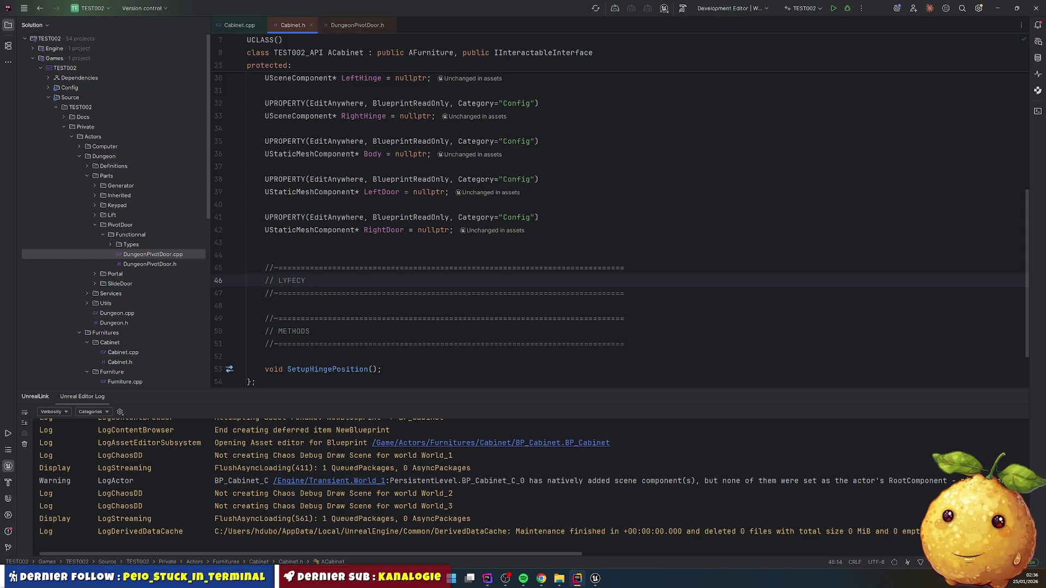
left_click(240, 25)
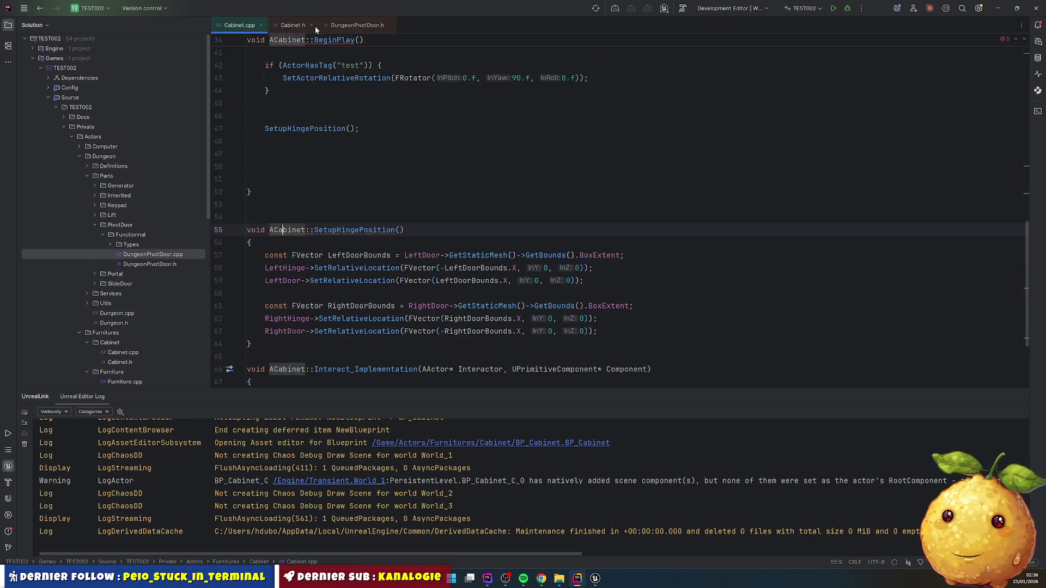
- Copy the BeginPlay, Tick and OnConstruction override declarations from the DungeonPivotDoor header
left_click(357, 25)
left_click(355, 184)
scroll(354, 187, "down", 6)
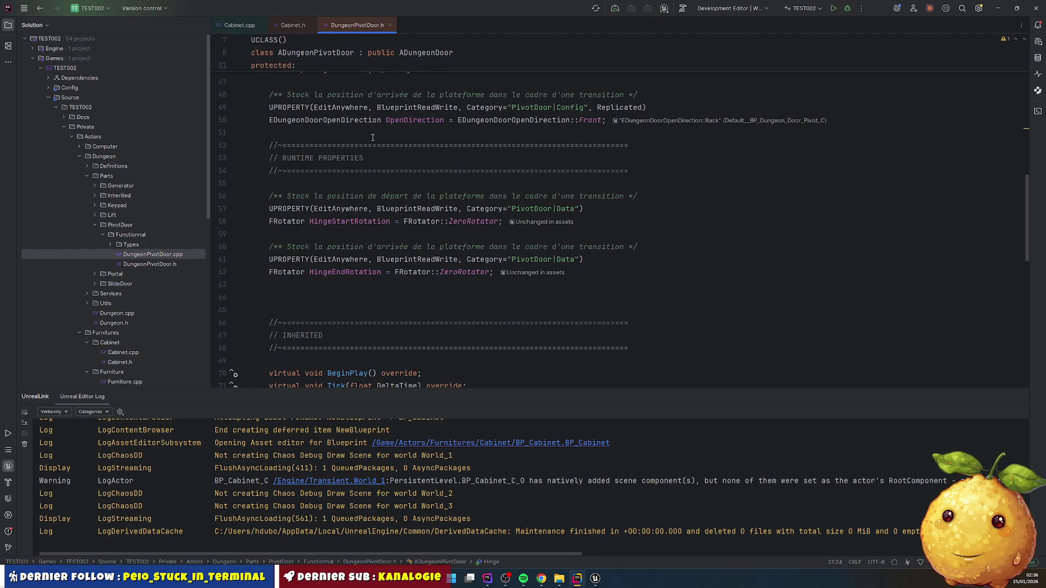
double_click(158, 256)
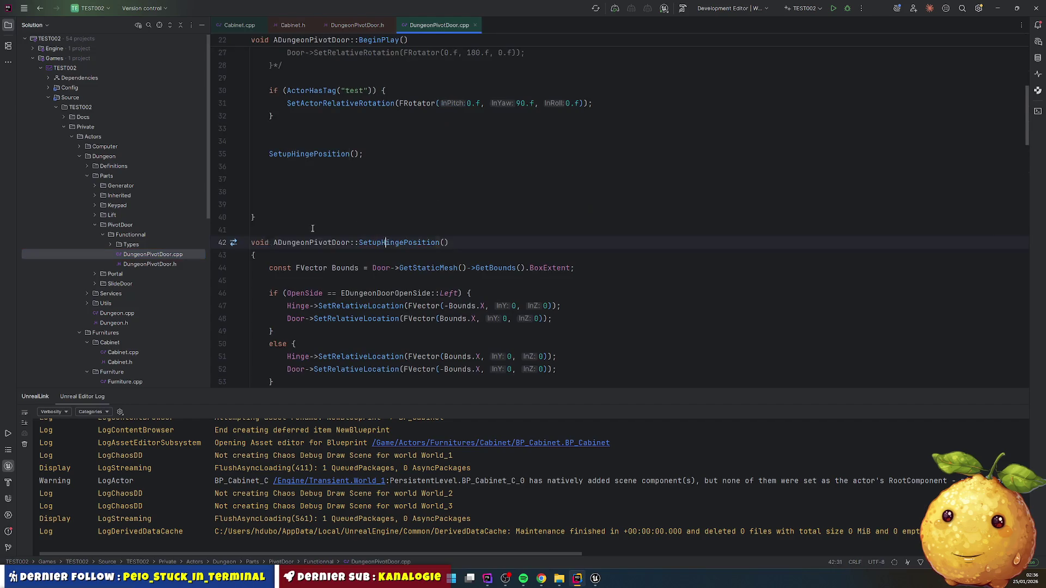
scroll(376, 175, "up", 7)
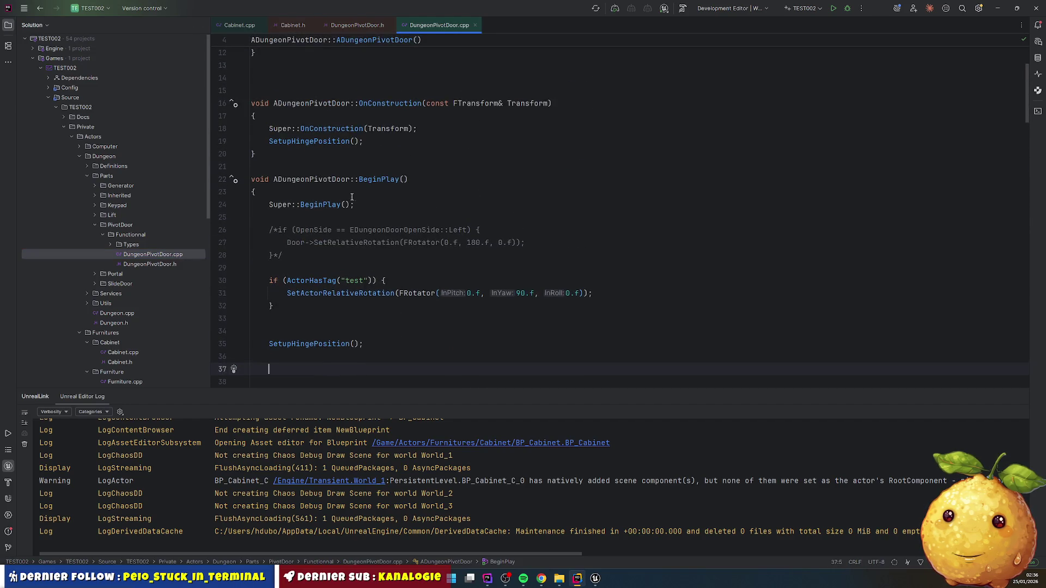
left_click(380, 111, "ctrl")
left_click(299, 158)
key("Home")
key("shift+Down")
key("shift+Down")
key("shift+End")
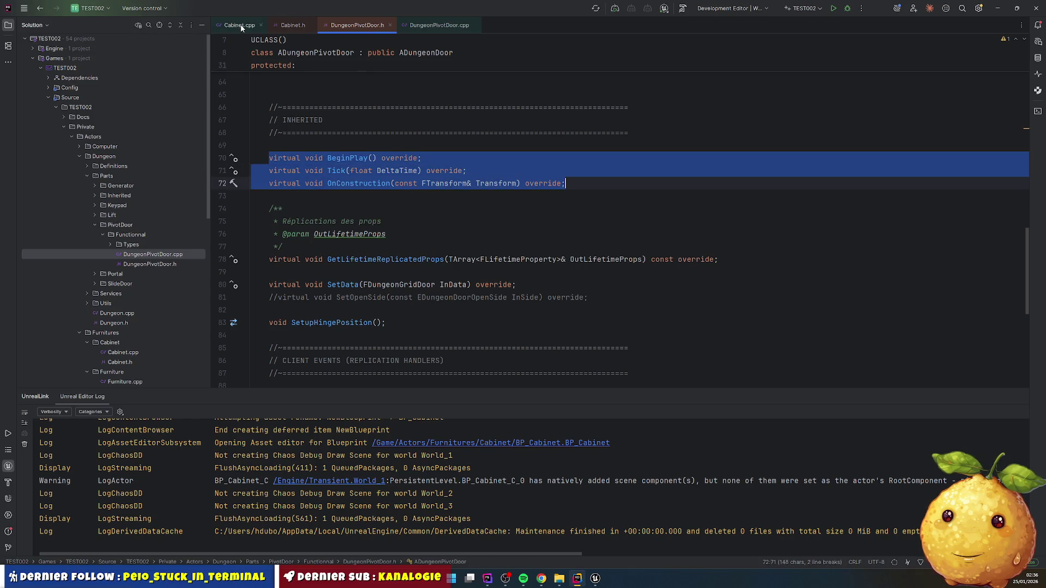
- Add the BeginPlay and OnConstruction overrides to Cabinet.h, without Tick, separated by blank lines
left_click(237, 25)
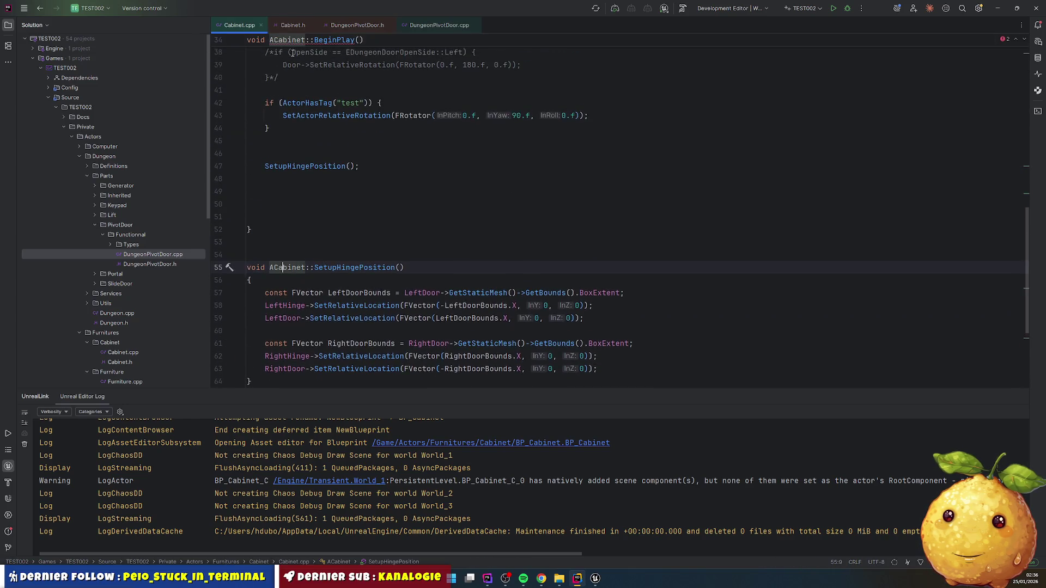
key("ctrl+b")
left_click(303, 240)
key("ctrl+v")
key("Up")
key("Home")
key("Home")
key("shift+Down")
key("Delete")
key("Home")
key("Return")
key("Up")
key("Up")
key("Return")
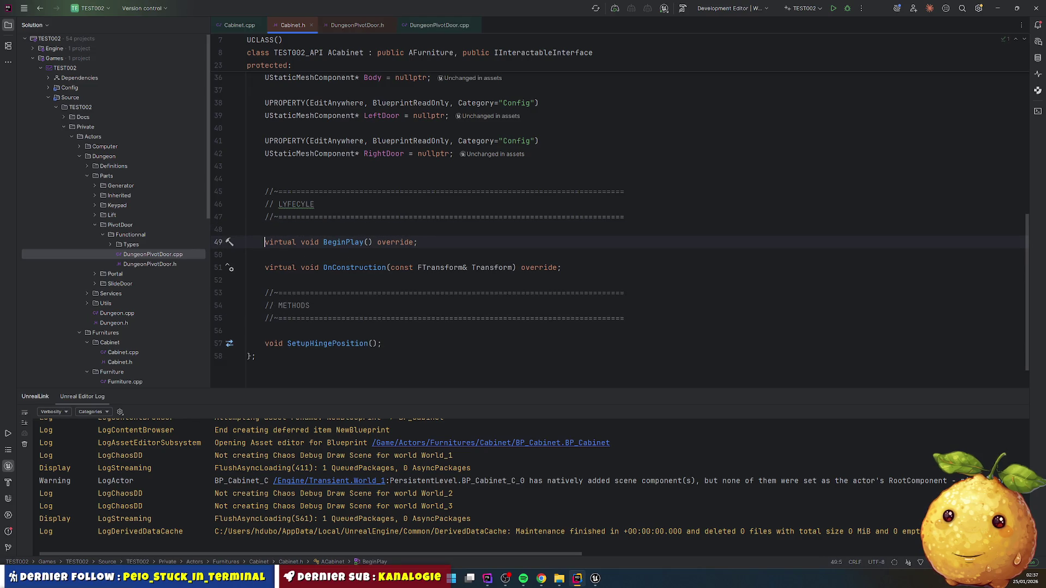
key("Up")
- Remove the extra blank line before the section and correct its comment to LIFECYCLE
left_click(301, 167)
left_click(288, 205)
left_click(345, 168)
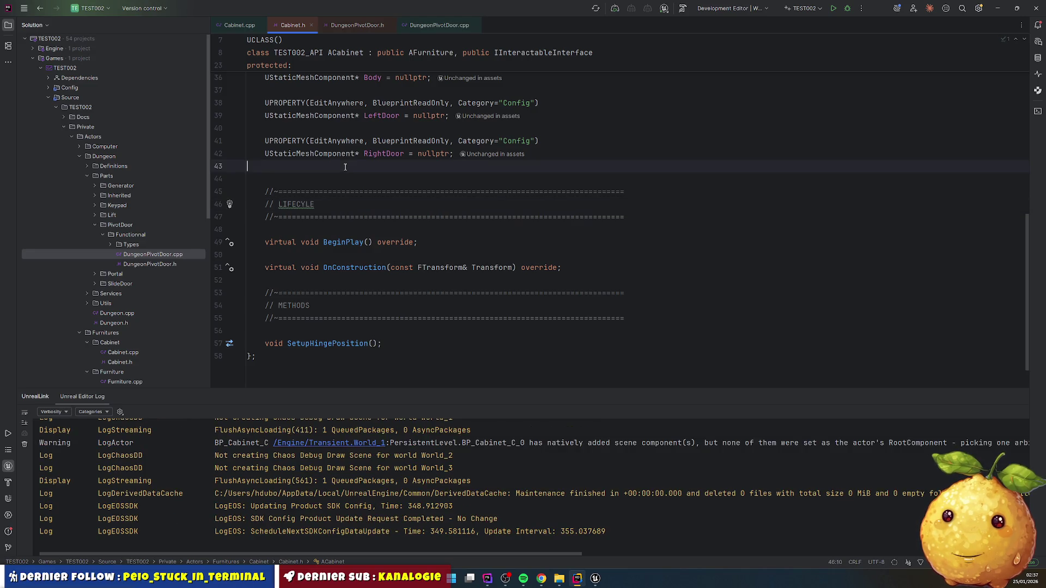
key("Down")
key("Delete")
key("Down")
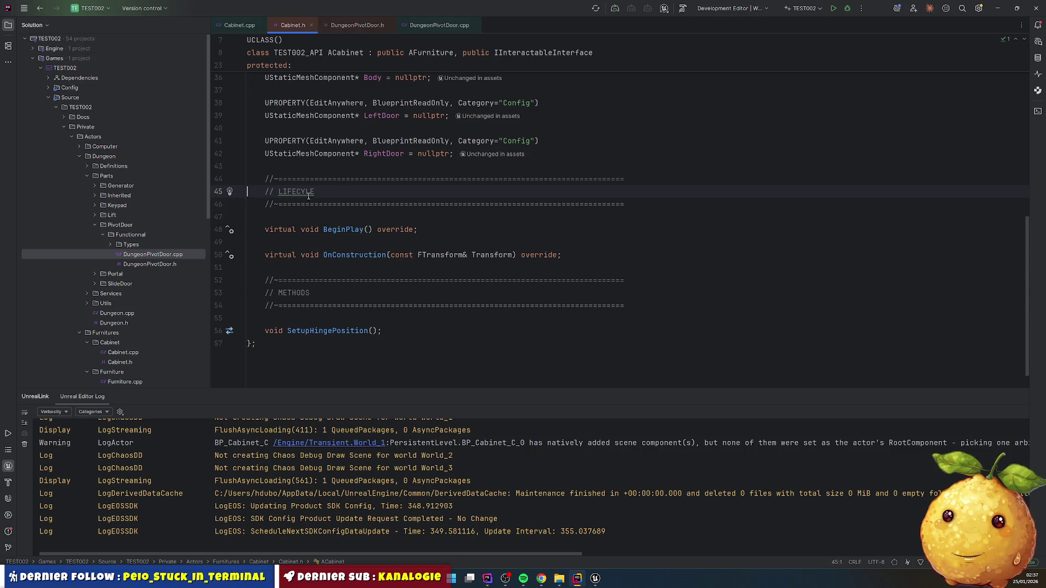
type("C")
left_click(418, 205)
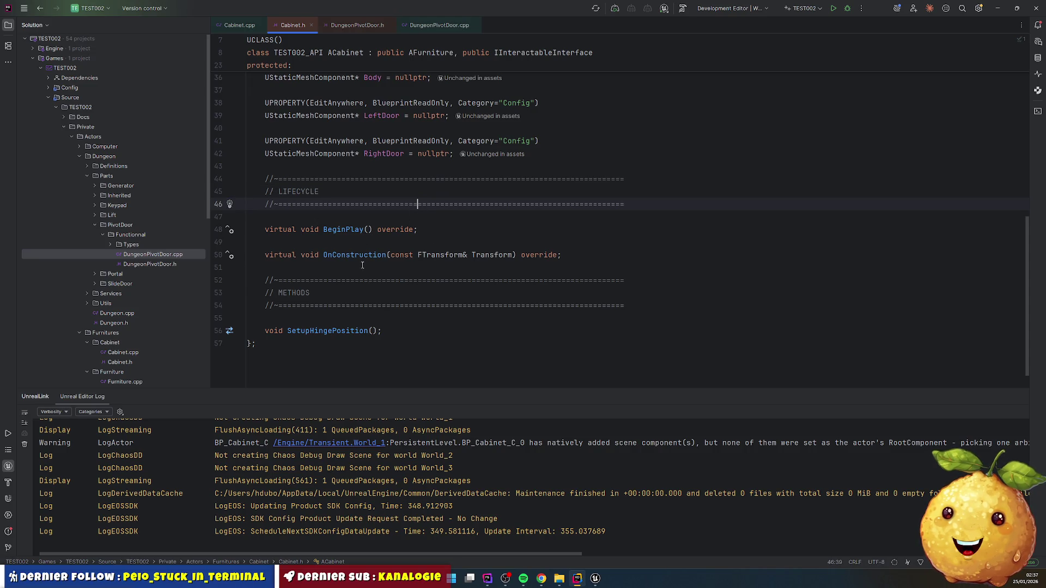
left_click(240, 25)
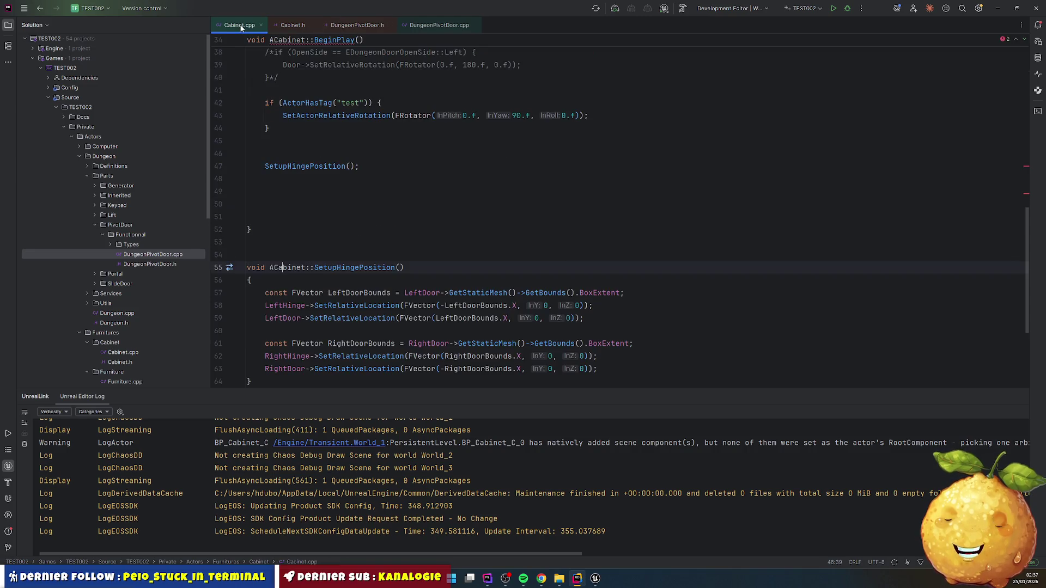
- Delete the test if-block and commented-out rotation block from BeginPlay
scroll(305, 209, "down", 4)
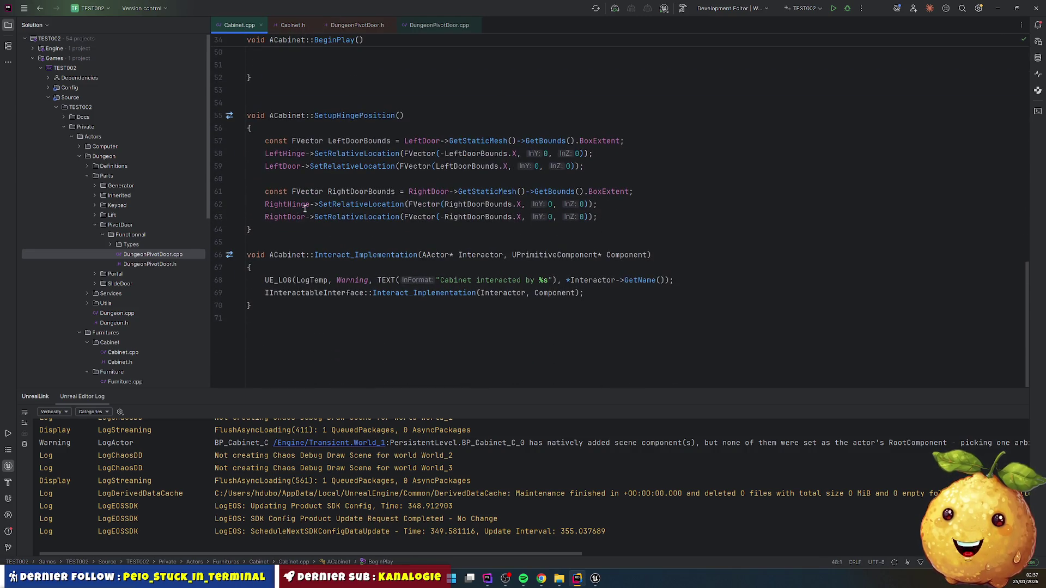
scroll(325, 199, "up", 5)
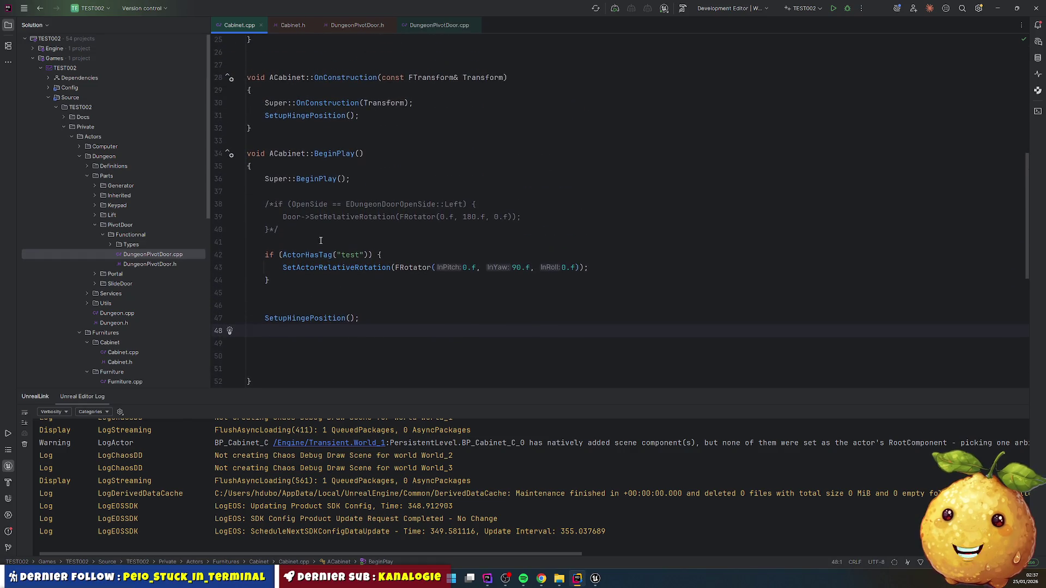
left_click_drag(315, 243, 360, 288)
key("BackSpace")
key("shift+Up")
key("shift+Up")
key("shift+Up")
key("BackSpace")
key("Down")
key("Down")
key("Delete")
key("Delete")
key("Delete")
- Remove the extra blank lines in the constructor and above SetupHingePosition
scroll(352, 280, "up", 5)
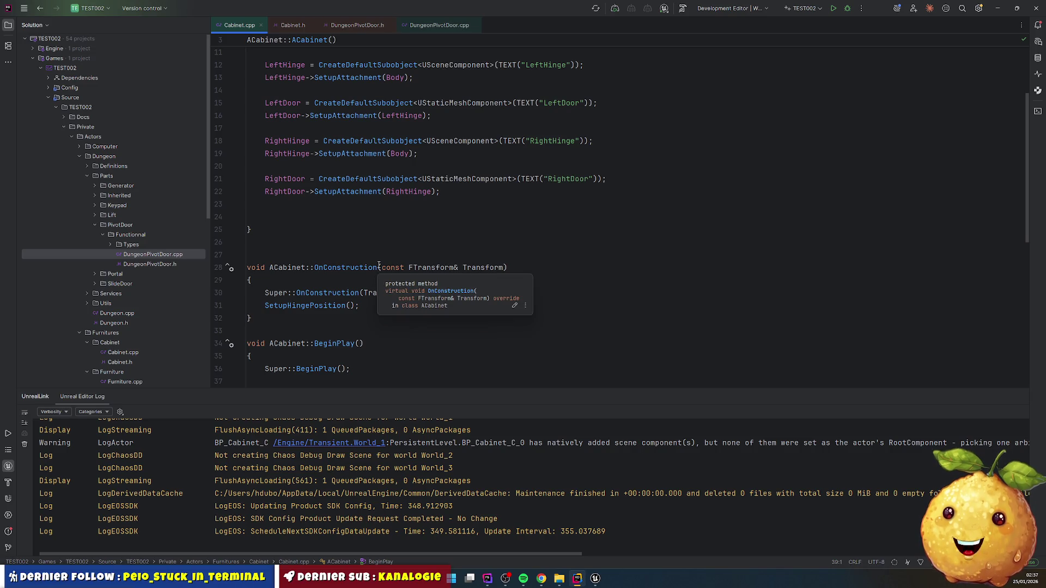
left_click(309, 214)
key("BackSpace")
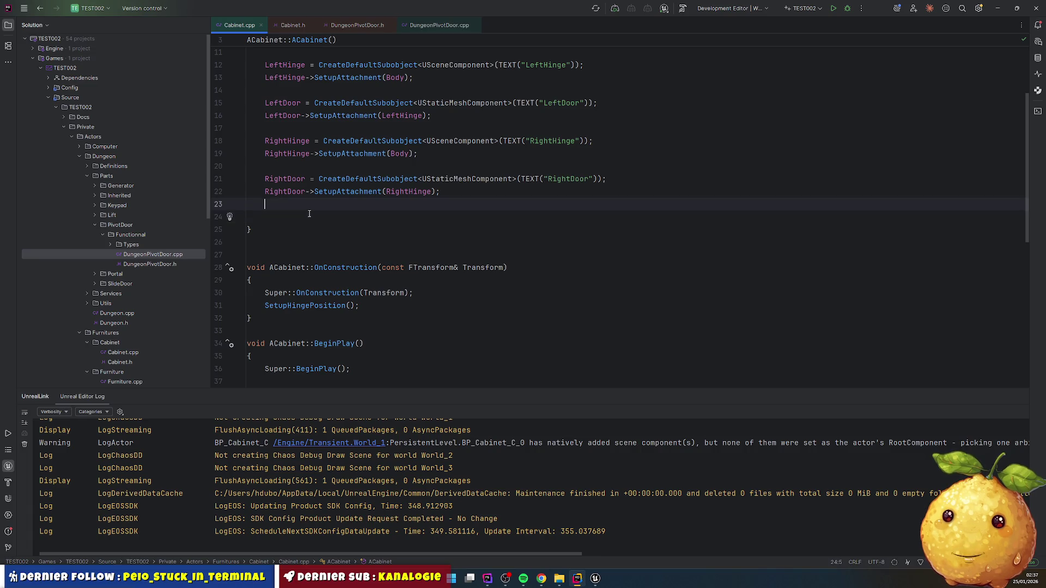
scroll(309, 214, "down", 9)
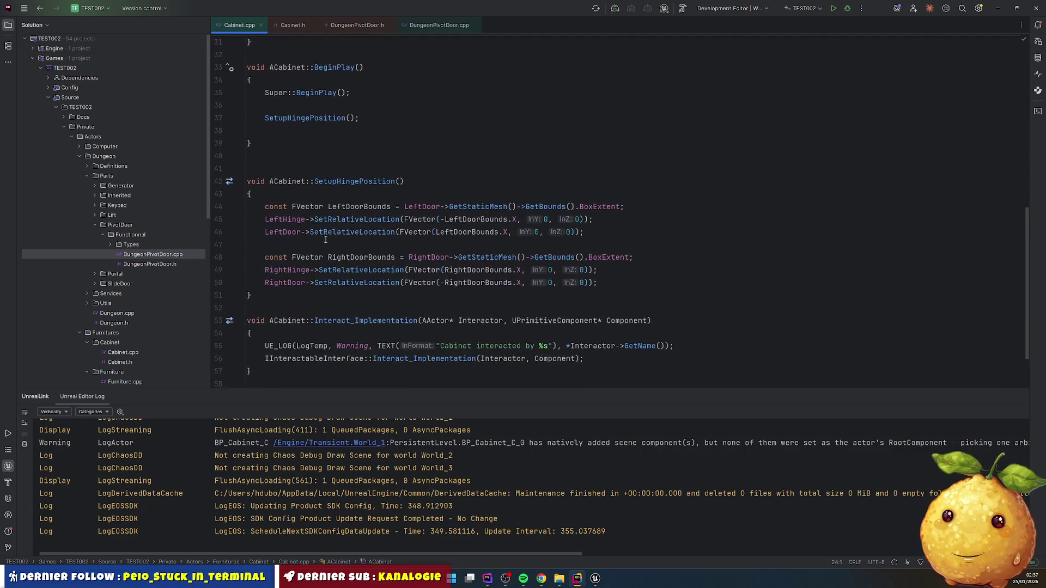
left_click(284, 89)
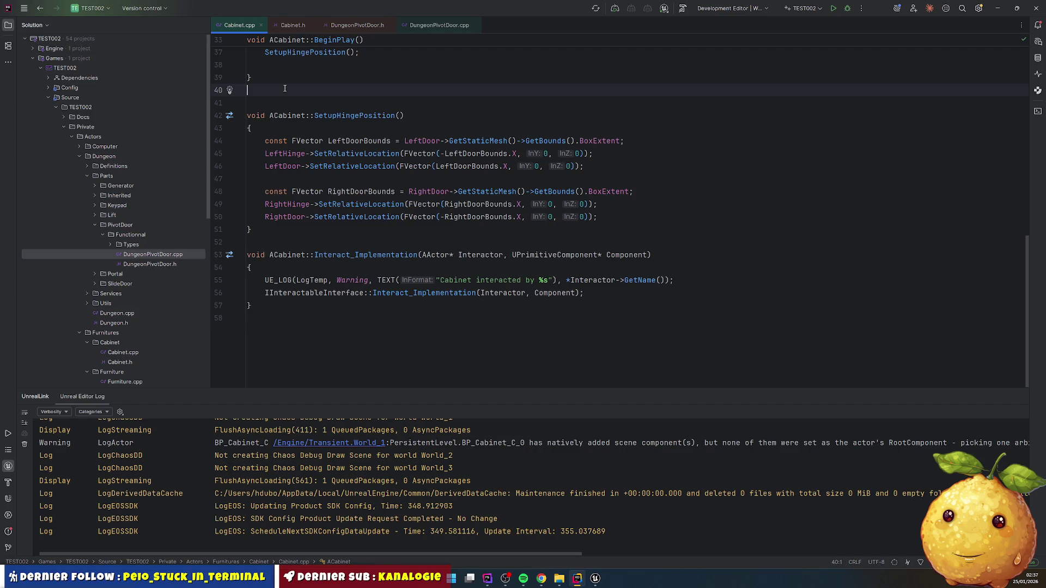
key("Delete")
key("Down")
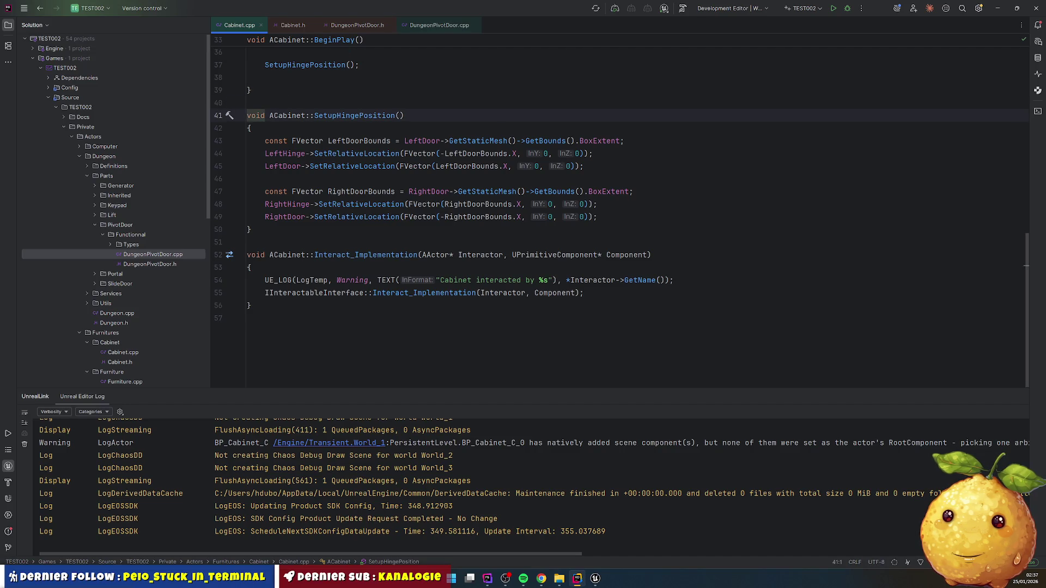
- Start a Live Coding recompile of the project with Ctrl+Alt+F11
scroll(317, 162, "up", 11)
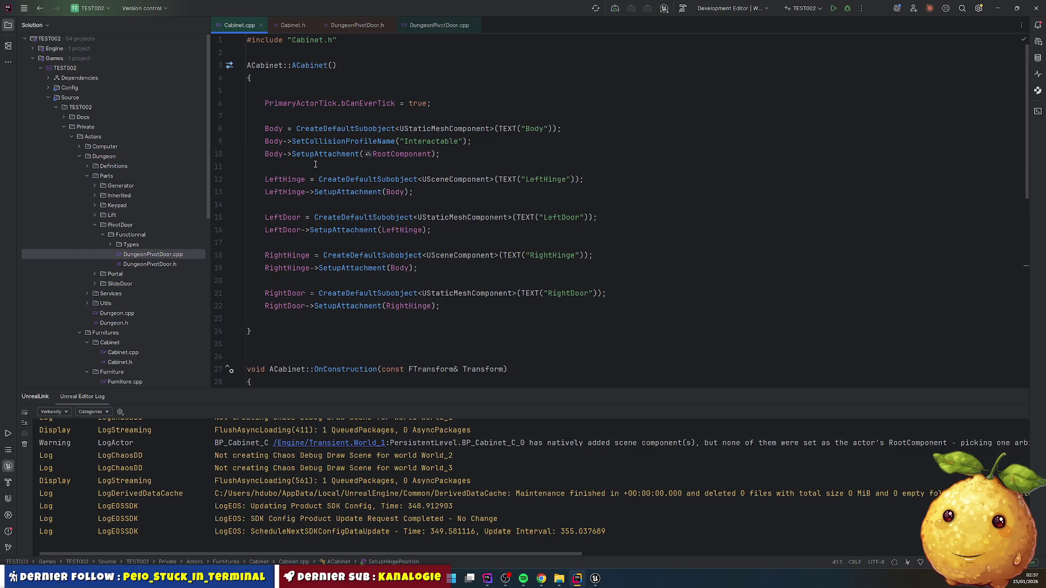
scroll(315, 164, "down", 10)
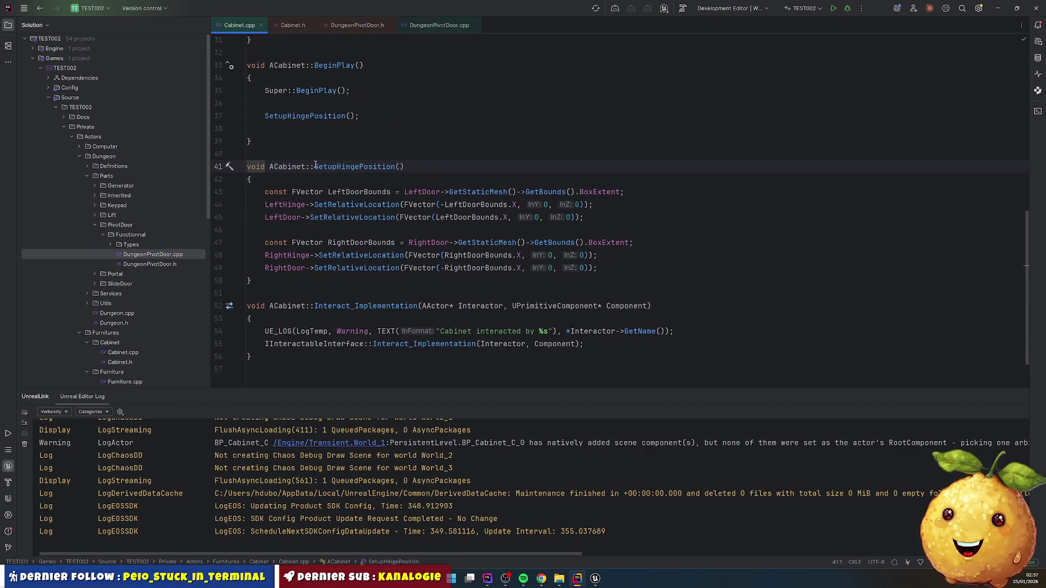
left_click(536, 183)
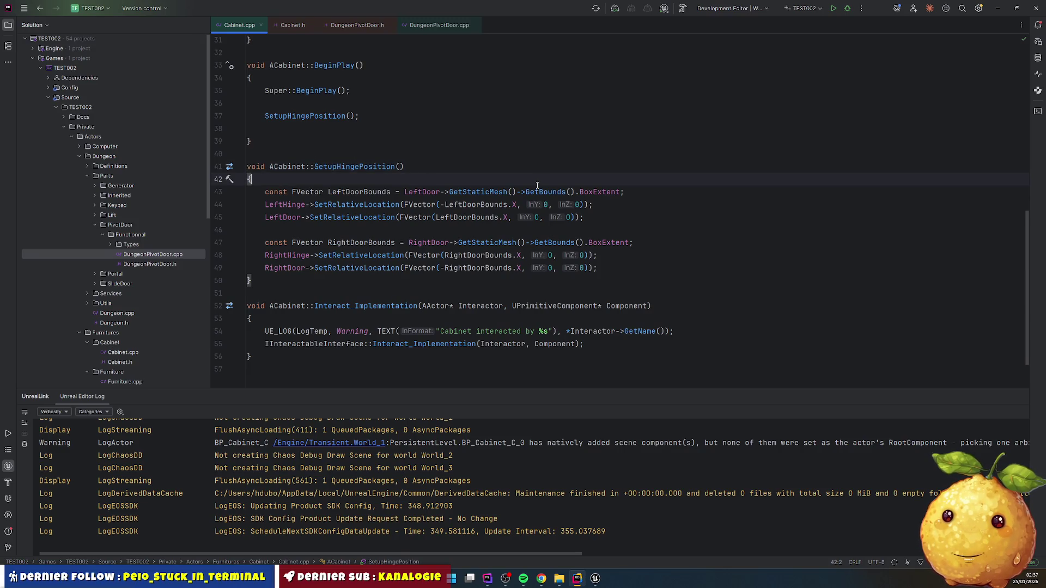
key("ctrl+alt+F11")
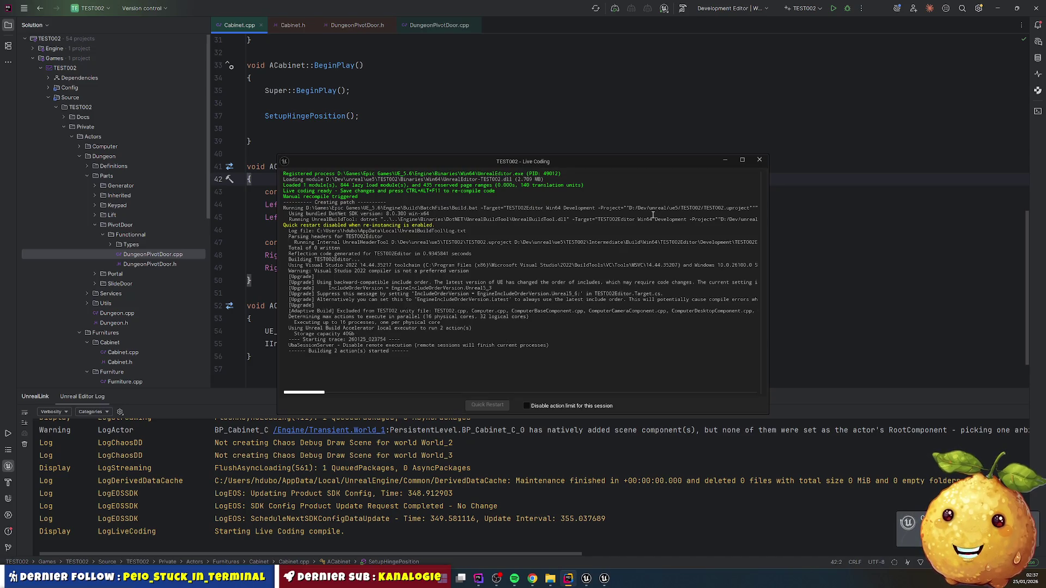
- Close the finished Live Coding window and compile the BP_Cabinet blueprint
left_click(759, 160)
key("alt+Tab")
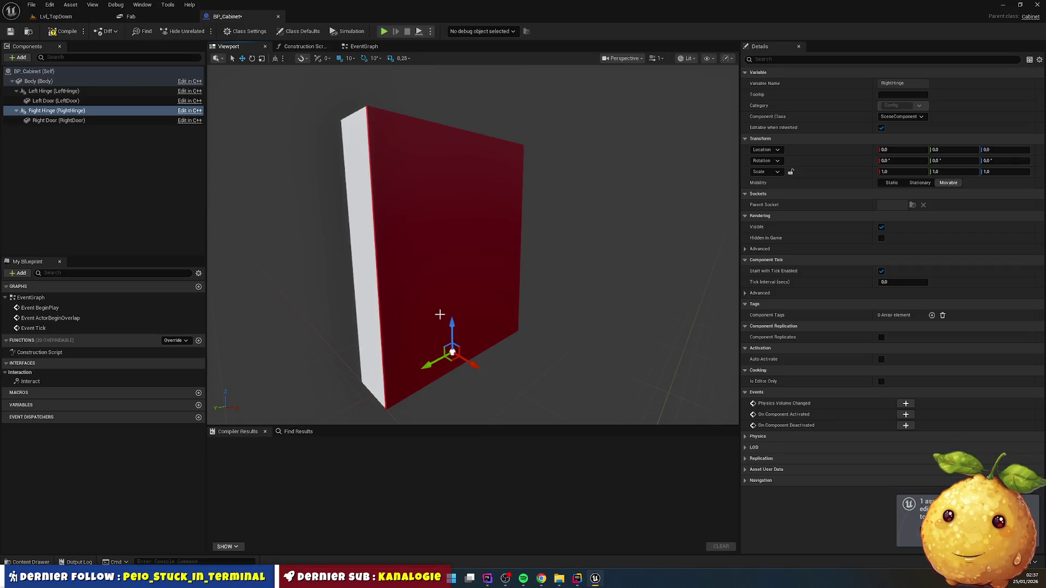
left_click(63, 33)
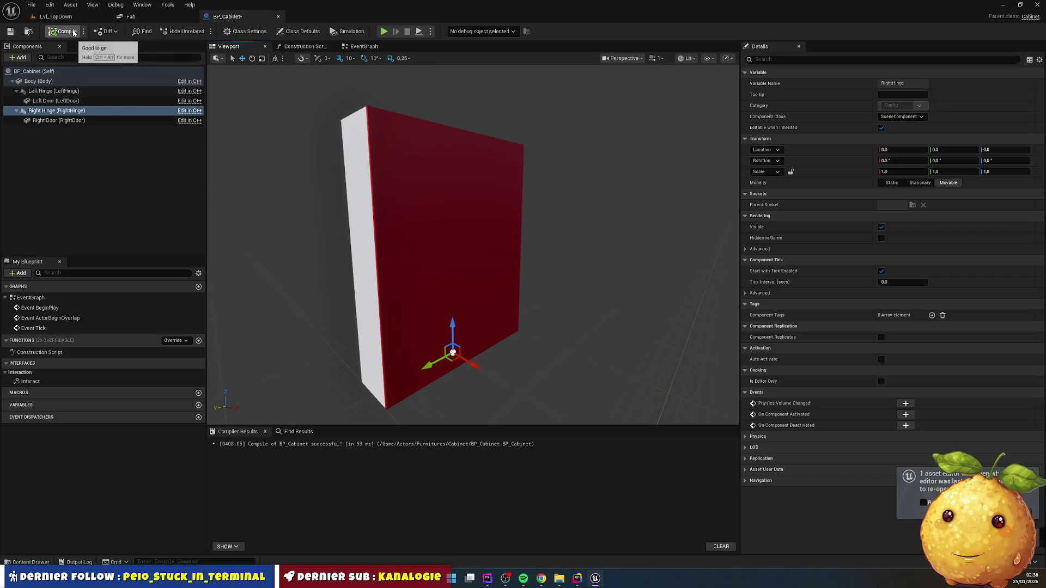
- Check the Left Hinge, Left Door and Right Hinge components, then return to Cabinet.cpp's SetupHingePosition
left_click(55, 91)
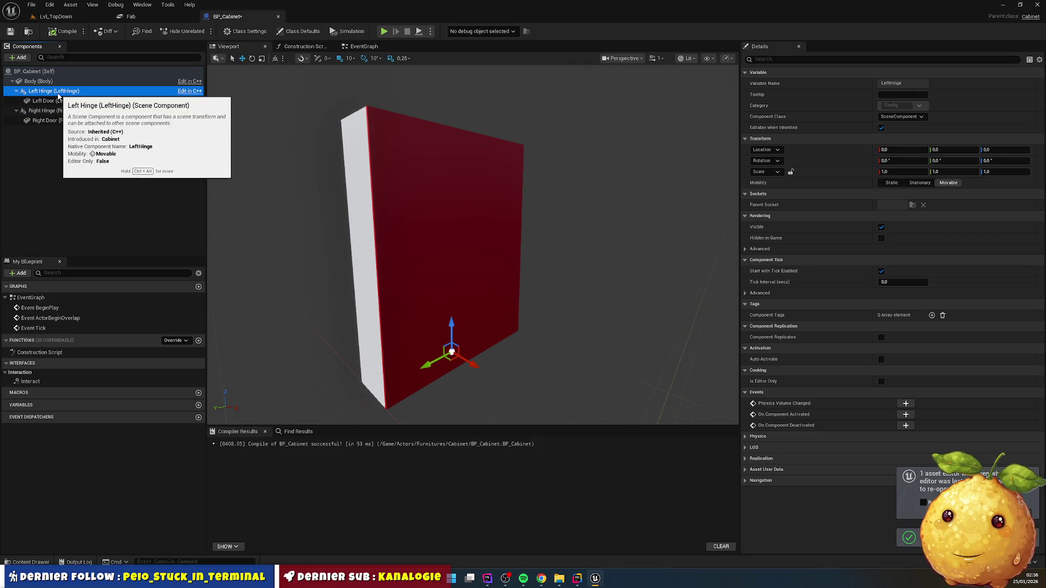
left_click(57, 101)
left_click(59, 110)
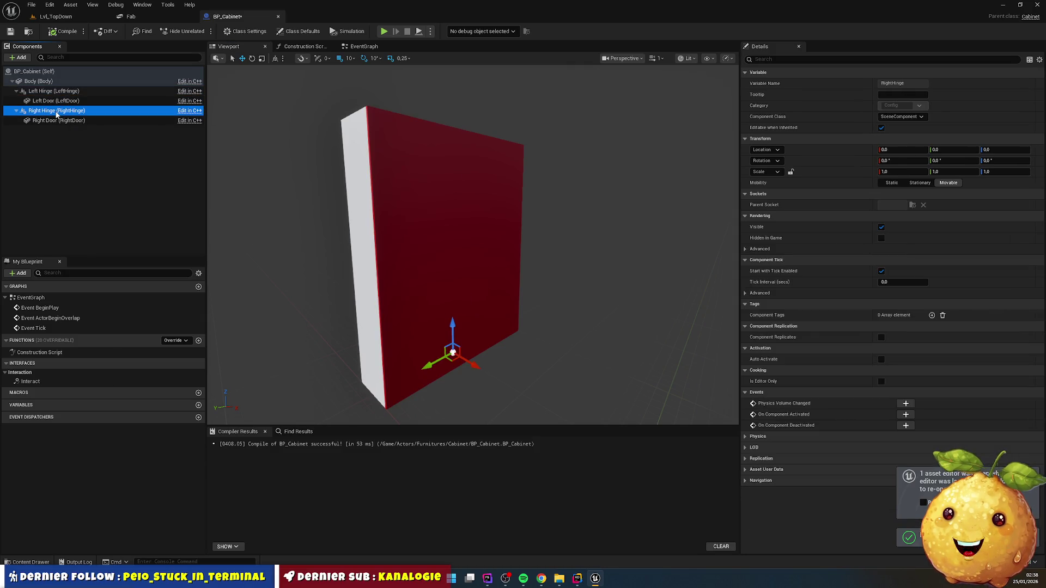
left_click(55, 91)
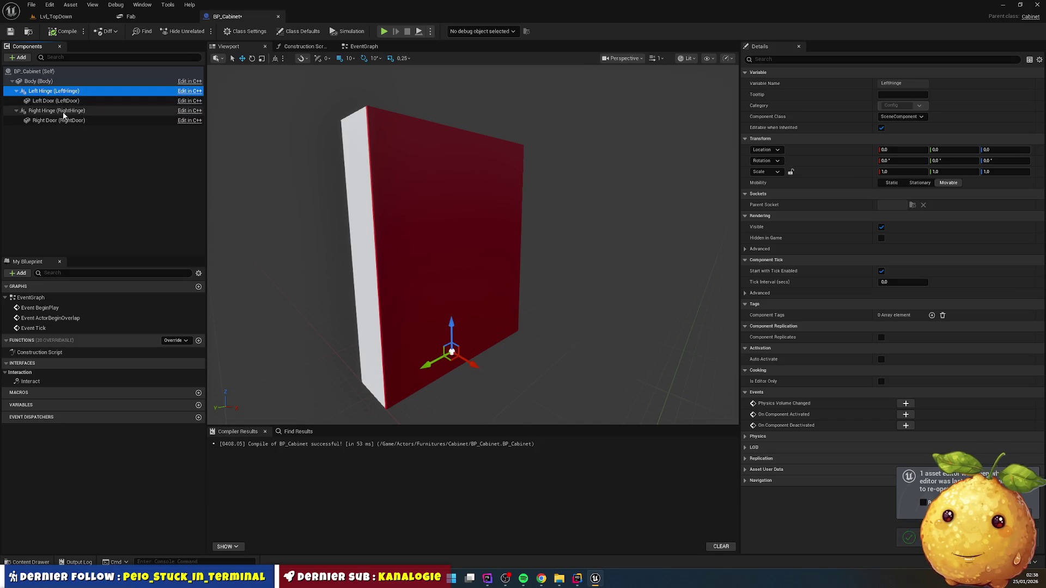
left_click(59, 110)
left_click(62, 91)
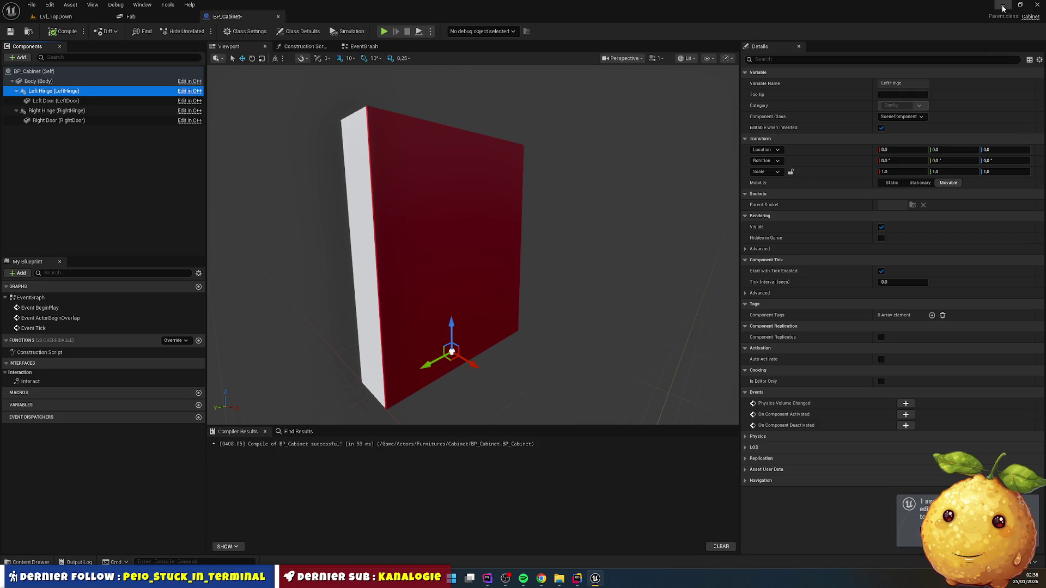
key("alt+Tab")
key("Up")
key("Up")
key("Up")
key("Up")
key("Up")
key("ctrl+Right")
key("ctrl+Right")
key("ctrl+Right")
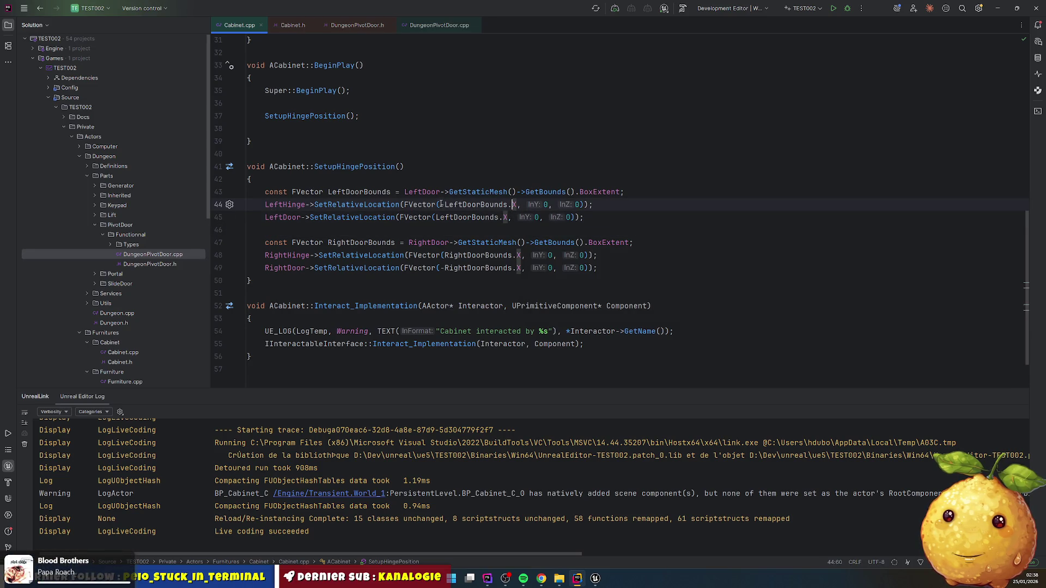
left_click(442, 204)
type("-")
left_click(547, 204)
type("-LeftDoorBounds.X")
key("BackSpace")
type("Y")
key("Escape")
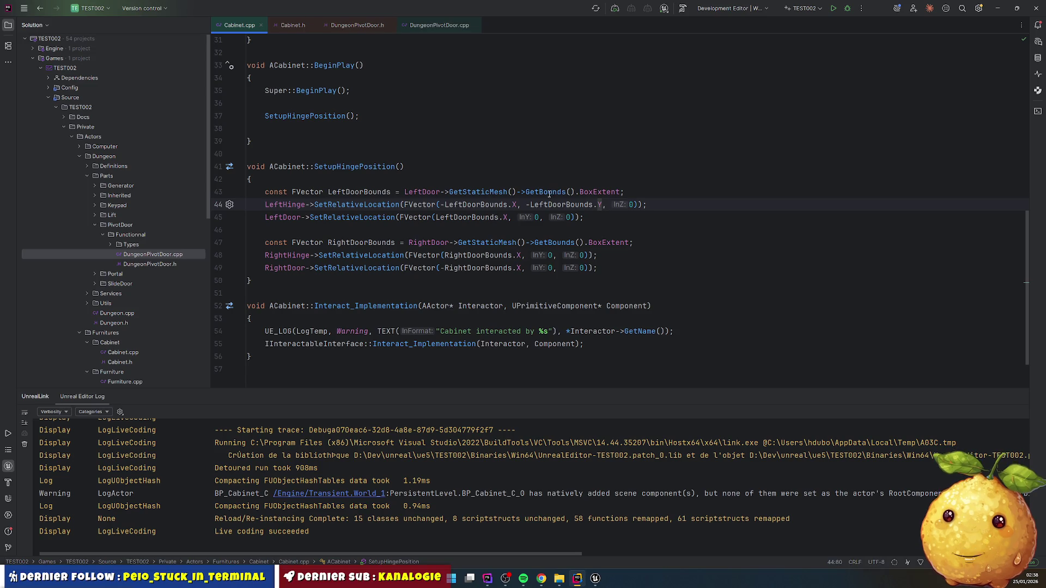
mouse_move(549, 194)
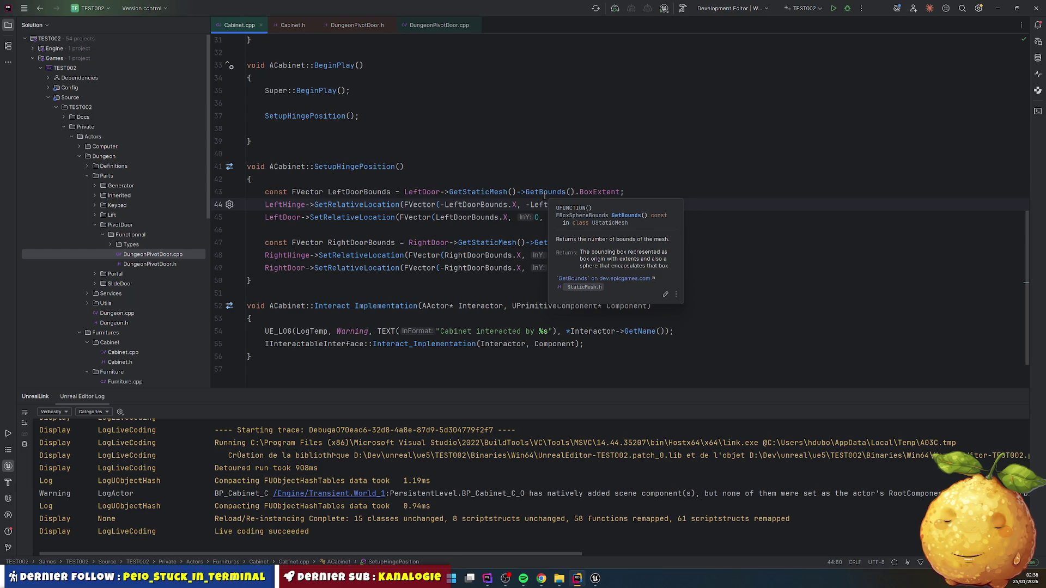
left_click(524, 217)
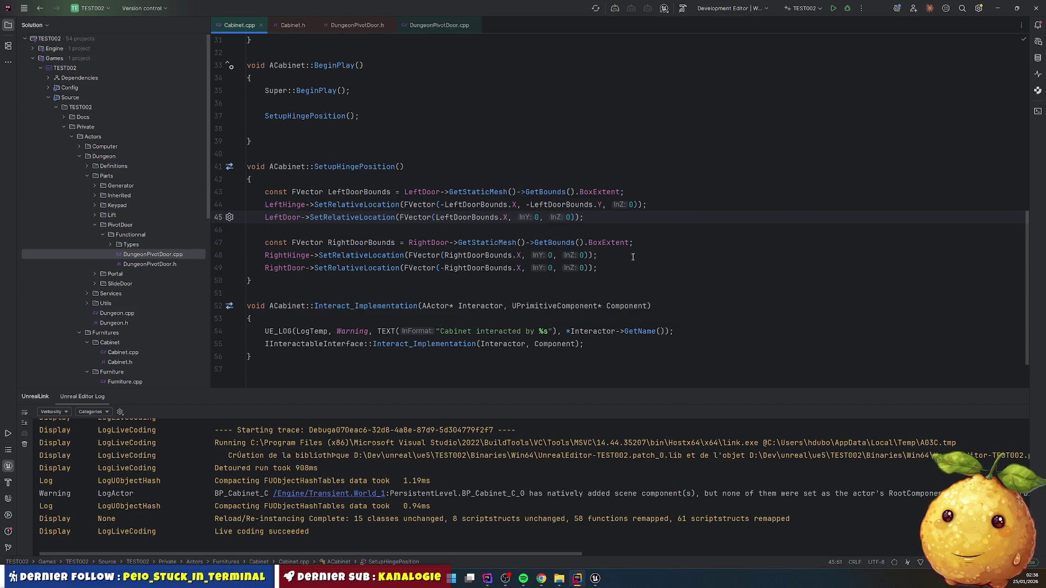
key("ctrl+z")
key("ctrl+z")
key("ctrl+z")
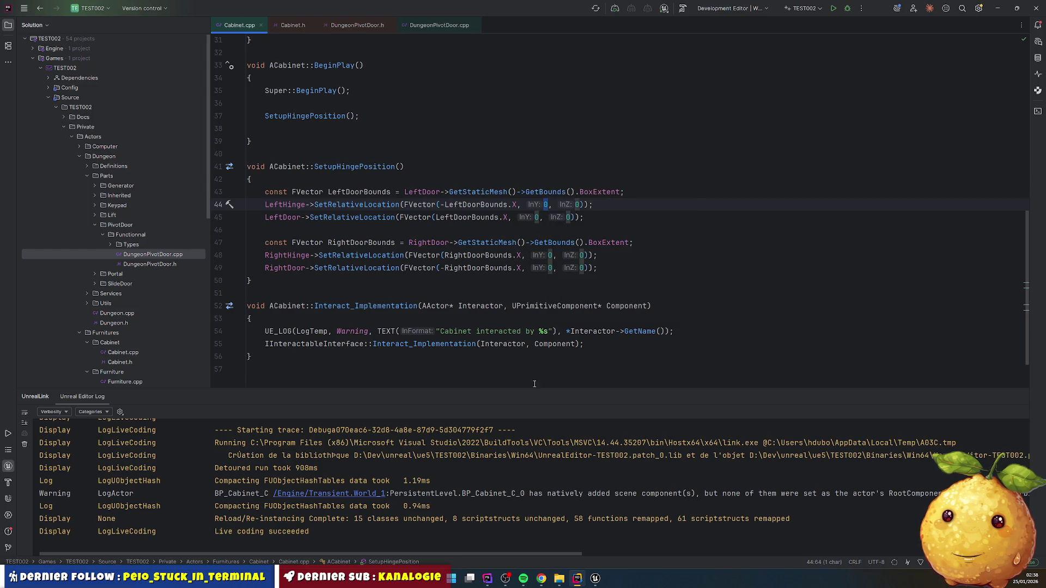
left_click(595, 578)
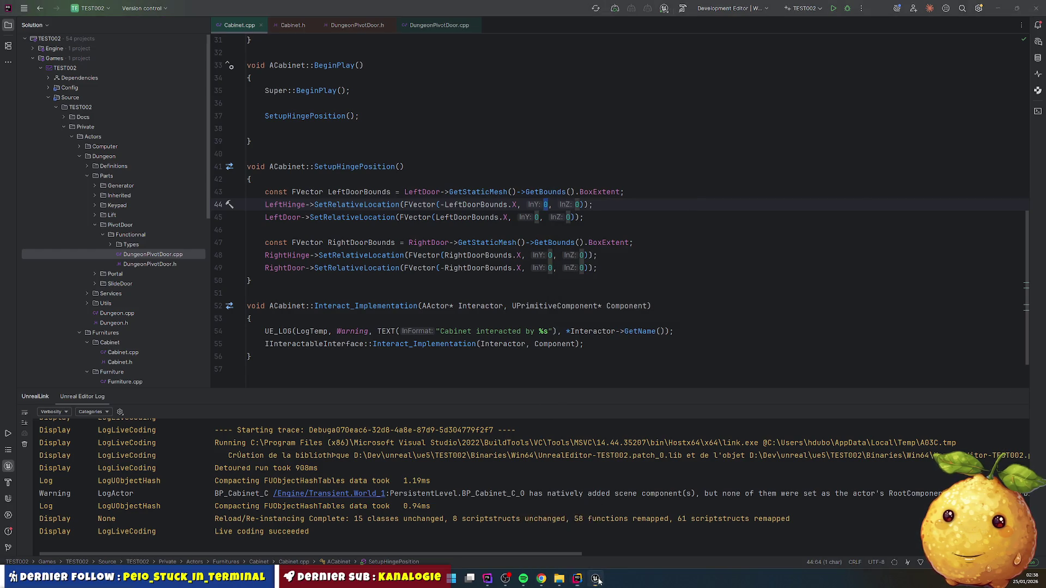
- Open SM_Cabinet_Door_Left, turn on Show > Pivot, and orbit to see the pivot at the door's base
left_click(31, 561)
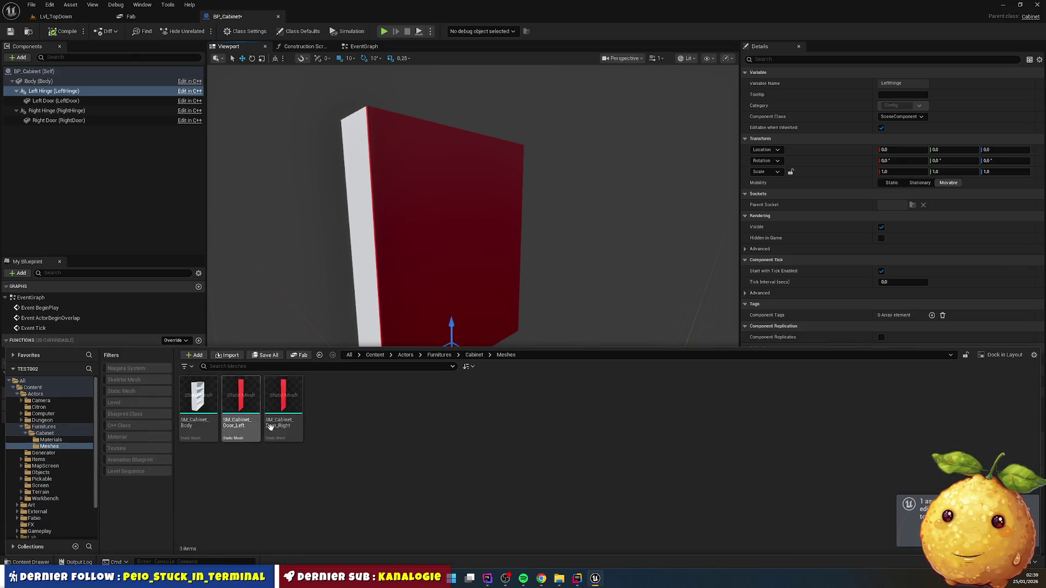
double_click(227, 398)
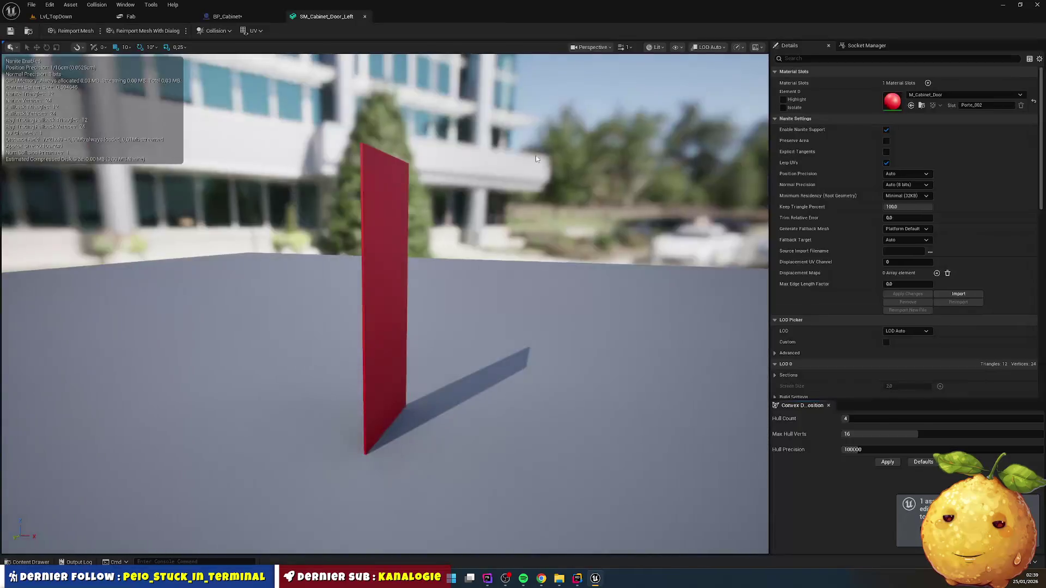
left_click(676, 48)
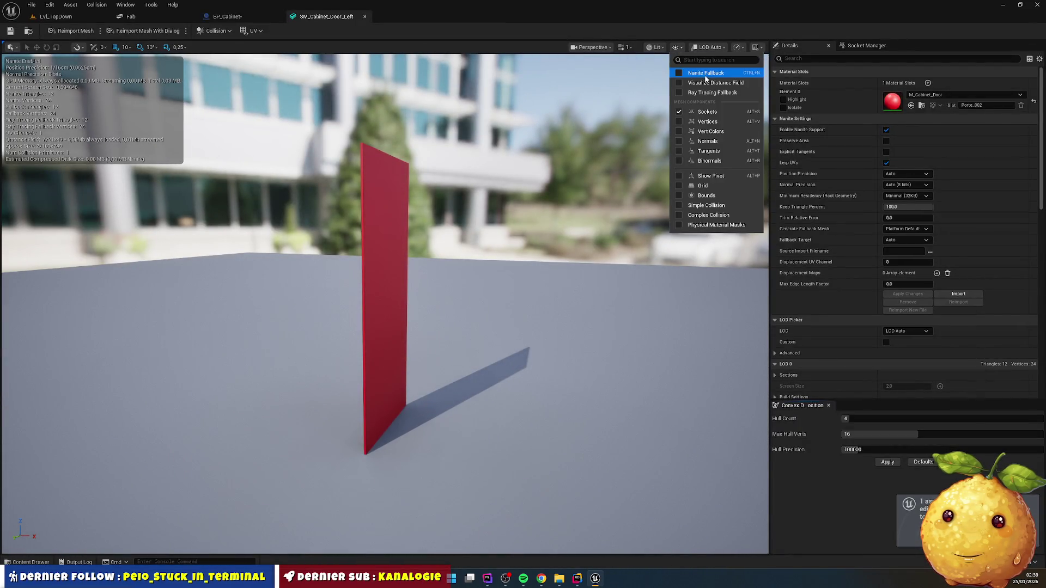
left_click(711, 177)
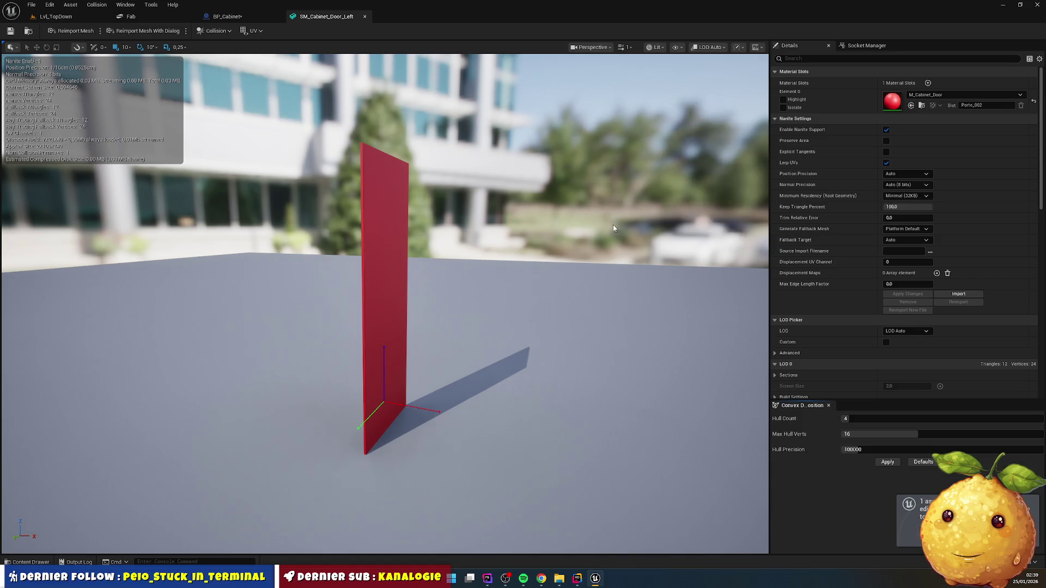
mouse_move(479, 297)
left_mouse_down()
mouse_move(550, 297)
mouse_move(469, 299)
left_mouse_up()
mouse_move(459, 412)
left_mouse_down()
mouse_move(501, 413)
mouse_move(459, 412)
left_mouse_up()
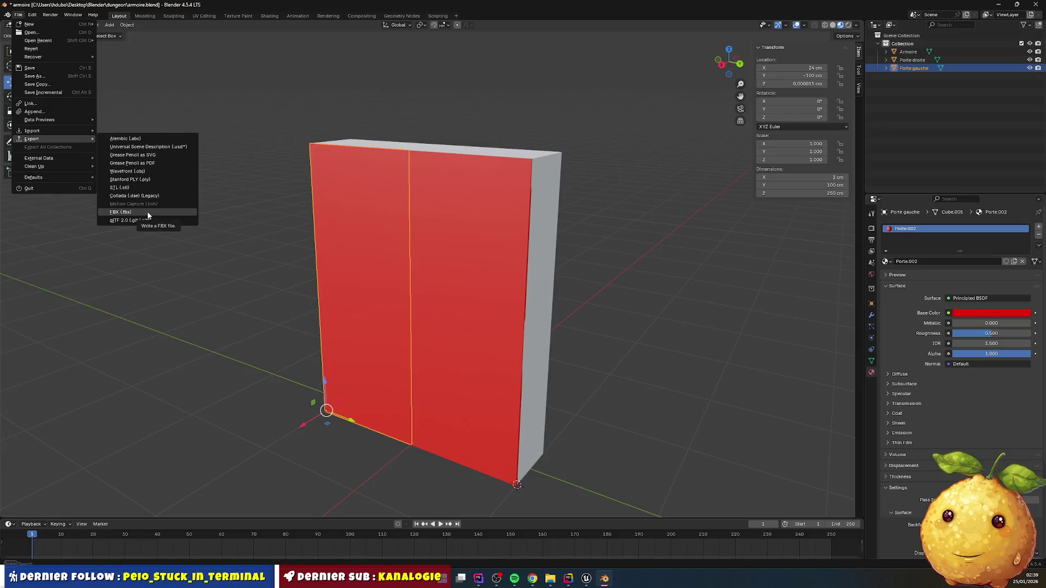
- Export the selected Porte gauche door as glTF file armoire_porte_gauche.glb
left_click(144, 217)
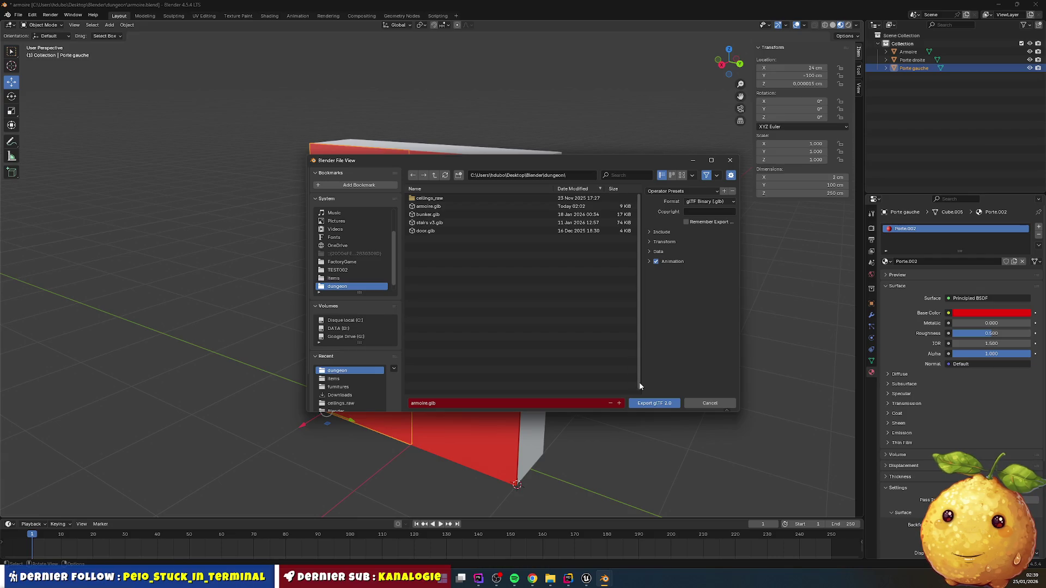
left_click(431, 404)
type("porte")
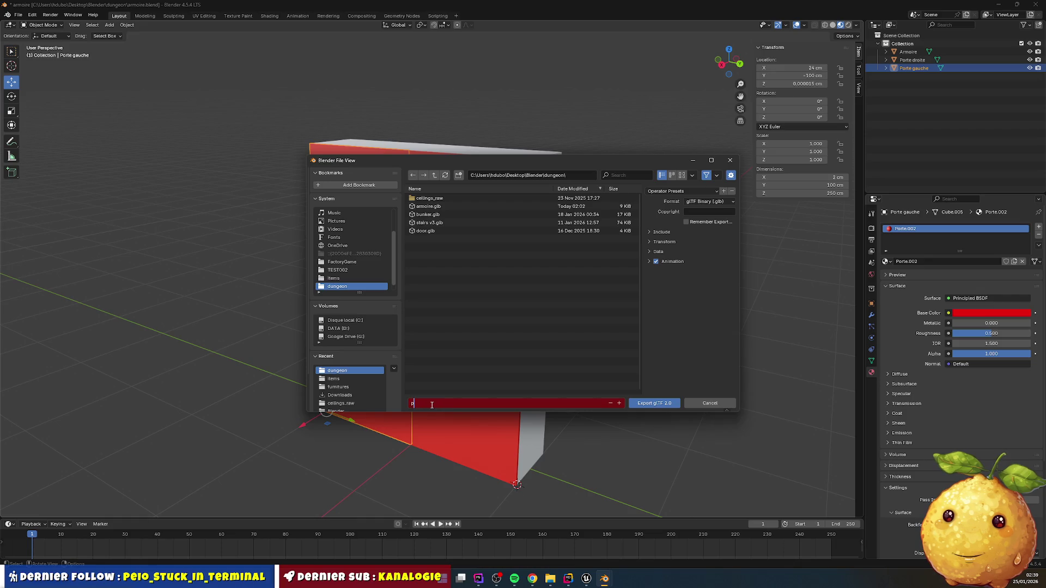
key("BackSpace")
key("BackSpace")
key("BackSpace")
type("armoire_porte_gauche")
key("ctrl+a")
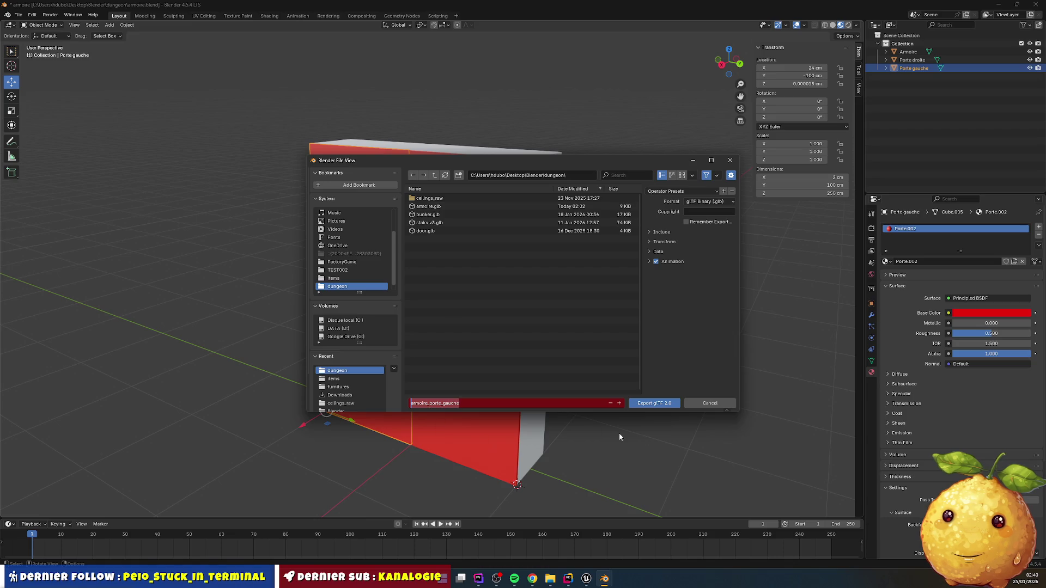
left_click(661, 402)
- Select Porte droite and export it as glTF file armoire_porte_droite.glb
left_click(496, 400)
left_click(18, 15)
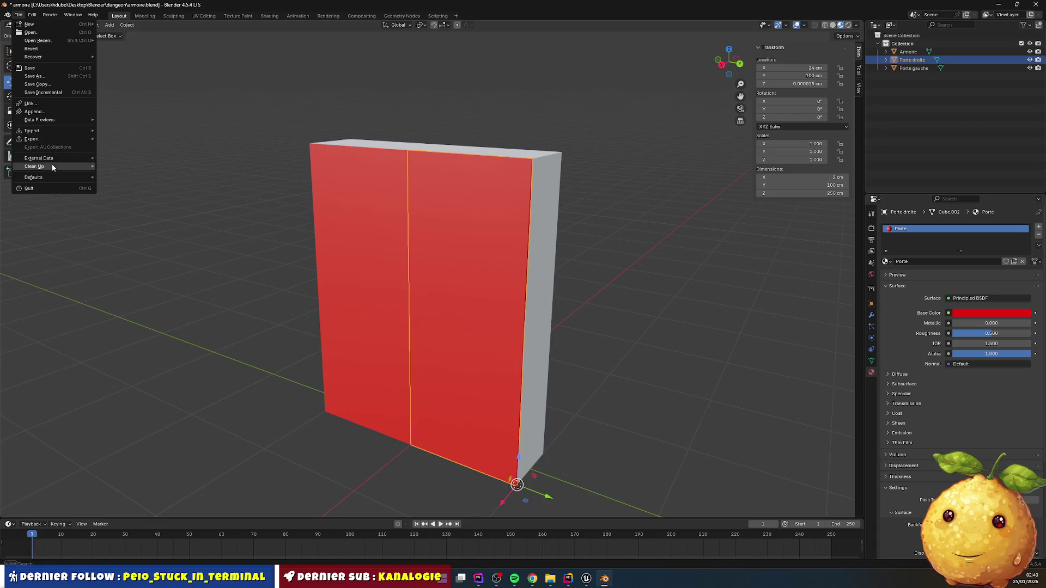
mouse_move(56, 140)
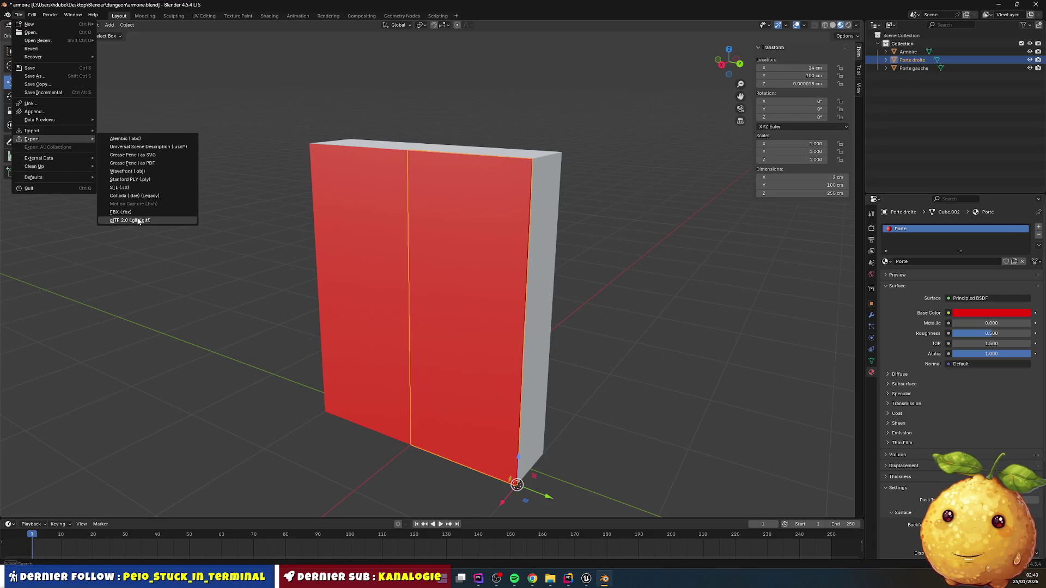
left_click(137, 218)
left_click(453, 403)
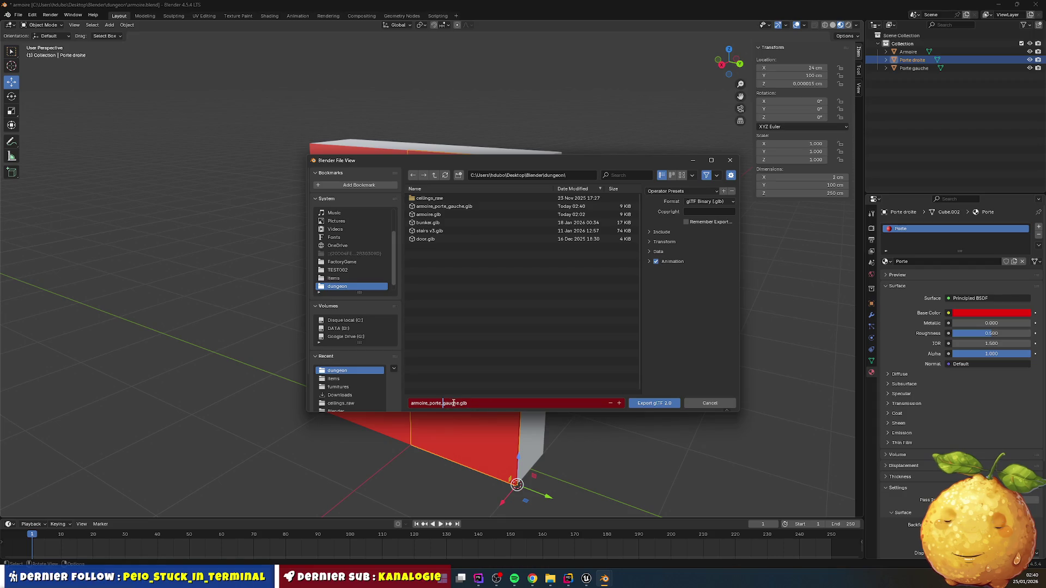
key("shift+Left")
key("shift+Left")
key("shift+Left")
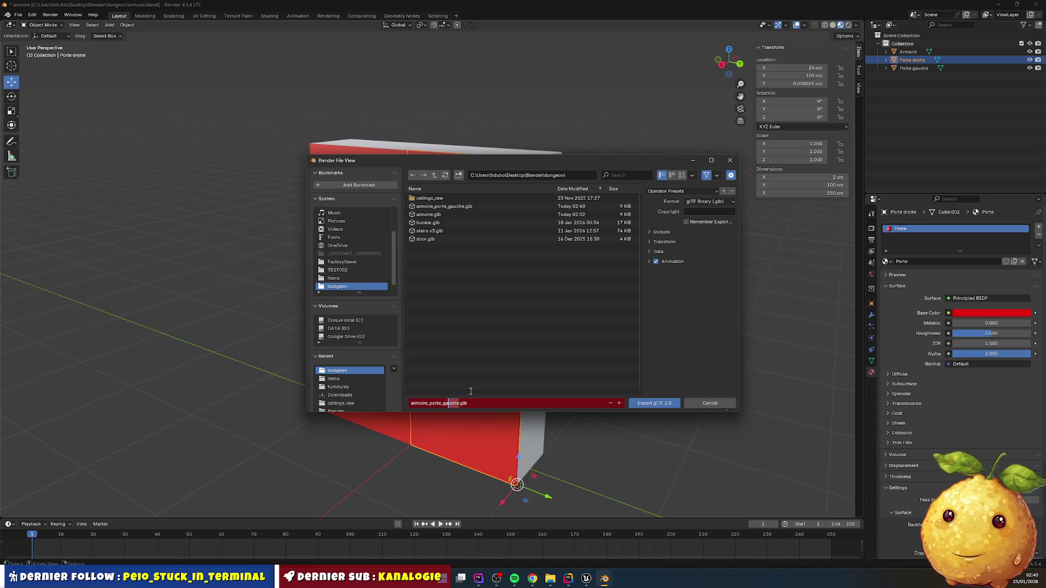
type("droite")
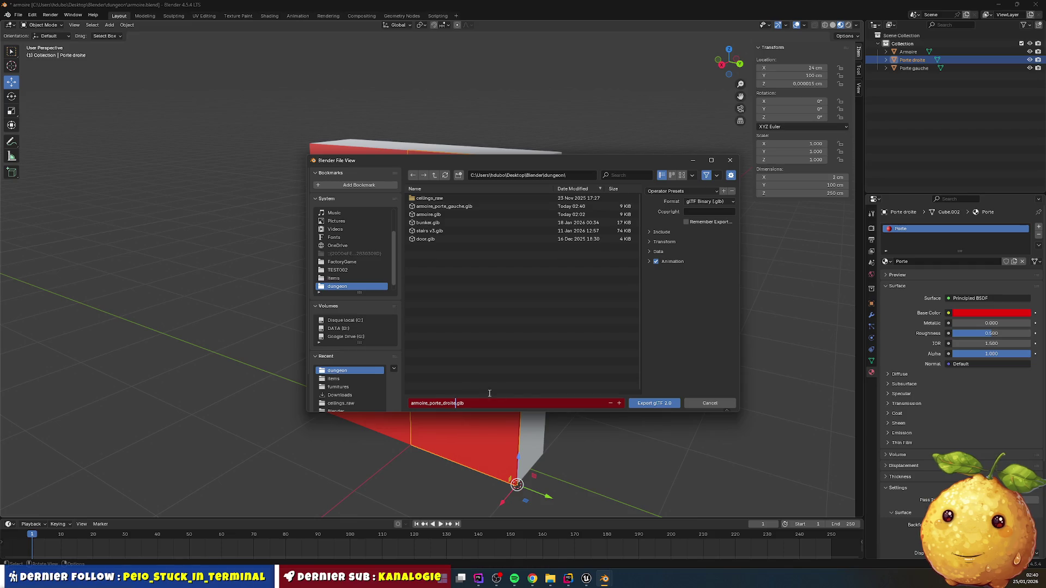
left_click(646, 406)
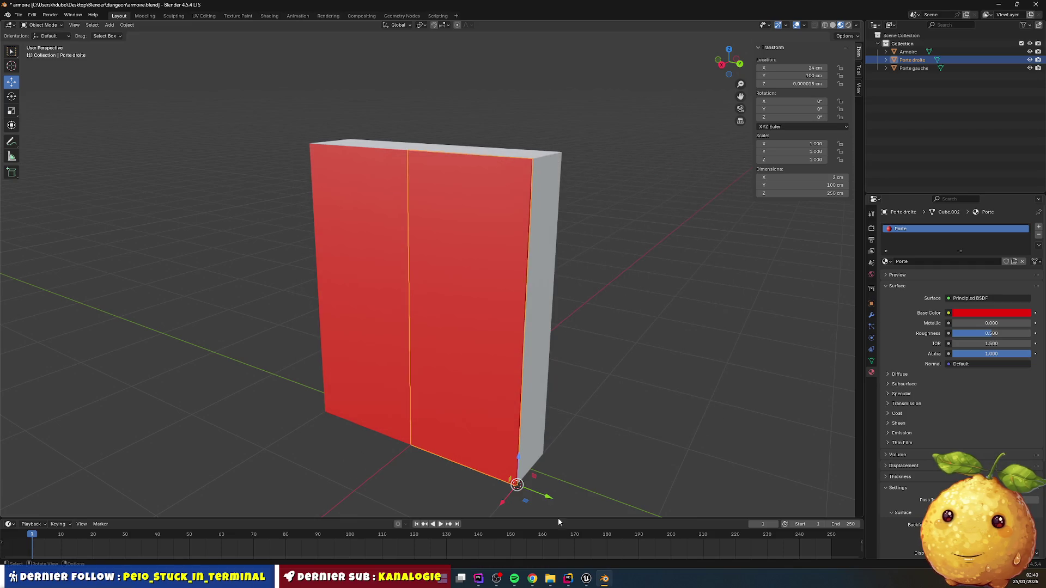
left_click(587, 579)
left_click(31, 562)
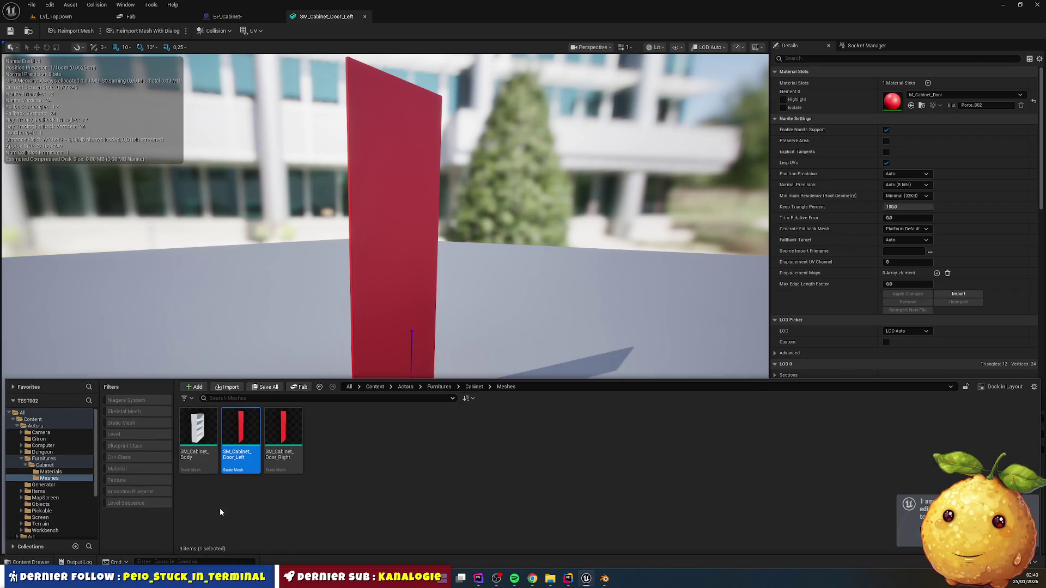
- Reimport SM_Cabinet_Door_Left using armoire_porte_gauche.glb as its new source, check it, and save the mesh
right_click(256, 455)
mouse_move(294, 169)
left_click(278, 187)
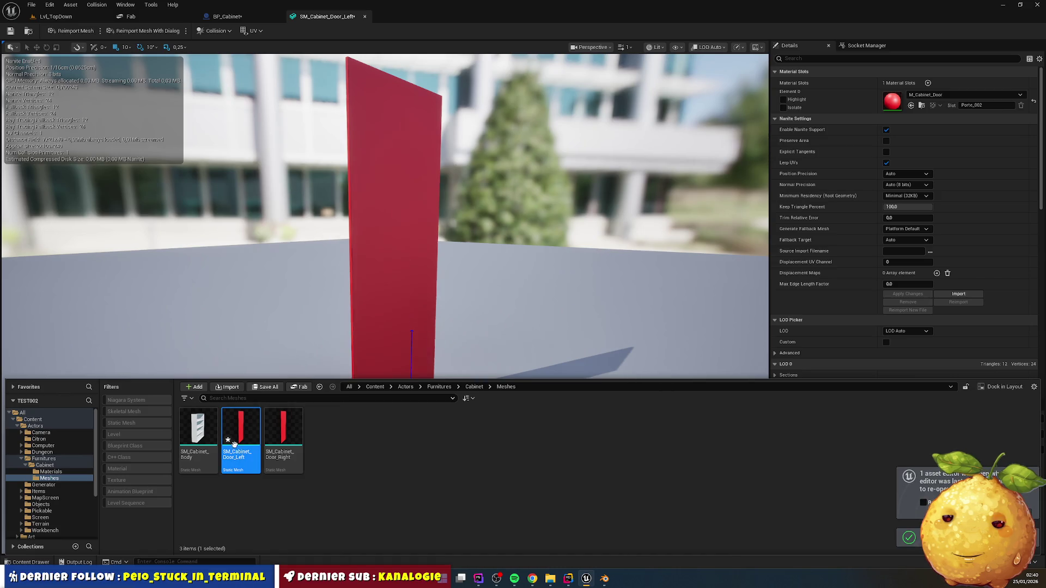
right_click(248, 456)
left_click(294, 195)
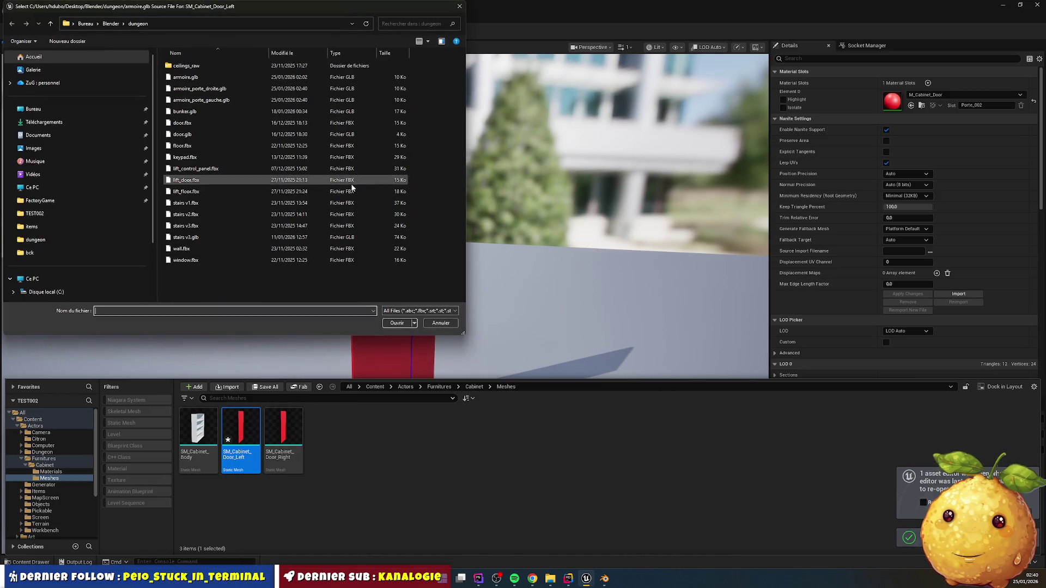
double_click(215, 100)
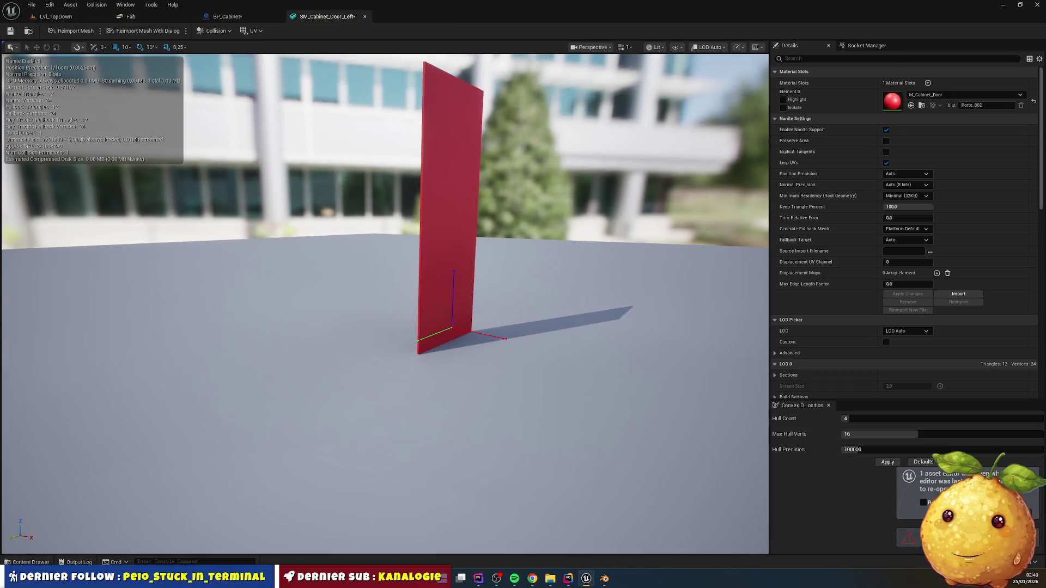
mouse_move(503, 344)
left_mouse_down()
mouse_move(436, 347)
mouse_move(479, 324)
mouse_move(419, 324)
mouse_move(441, 321)
left_mouse_up()
left_click(10, 31)
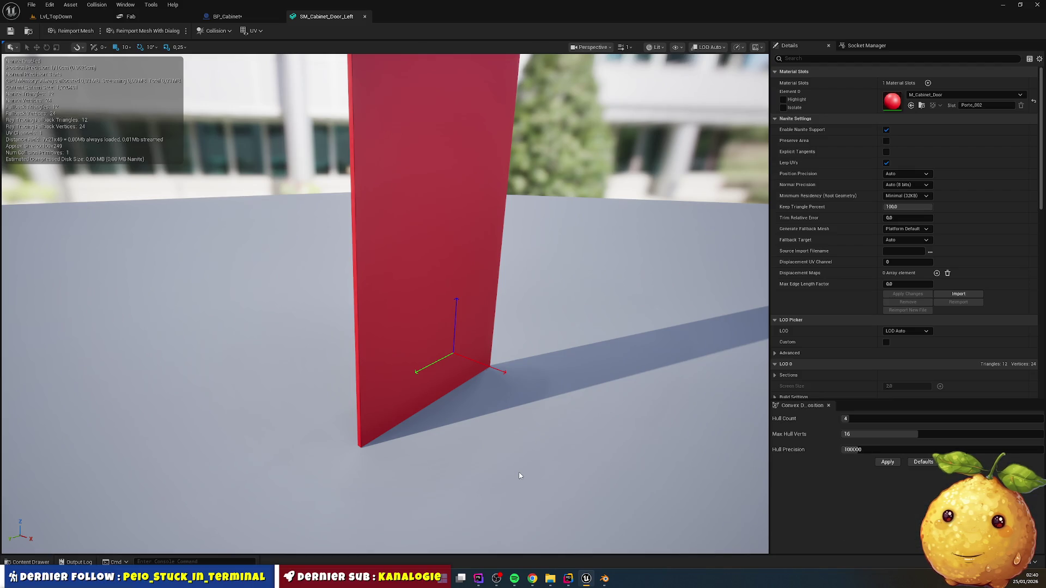
left_click(605, 579)
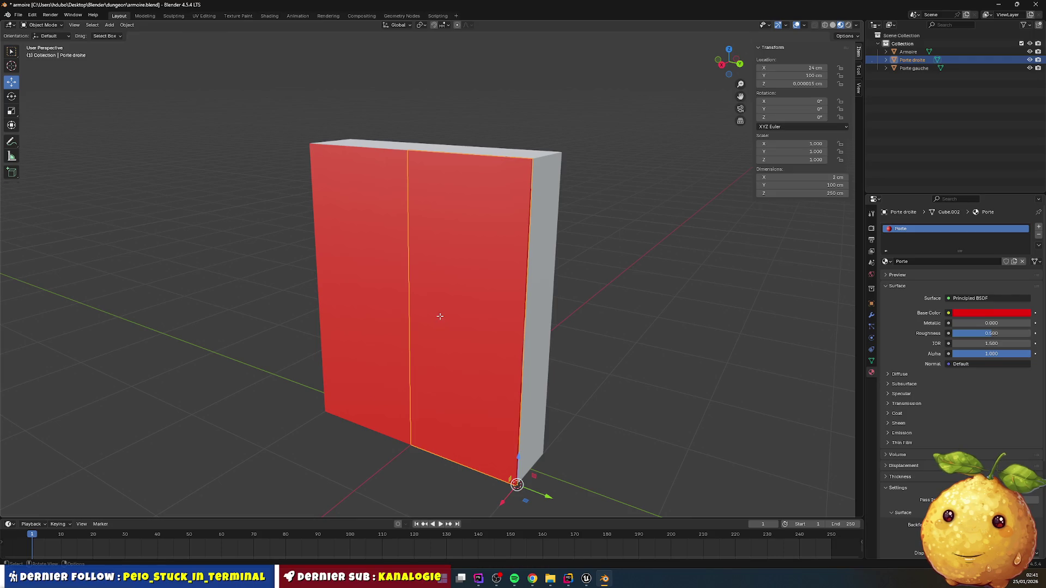
- In Edit Mode, select all of Porte droite's geometry and move it -100 cm along Y
key("Tab")
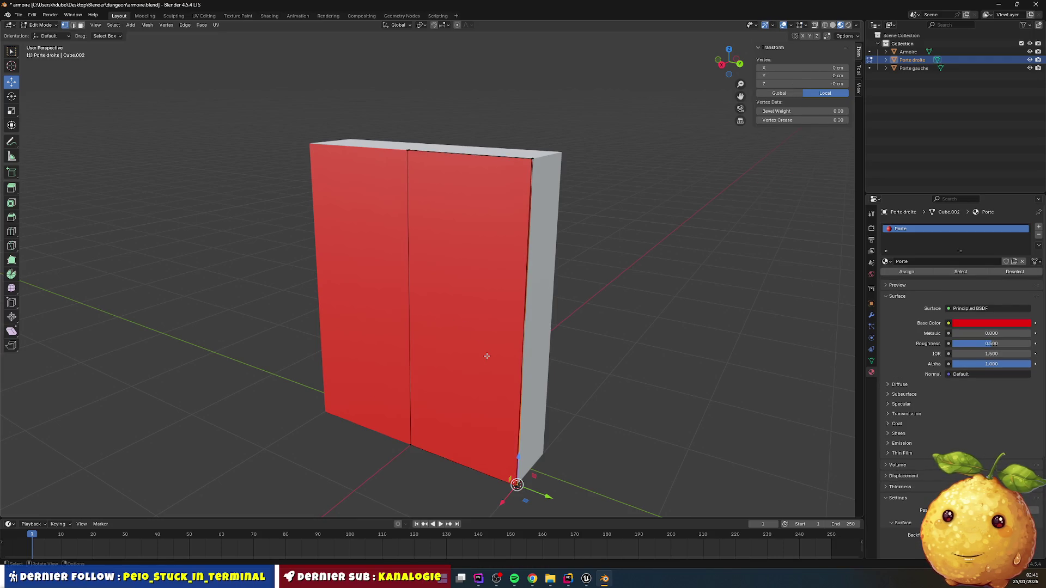
key("a")
key("g")
key("y")
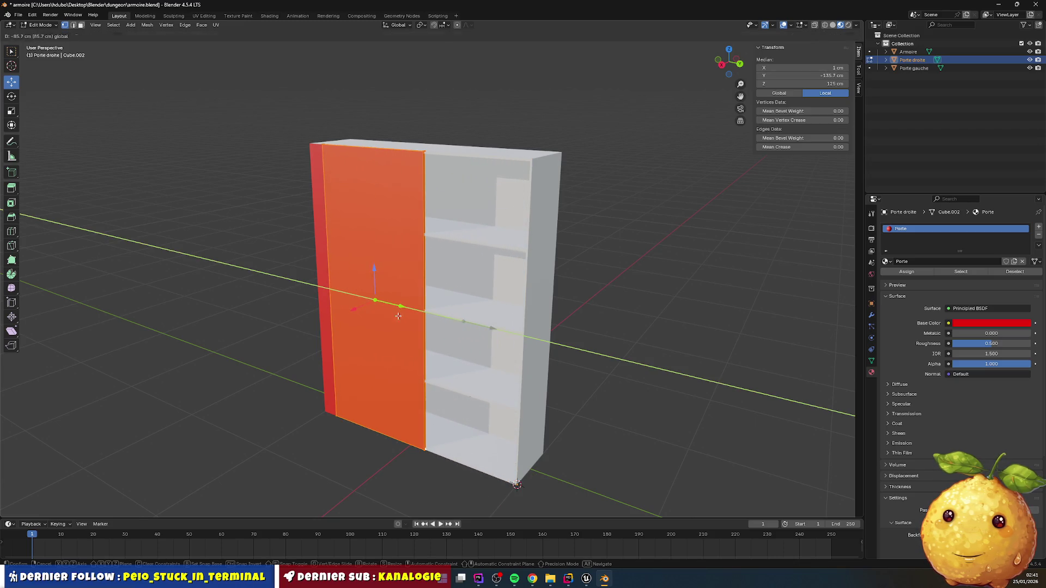
left_click(397, 316)
left_click(113, 473)
key("BackSpace")
type("-100")
key("Return")
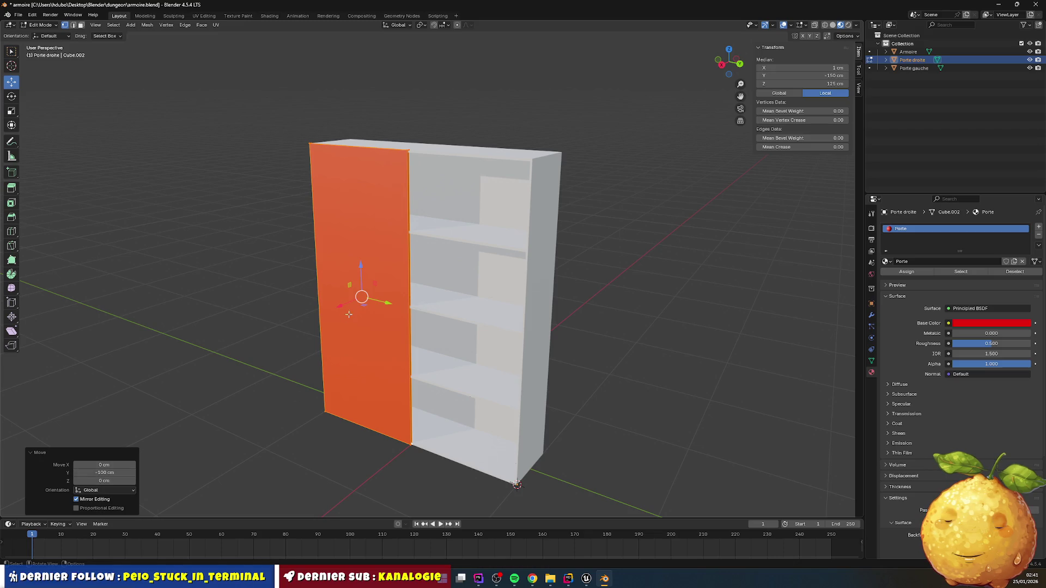
- Move the door geometry -25 cm along X and restore Y with a 100 cm offset
left_click_drag(339, 305, 346, 302)
left_click(94, 464)
type("-25")
key("Return")
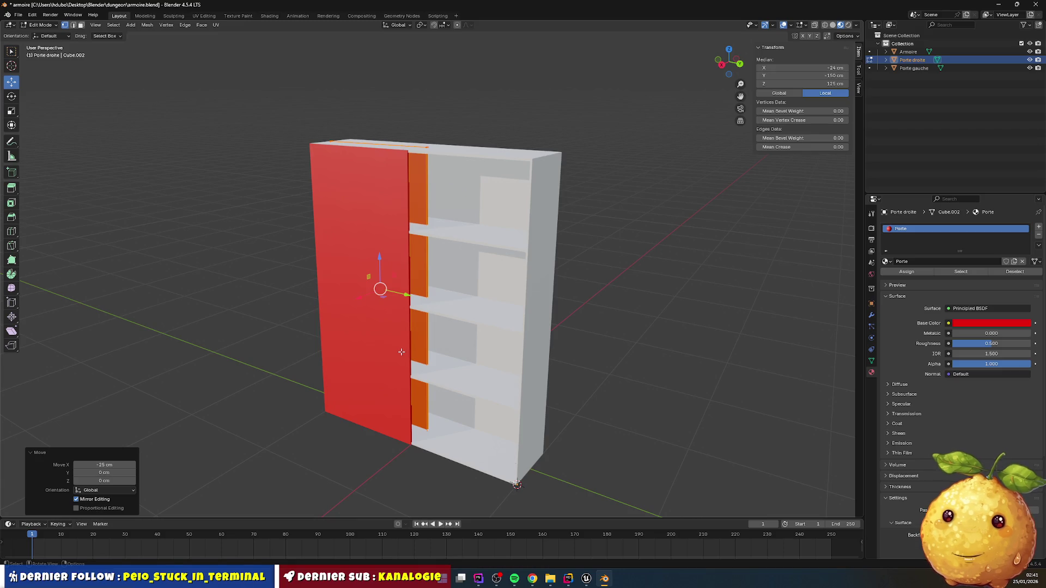
left_click_drag(402, 294, 395, 373)
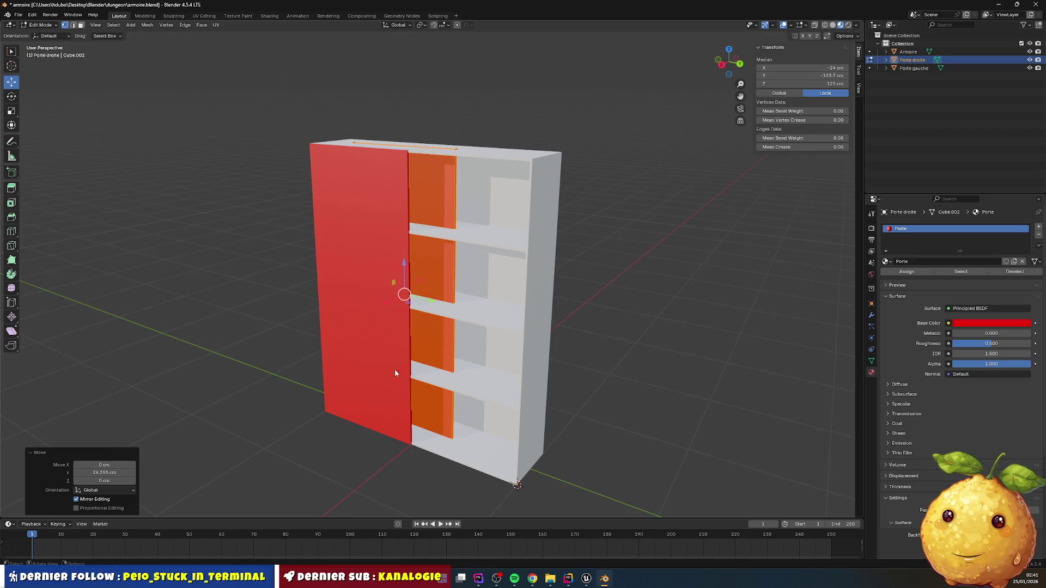
left_click(106, 473)
type("100")
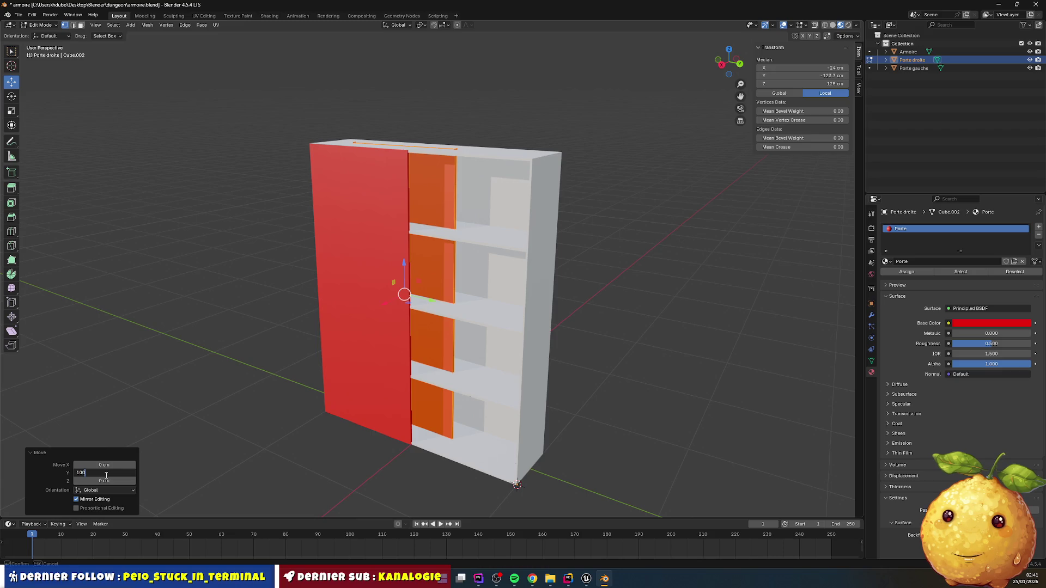
key("Return")
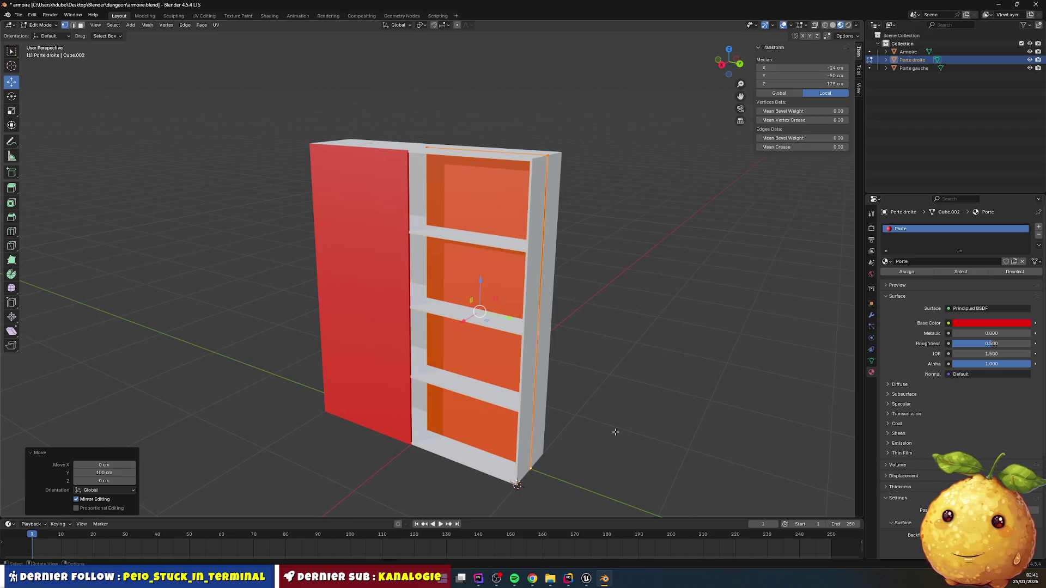
left_click(616, 432)
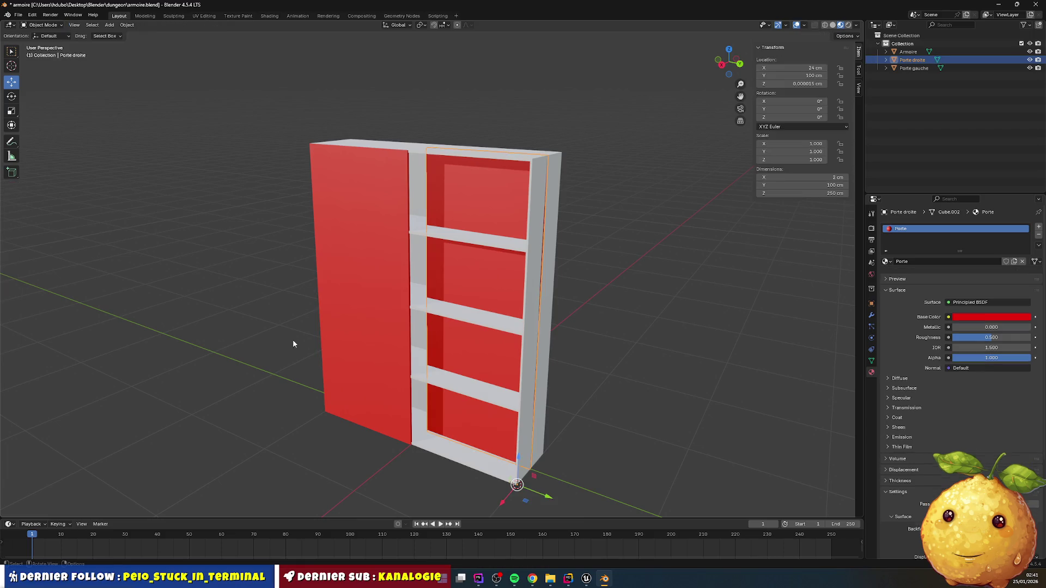
- Select all of the Porte gauche door's geometry and move it -25 cm along X
left_click(338, 393)
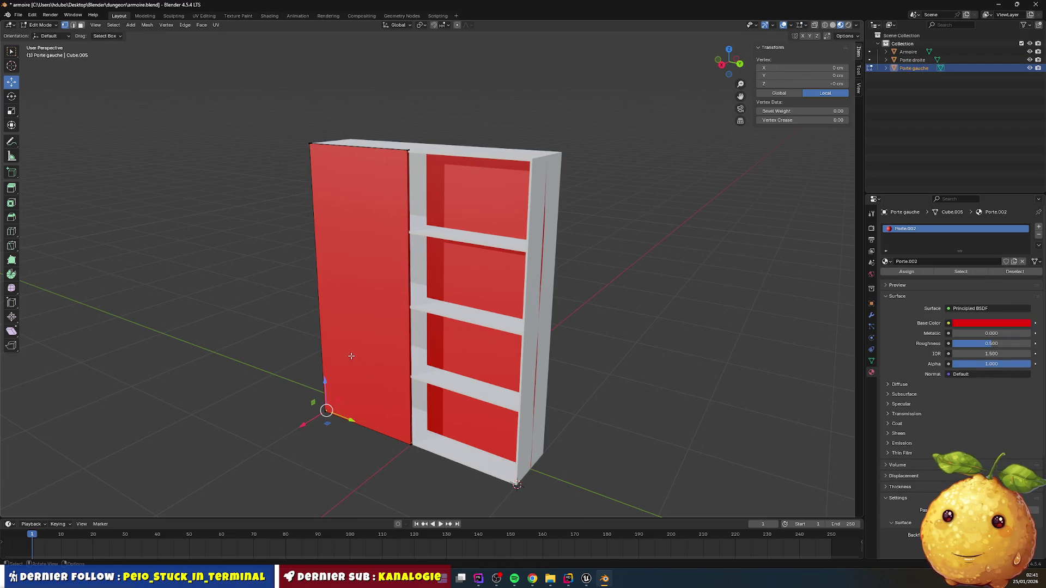
key("a")
left_click_drag(340, 303, 349, 300)
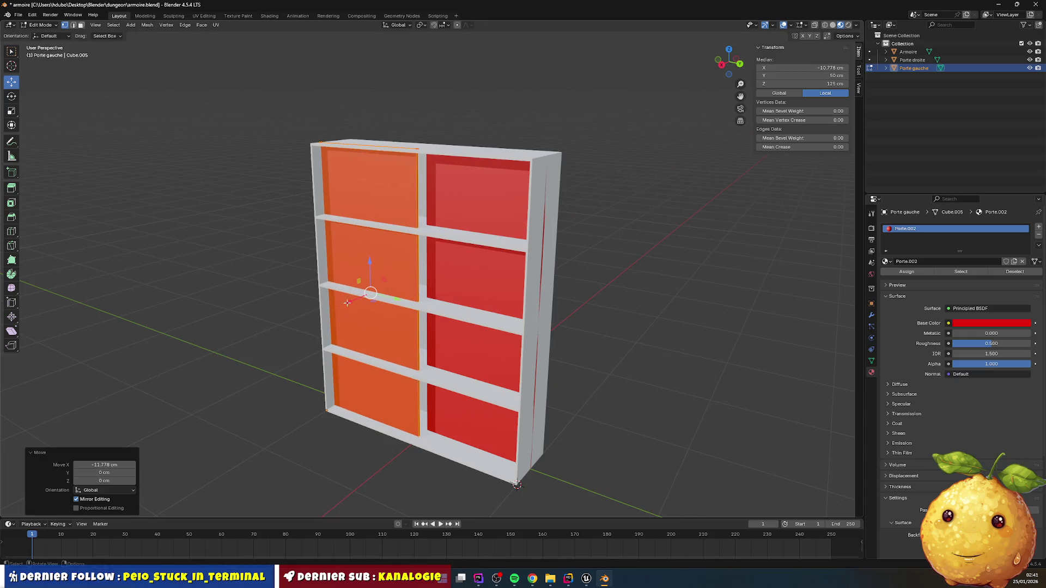
left_click(113, 466)
type("-25")
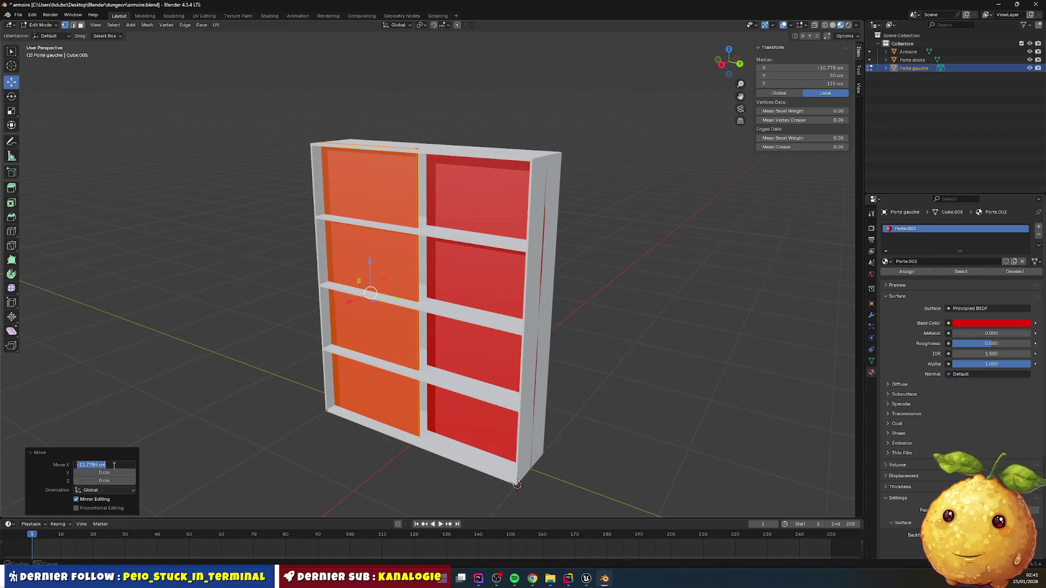
key("Return")
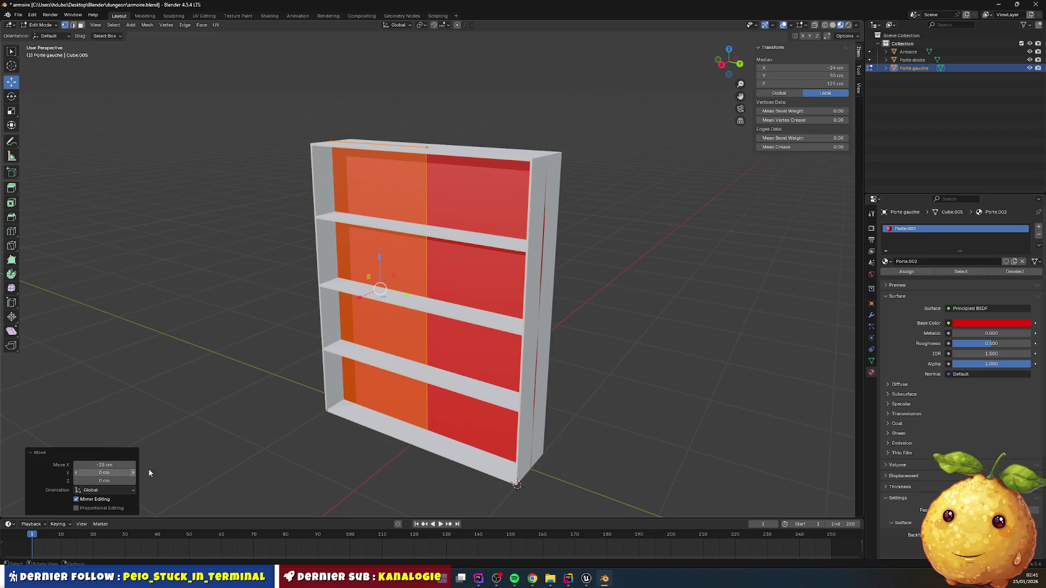
- Shift the left door geometry 100 cm along Y, hide Porte gauche, and return to Object Mode
left_click(408, 296)
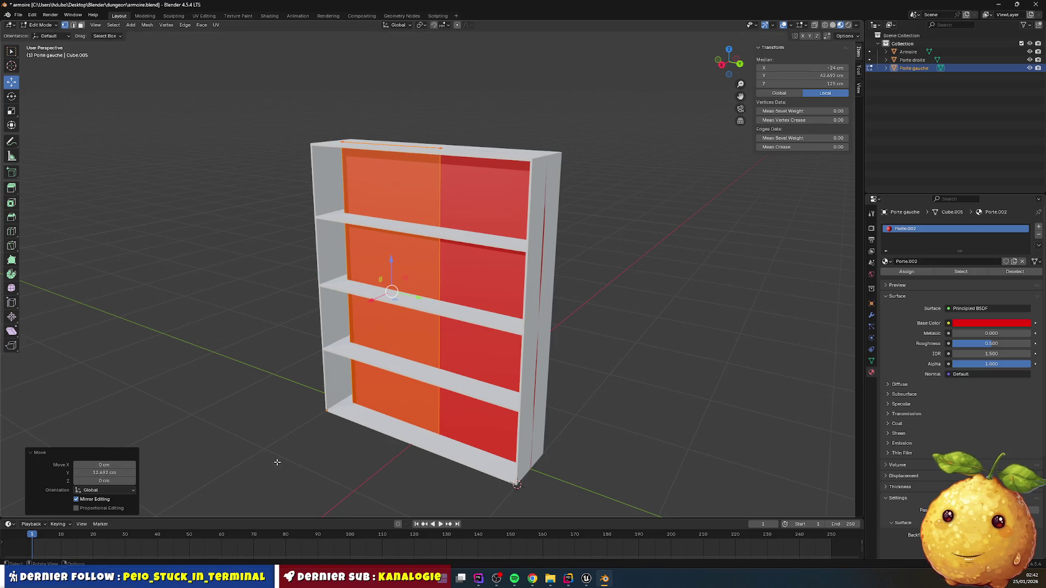
left_click(104, 473)
type("100")
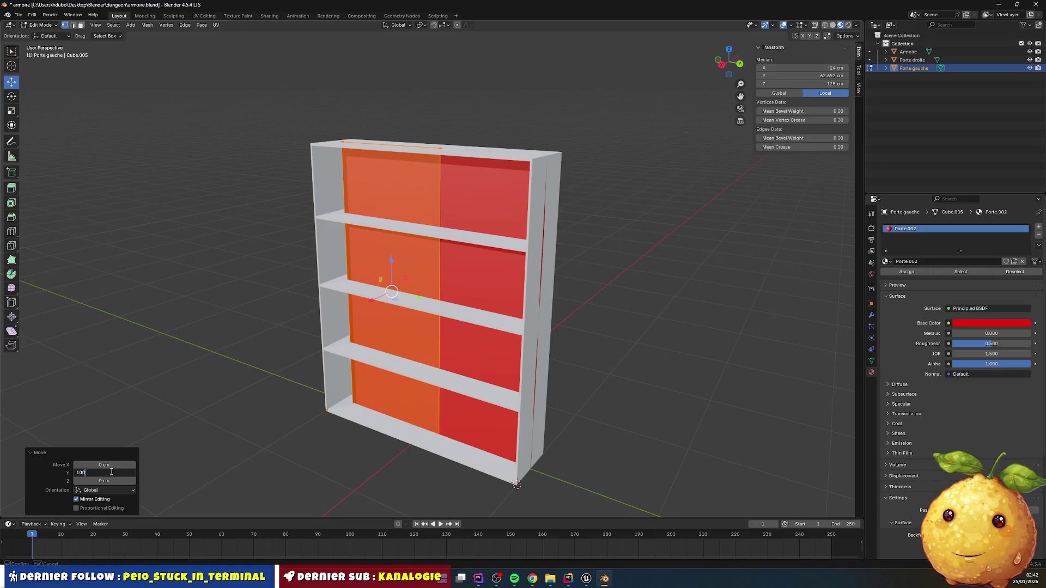
key("Return")
left_click(622, 418)
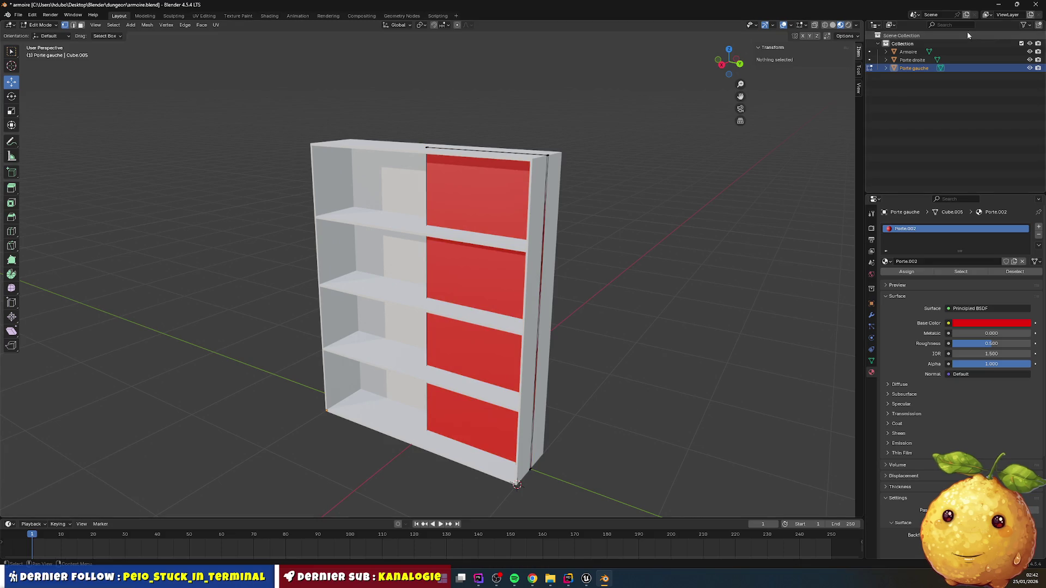
left_click(1029, 68)
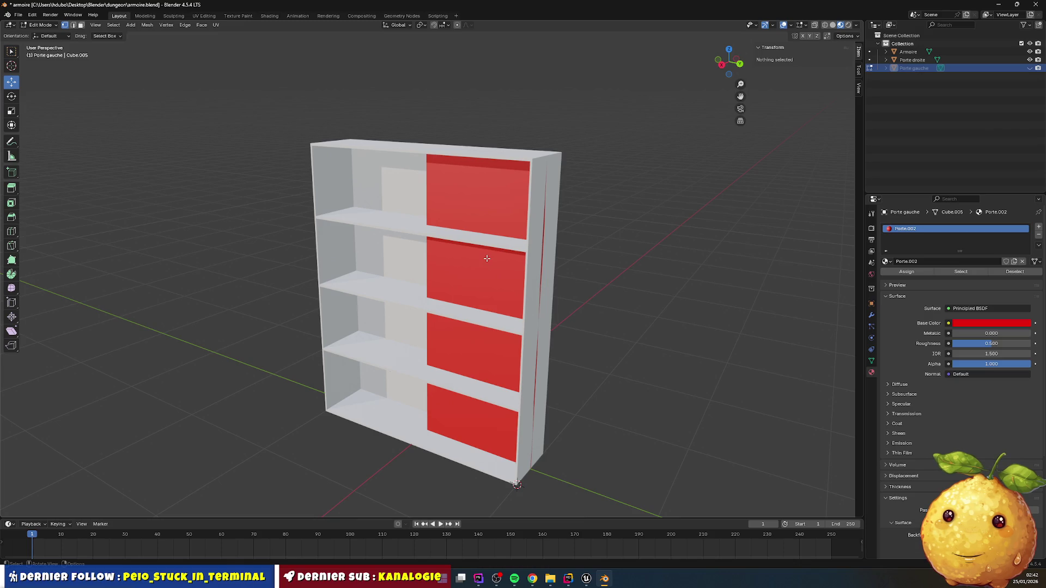
key("Tab")
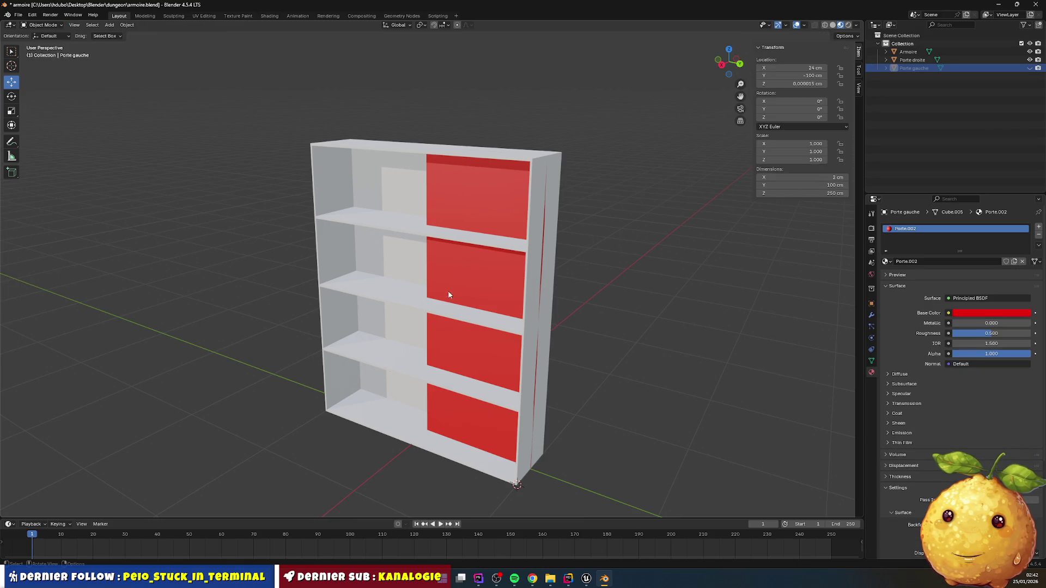
- Select Porte droite, select all its mesh geometry, and offset it -100 cm along Y
left_click(542, 292)
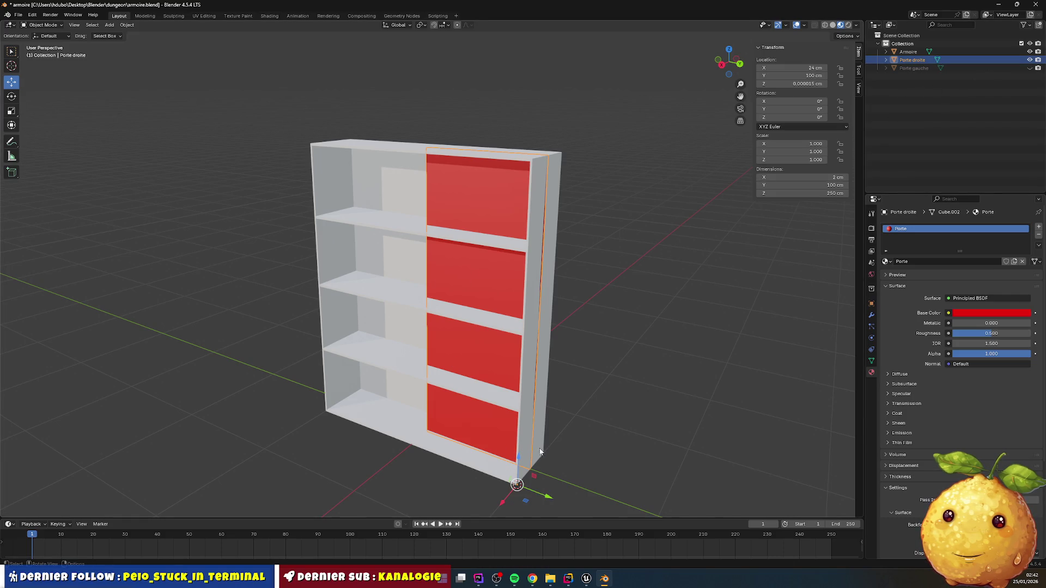
key("Tab")
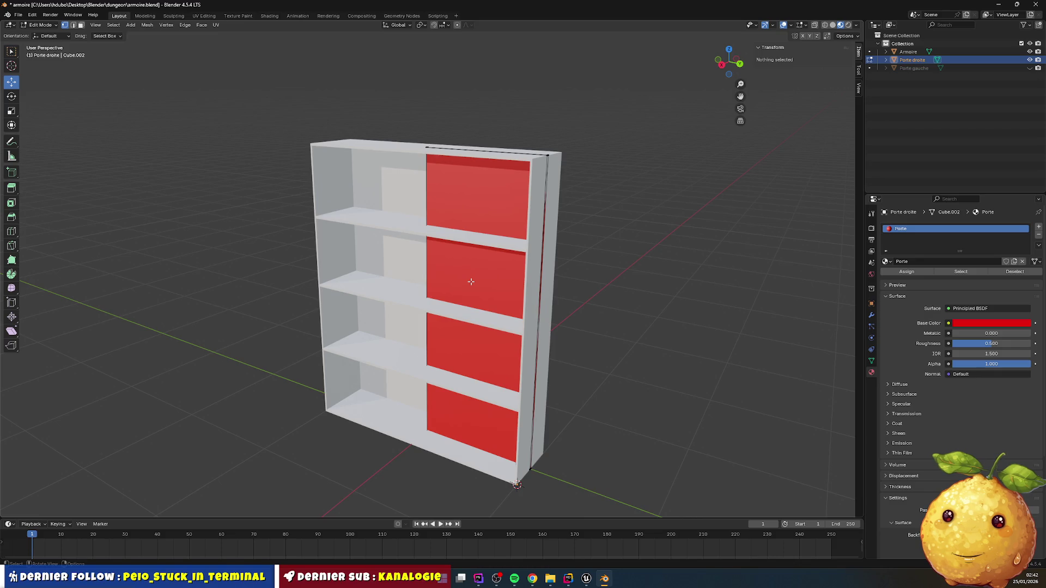
key("Tab")
key("Tab")
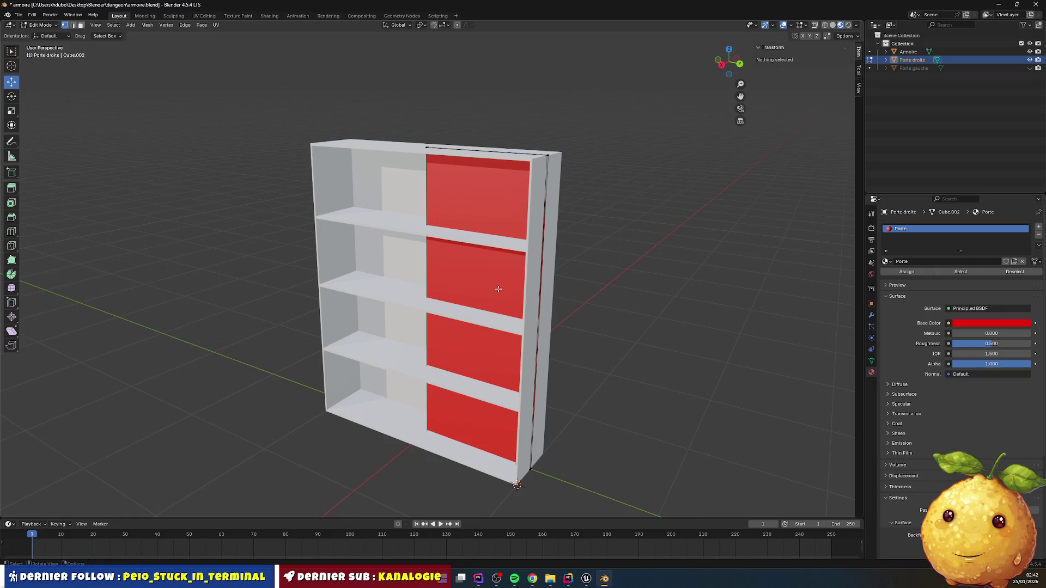
key("a")
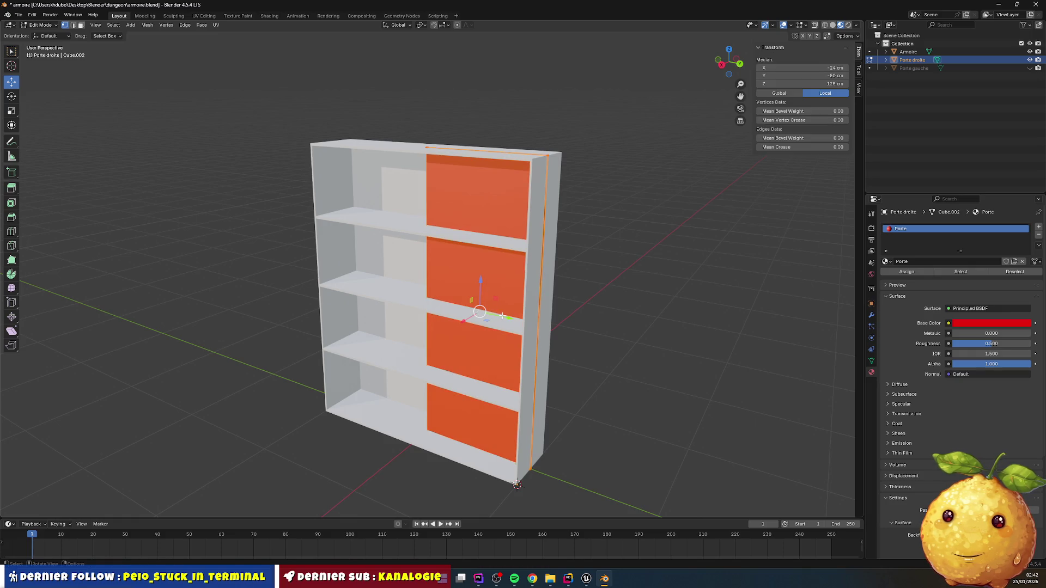
left_click_drag(502, 316, 485, 313)
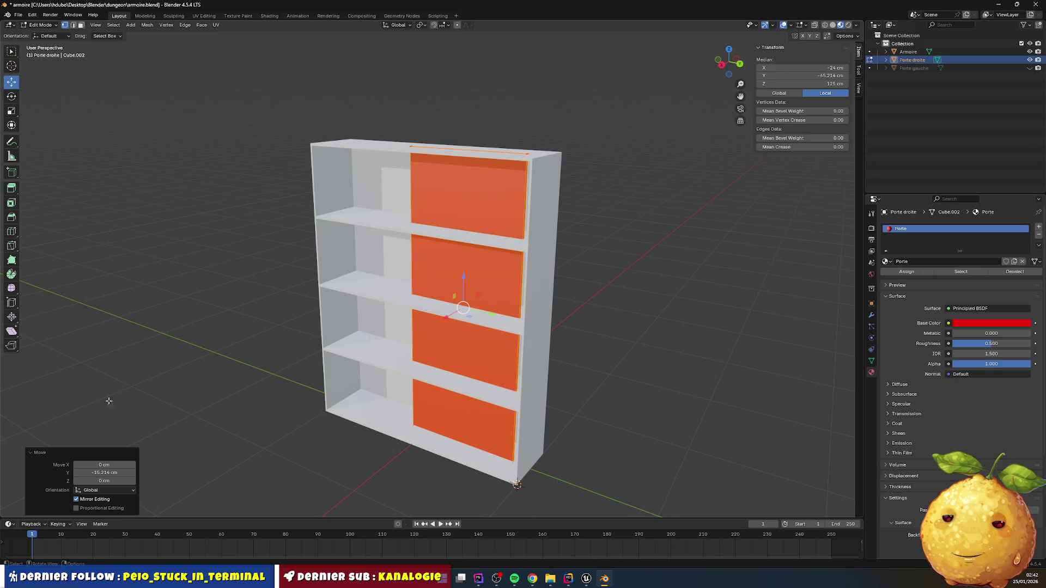
left_click(105, 472)
type("-100")
key("Return")
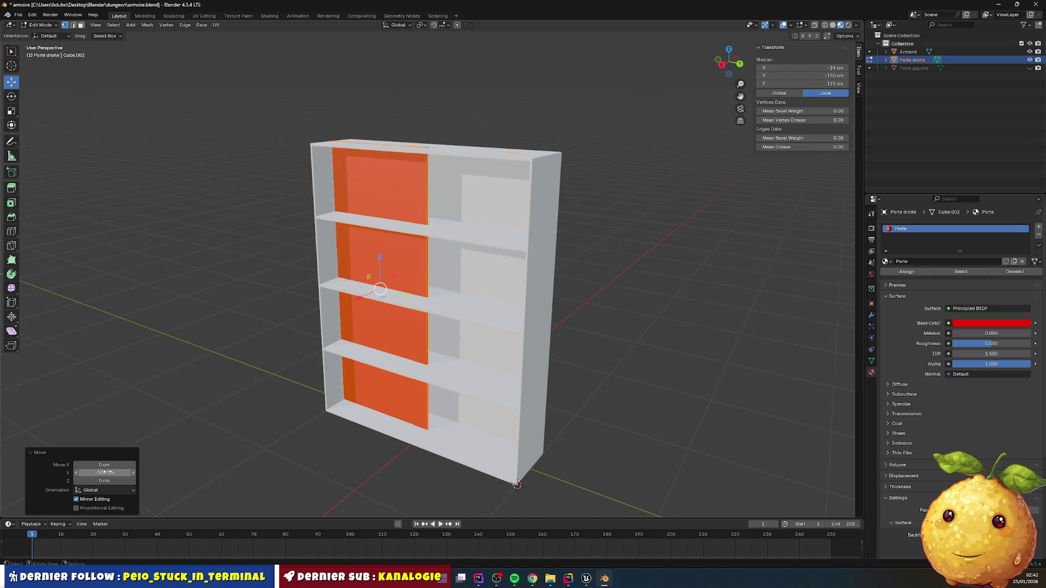
left_click(628, 395)
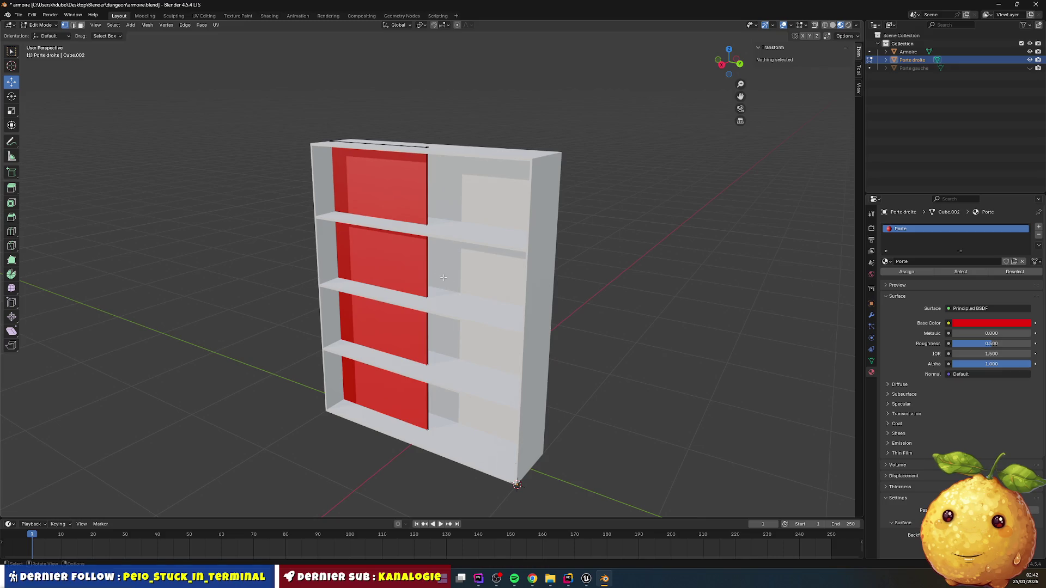
key("Tab")
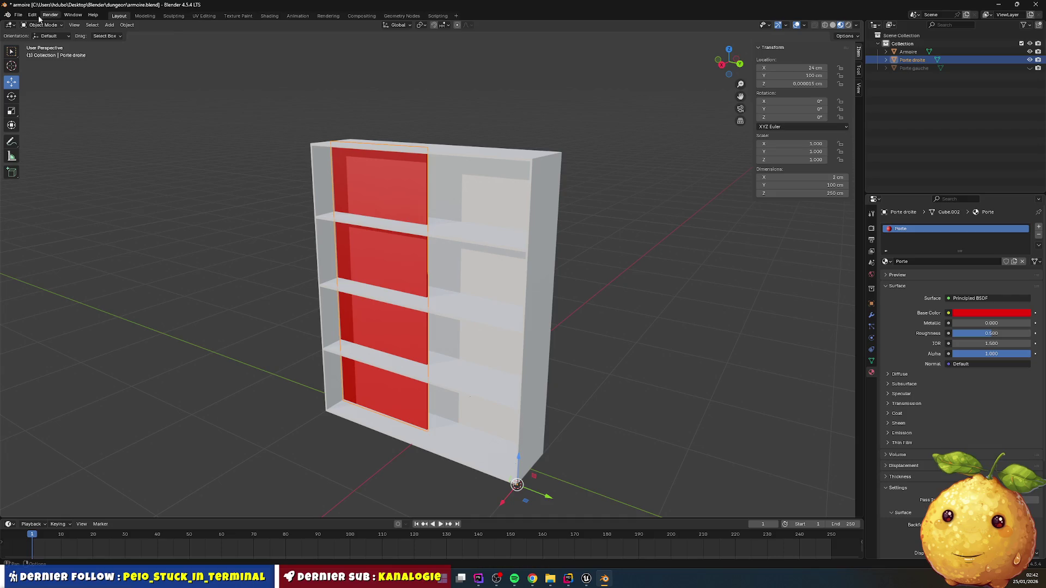
- Export Porte droite as glTF, overwriting armoire_porte_droite.glb
left_click(18, 17)
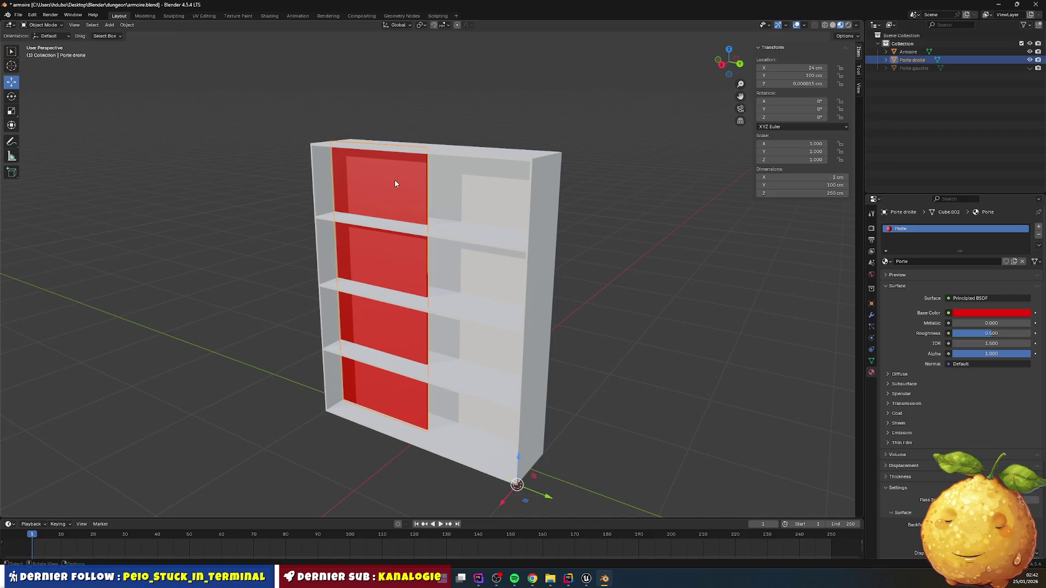
left_click(19, 15)
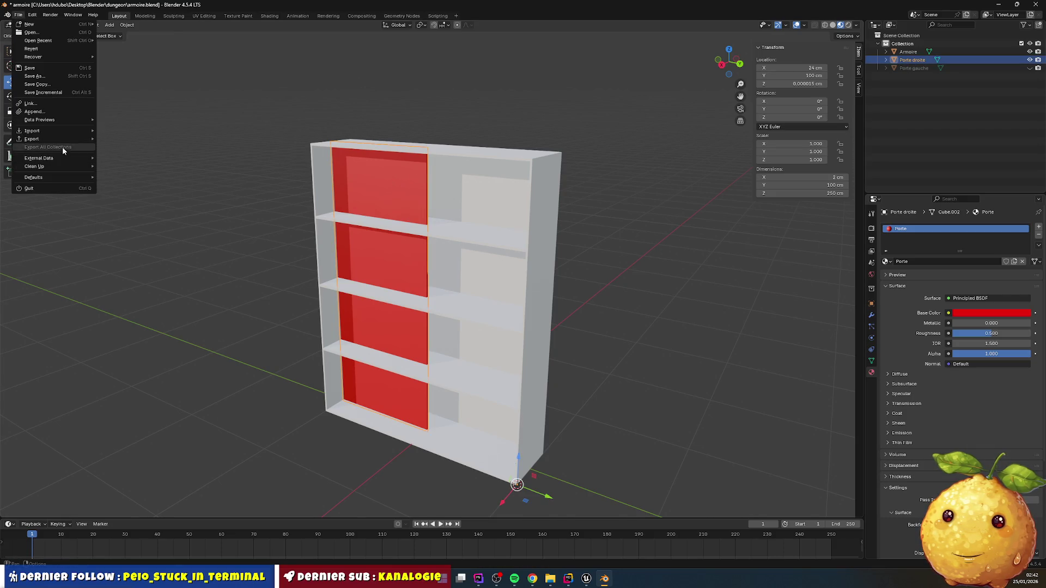
mouse_move(88, 142)
left_click(153, 220)
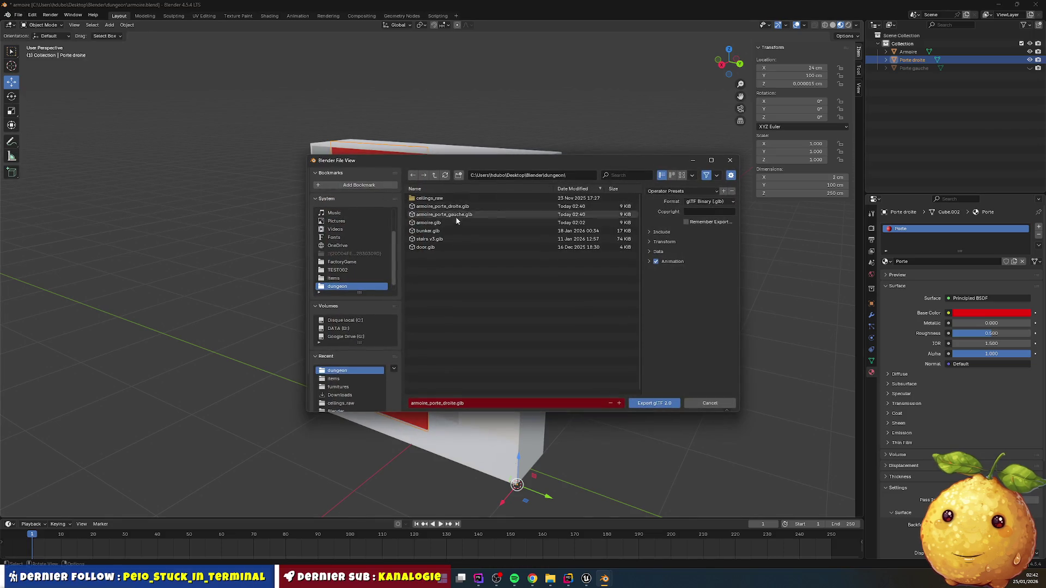
double_click(442, 206)
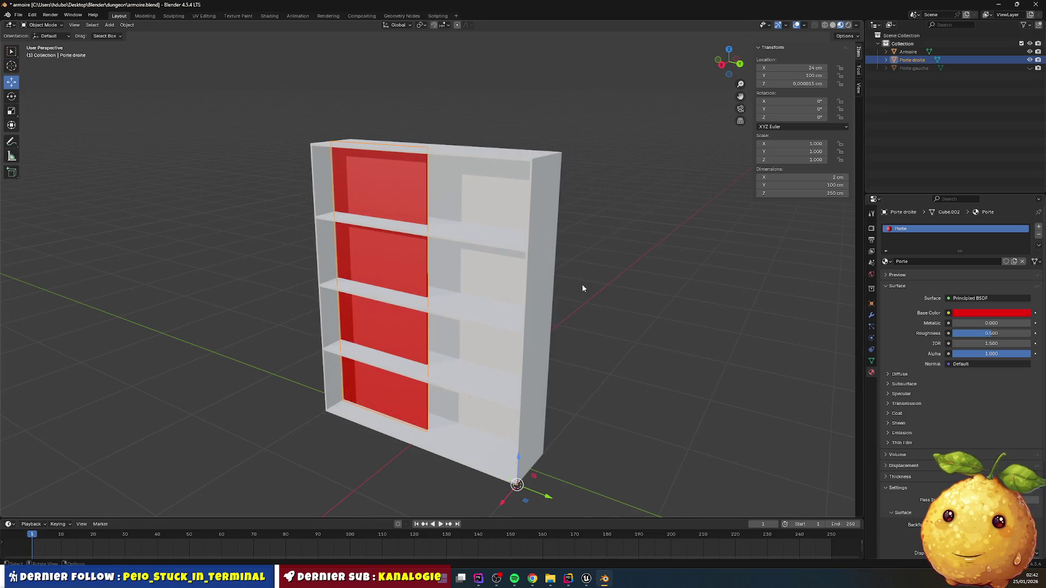
- Hide Porte droite, unhide Porte gauche, and select only the left door
left_click(1029, 60)
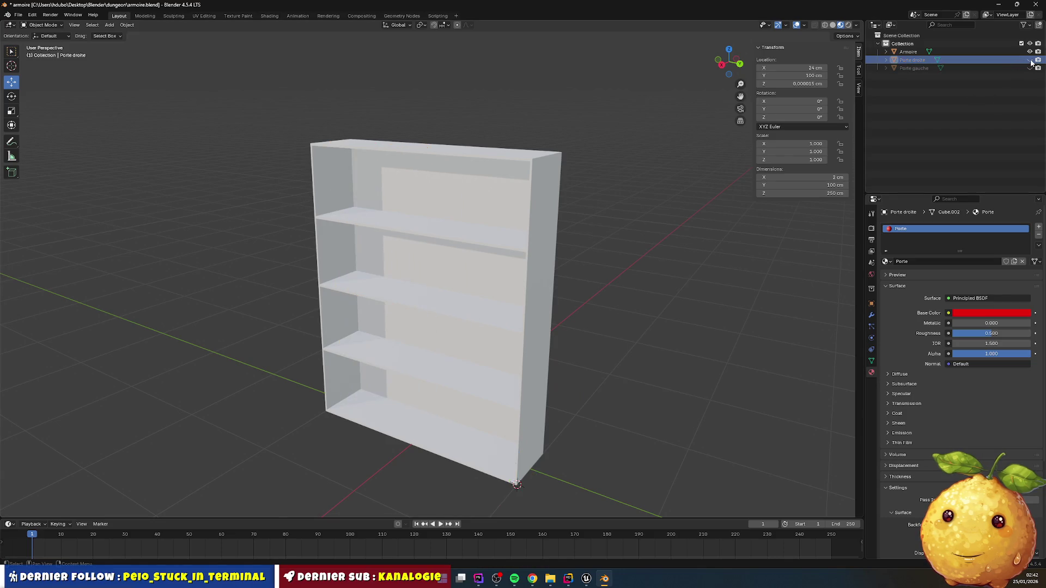
left_click(1029, 68)
left_click(477, 215)
left_click(418, 210, "shift")
left_click(502, 183)
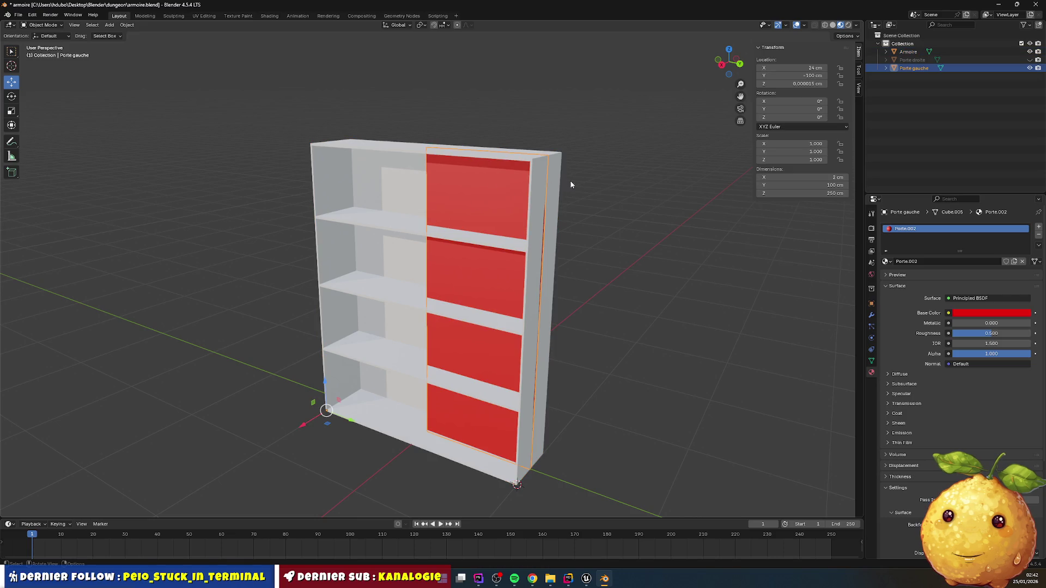
- Export Porte gauche as glTF, overwriting armoire_porte_gauche.glb, after cancelling an accidental FBX export
left_click(18, 15)
mouse_move(66, 137)
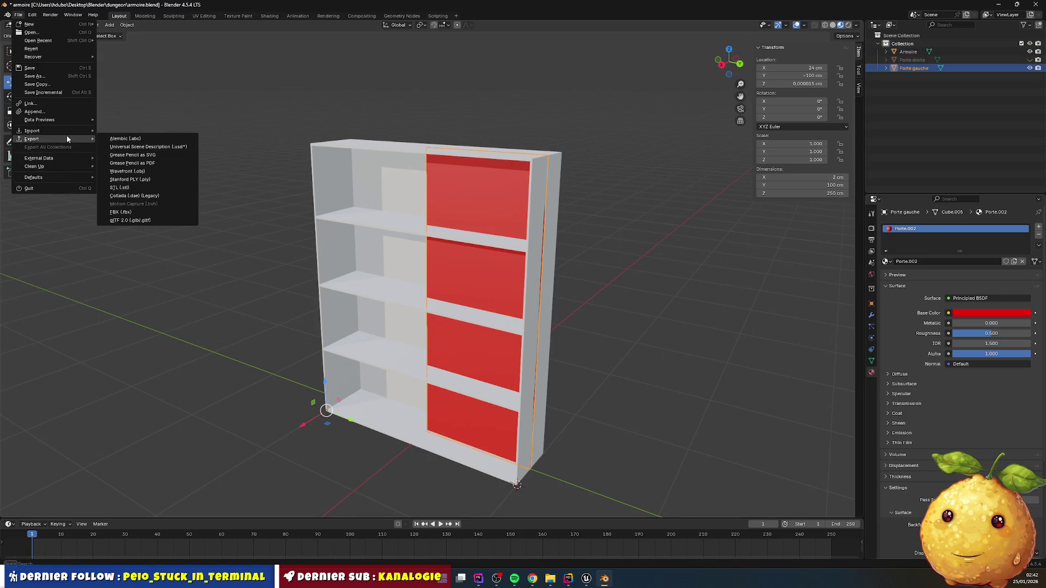
left_click(152, 205)
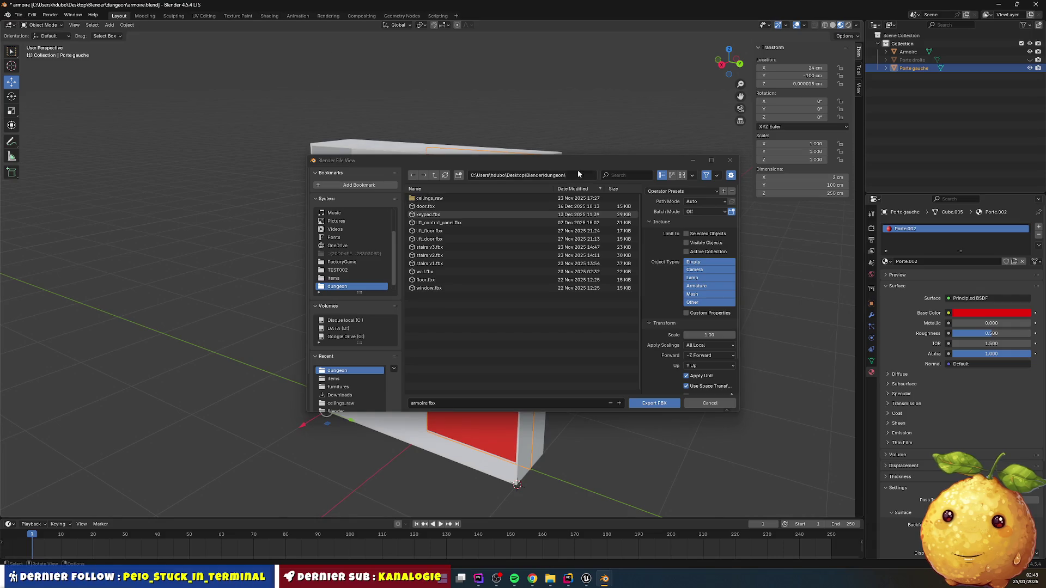
left_click(730, 161)
left_click(20, 16)
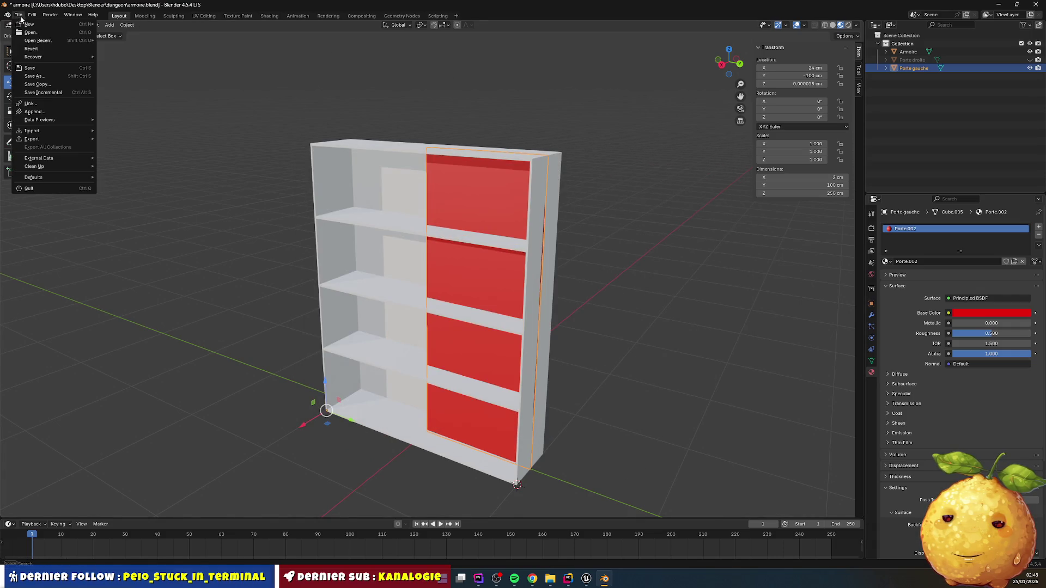
mouse_move(70, 143)
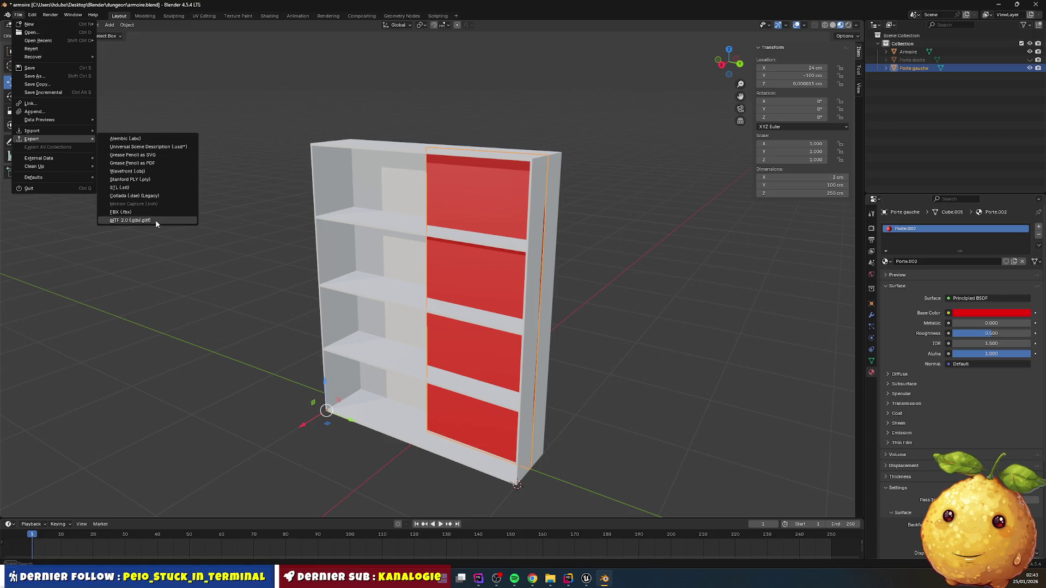
left_click(156, 221)
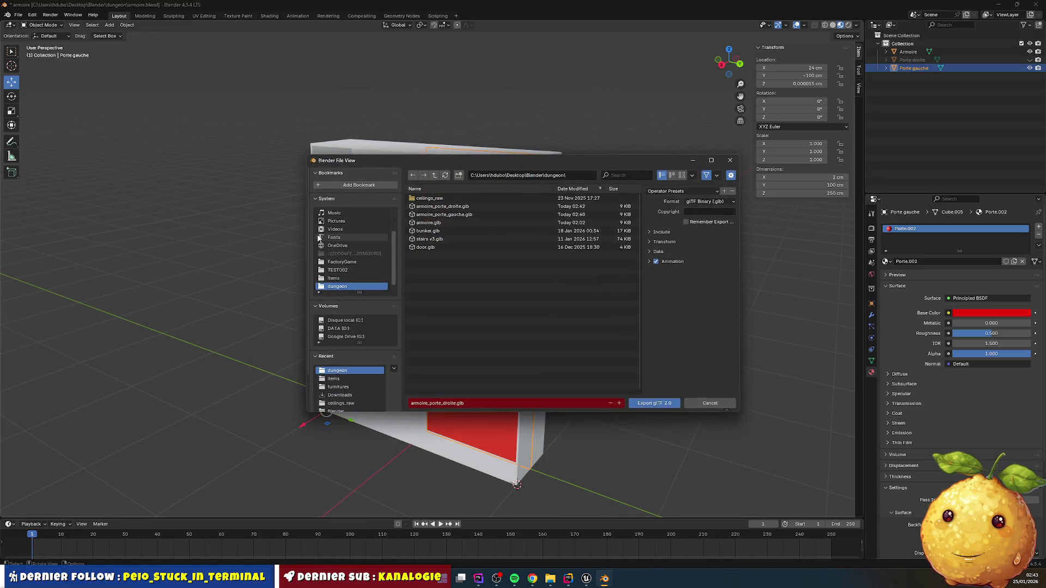
left_click(459, 209)
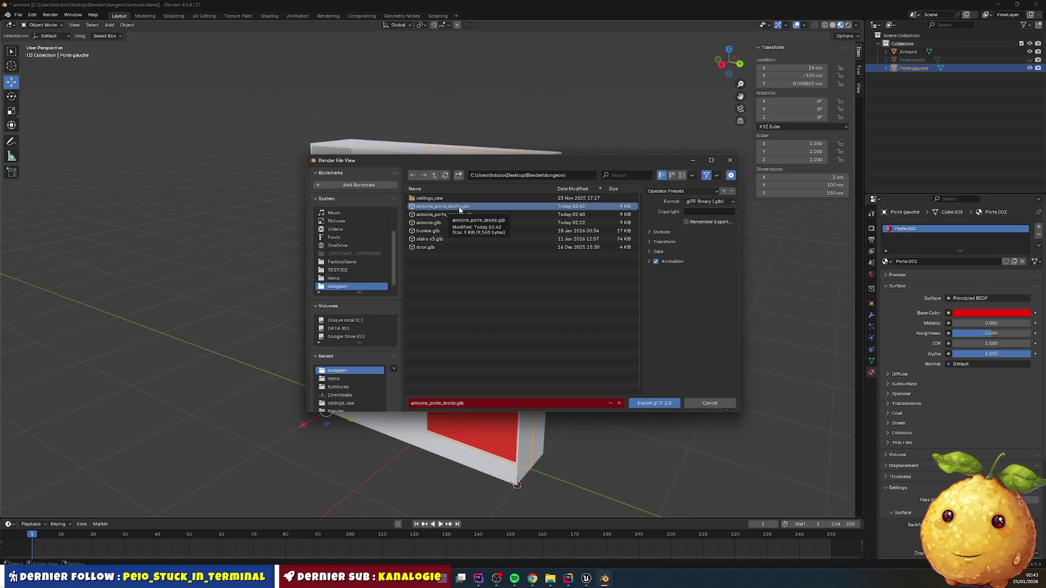
left_click(451, 216)
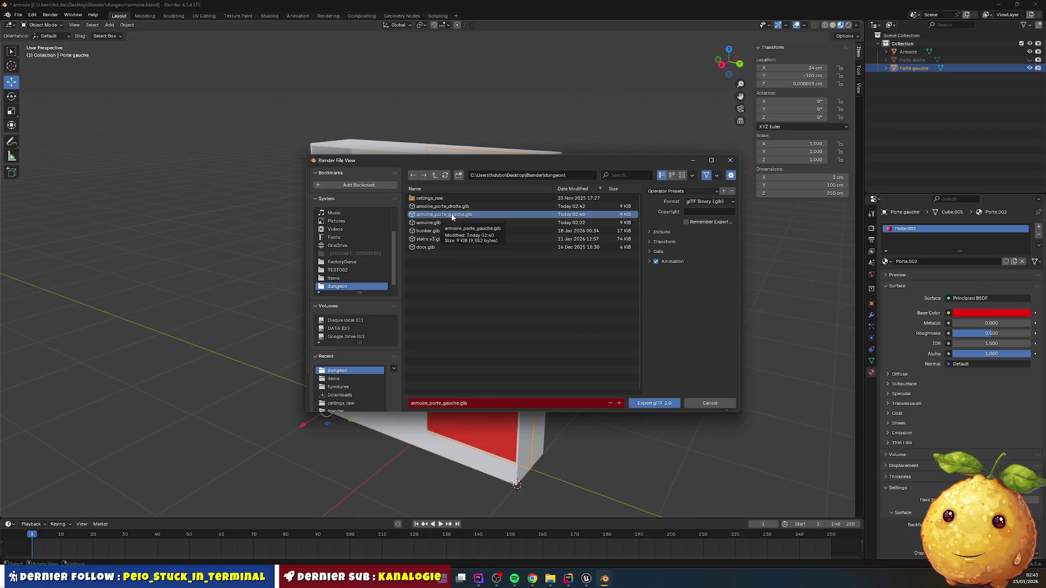
double_click(452, 215)
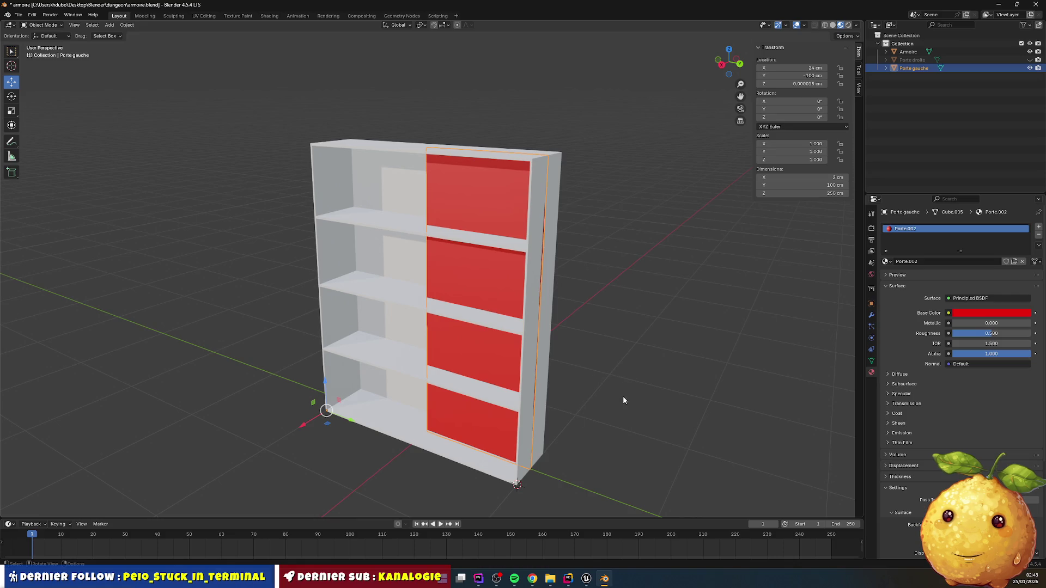
left_click(586, 579)
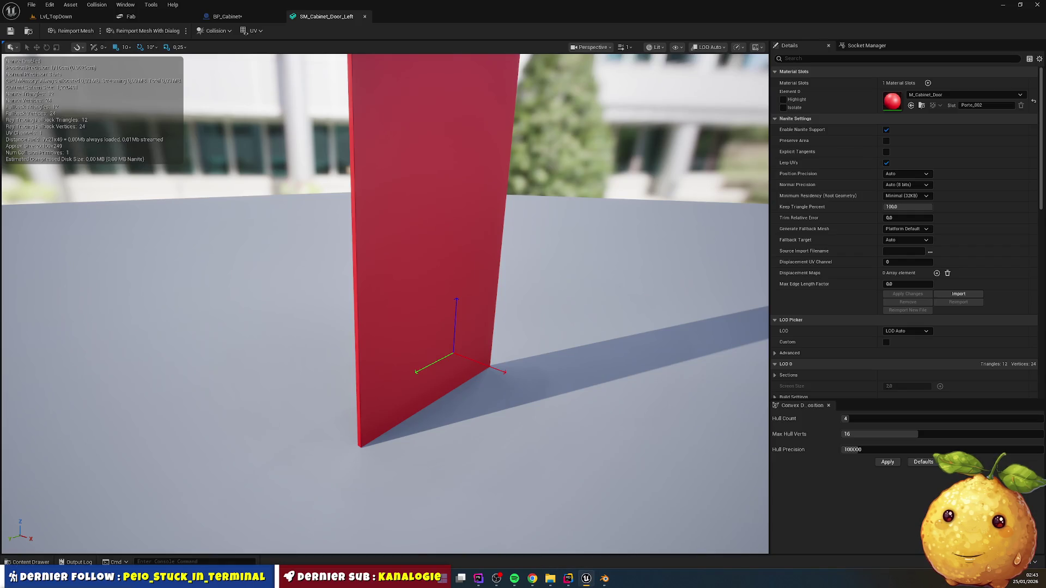
- Reimport SM_Cabinet_Door_Left from armoire_porte_gauche.glb
left_click(30, 562)
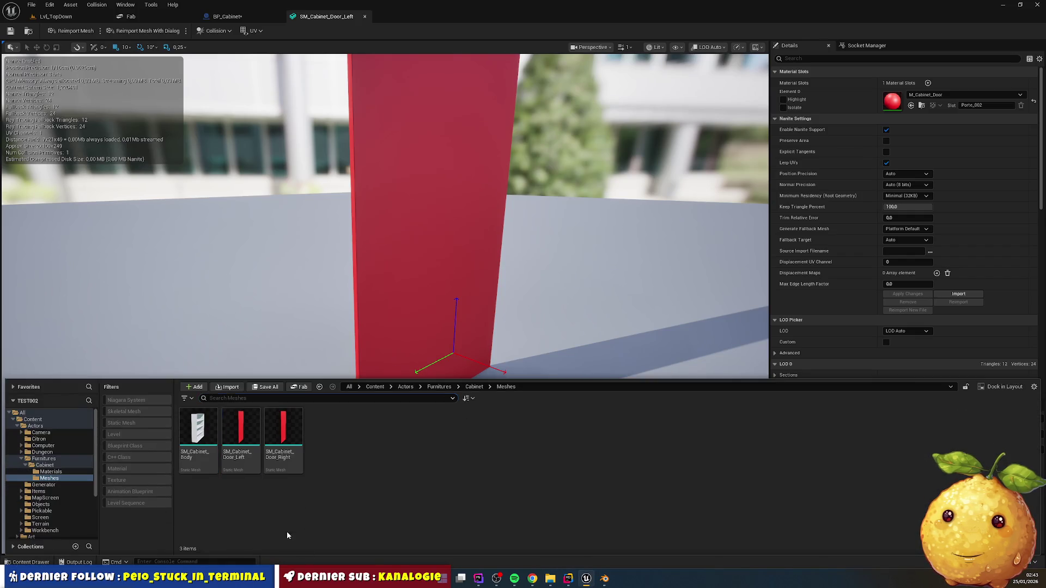
right_click(241, 439)
left_click(286, 193)
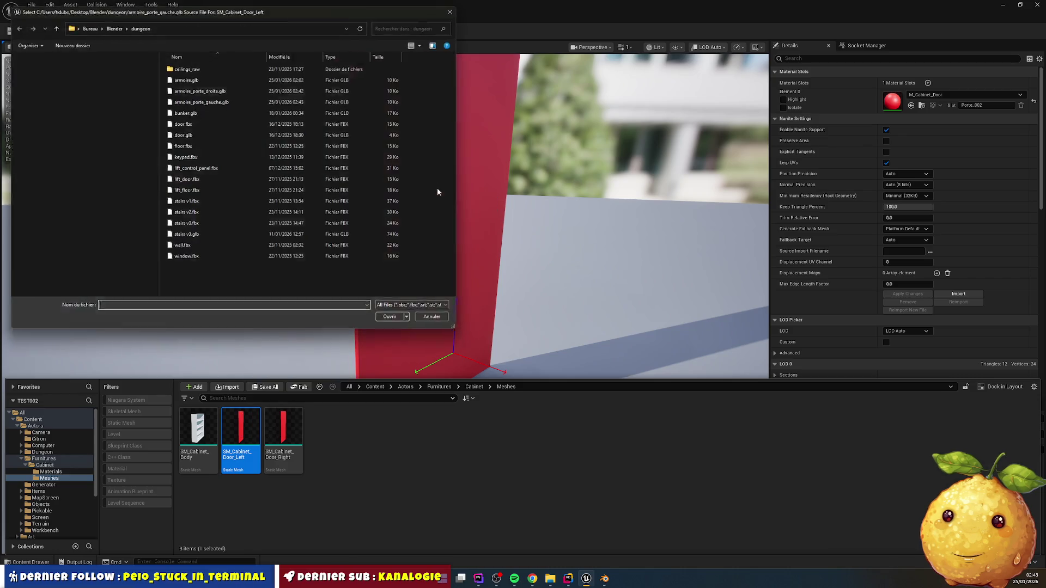
double_click(212, 100)
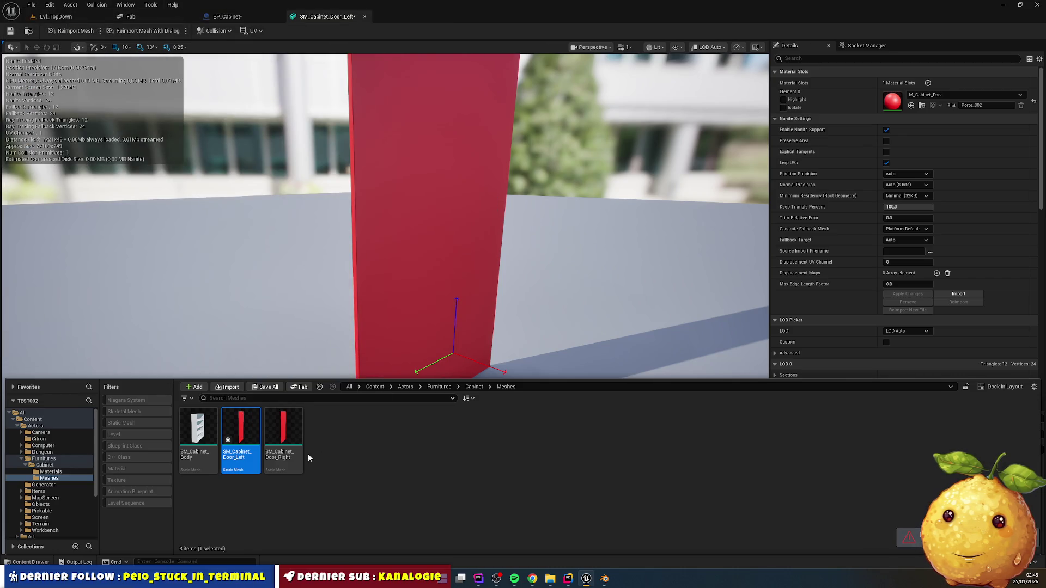
- Reimport SM_Cabinet_Door_Right from armoire_porte_droite.glb and save all modified assets
left_click(284, 436)
right_click(284, 436)
mouse_move(346, 158)
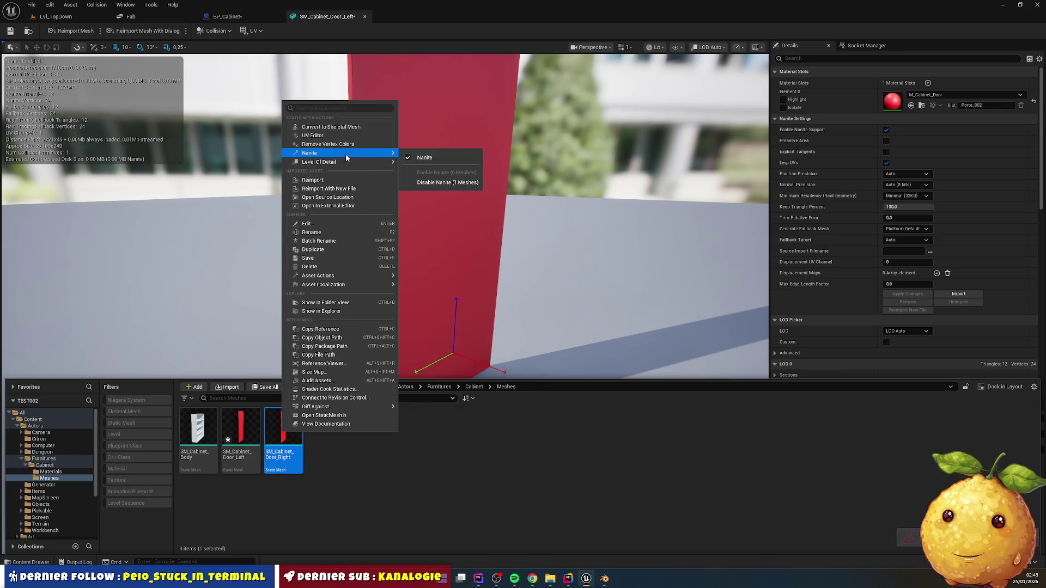
left_click(346, 190)
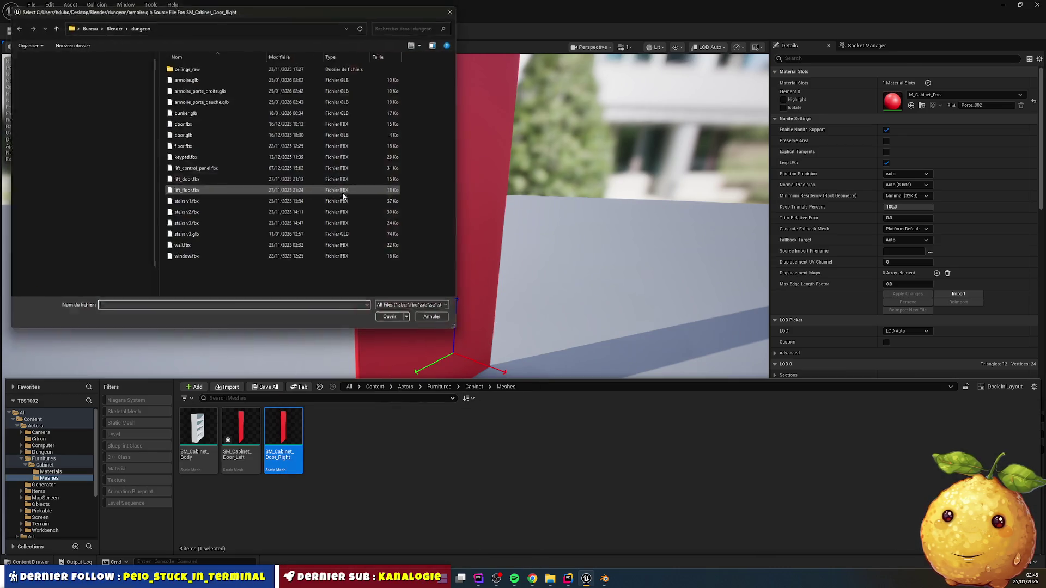
left_click(231, 91)
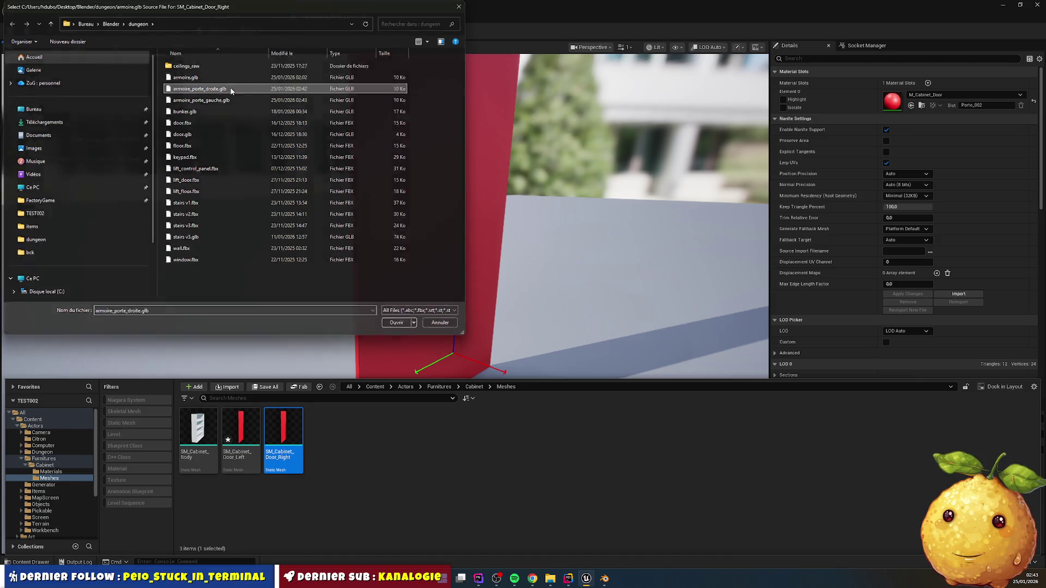
double_click(232, 91)
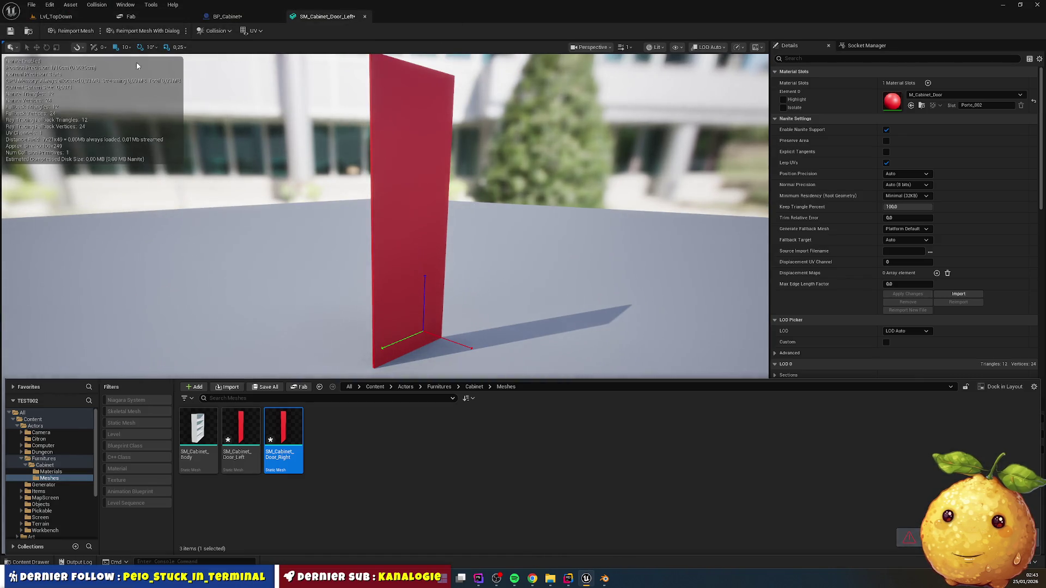
key("ctrl+shift+s")
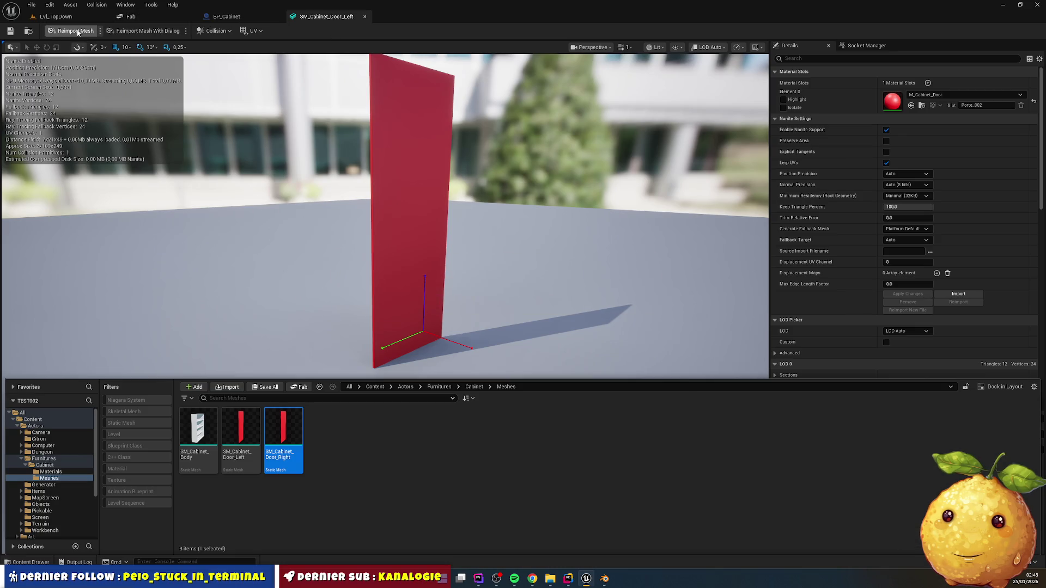
left_click(365, 17)
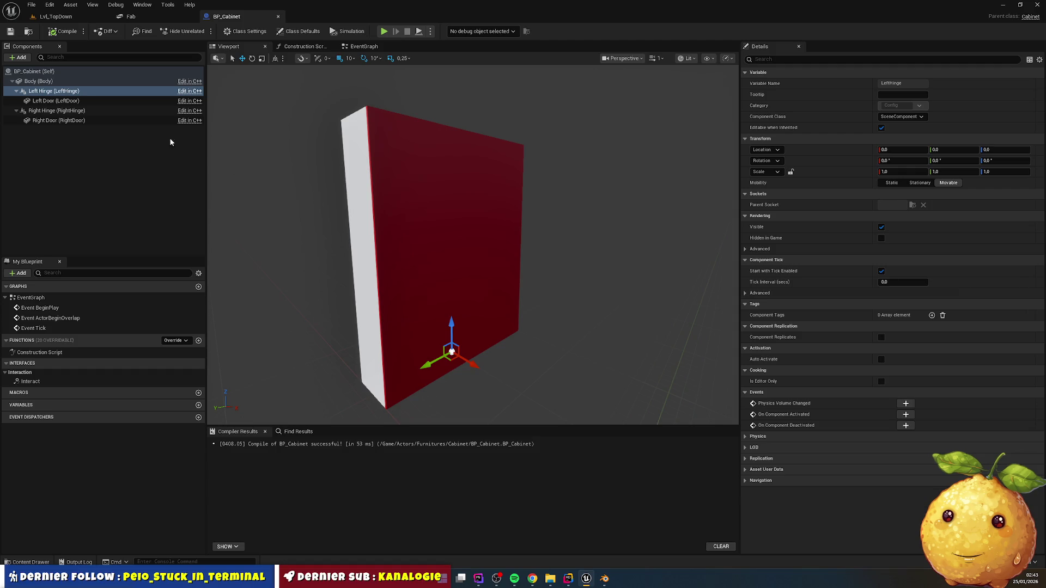
- Compile BP_Cabinet and create a NewFolder inside the cabinet's Meshes folder
left_click(55, 101)
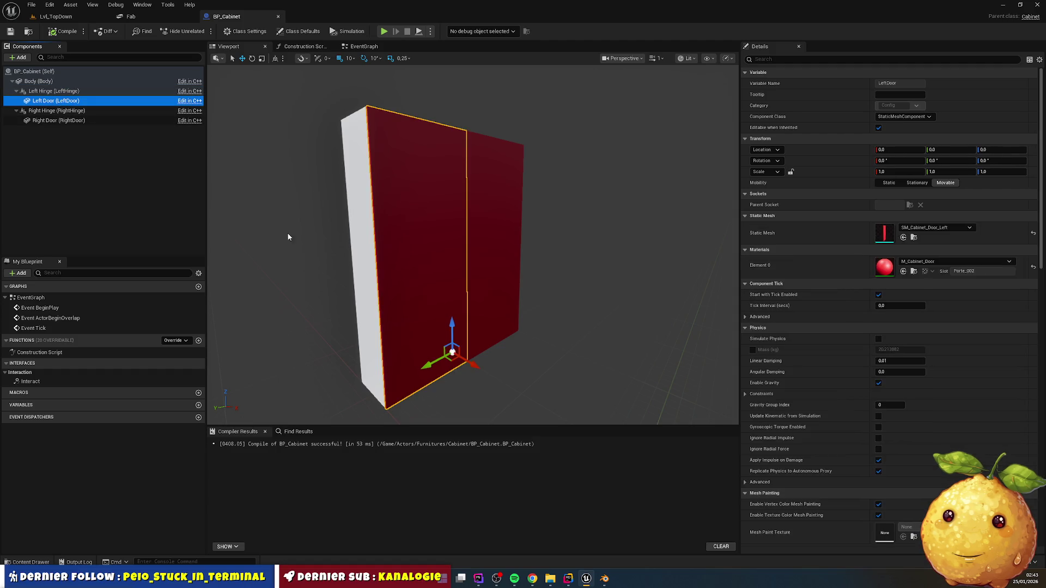
left_click(68, 35)
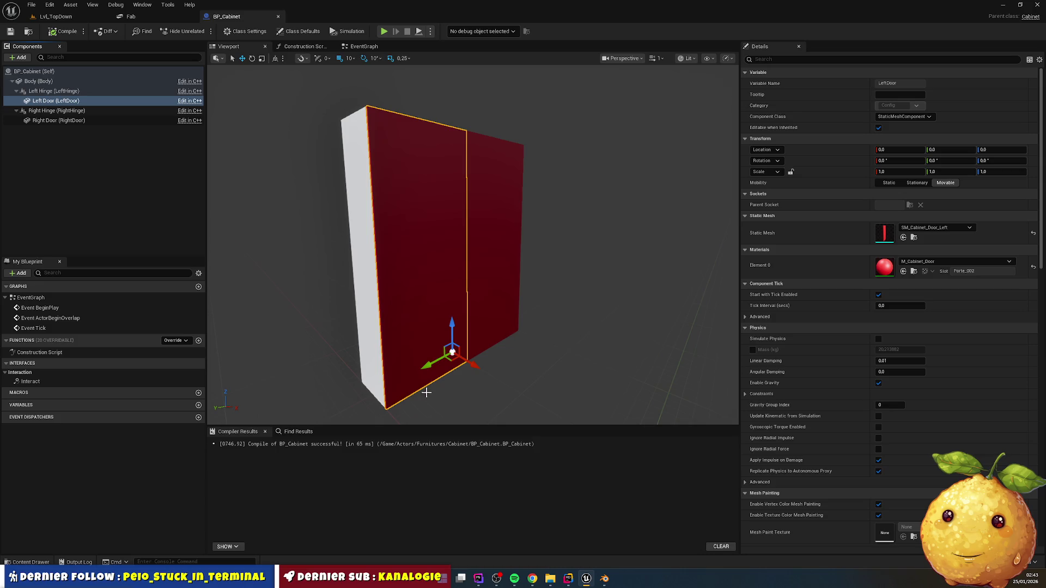
left_click(30, 562)
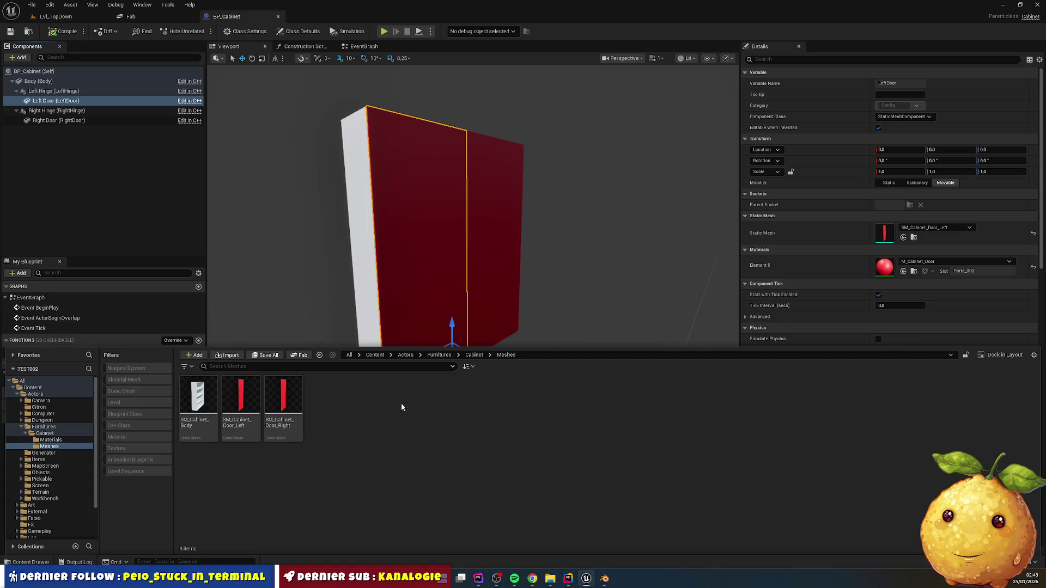
right_click(455, 435)
left_click(501, 167)
key("Return")
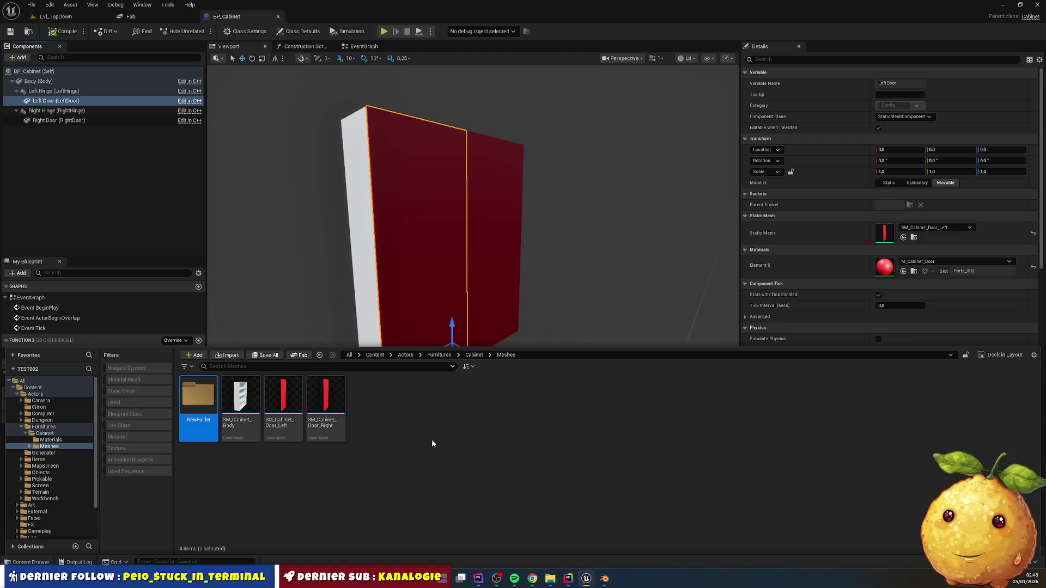
key("Return")
- Import armoire_porte_droite.glb and armoire_porte_gauche.glb into NewFolder
right_click(334, 420)
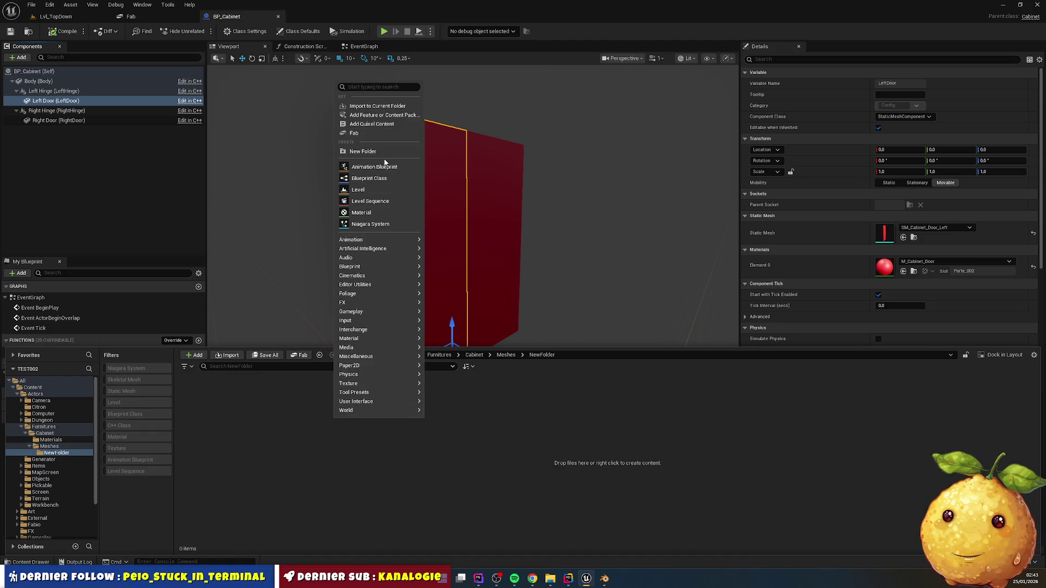
left_click(376, 106)
left_click(210, 89)
left_click(217, 100, "ctrl")
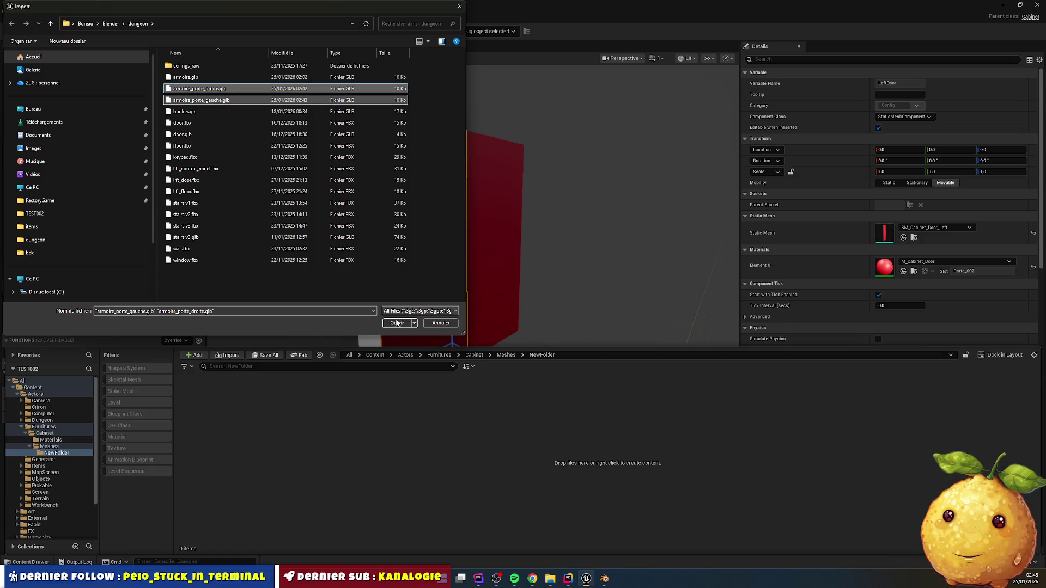
left_click(397, 324)
left_click(623, 414)
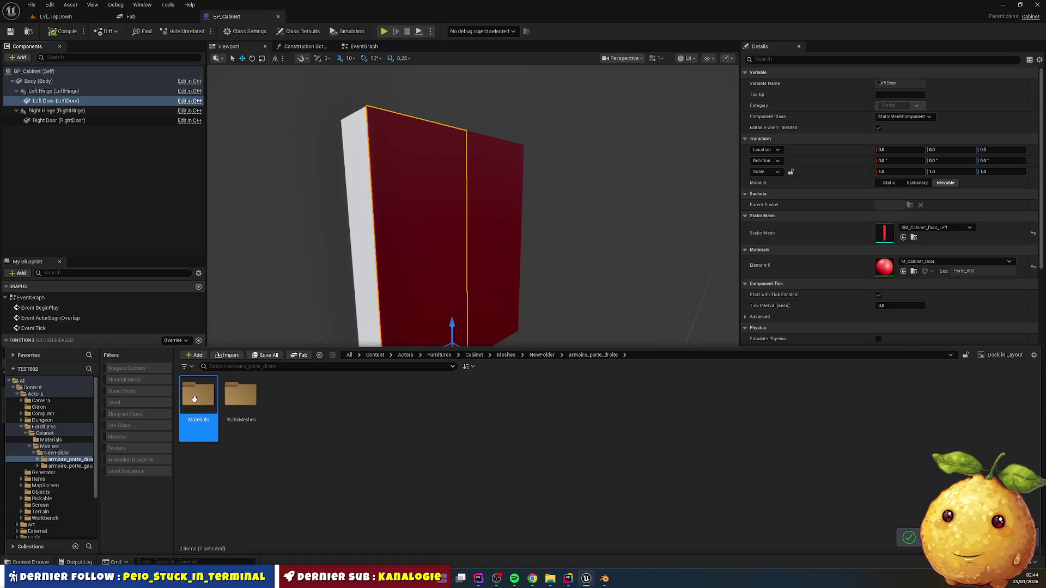
- Open the imported meshes folder and open the Armoire mesh to inspect it
double_click(240, 394)
left_click(201, 398)
double_click(199, 396)
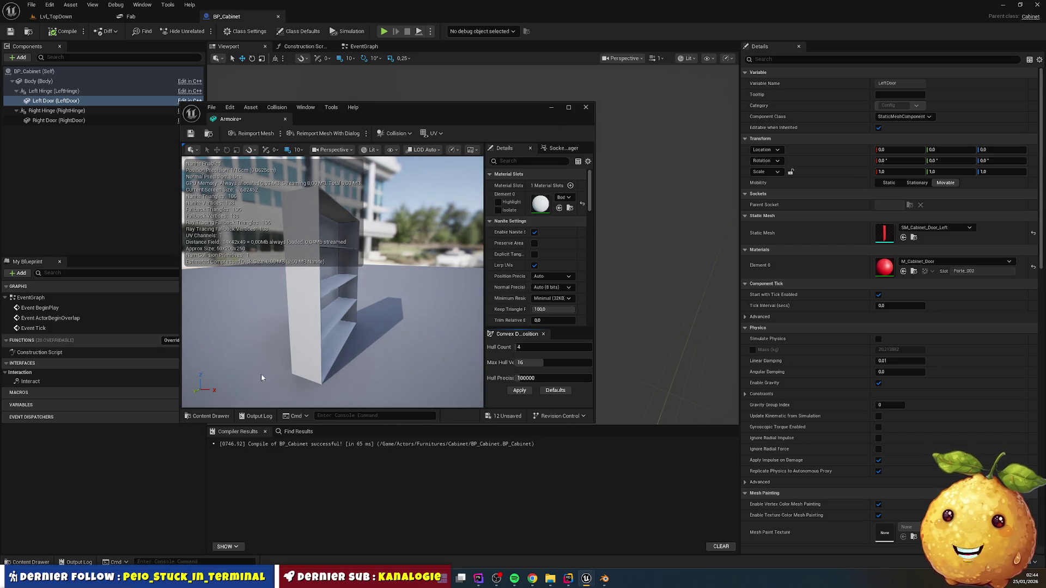
- Inspect the imported Armoire and Porte_droite meshes in the mesh editor
left_click(586, 107)
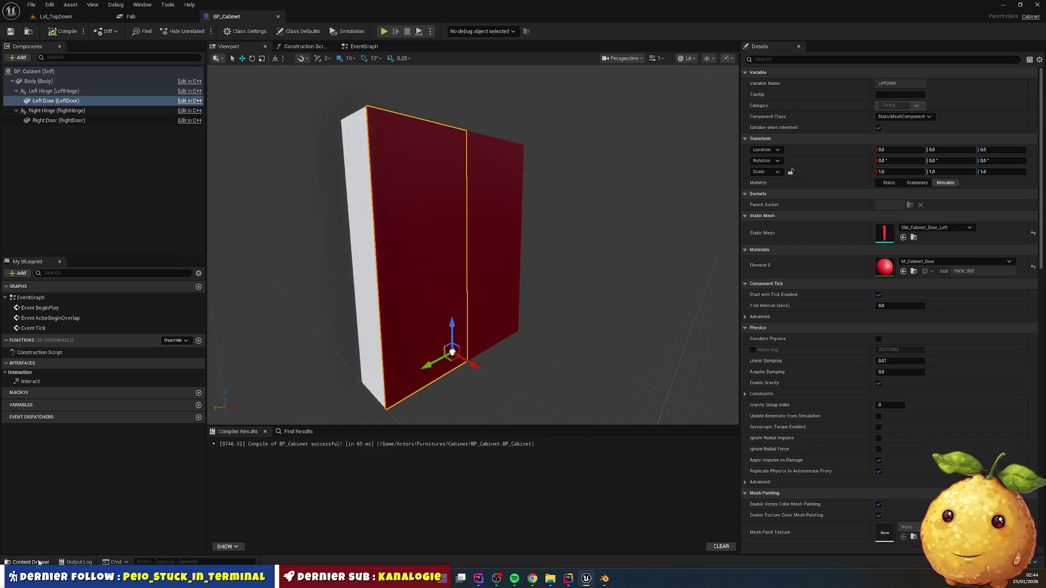
left_click(38, 563)
left_click(258, 405)
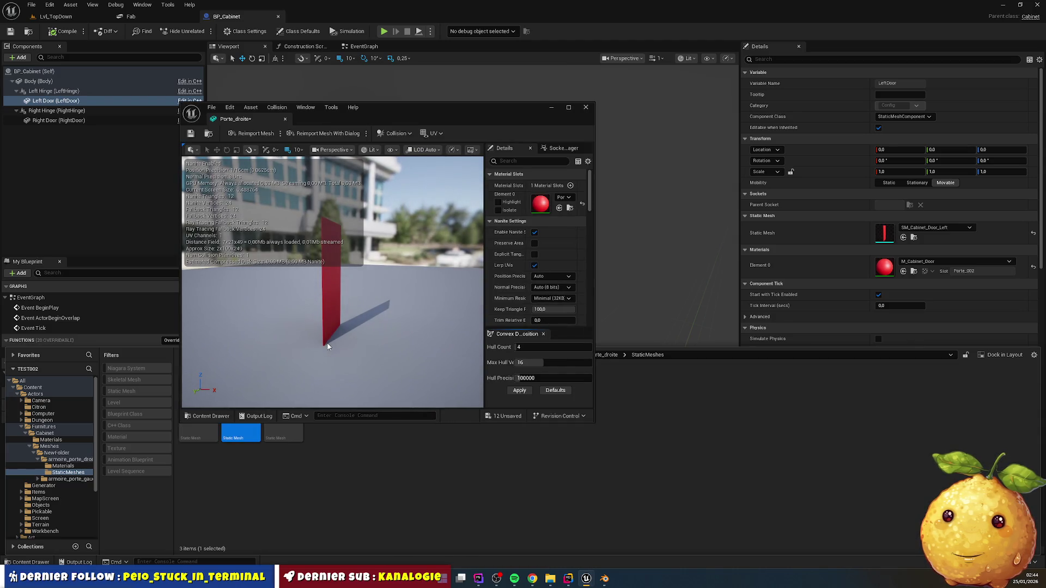
left_click(585, 108)
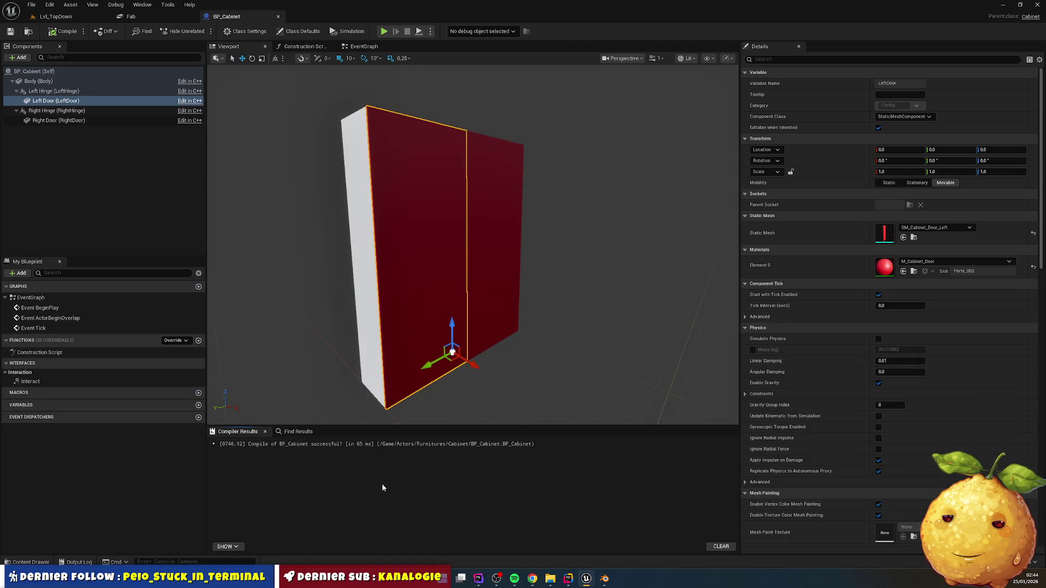
left_click(31, 562)
- Go back up to the Cabinet folder and select the BP_Cabinet Blueprint
key("alt+Left")
key("alt+Left")
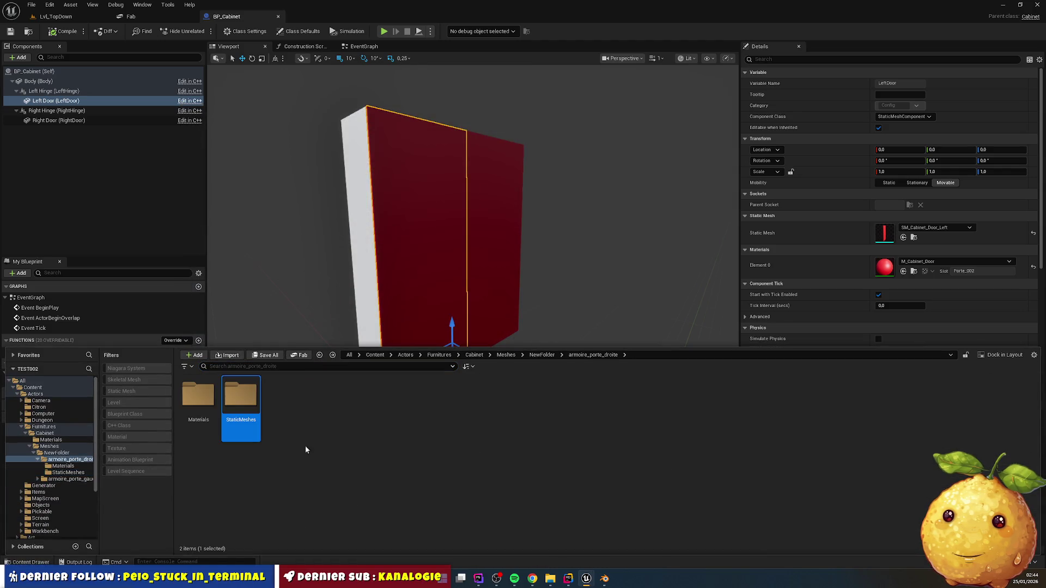
key("alt+Left")
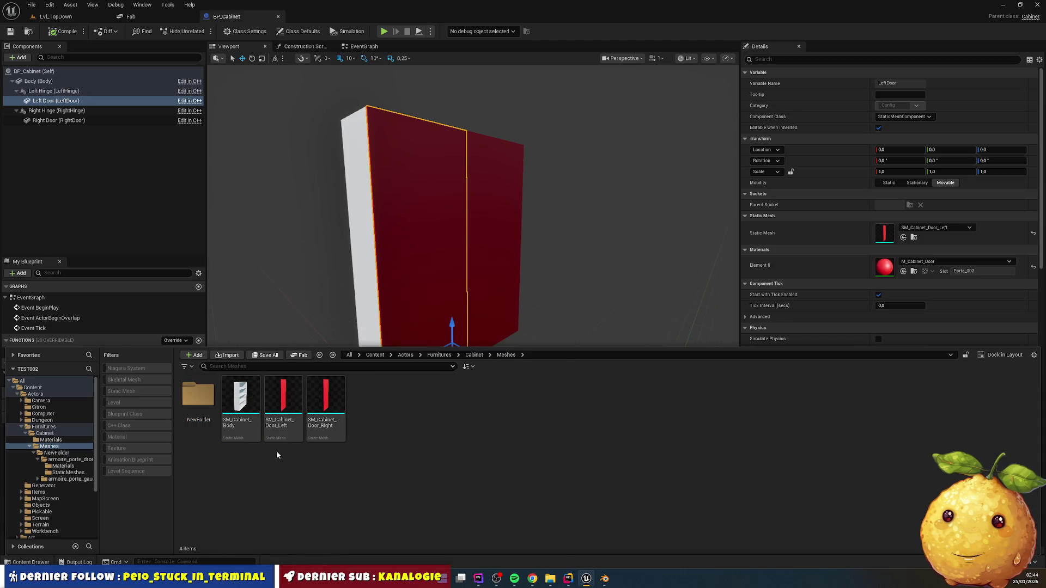
key("alt+Left")
left_click(300, 395)
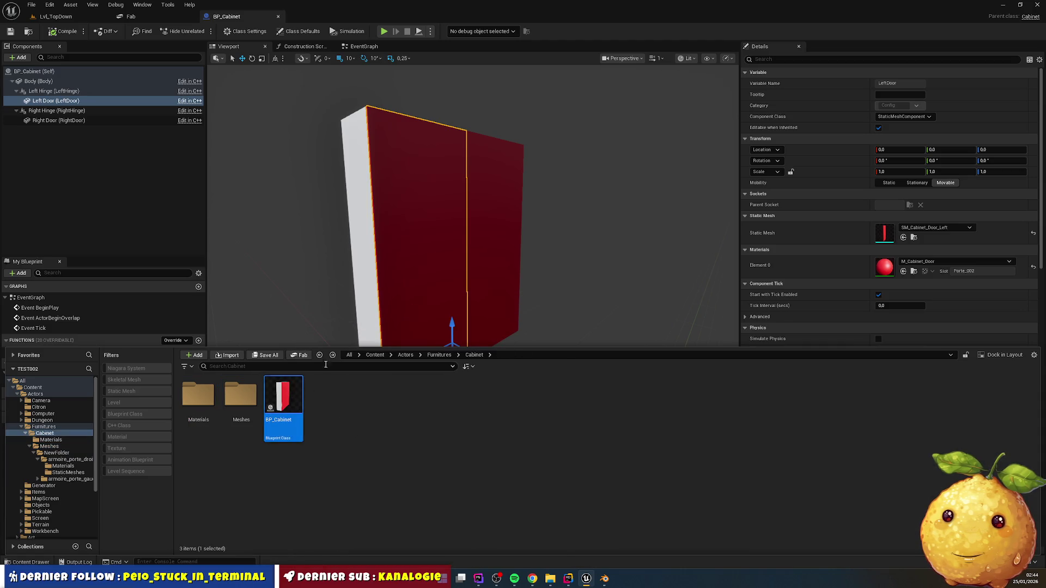
scroll(521, 253, "down", 4)
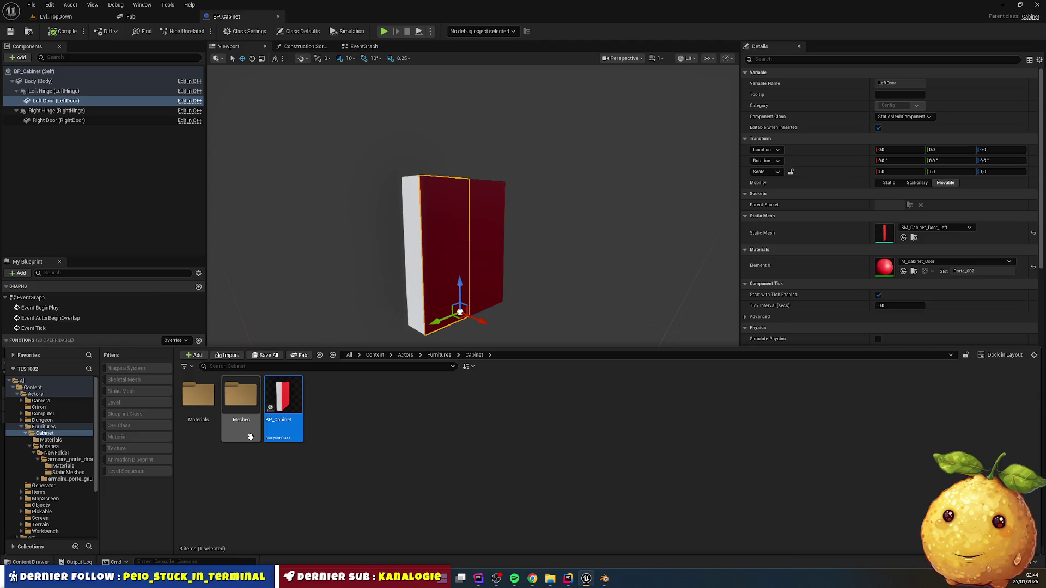
- Browse to Meshes > NewFolder > armoire_porte_droite > StaticMeshes and set Porte_droite as Left Door's Static Mesh
double_click(228, 402)
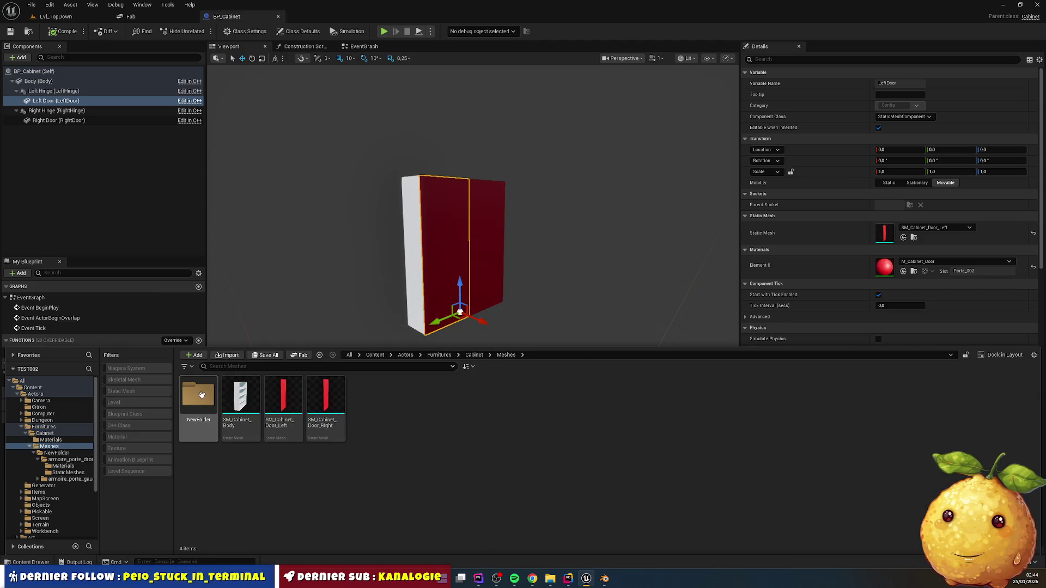
double_click(202, 395)
double_click(201, 398)
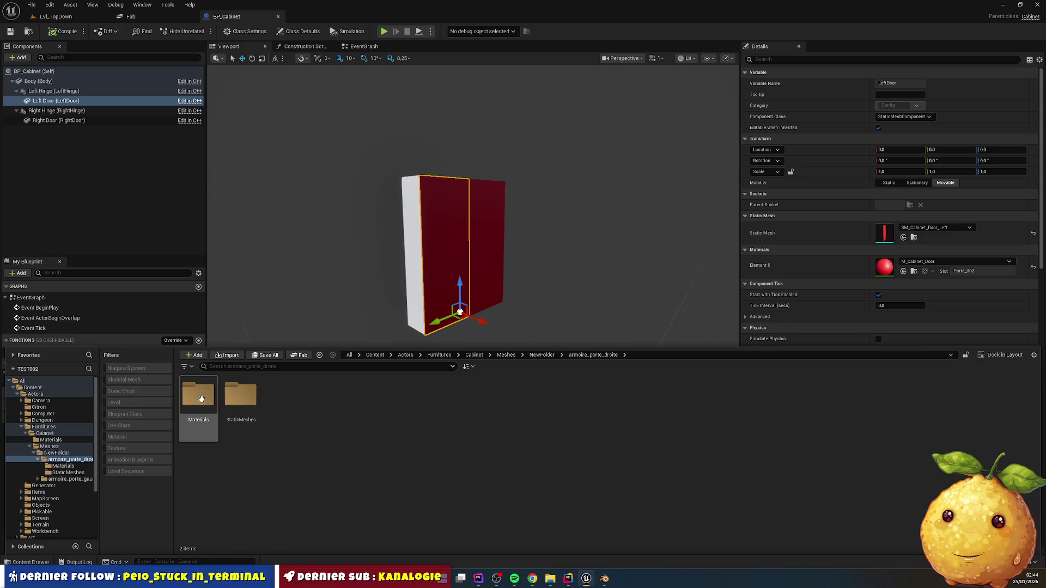
double_click(240, 395)
left_click(256, 430)
mouse_move(259, 431)
left_mouse_down()
mouse_move(383, 415)
mouse_move(902, 261)
mouse_move(908, 236)
left_mouse_up()
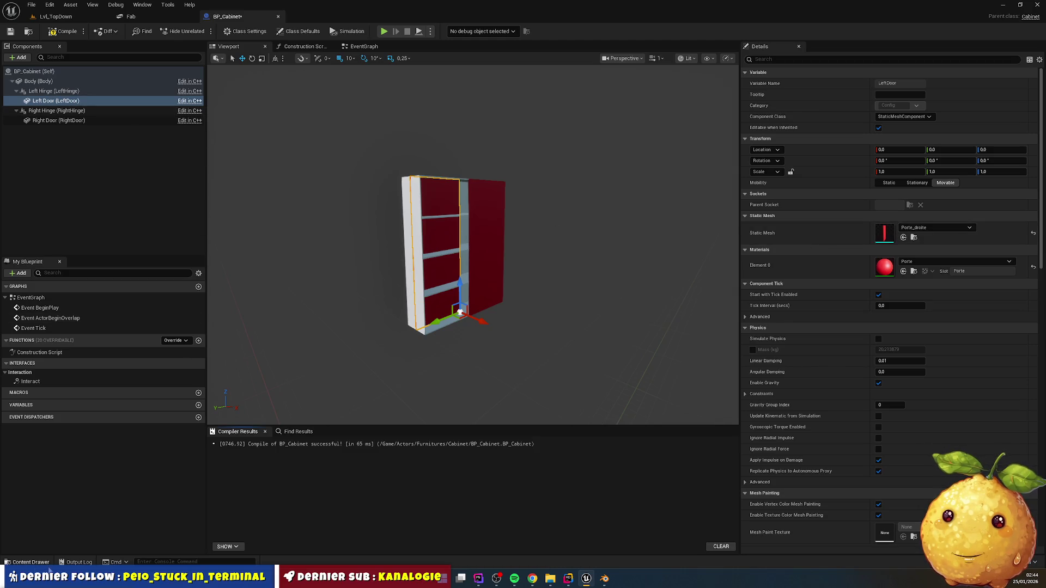
- Assign Porte_gauche to the Left Door and Porte_droite to the Right Door Static Mesh
left_click(28, 562)
mouse_move(300, 414)
left_mouse_down()
mouse_move(448, 322)
mouse_move(884, 233)
left_mouse_up()
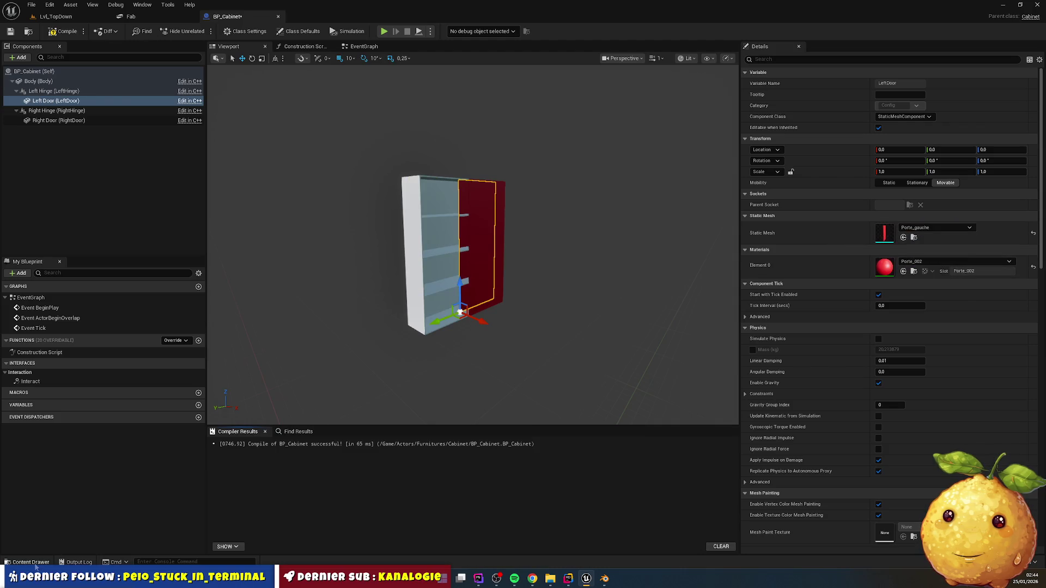
left_click(30, 563)
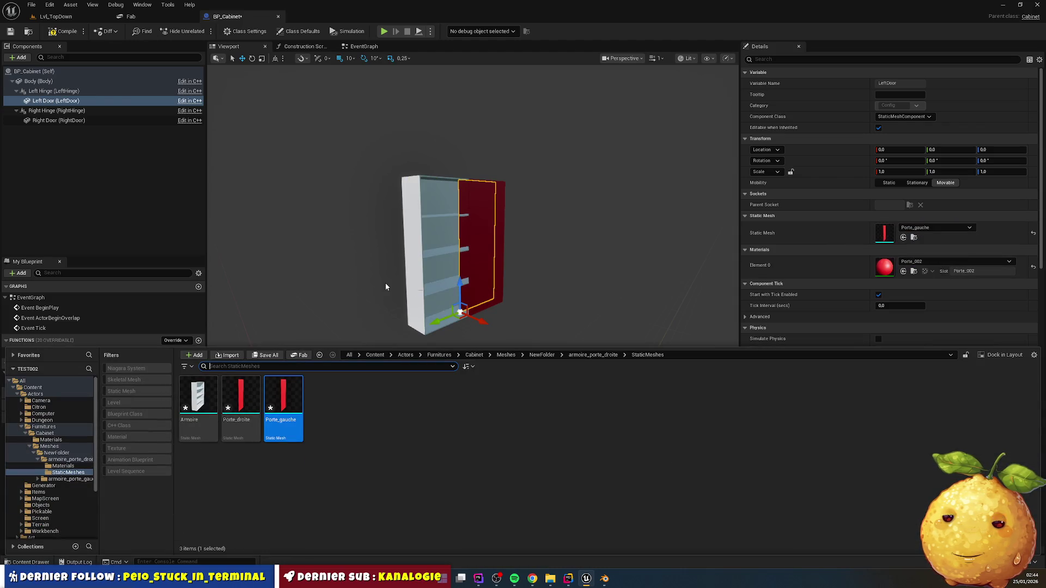
left_click(52, 120)
left_click(30, 562)
mouse_move(238, 422)
left_mouse_down()
mouse_move(499, 384)
mouse_move(896, 239)
left_mouse_up()
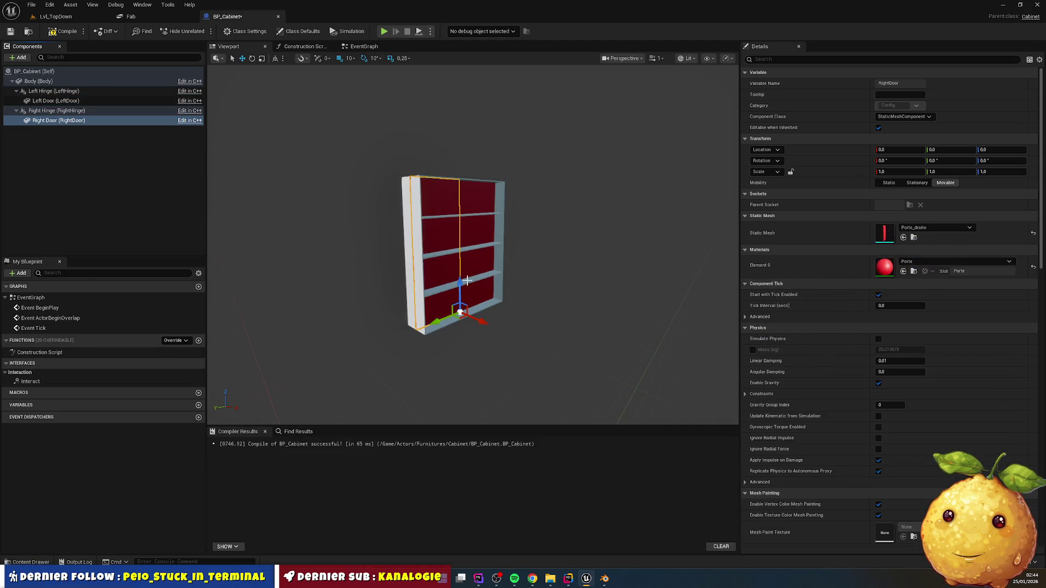
- Move the Right Hinge along the Y axis to the door edge and compile BP_Cabinet
left_click_drag(441, 320, 453, 318)
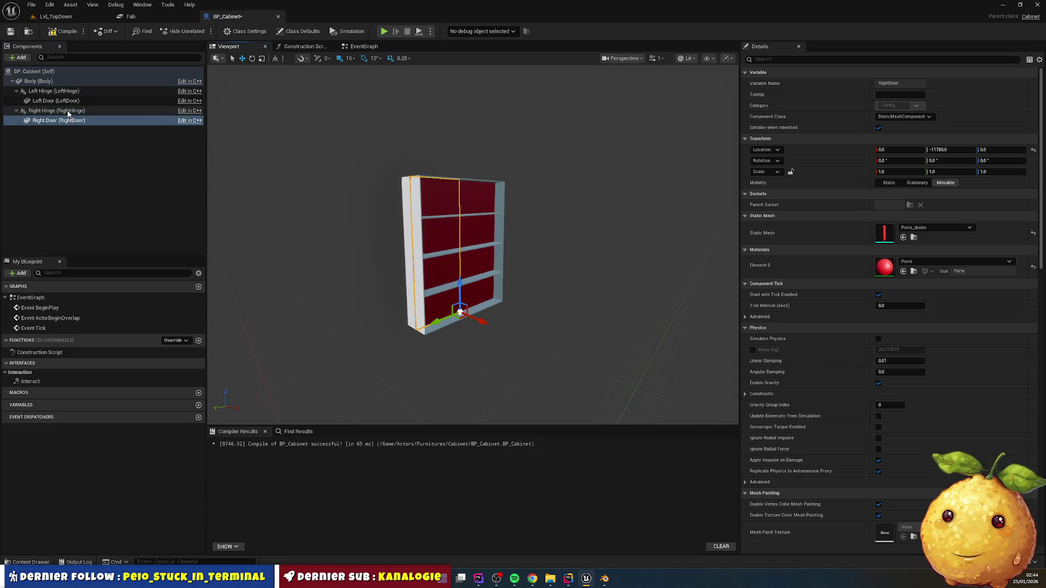
left_click(459, 299)
left_click_drag(436, 322, 479, 309)
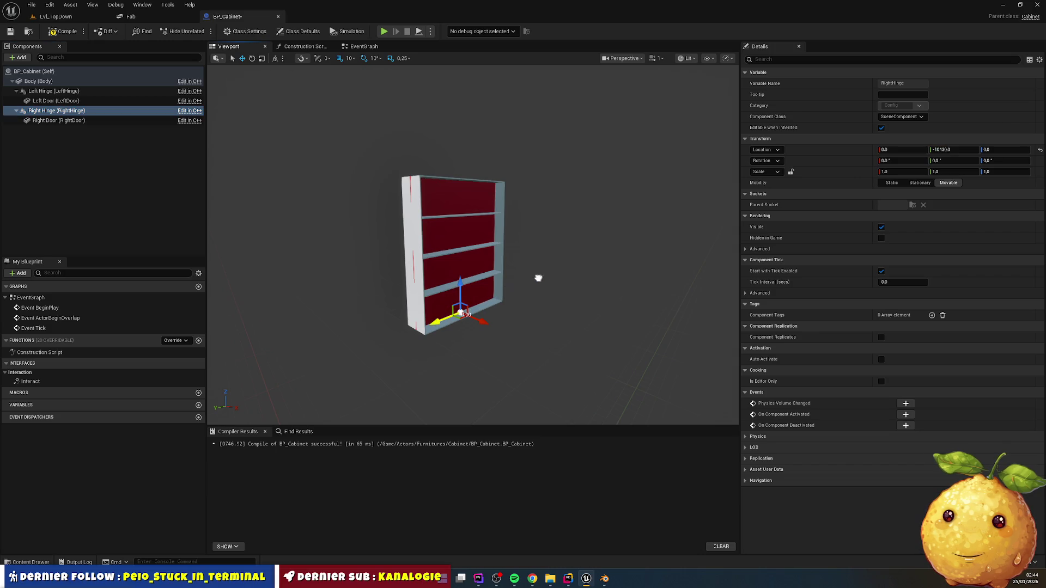
mouse_move(492, 287)
left_mouse_down()
mouse_move(602, 236)
mouse_move(566, 241)
mouse_move(489, 292)
mouse_move(546, 266)
mouse_move(459, 290)
left_mouse_up()
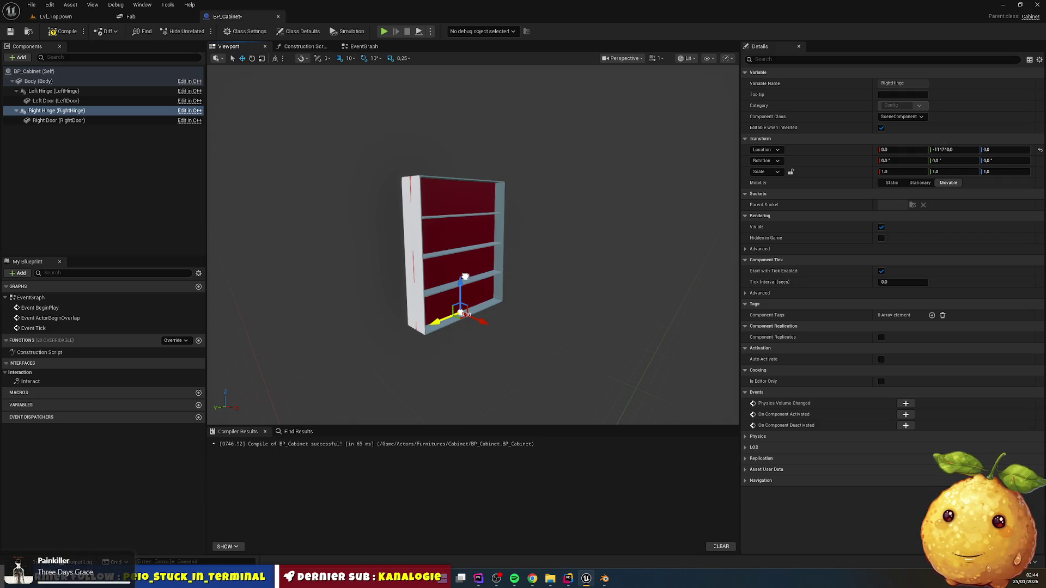
mouse_move(441, 322)
left_mouse_down()
mouse_move(512, 283)
mouse_move(488, 320)
left_mouse_up()
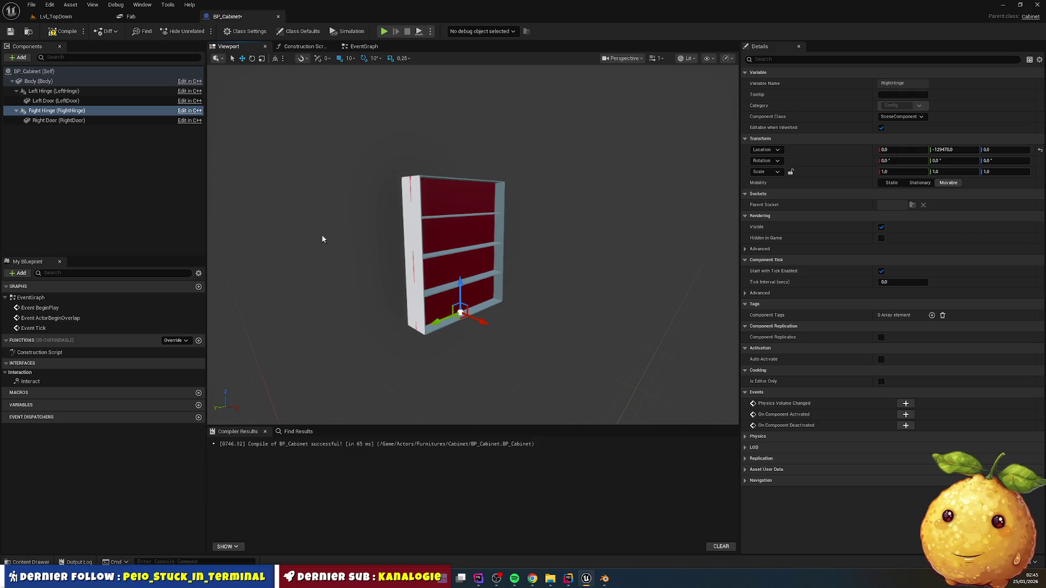
left_click(64, 31)
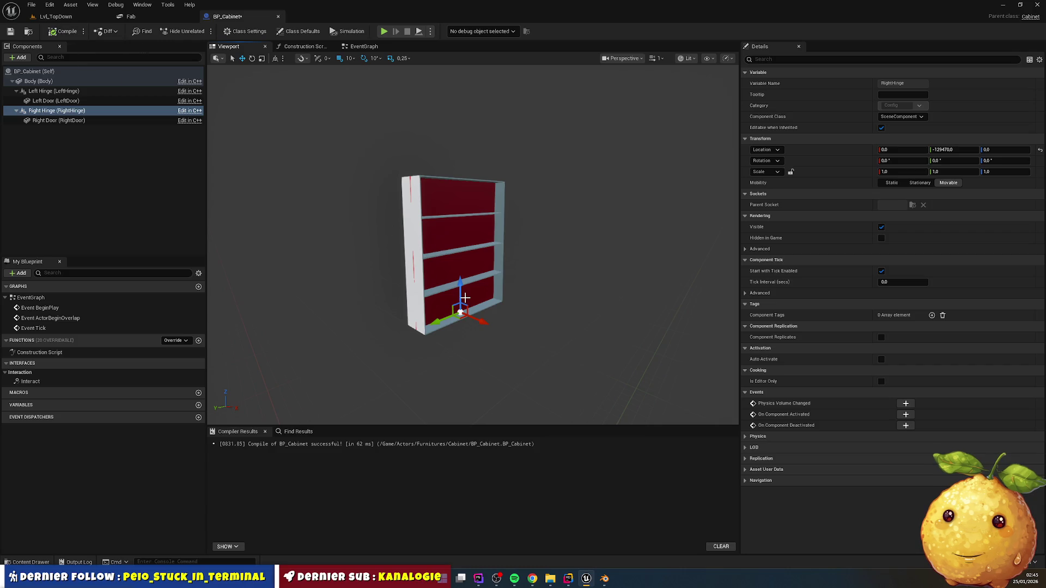
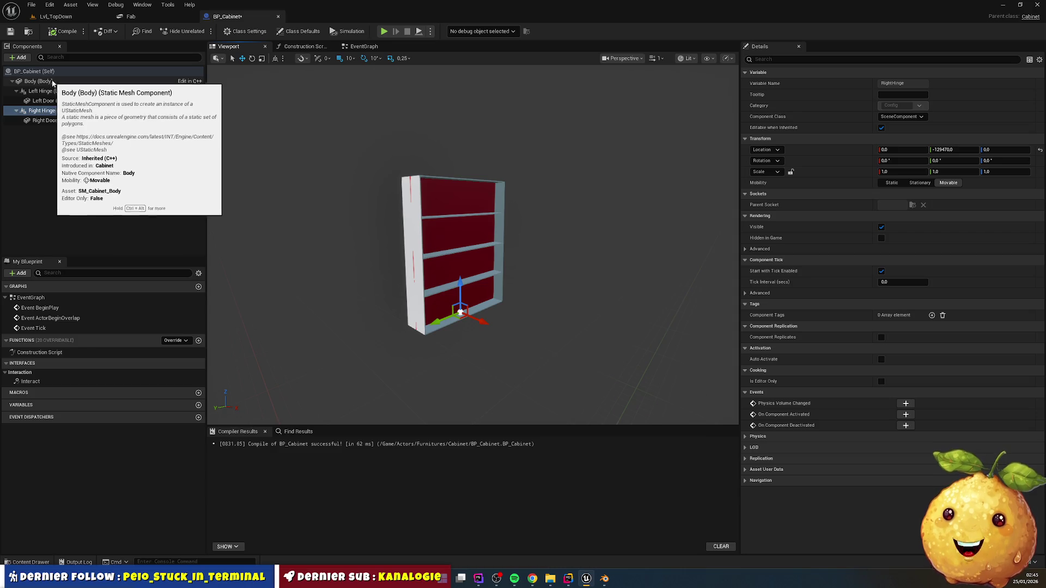
- In Cabinet.cpp, attach the Body component to RootComponent instead of its old parent
left_click(569, 581)
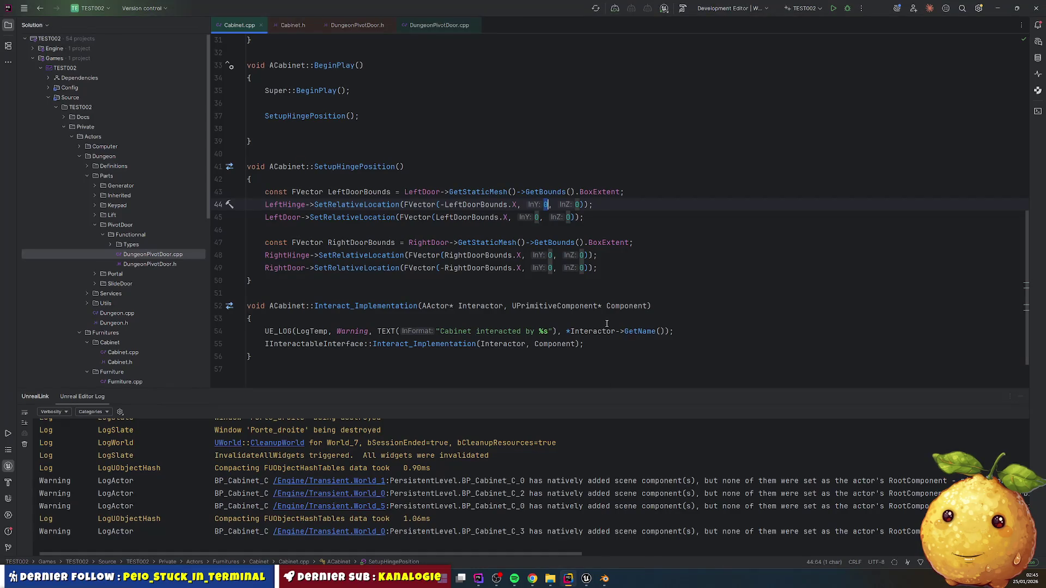
scroll(402, 229, "up", 2)
double_click(402, 154)
type("Root")
left_click(248, 166)
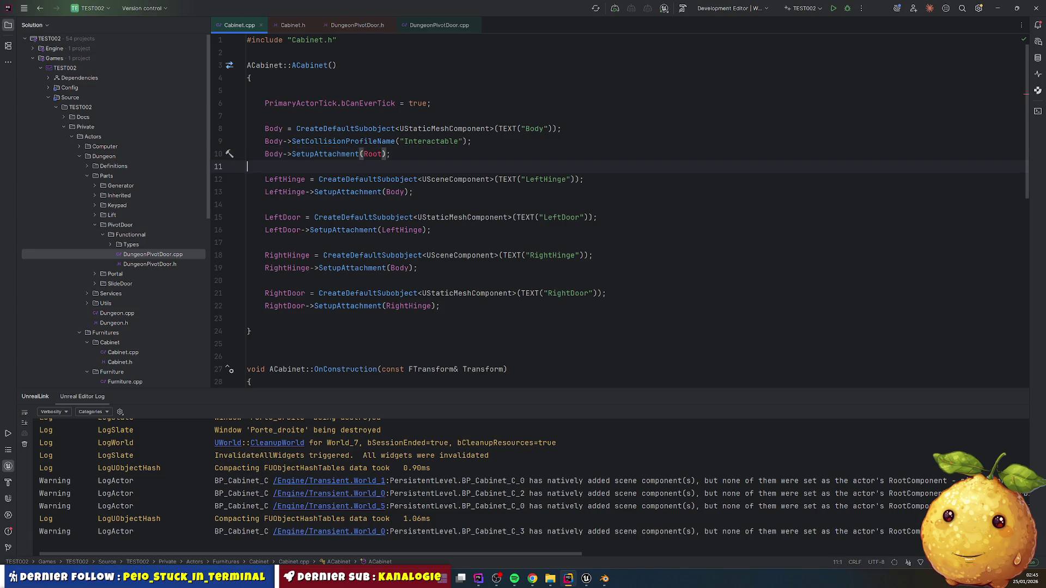
left_click(385, 152)
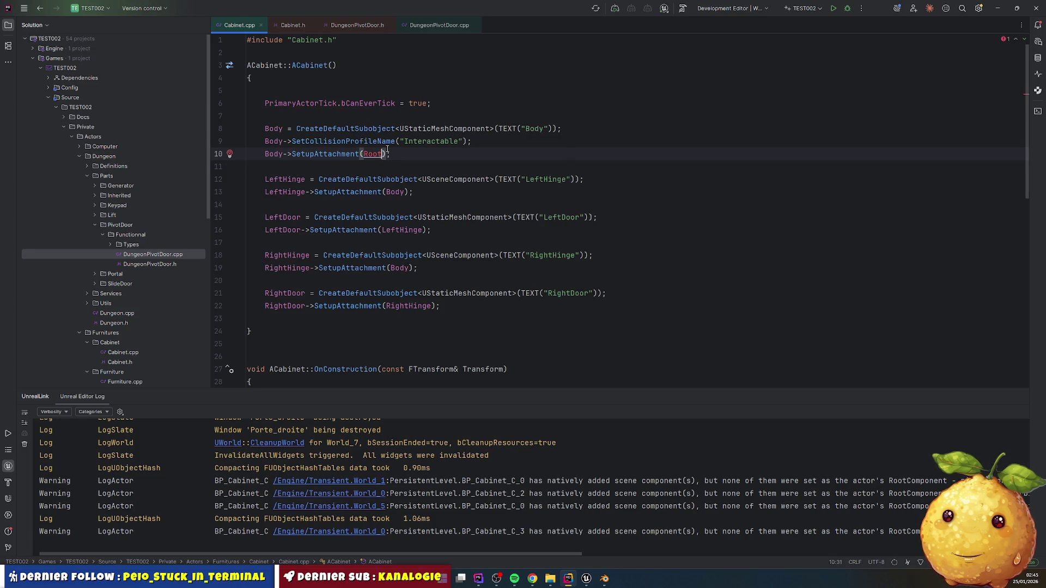
key("ctrl+space")
type("Comp")
key("Return")
key("Down")
- Comment out the LeftHinge and RightHinge creation and attachment lines
left_click(273, 179)
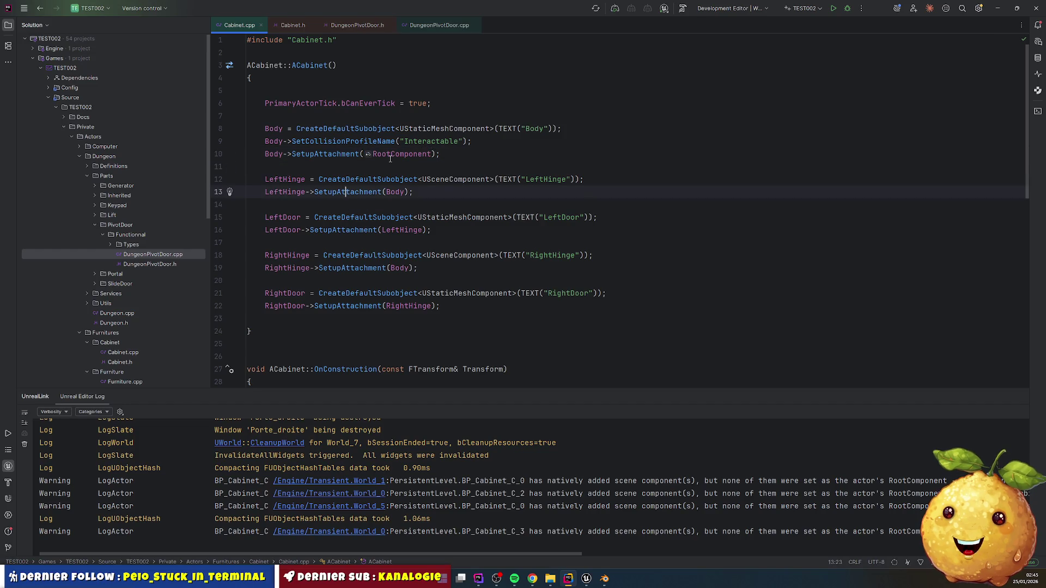
key("ctrl+slash")
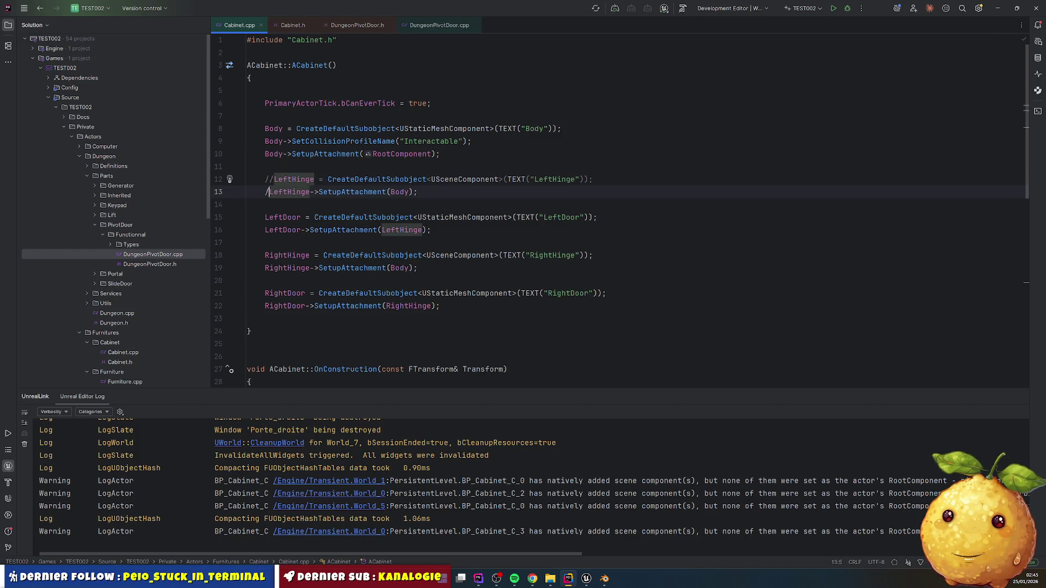
key("ctrl+slash")
key("Down")
key("Down")
key("Down")
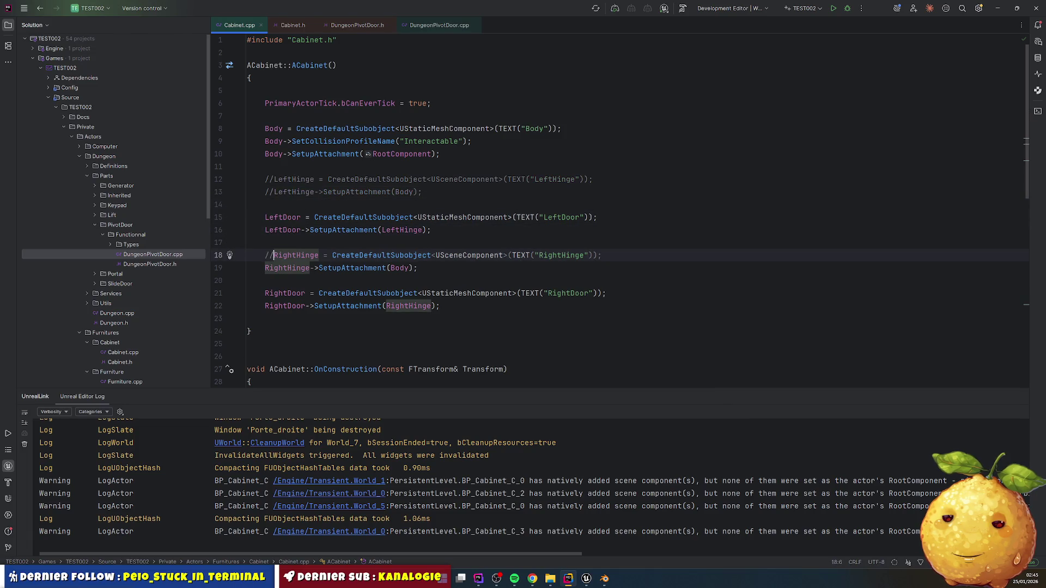
key("ctrl+slash")
key("Down")
key("ctrl+slash")
- Attach both the left and right doors to RootComponent instead of the hinges
double_click(403, 154)
key("ctrl+c")
double_click(402, 230)
key("ctrl+v")
double_click(407, 306)
key("ctrl+v")
left_click(489, 303)
- Block-comment the hinge positioning code in SetupHingePosition
scroll(566, 322, "down", 10)
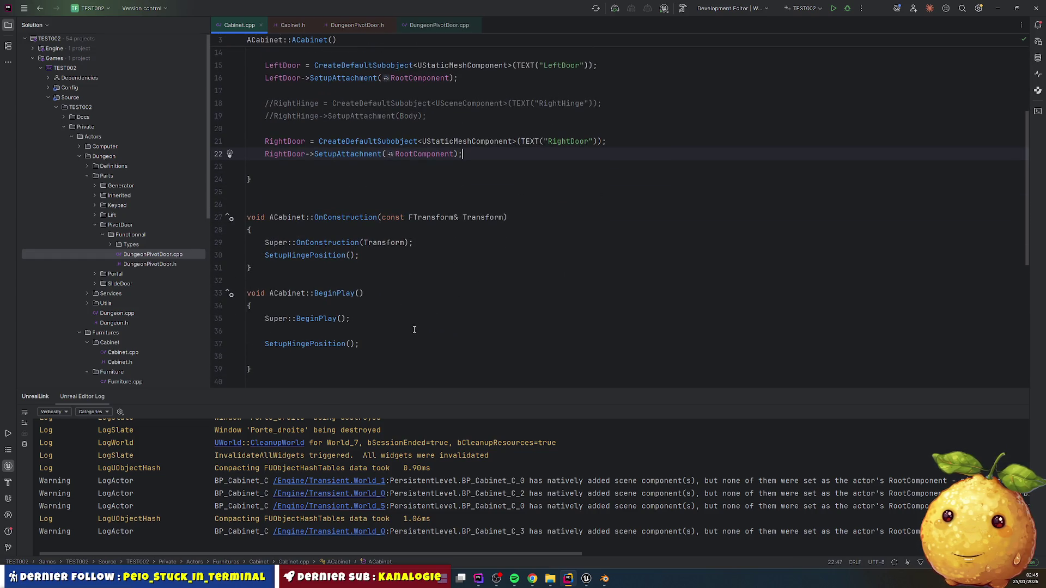
left_click(266, 252)
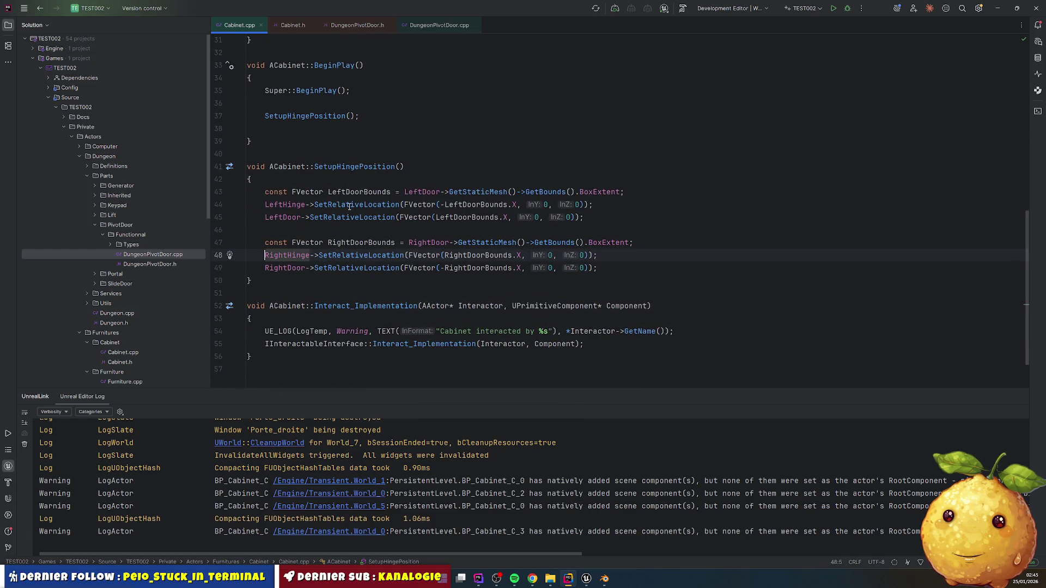
key("Up")
key("Up")
key("Up")
key("shift+Down")
key("shift+Down")
key("shift+Down")
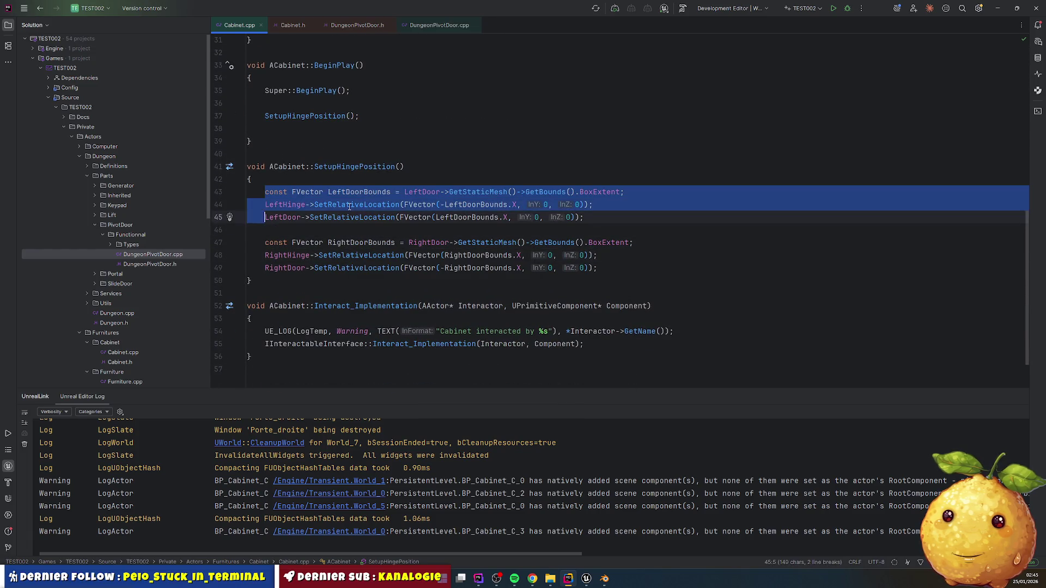
key("shift+End")
key("ctrl+shift+slash")
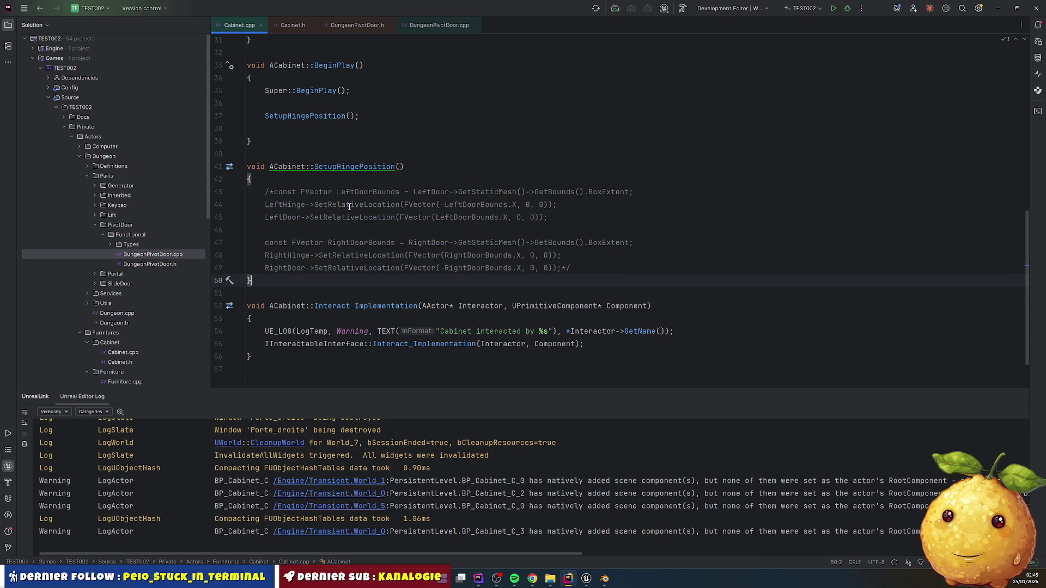
- Recompile the Cabinet code with Live Coding (Ctrl+Alt+F11)
scroll(359, 202, "up", 9)
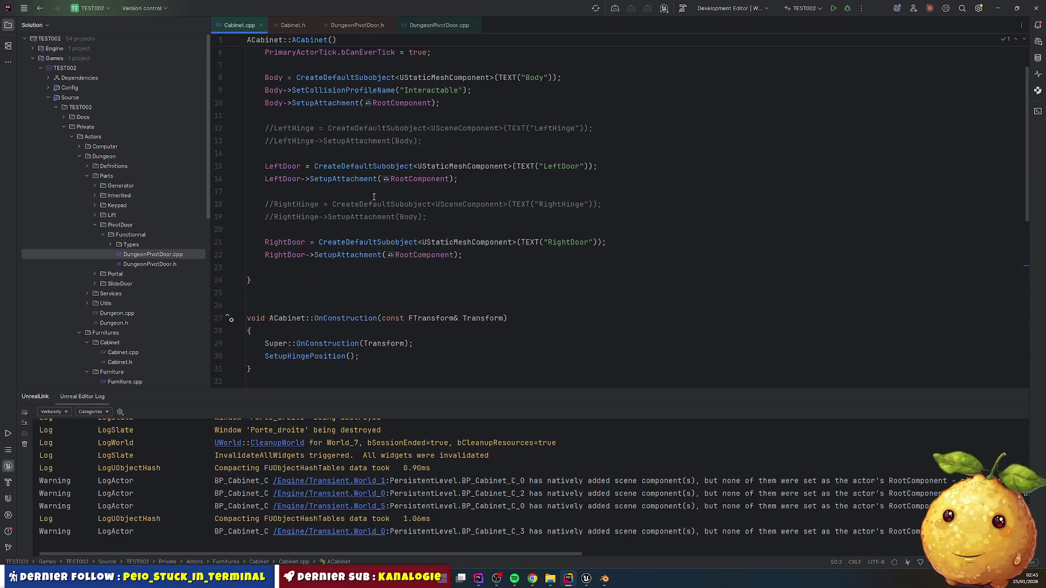
scroll(374, 197, "up", 2)
left_click(617, 215)
key("ctrl+alt+F11")
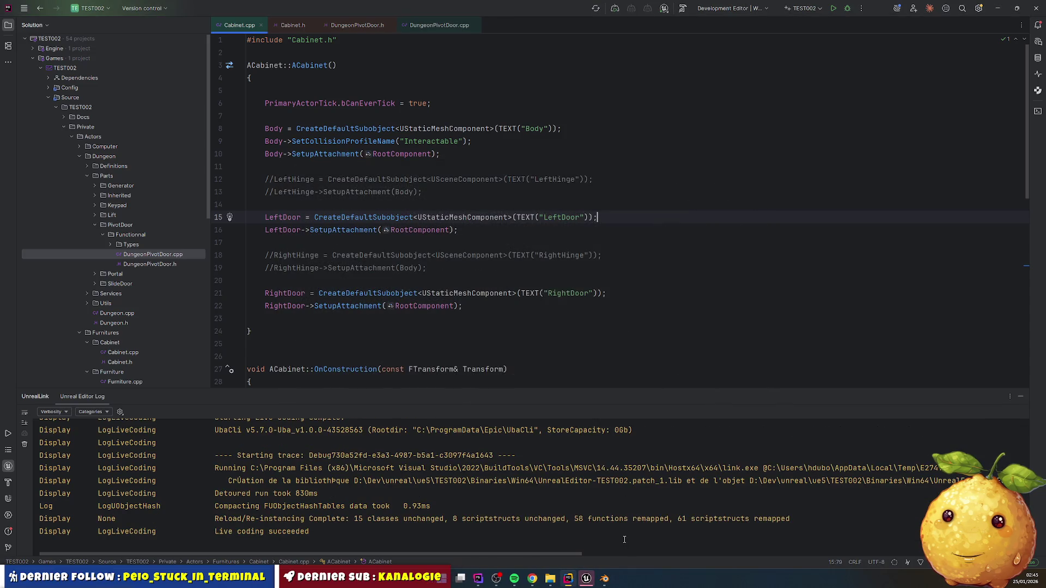
- Compile and save BP_Cabinet, then close Unreal Engine
left_click(589, 582)
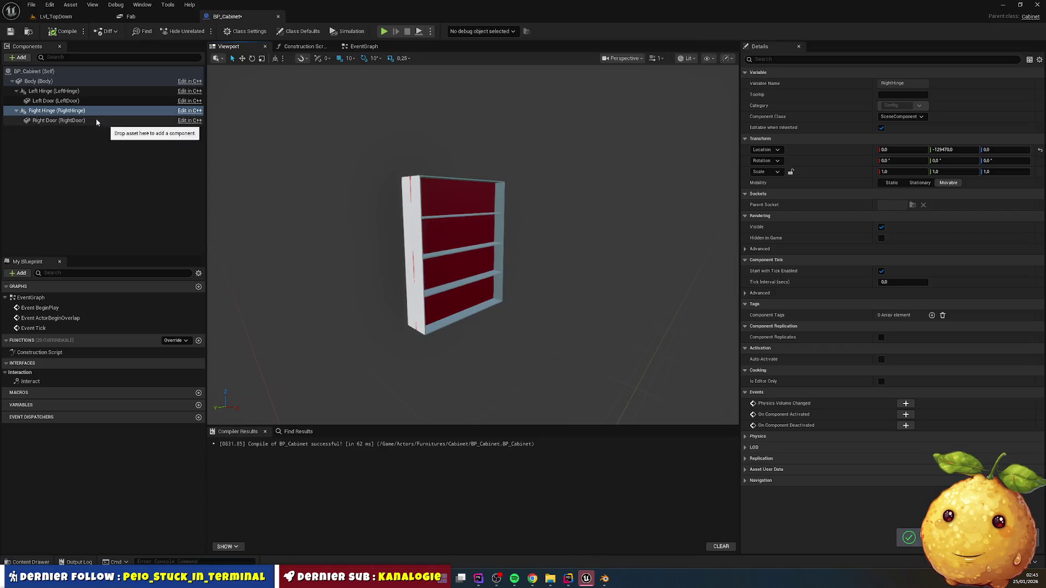
left_click(64, 31)
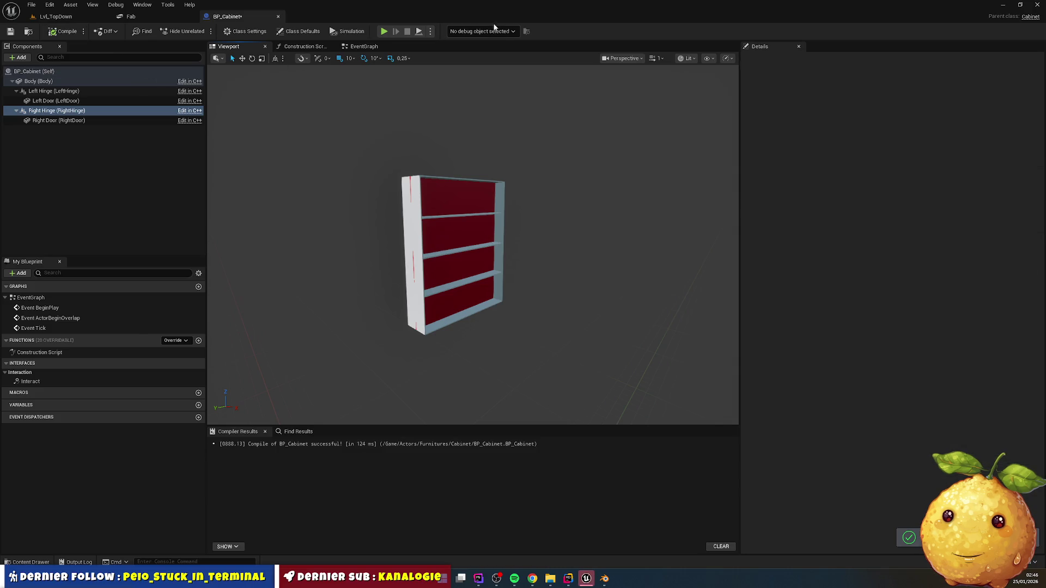
key("ctrl+s")
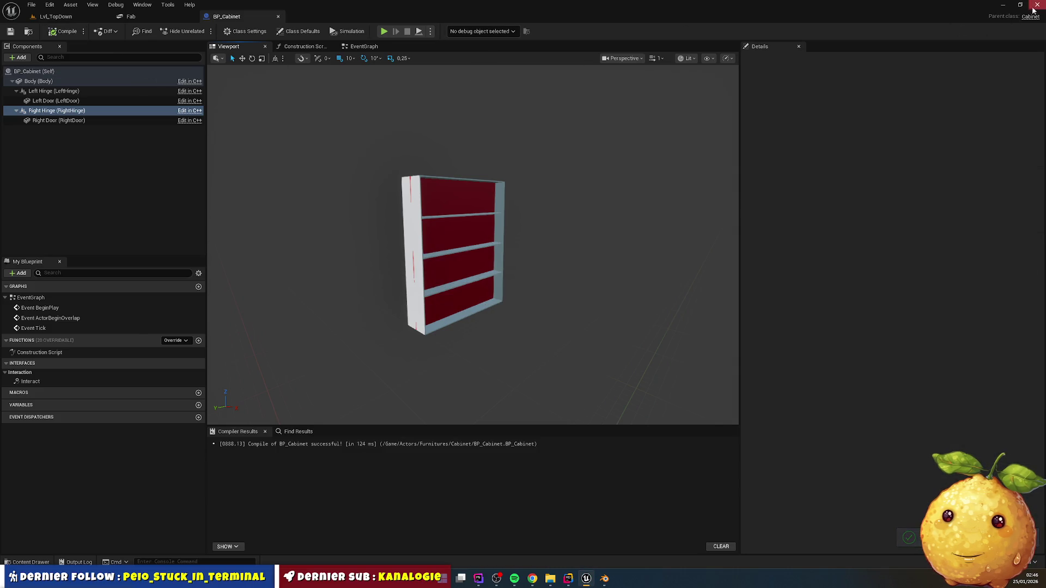
left_click(1034, 9)
left_click(559, 579)
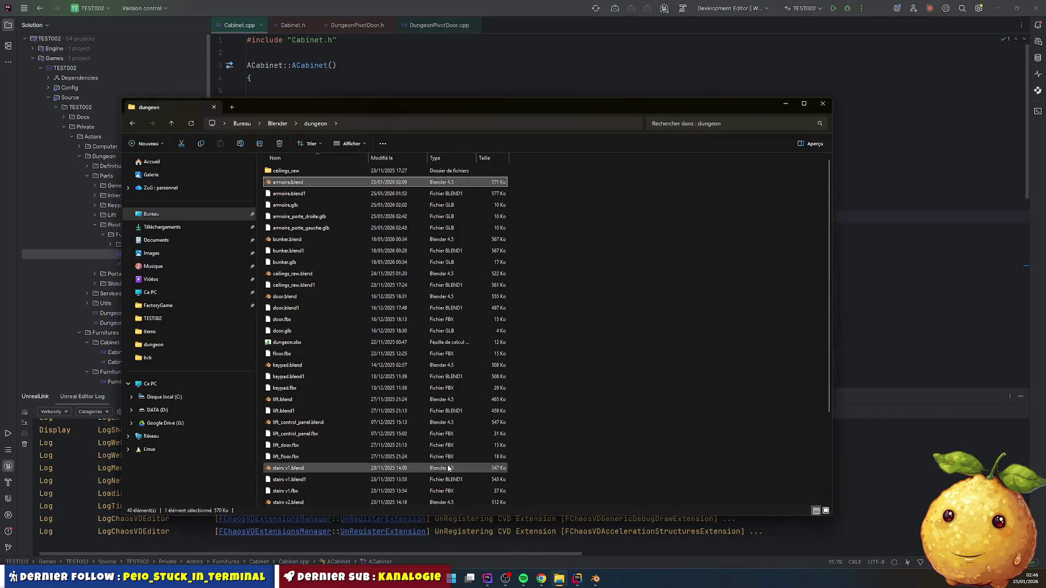
- Launch TEST002.uproject from the TEST002 folder and close the Message Log
left_click(158, 319)
double_click(303, 365)
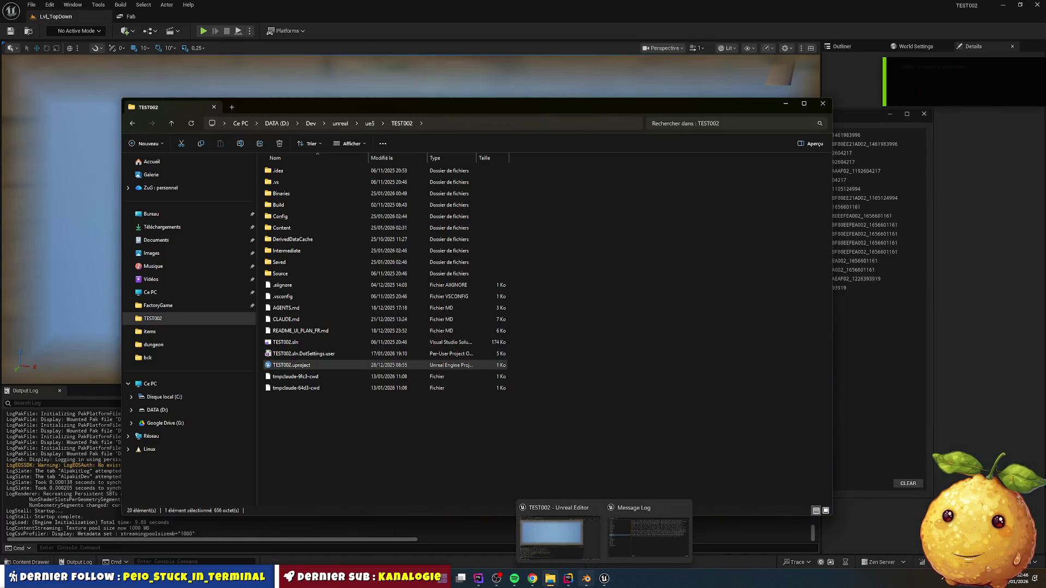
left_click(925, 113)
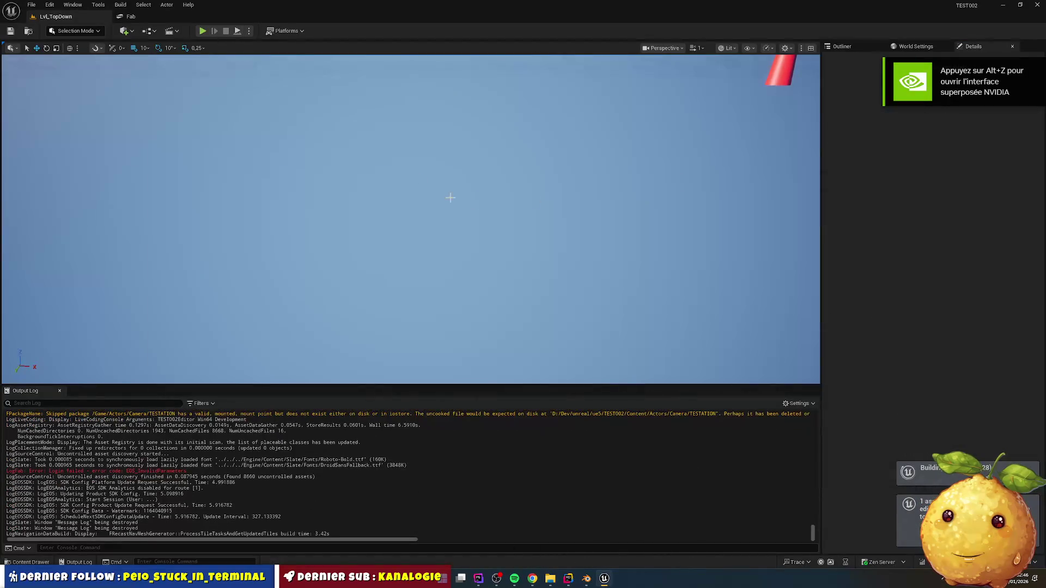
- Open BP_Cabinet from Furnitures > Cabinet and check its Left Hinge component
left_click(40, 566)
left_click(585, 340)
left_click(547, 339)
left_click(506, 339)
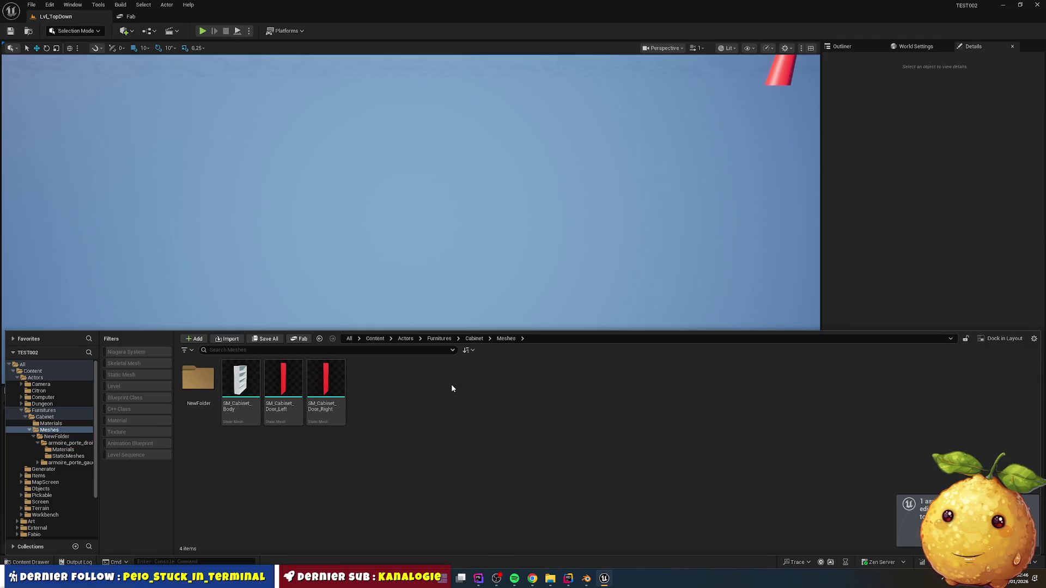
left_click(474, 339)
double_click(283, 381)
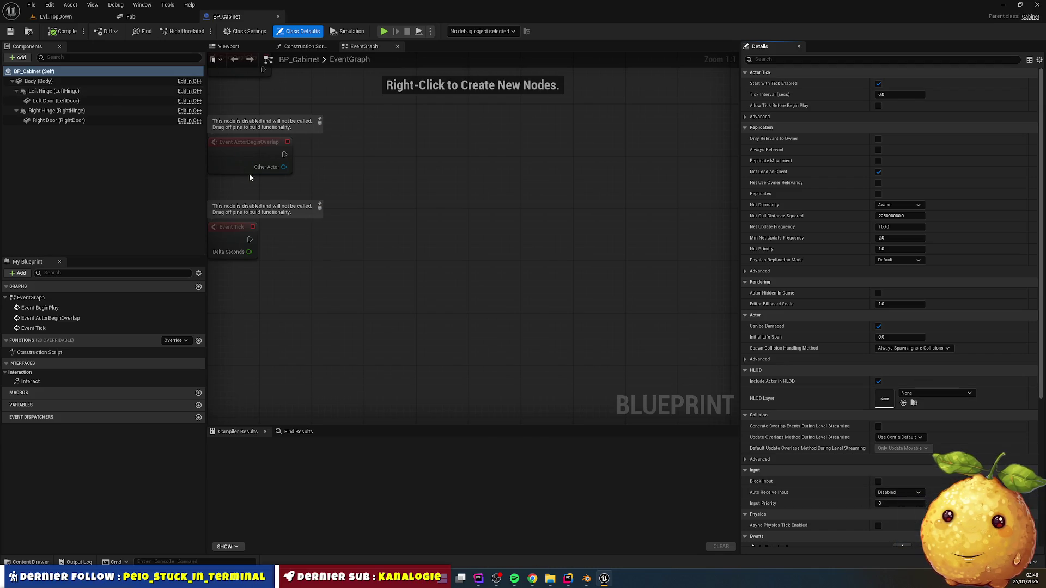
left_click(48, 91)
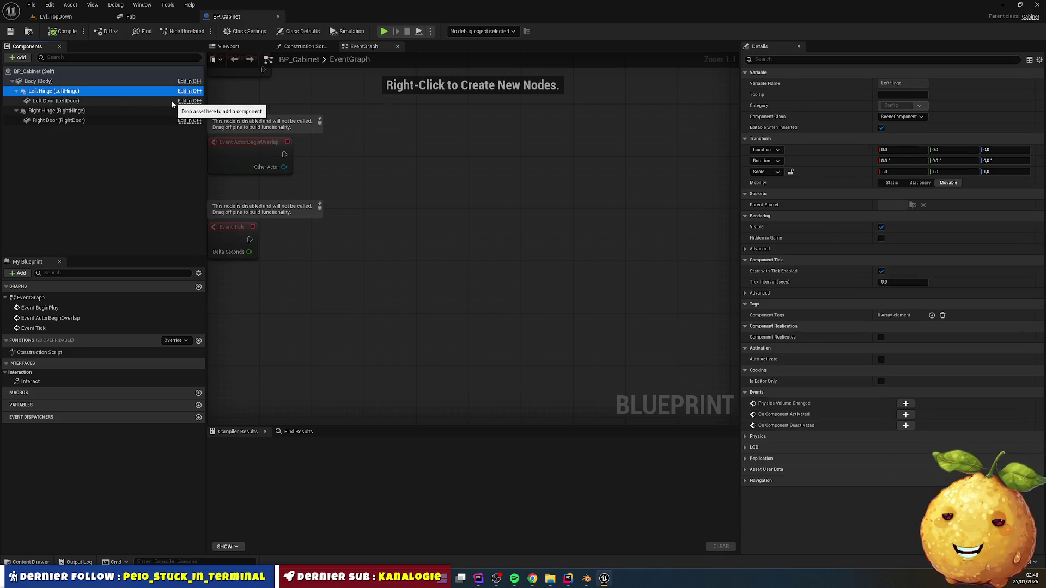
left_click(570, 583)
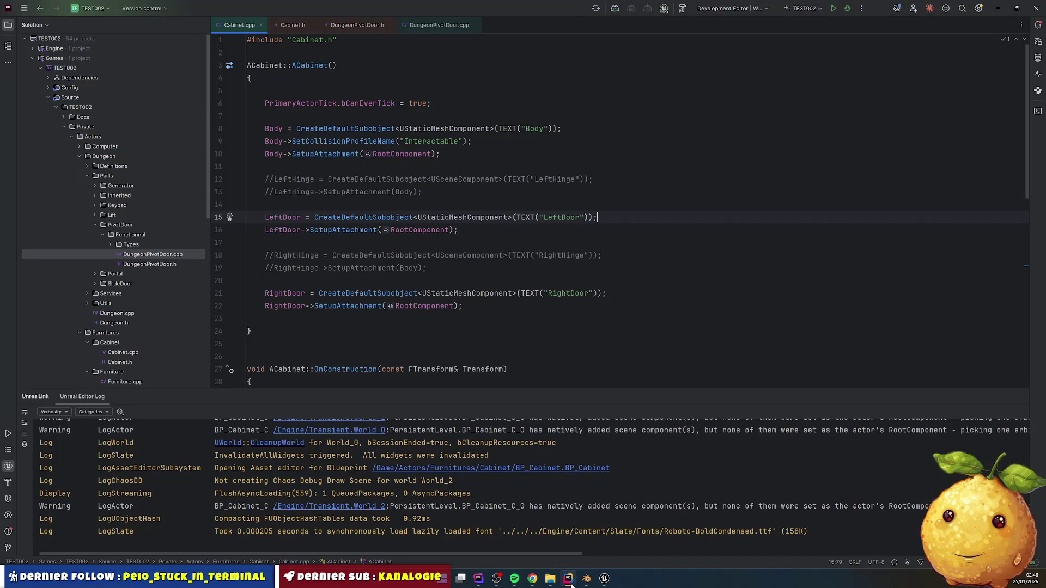
- Block-comment the LeftHinge and RightHinge property declarations in Cabinet.h
left_click(295, 28)
scroll(359, 218, "up", 1)
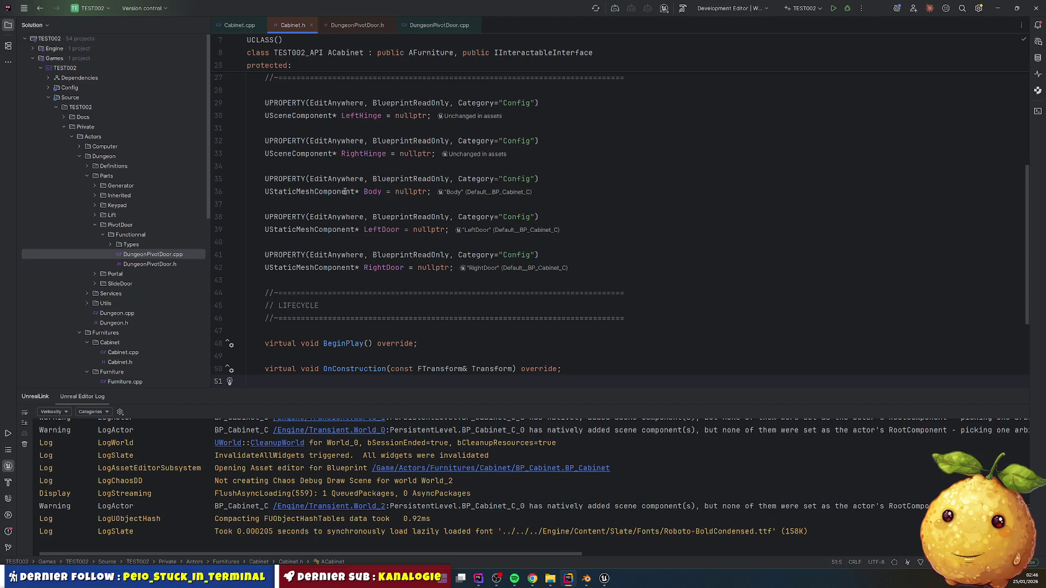
left_click(300, 115)
key("ctrl+w")
key("ctrl+w")
key("ctrl+shift+slash")
key("Down")
key("Down")
key("ctrl+w")
key("ctrl+w")
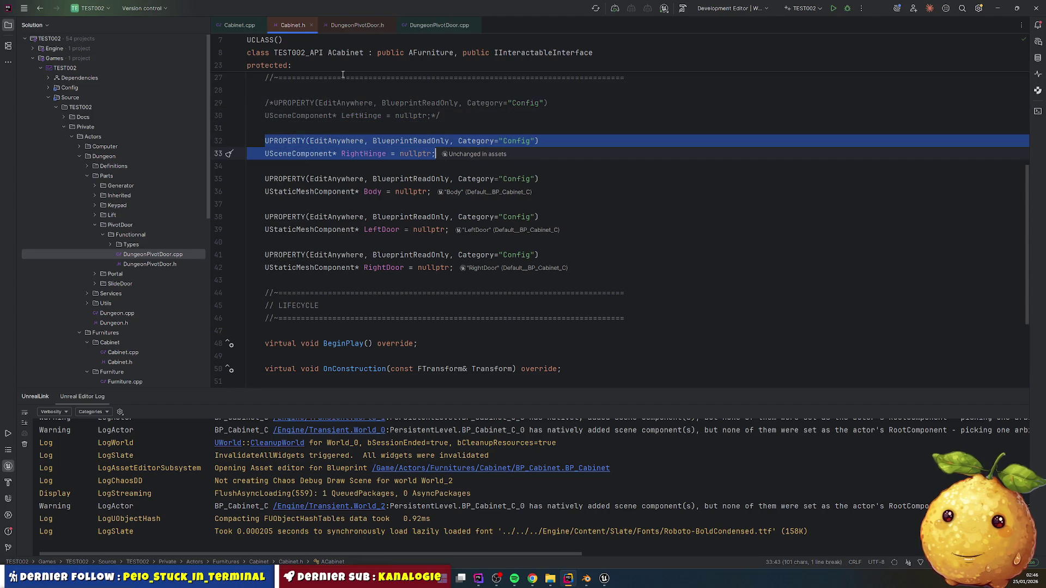
key("ctrl+shift+slash")
- Recompile from Cabinet.cpp with Live Coding and return to BP_Cabinet
left_click(344, 25)
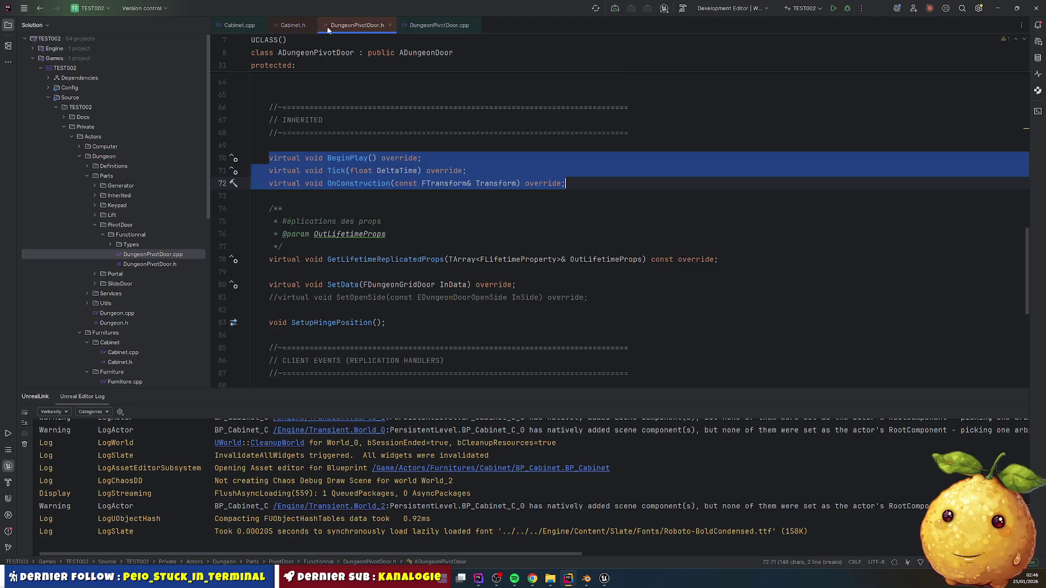
left_click(237, 25)
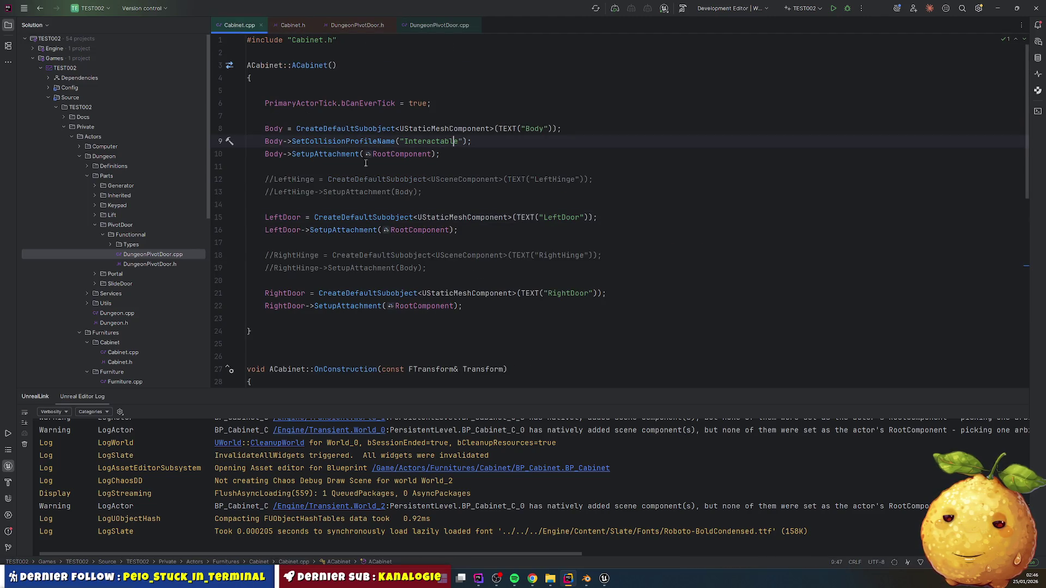
key("ctrl+alt+F11")
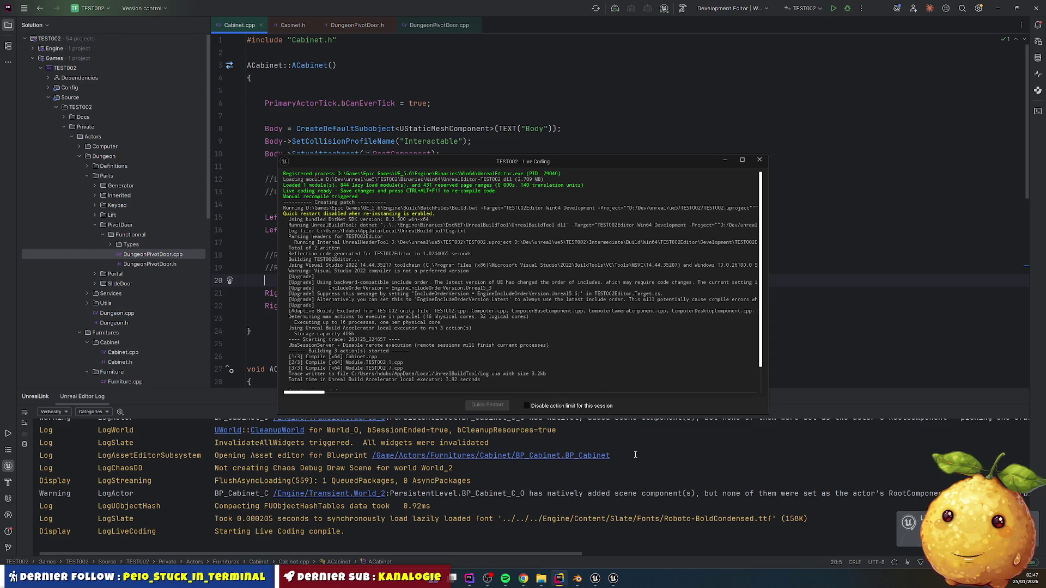
left_click(596, 581)
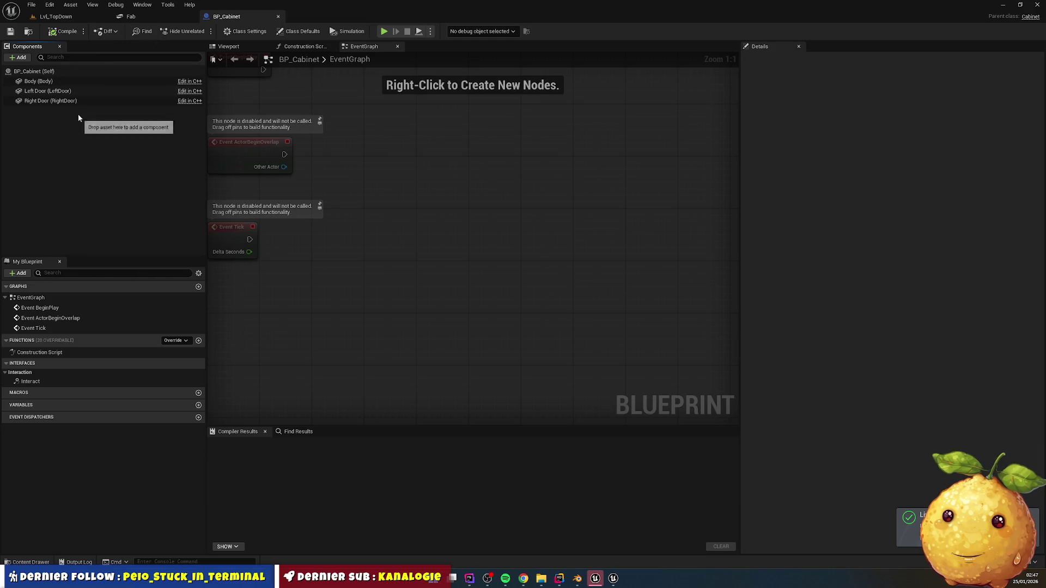
- Show BP_Cabinet in the Blueprint viewport and frame the cabinet
left_click(253, 47)
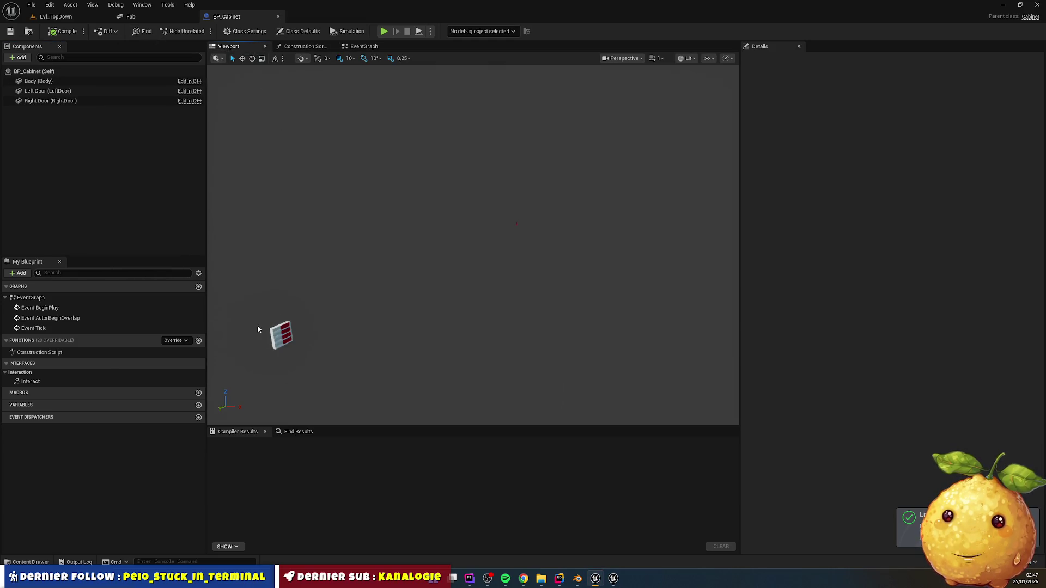
left_click_drag(240, 342, 305, 326)
scroll(432, 304, "up", 3)
mouse_move(432, 304)
left_mouse_down()
mouse_move(404, 338)
mouse_move(452, 289)
left_mouse_up()
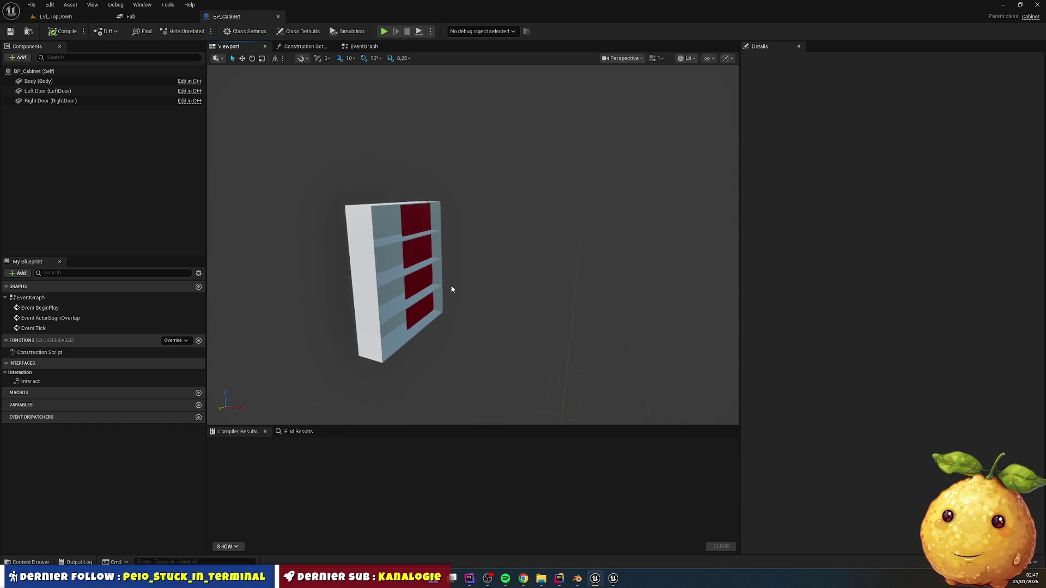
- Drag the Left Door and Right Door along Y to test how each pivots
left_click(109, 92)
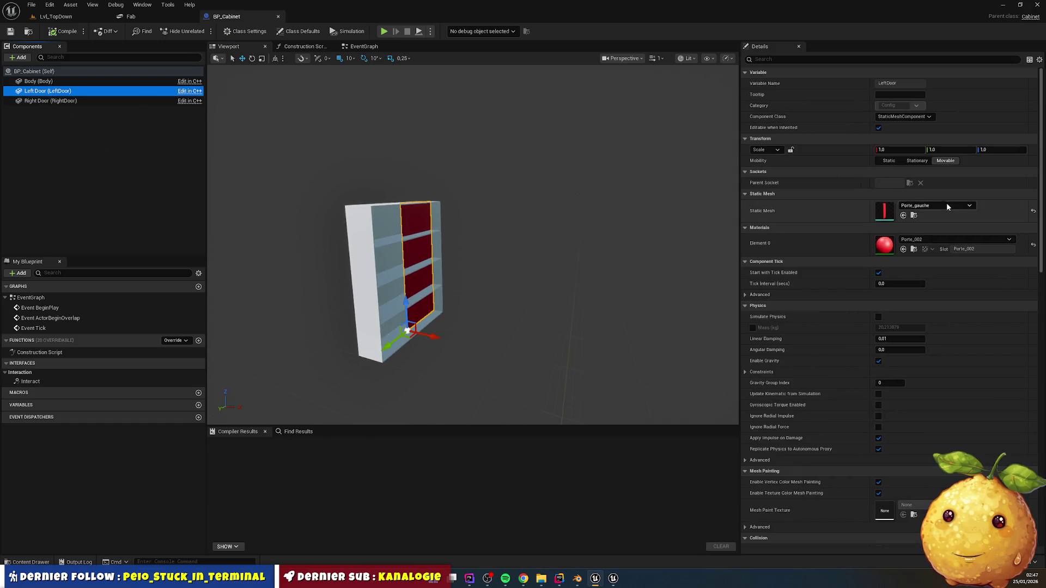
left_click(45, 101)
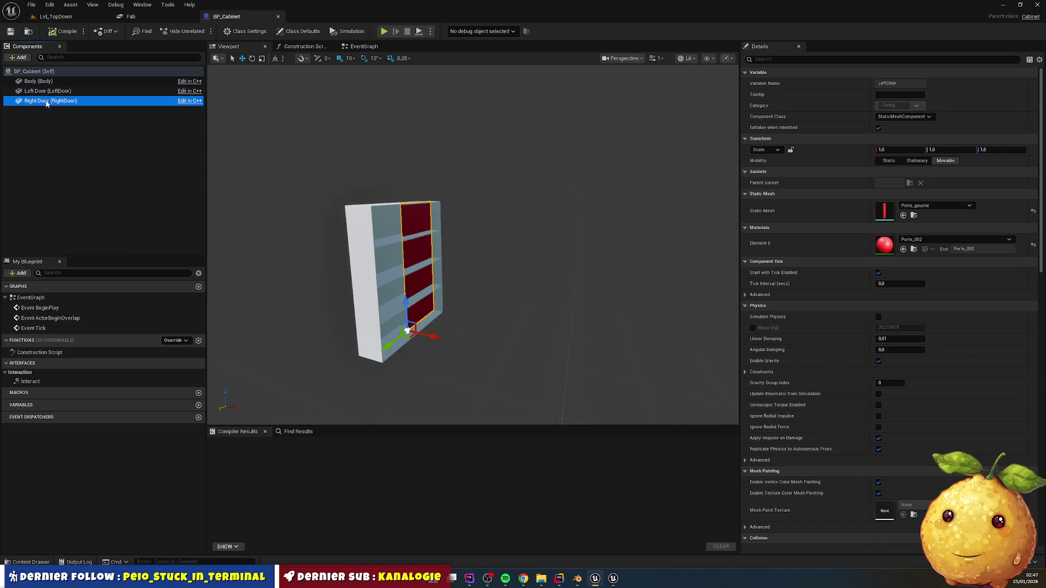
left_click(63, 94)
left_click(70, 101)
left_click(71, 93)
left_click(74, 102)
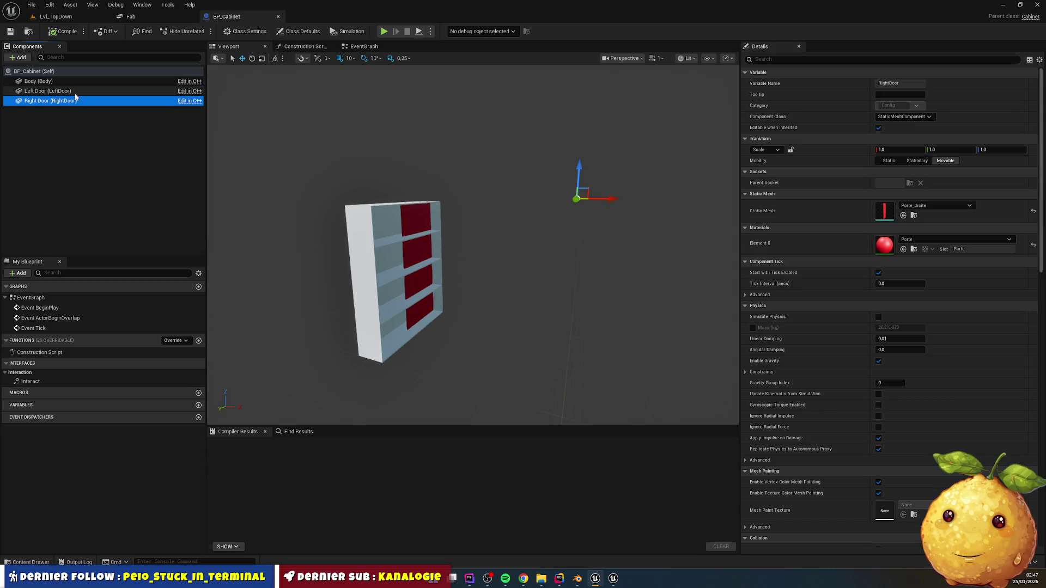
left_click(69, 92)
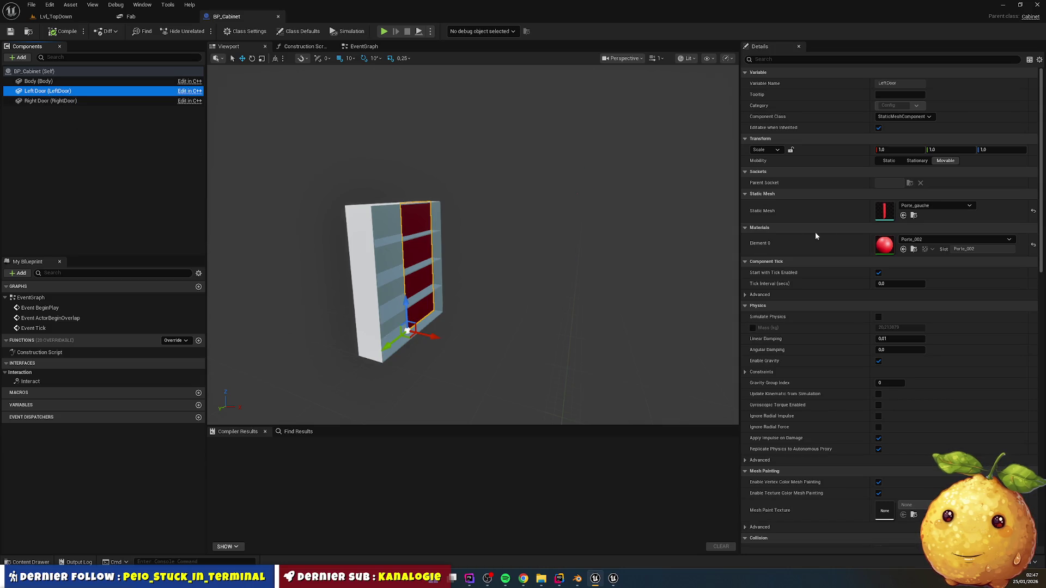
mouse_move(406, 334)
left_mouse_down()
mouse_move(371, 348)
mouse_move(400, 336)
mouse_move(381, 346)
left_mouse_up()
left_click(55, 101)
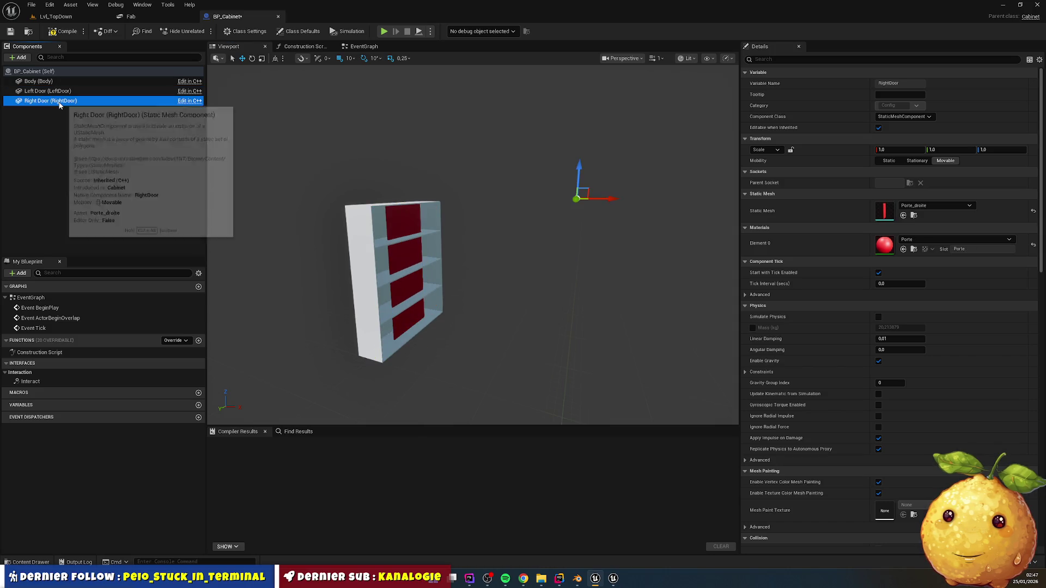
left_click_drag(607, 199, 502, 198)
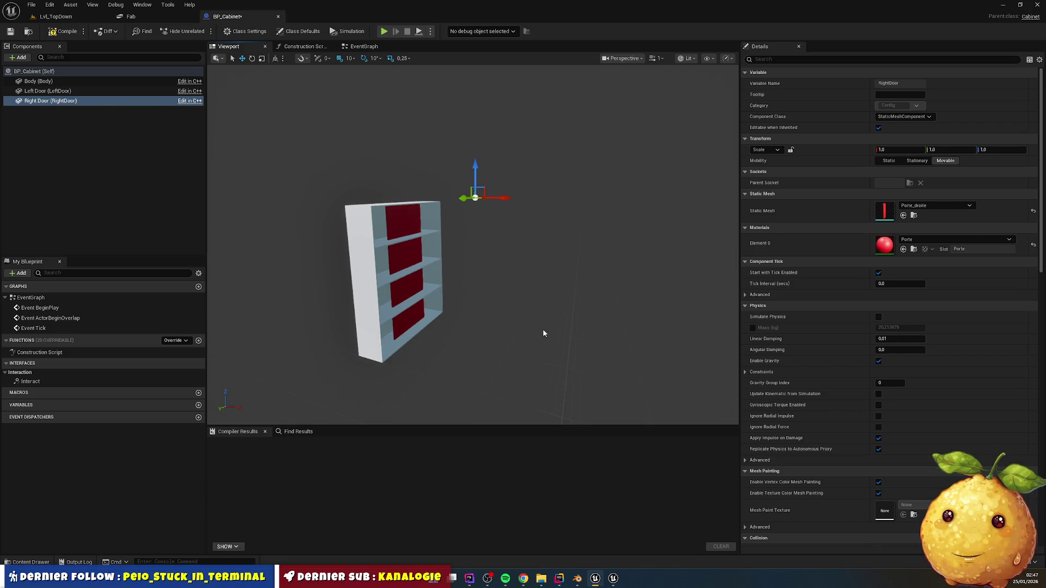
mouse_move(494, 259)
left_mouse_down()
mouse_move(567, 253)
mouse_move(496, 250)
mouse_move(550, 278)
left_mouse_up()
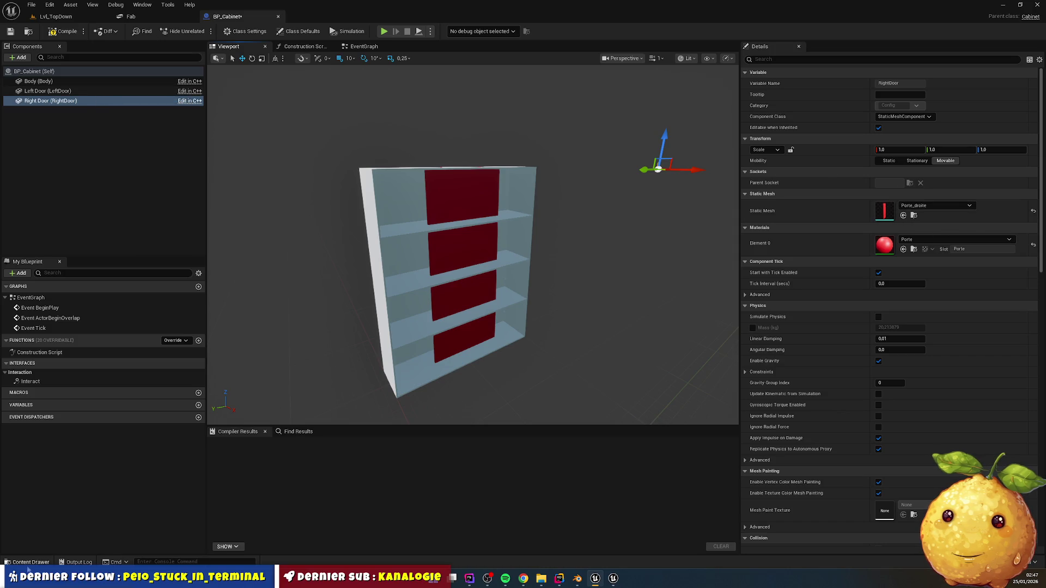
left_click(30, 563)
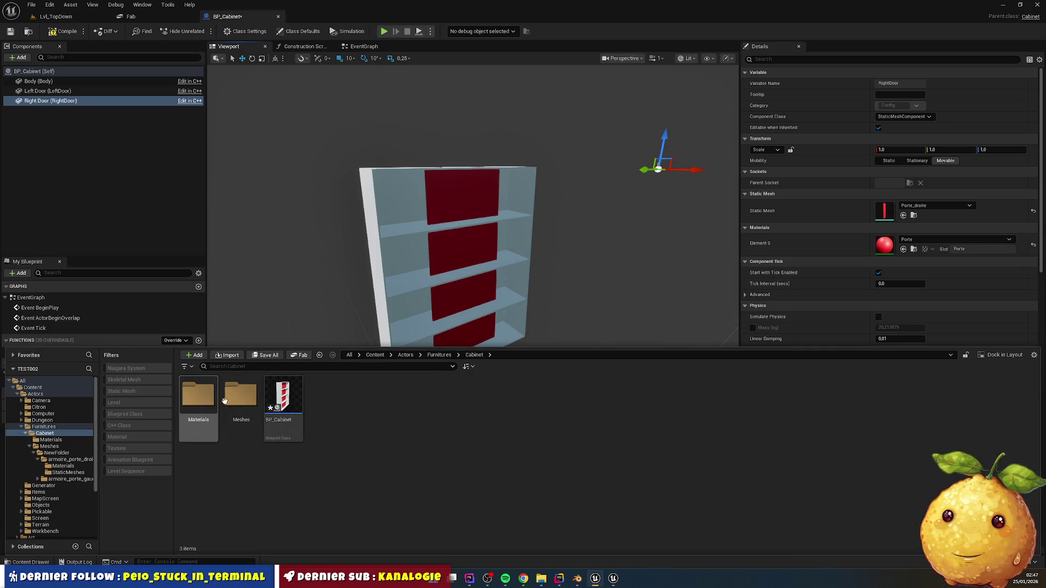
- Browse into Meshes > NewFolder > armoire_porte_droite > StaticMeshes in the Content Drawer
double_click(241, 397)
double_click(198, 395)
left_click(241, 400)
double_click(198, 395)
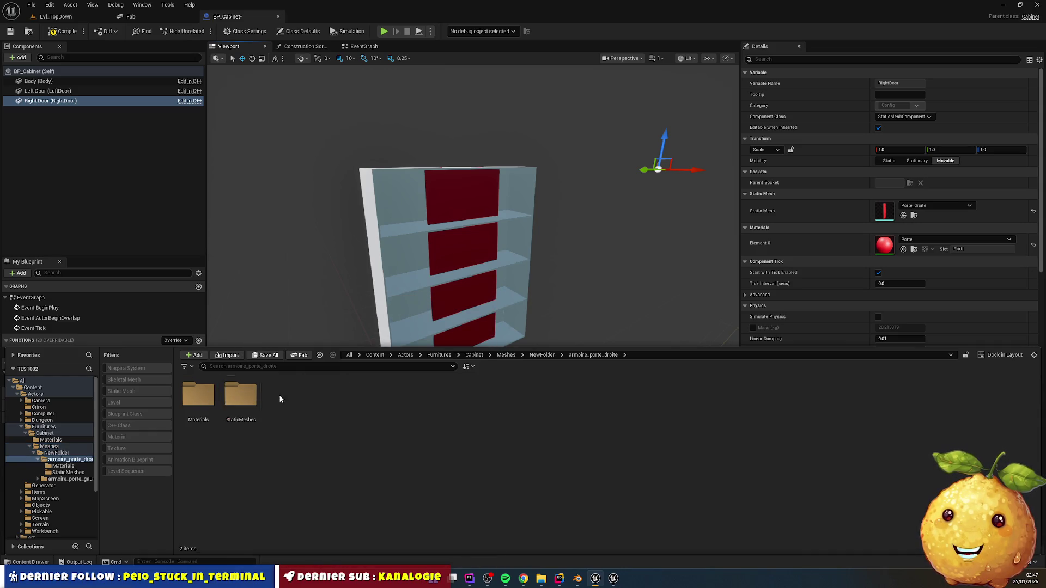
double_click(243, 402)
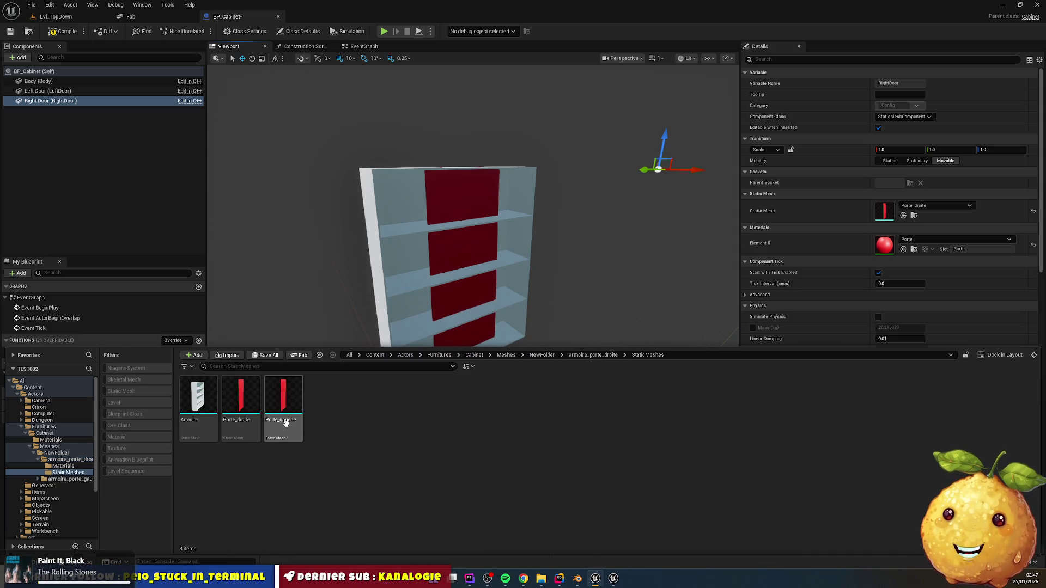
mouse_move(293, 421)
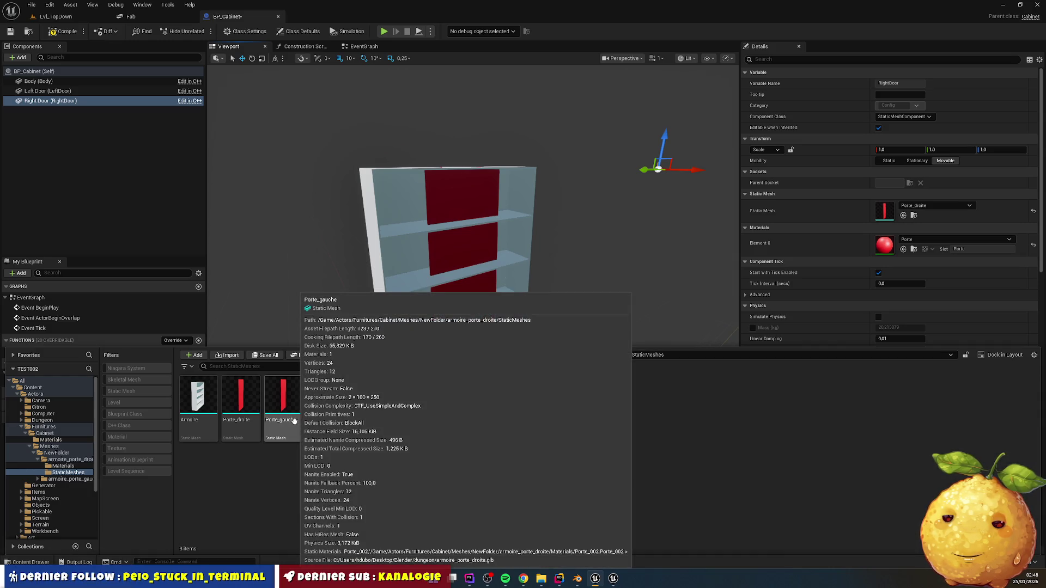
left_click(577, 583)
- Select the Armoire and review its glTF 2.0 export settings, then cancel
left_click(369, 185)
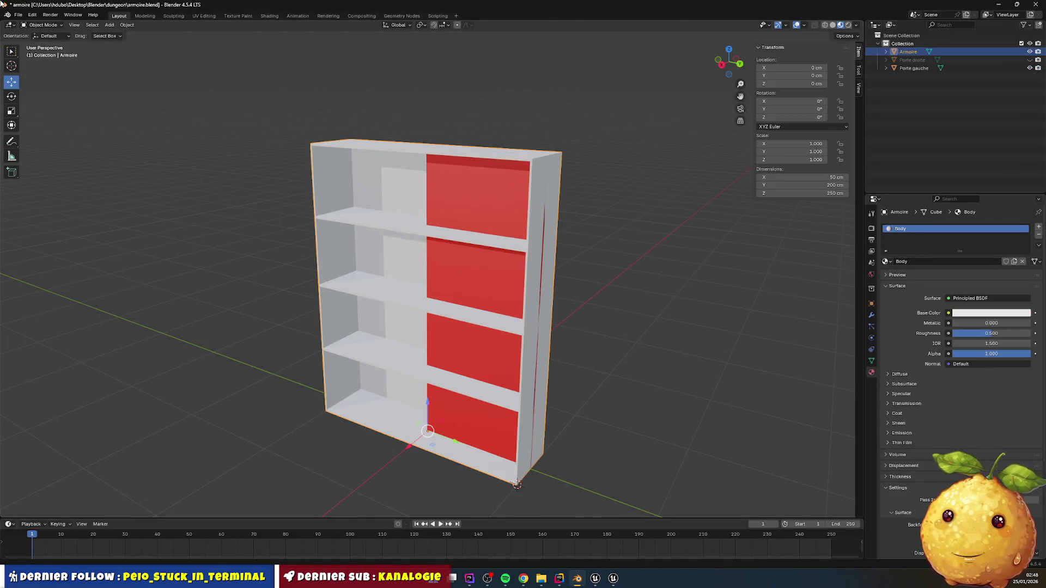
left_click(19, 15)
mouse_move(60, 140)
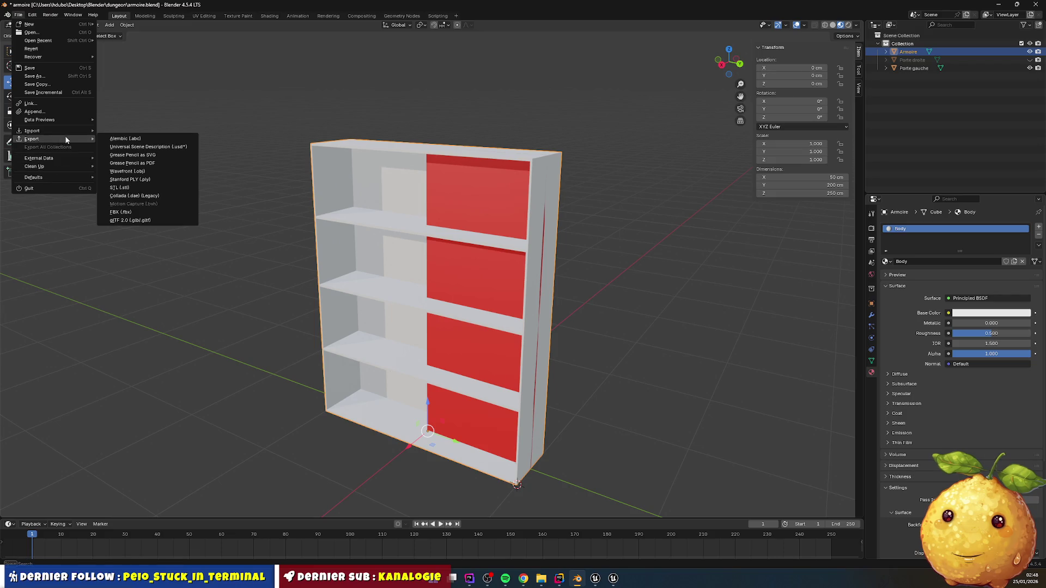
left_click(143, 220)
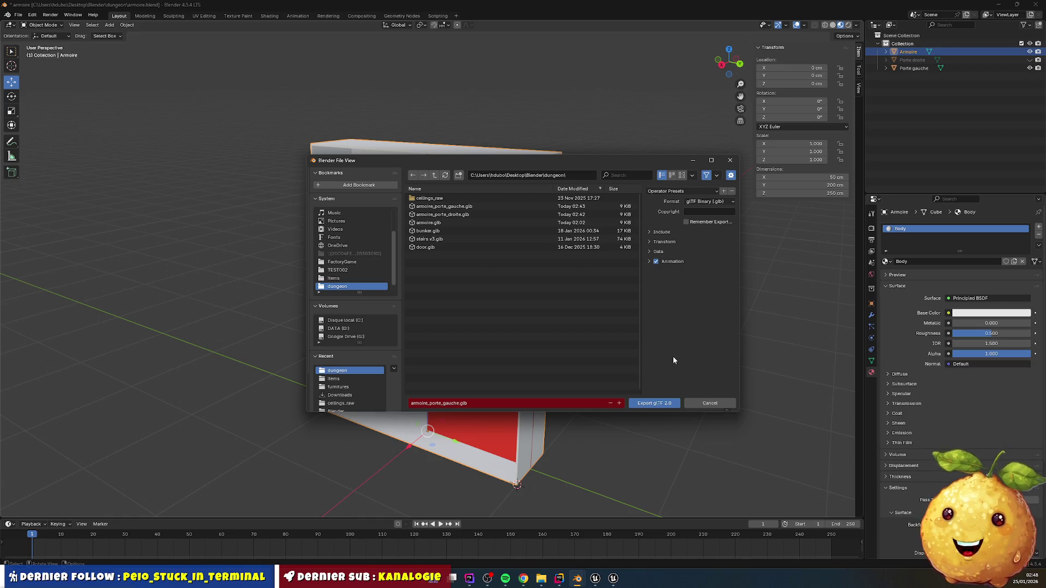
left_click(708, 404)
- Review the FBX export settings, cancel, and deselect the armoire
left_click(20, 15)
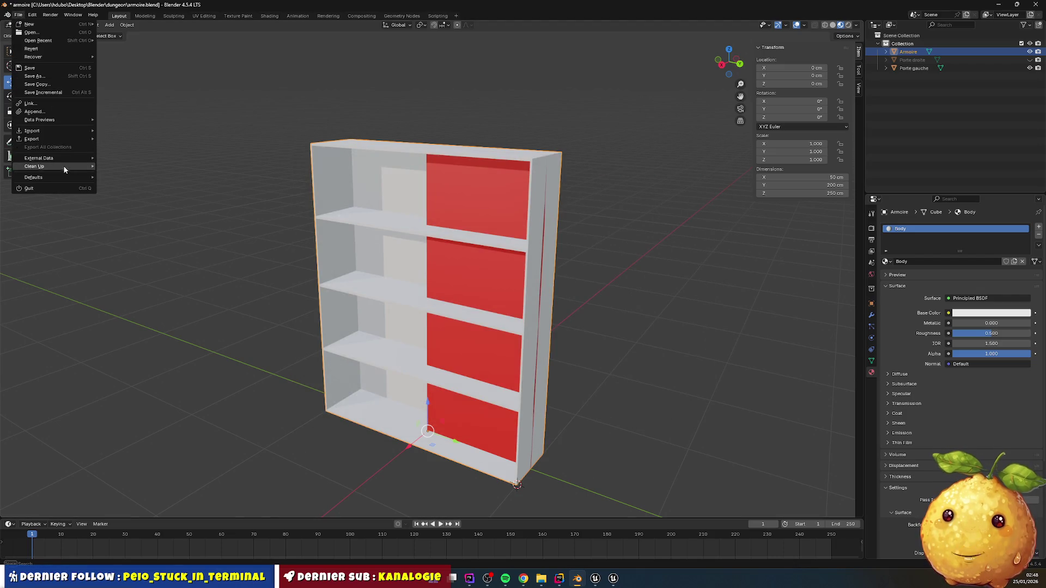
mouse_move(62, 140)
left_click(142, 212)
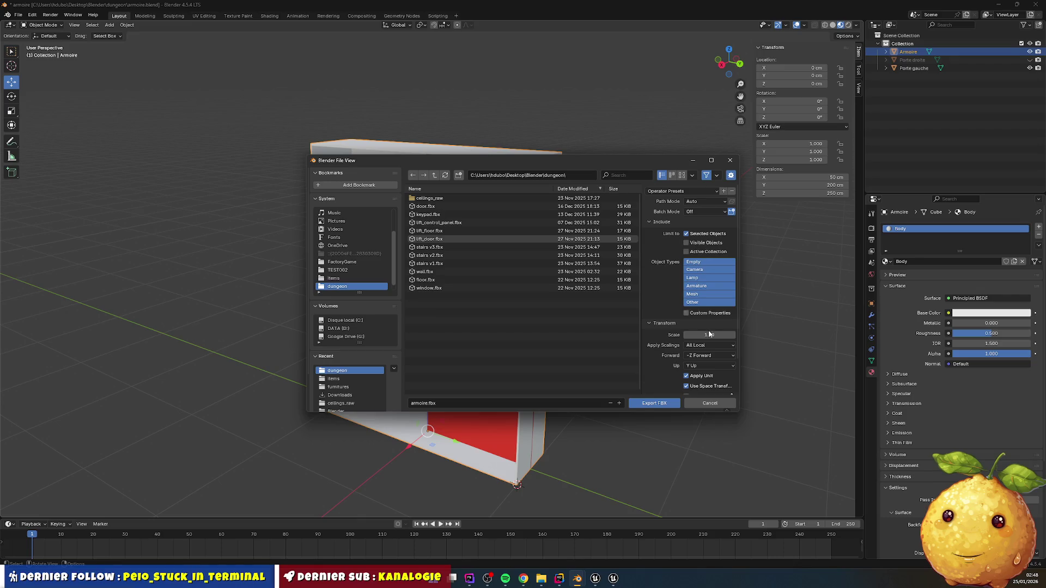
left_click(710, 404)
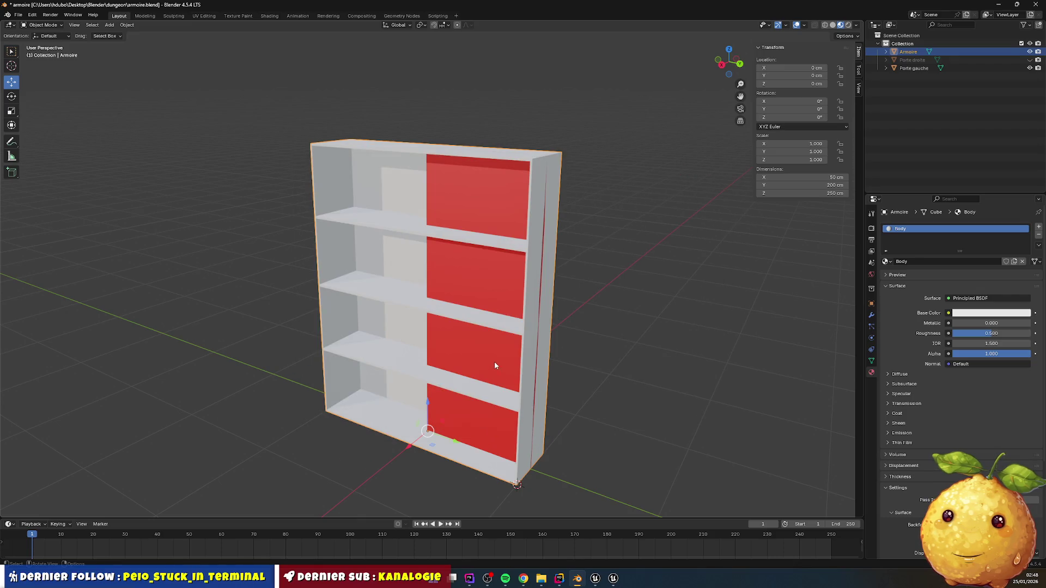
left_click(695, 255)
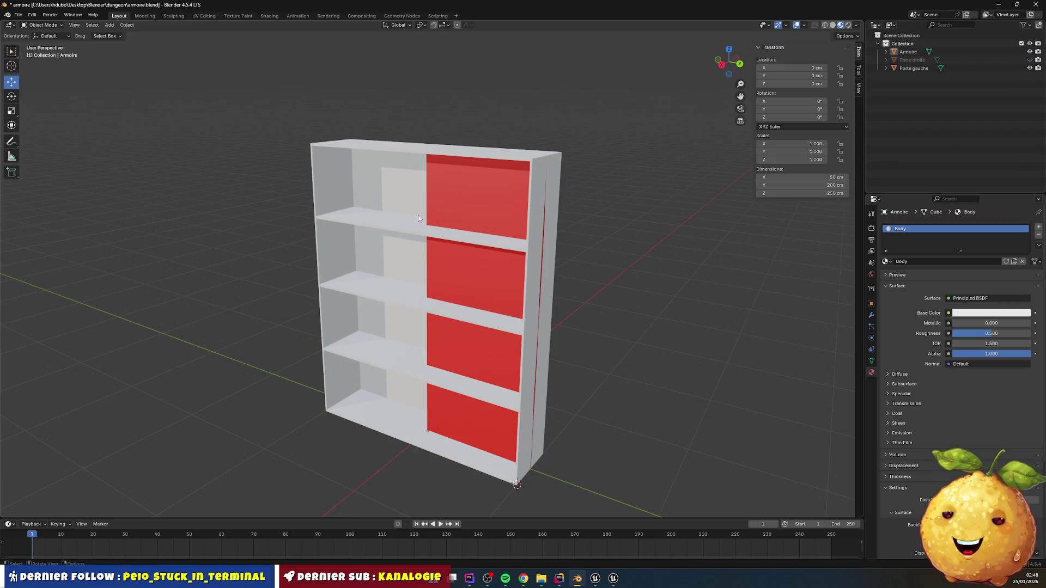
left_click(589, 583)
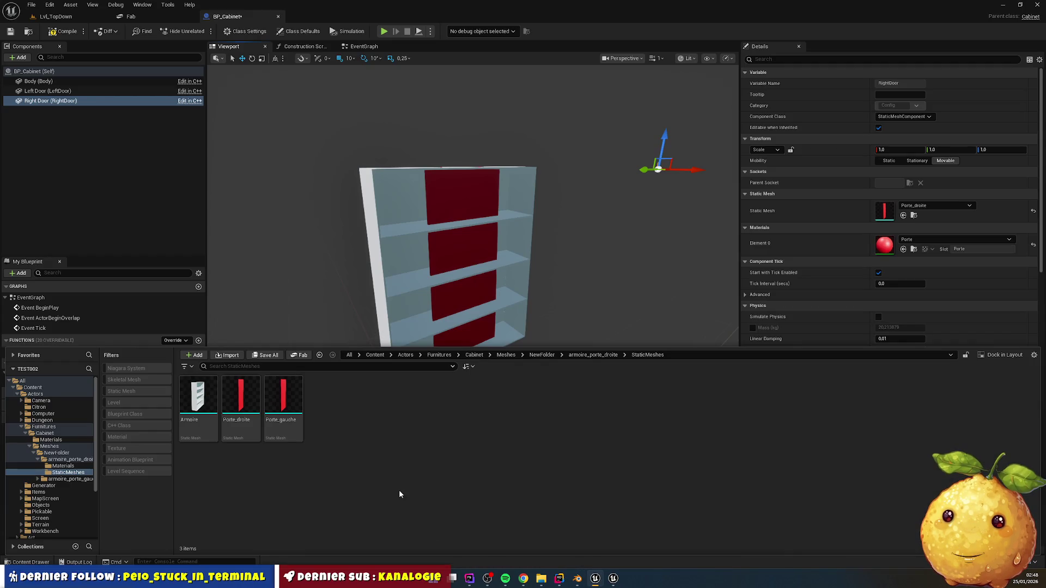
- Force-delete the three imported armoire meshes and close the Fab page
left_click(278, 392)
left_click(195, 402, "shift")
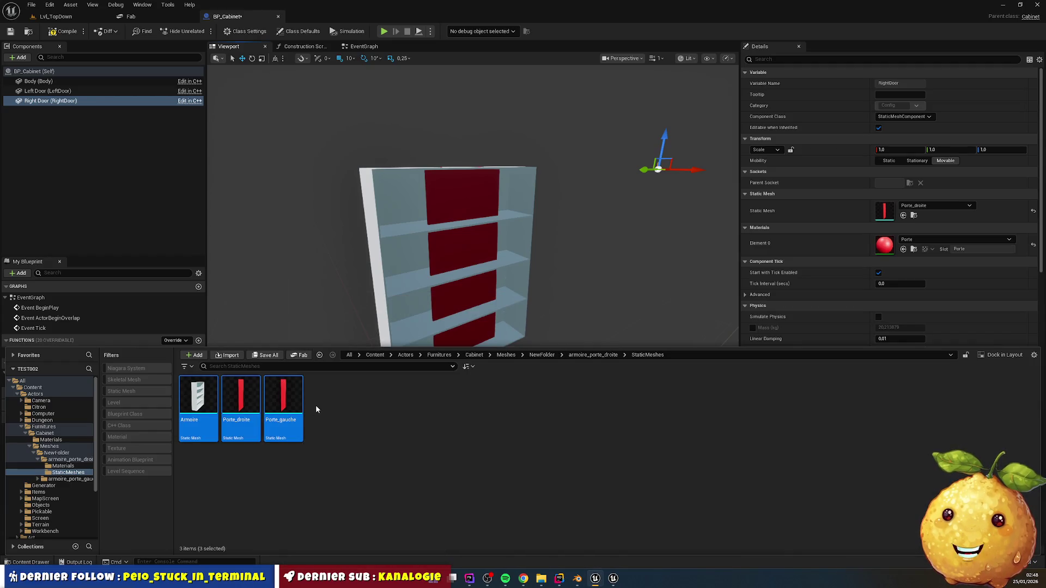
key("Delete")
left_click(505, 423)
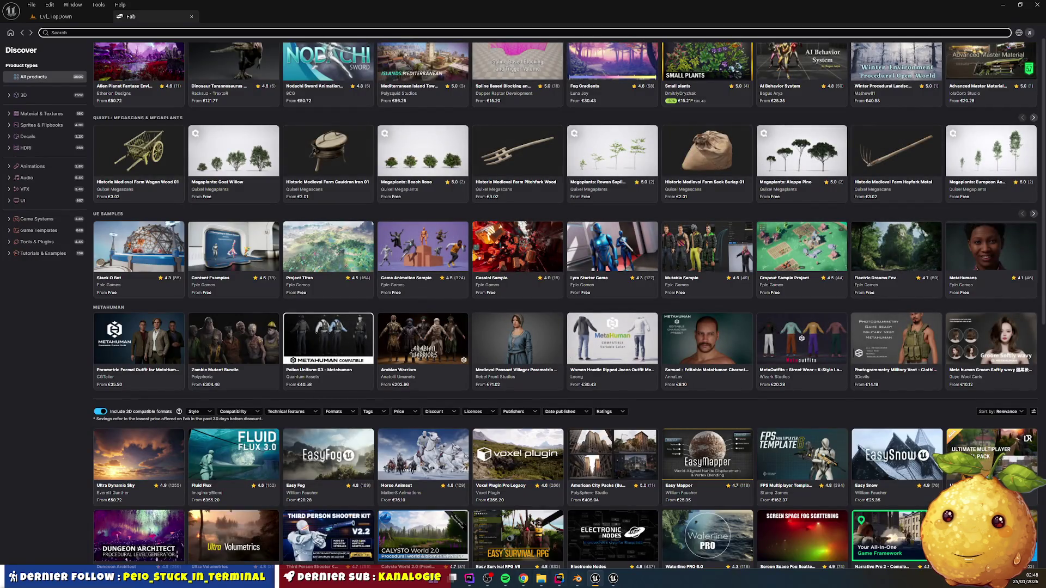
left_click(595, 579)
left_click(595, 579)
left_click(197, 25)
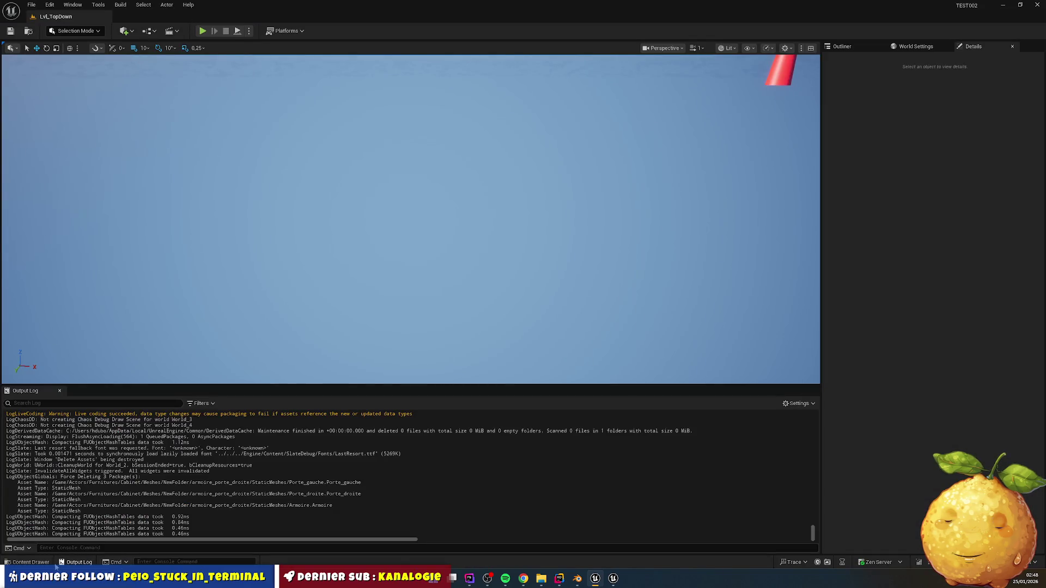
- Delete everything in Cabinet's Meshes folder, including the SM_Cabinet meshes and NewFolder
left_click(31, 562)
left_click(599, 339)
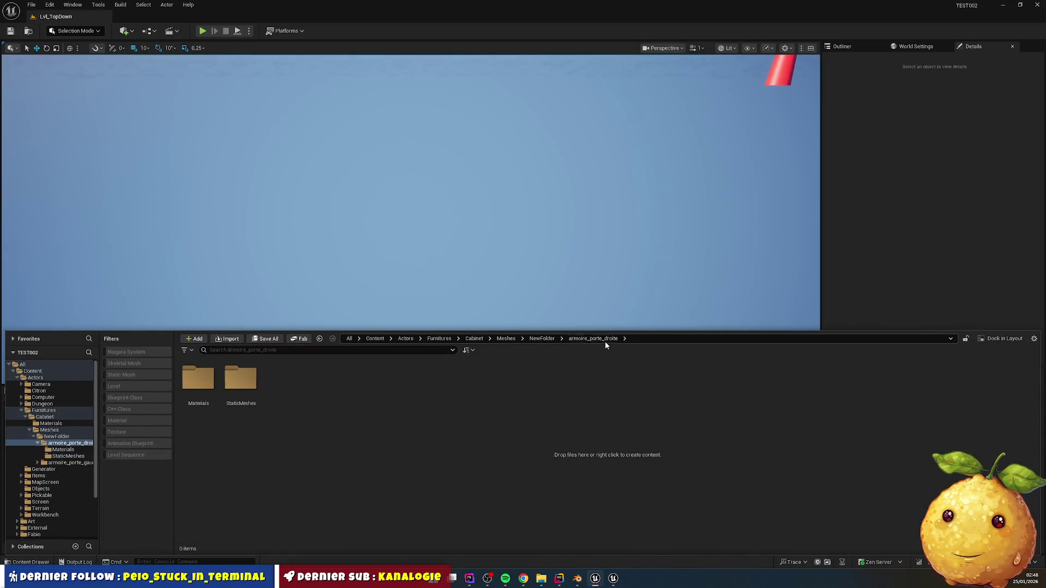
left_click(535, 338)
left_click(507, 339)
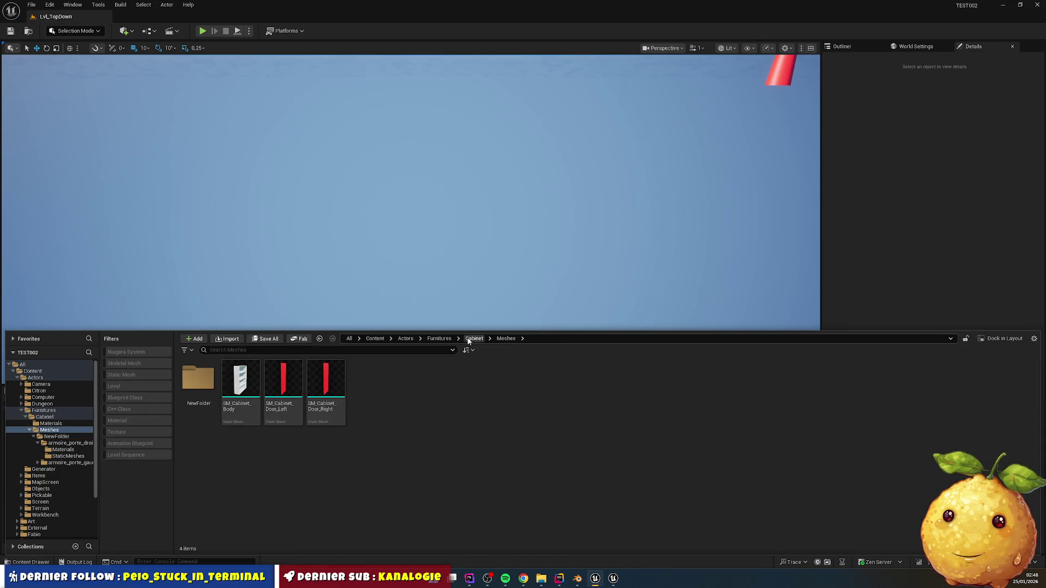
left_click(474, 339)
left_click(249, 385)
double_click(249, 385)
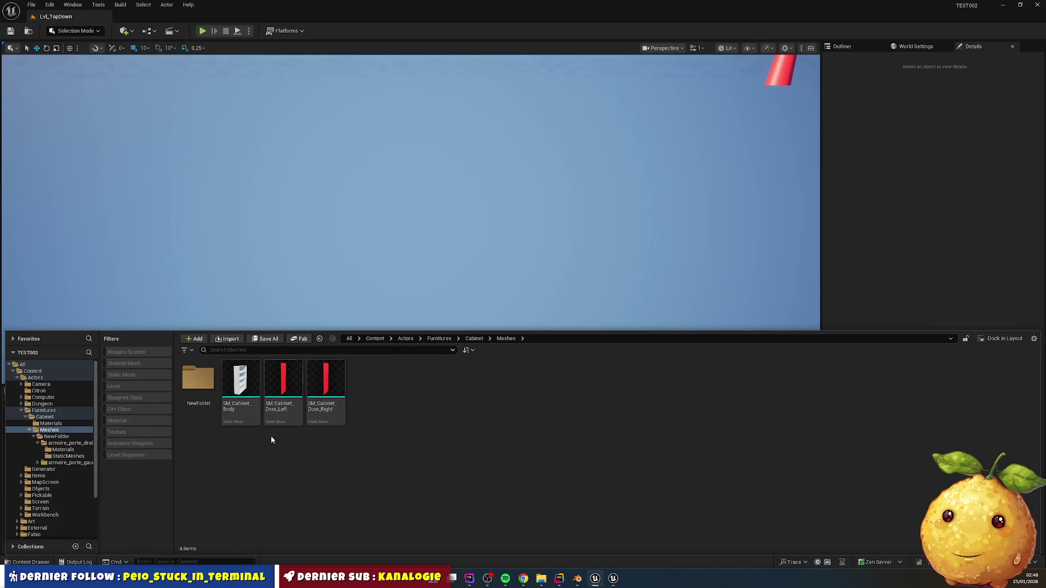
key("ctrl+a")
key("Delete")
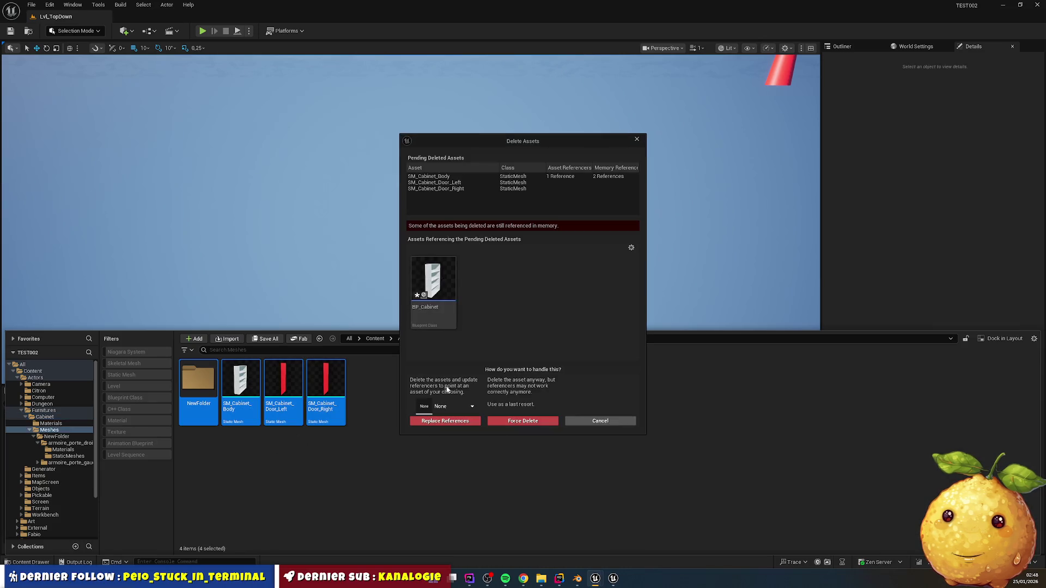
left_click(523, 421)
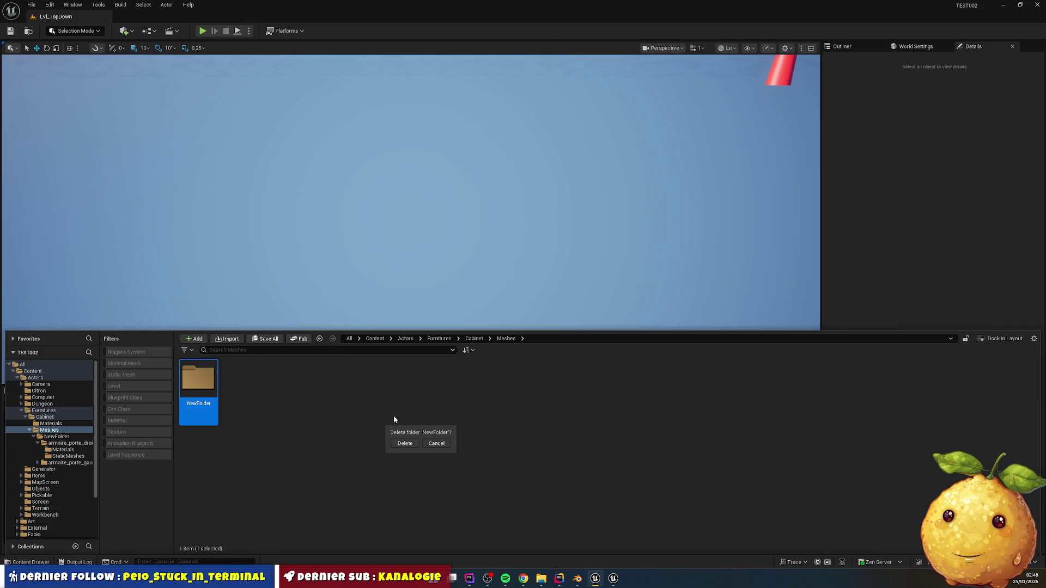
left_click(409, 446)
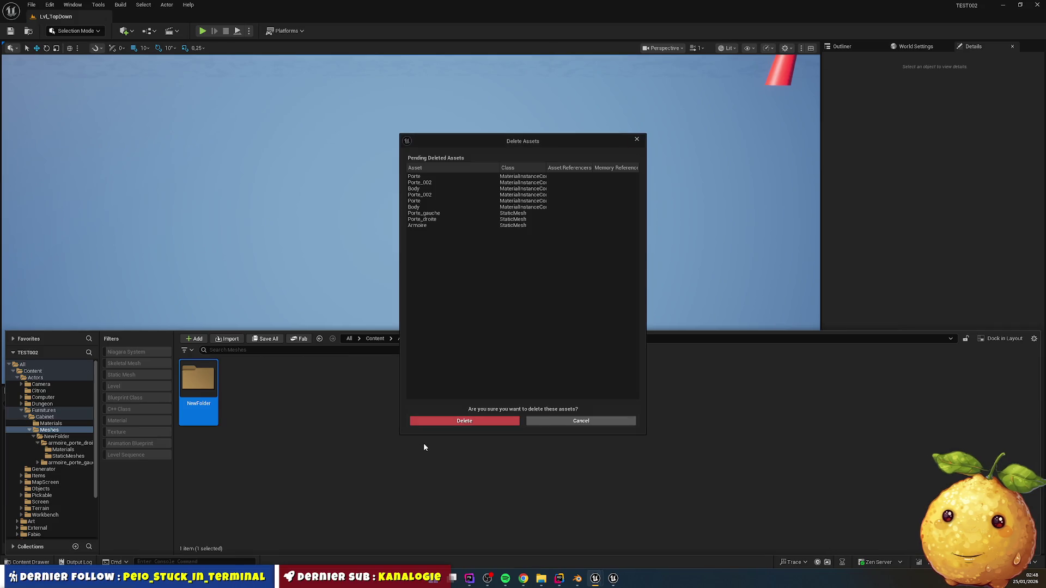
left_click(479, 424)
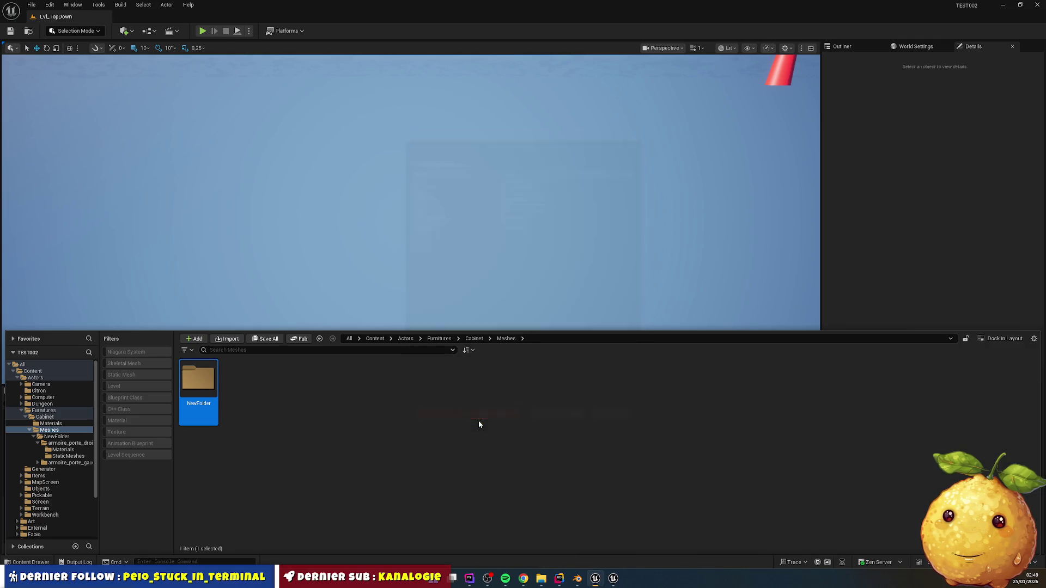
- Delete both cabinet materials, including M_Cabinet_Body, from the Materials folder
left_click(473, 339)
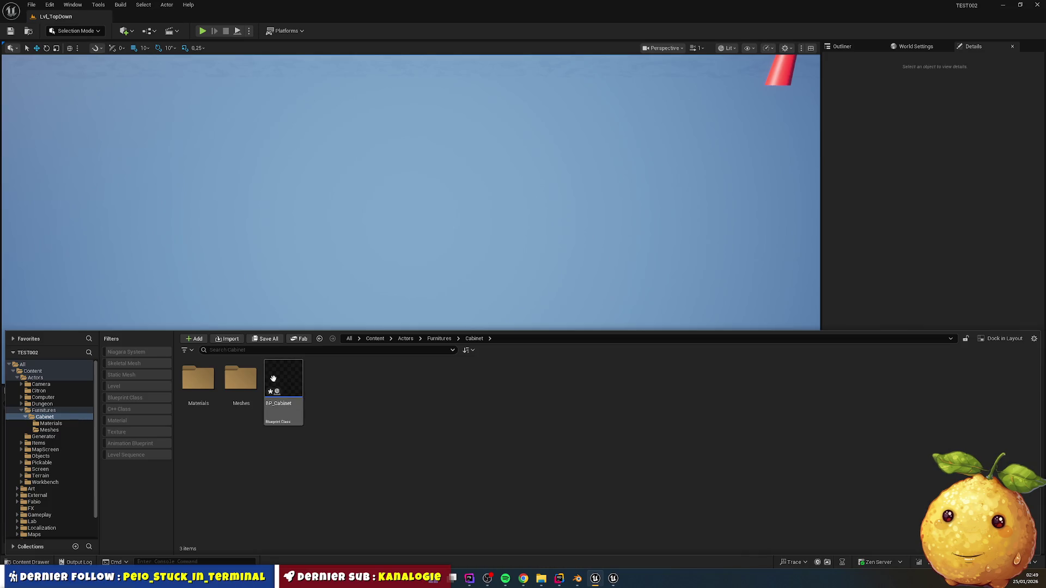
left_click(233, 387)
double_click(200, 382)
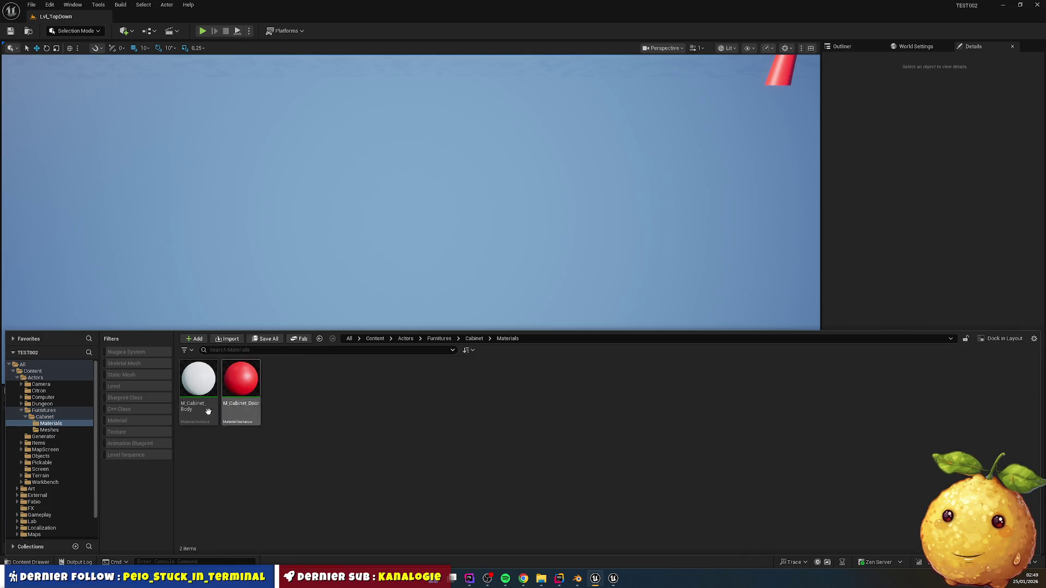
left_click(206, 384)
left_click(220, 383, "ctrl")
key("Delete")
left_click(469, 419)
- Reopen BP_Cabinet, compile it, and bring up the Cabinet content folder
left_click(320, 338)
double_click(283, 384)
left_click(239, 46)
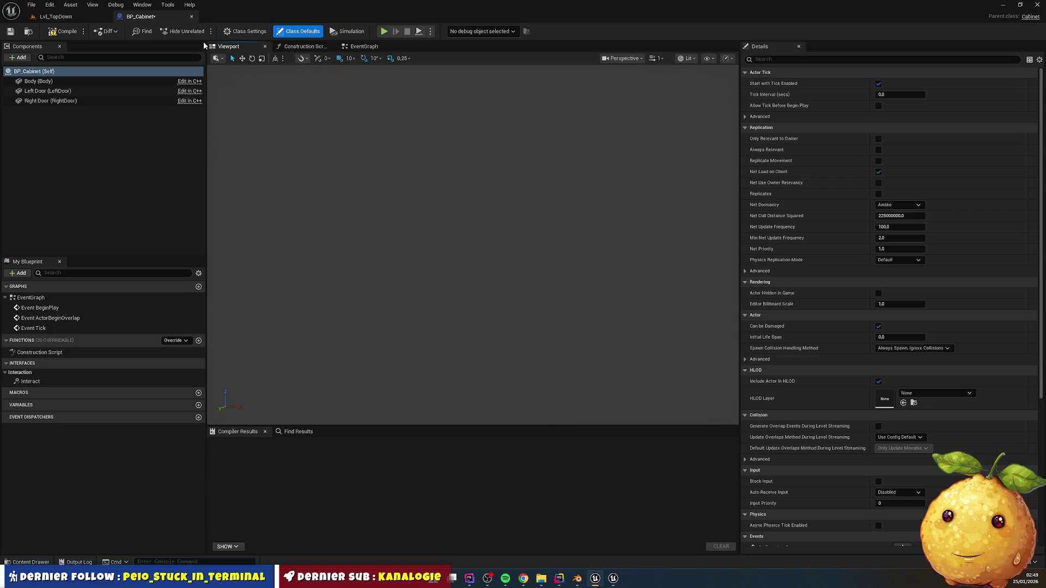
left_click(63, 32)
key("ctrl+space")
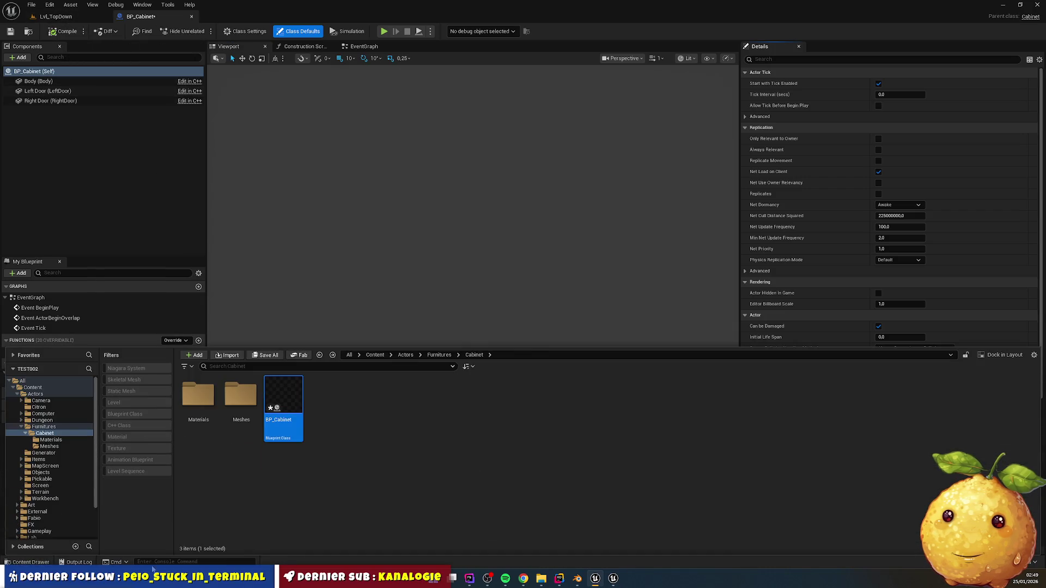
left_click(577, 579)
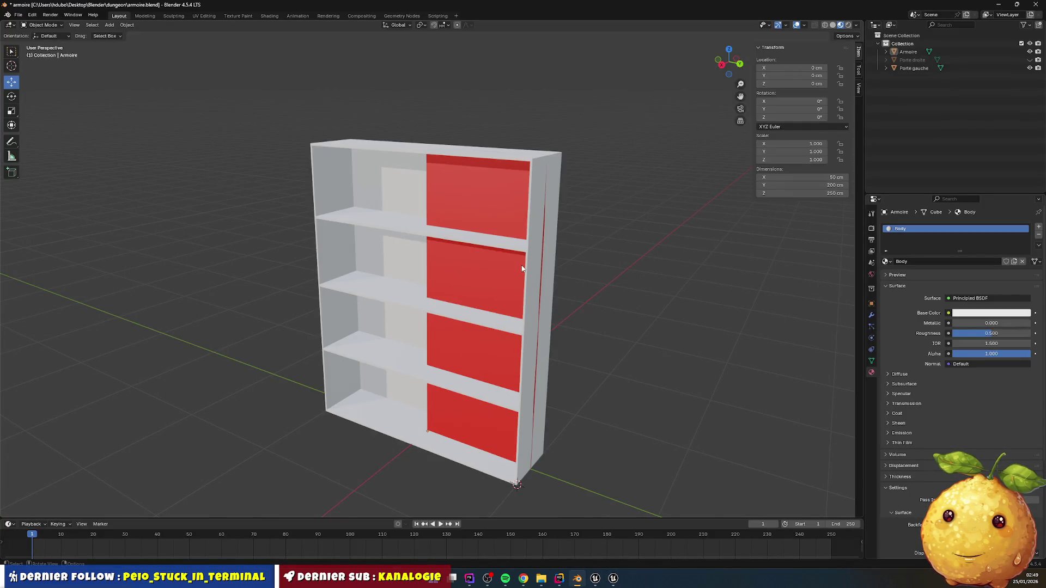
- Export the selected Porte droite door as glTF 2.0 to armoire_porte_droite.glb
left_click(1029, 59)
left_click(1029, 60)
left_click(1030, 60)
left_click(1029, 60)
left_click(1029, 60)
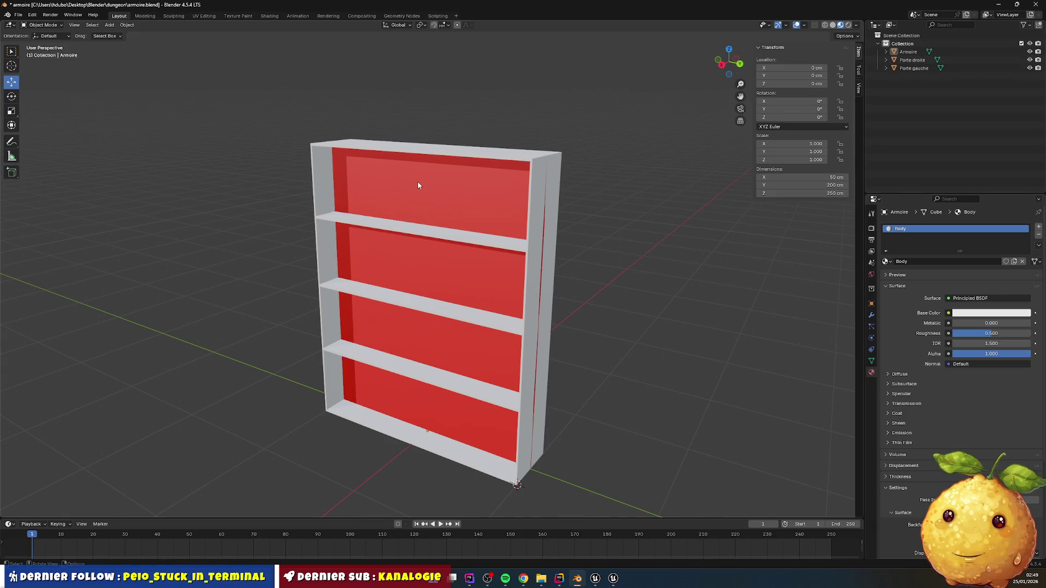
left_click(375, 187)
left_click(18, 15)
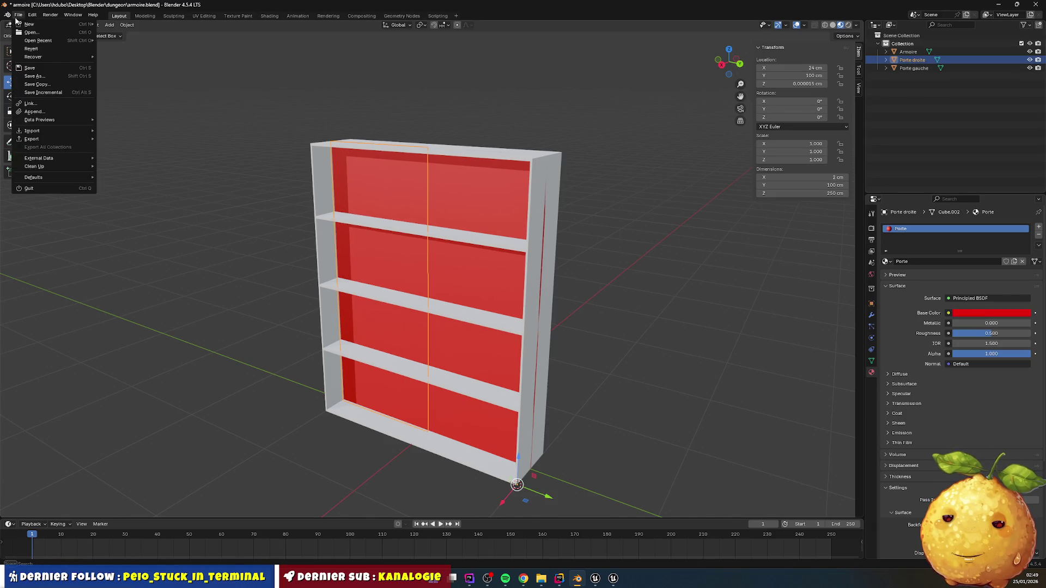
mouse_move(68, 141)
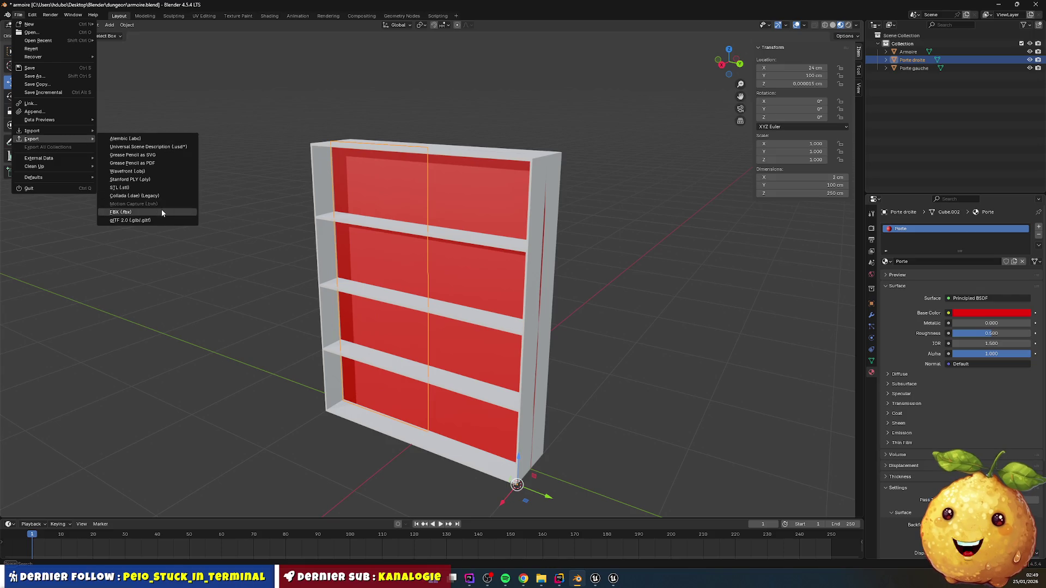
left_click(171, 220)
left_click(648, 232)
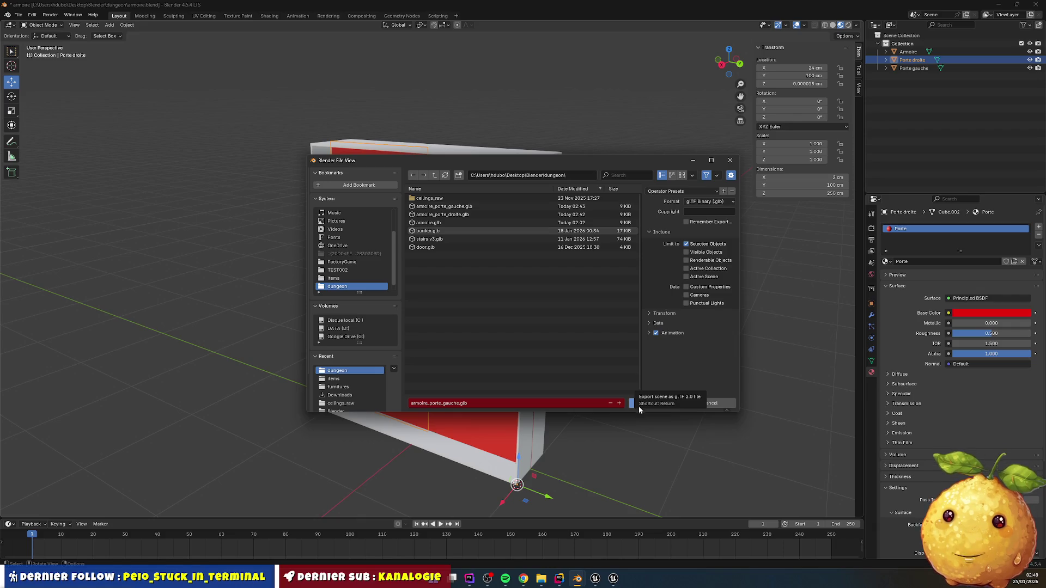
left_click(446, 404)
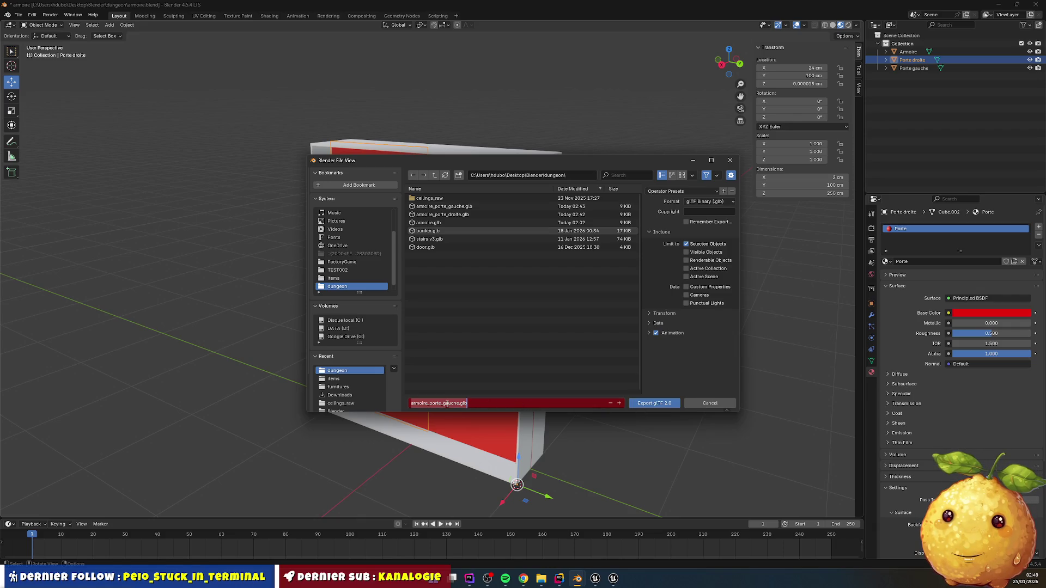
left_click(467, 214)
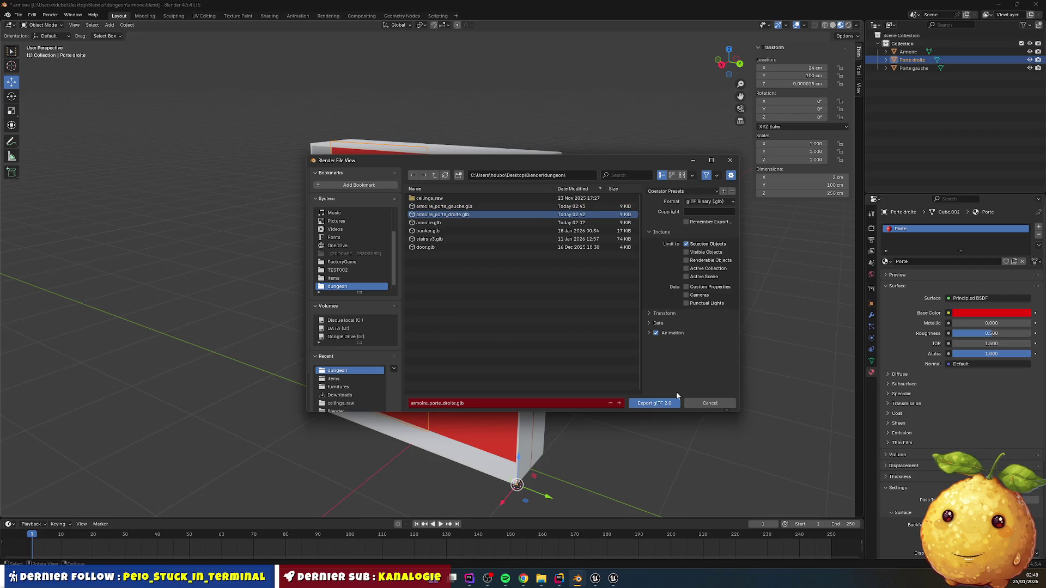
left_click(663, 404)
- Export the selected Porte gauche door as glTF 2.0 to armoire_porte_gauche.glb
left_click(910, 68)
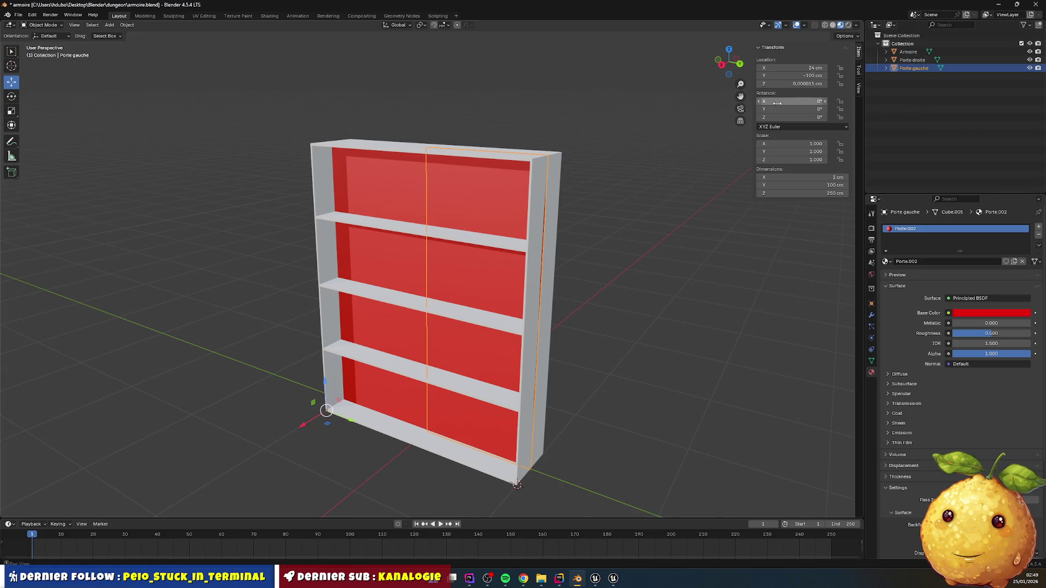
left_click(19, 15)
mouse_move(63, 140)
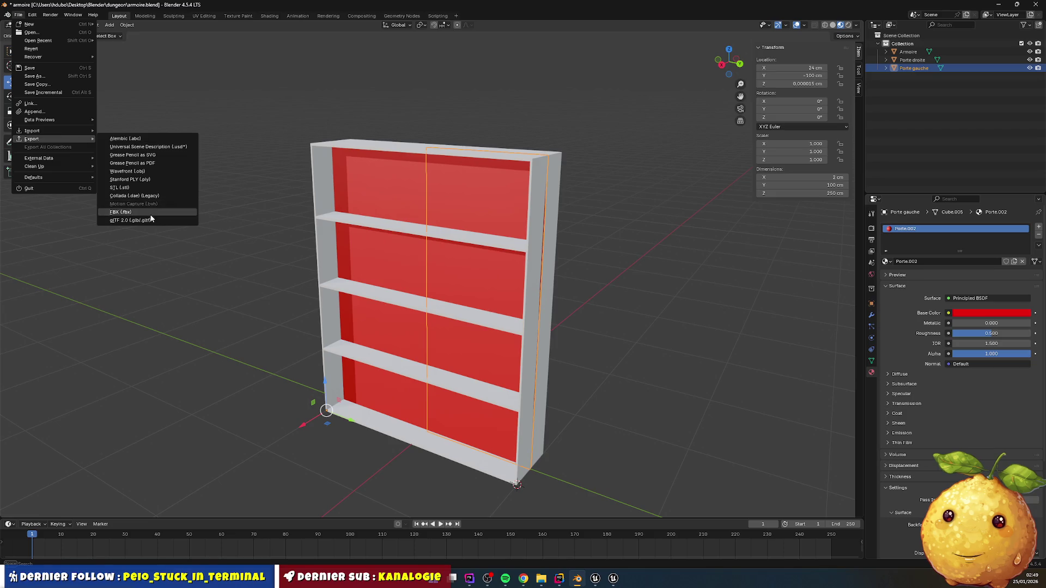
left_click(151, 219)
left_click(461, 214)
left_click(654, 403)
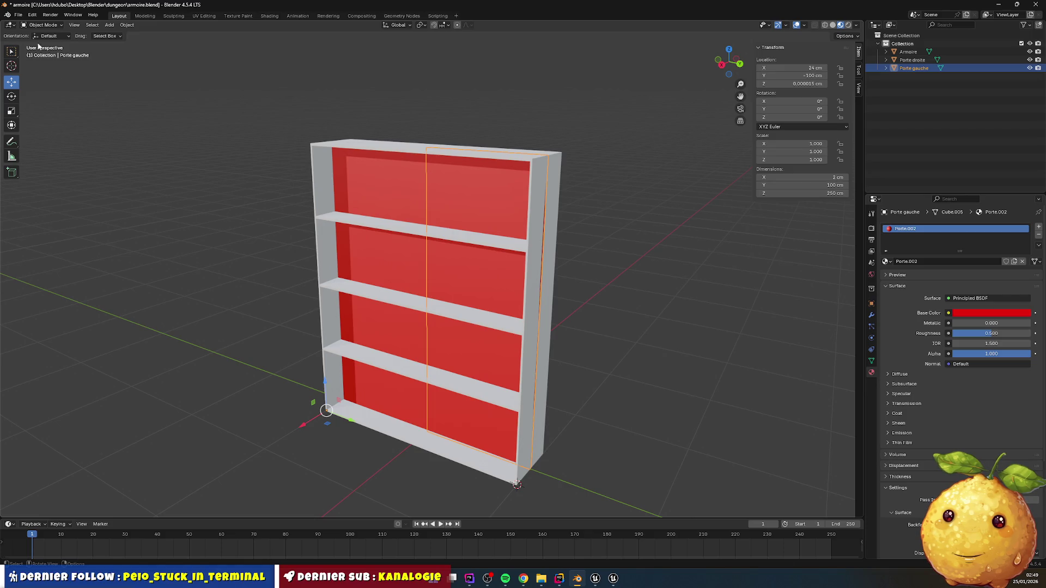
- Export the Armoire cabinet body as glTF 2.0 to armoire_porte_body.glb, then return to Unreal
left_click(551, 221)
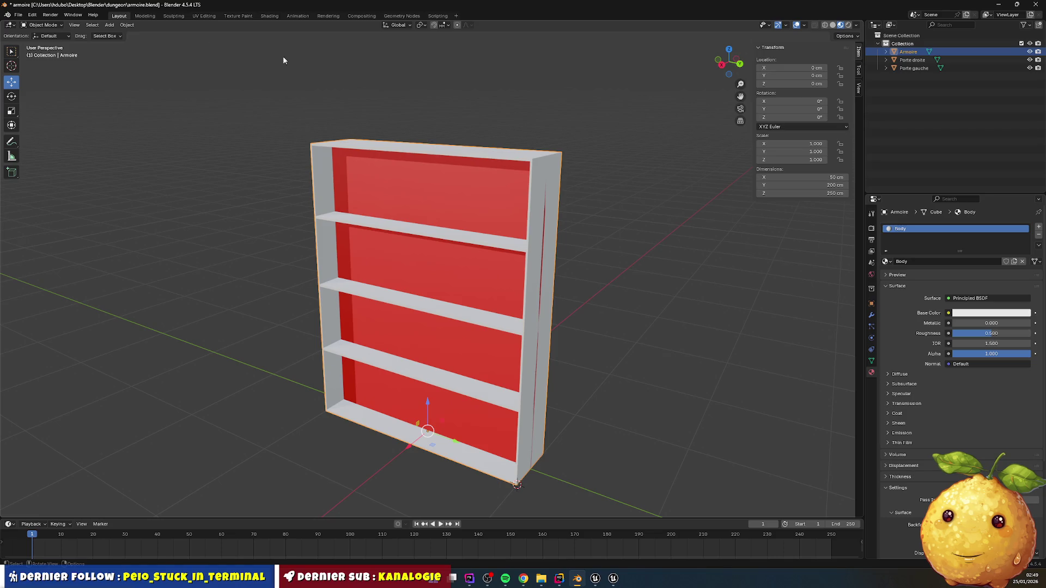
left_click(18, 14)
mouse_move(57, 142)
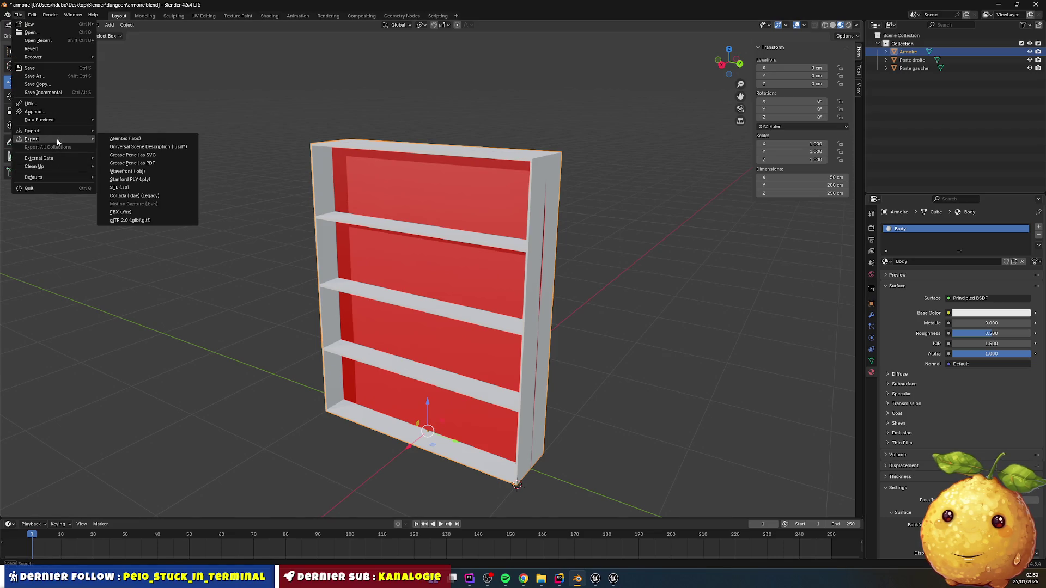
left_click(130, 220)
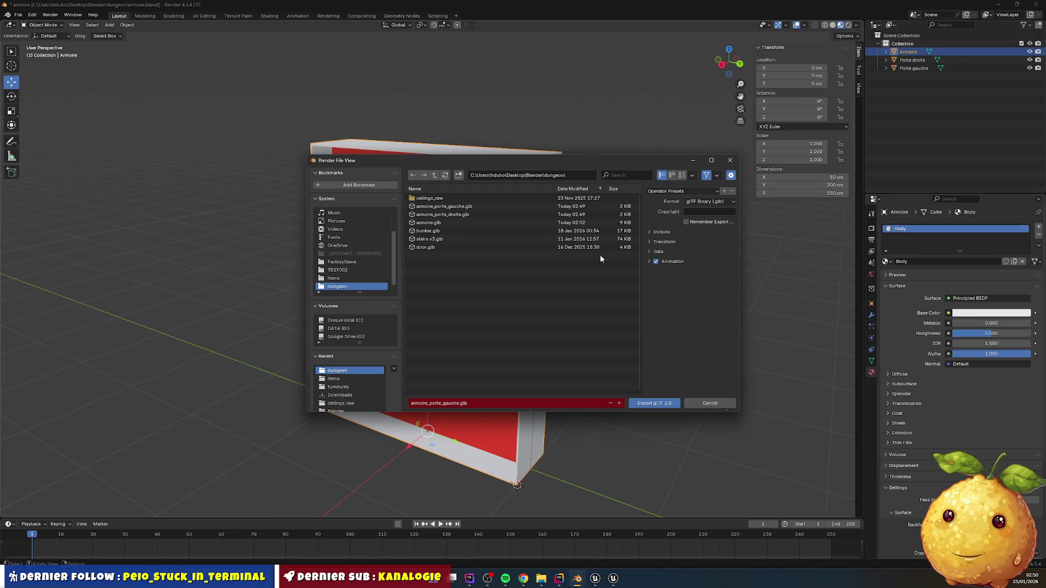
left_click(649, 233)
left_click(442, 215)
left_click(444, 403)
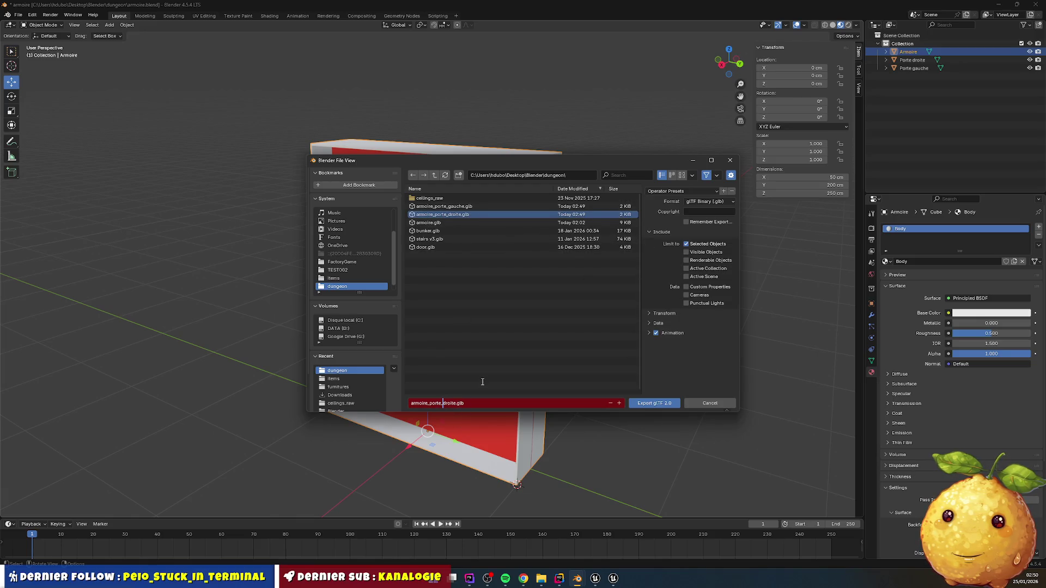
type("b")
type("ody")
key("Return")
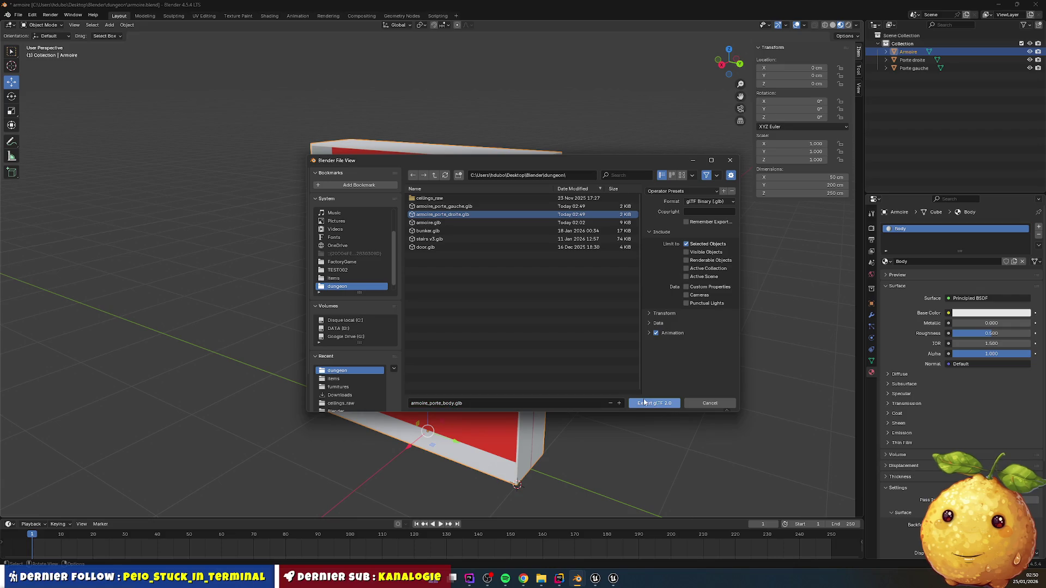
left_click(654, 403)
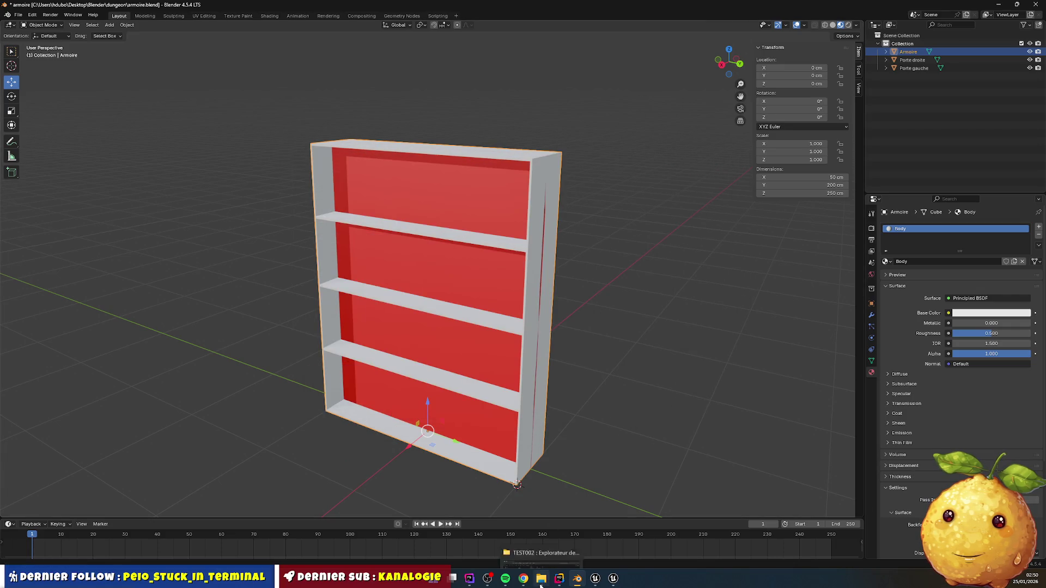
left_click(541, 580)
left_click(596, 579)
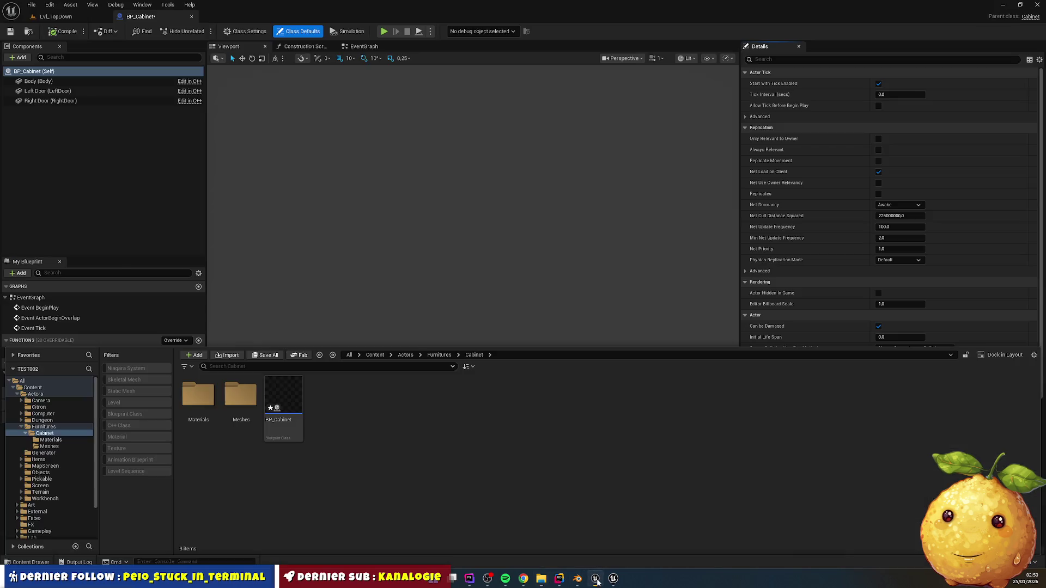
- Import armoire_porte_body.glb, armoire_porte_droite.glb and armoire_porte_gauche.glb into the Cabinet folder
right_click(360, 439)
left_click(436, 131)
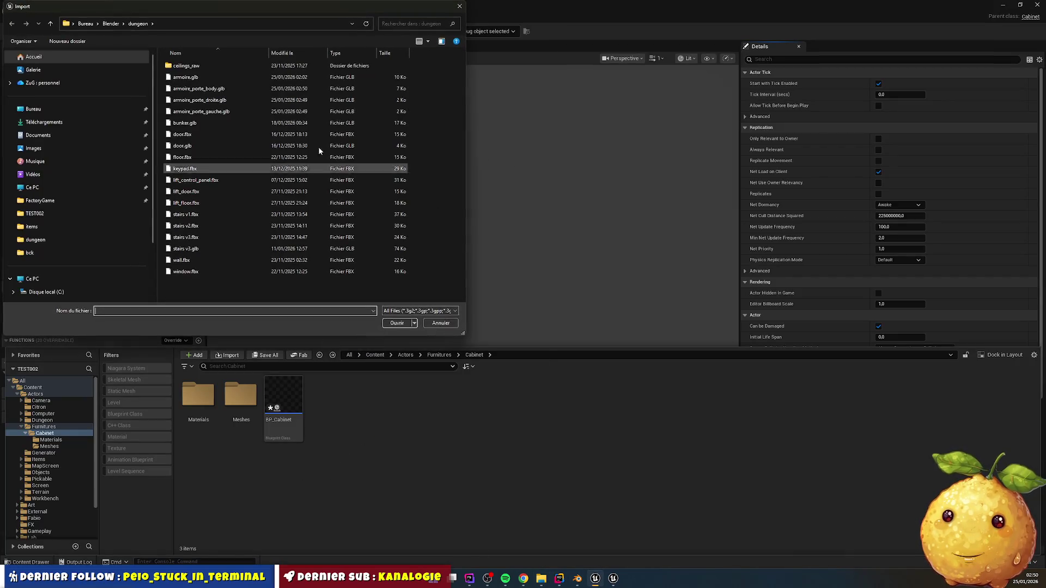
left_click(218, 89)
left_click(221, 100, "ctrl")
left_click(223, 112, "ctrl")
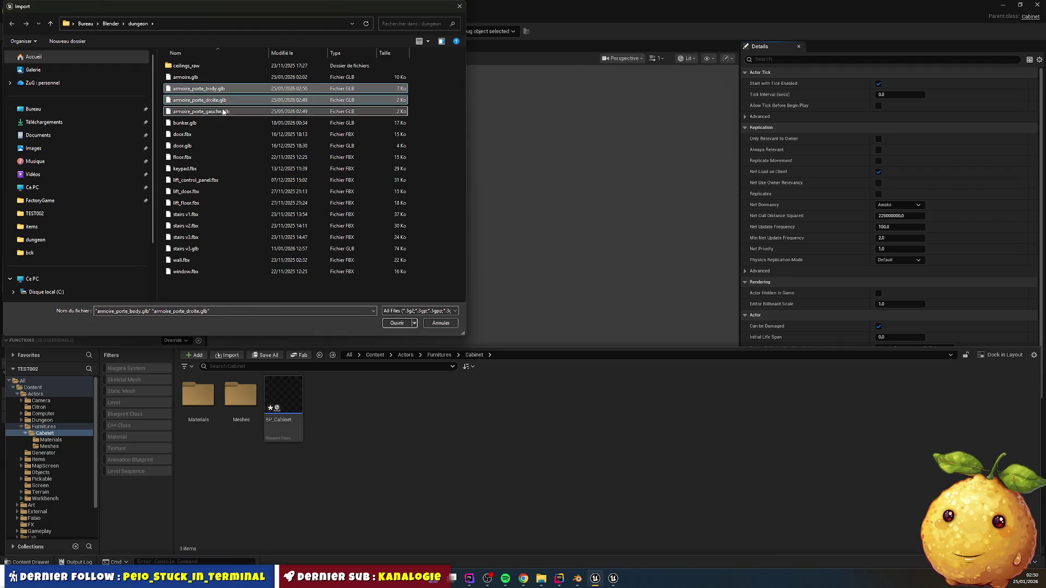
left_click(407, 324)
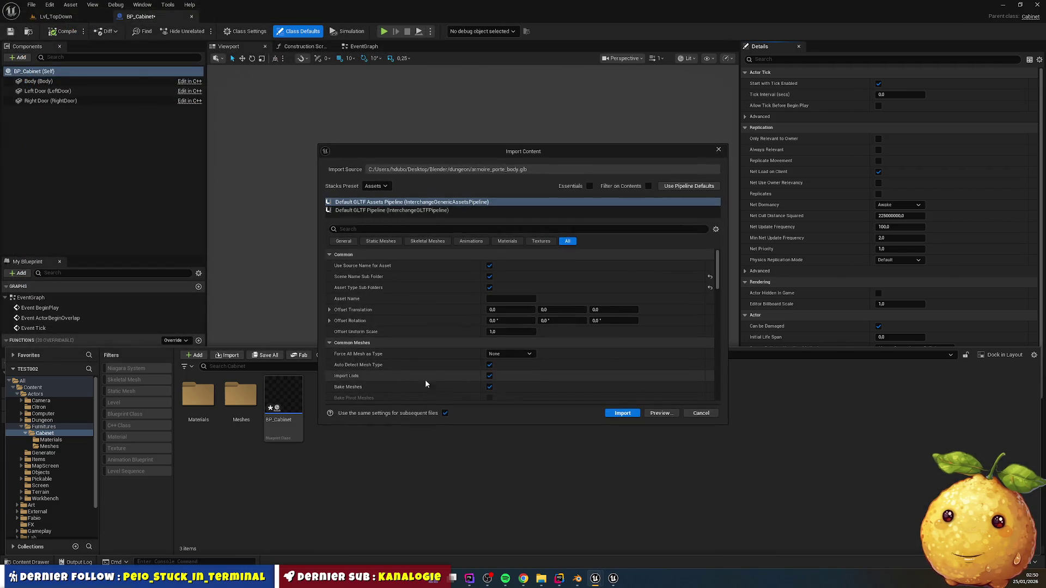
left_click(619, 412)
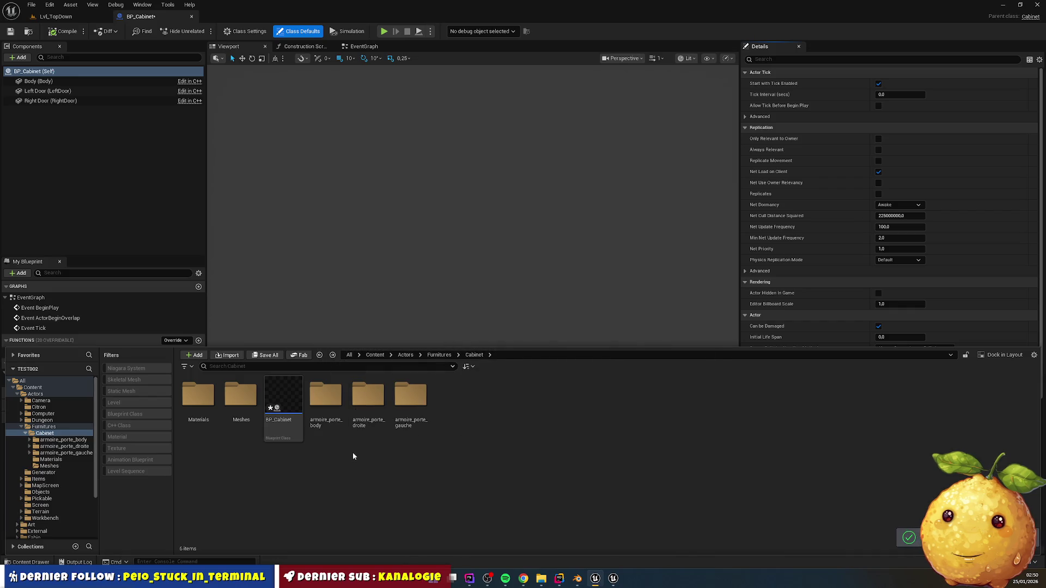
- Rename the imported body mesh in armoire_porte_body/StaticMeshes to SM_Cabinet_Body
left_click(325, 400)
double_click(325, 401)
double_click(240, 397)
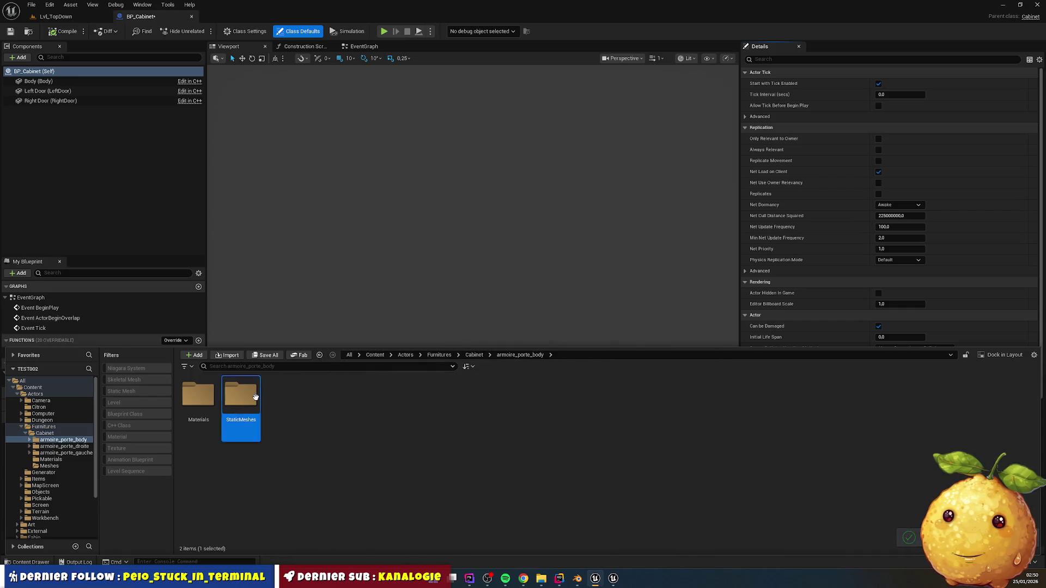
key("F2")
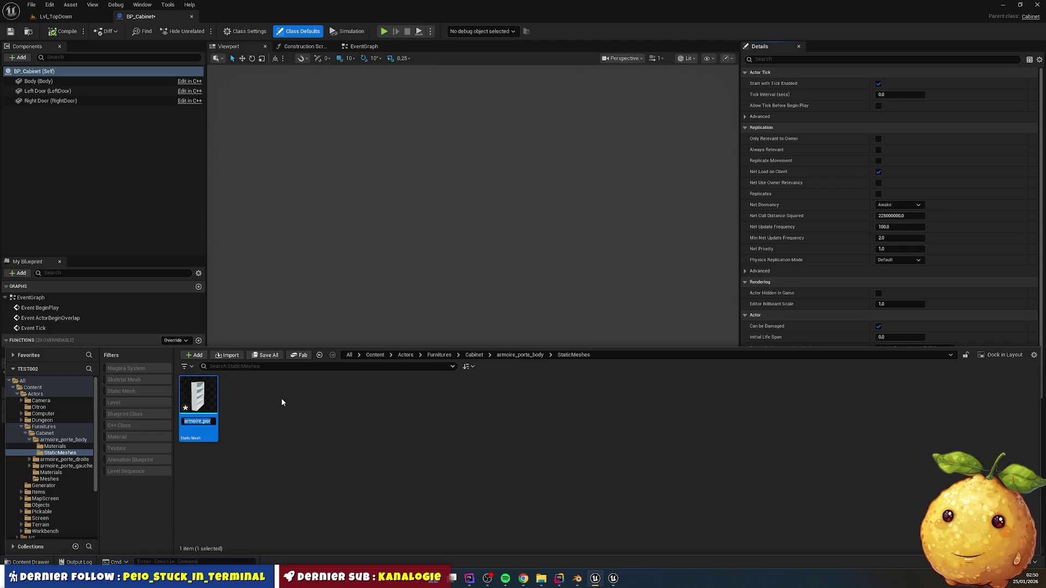
type("SM_")
type("Cabinet")
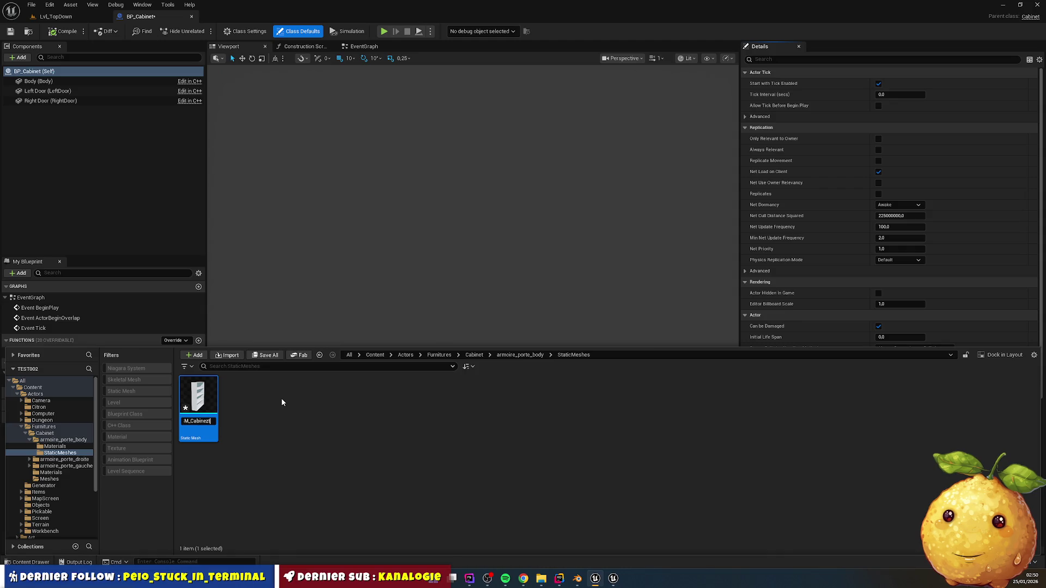
type("_")
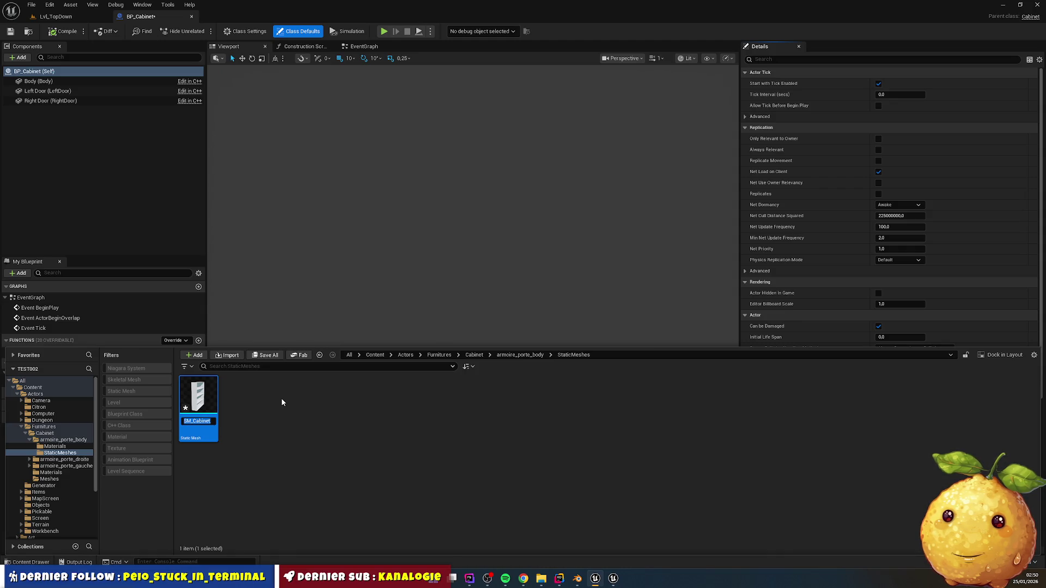
type("Body")
key("Return")
- Rename the body material instance to M_Cabinet_Body and move it into Cabinet's Materials folder
key("alt+Left")
left_click(345, 439)
key("alt+Left")
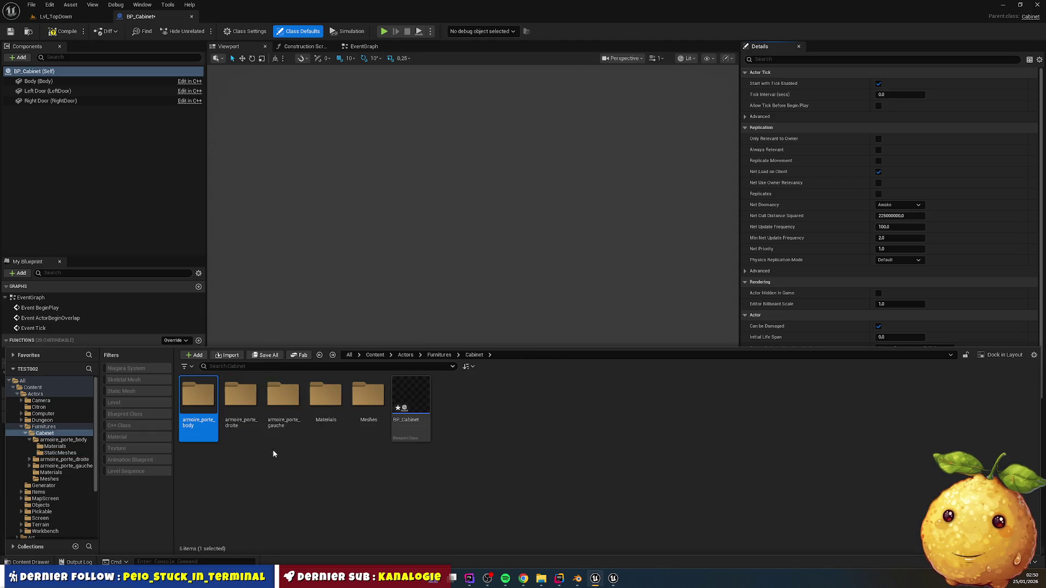
double_click(206, 410)
double_click(206, 410)
left_click(199, 397)
key("F2")
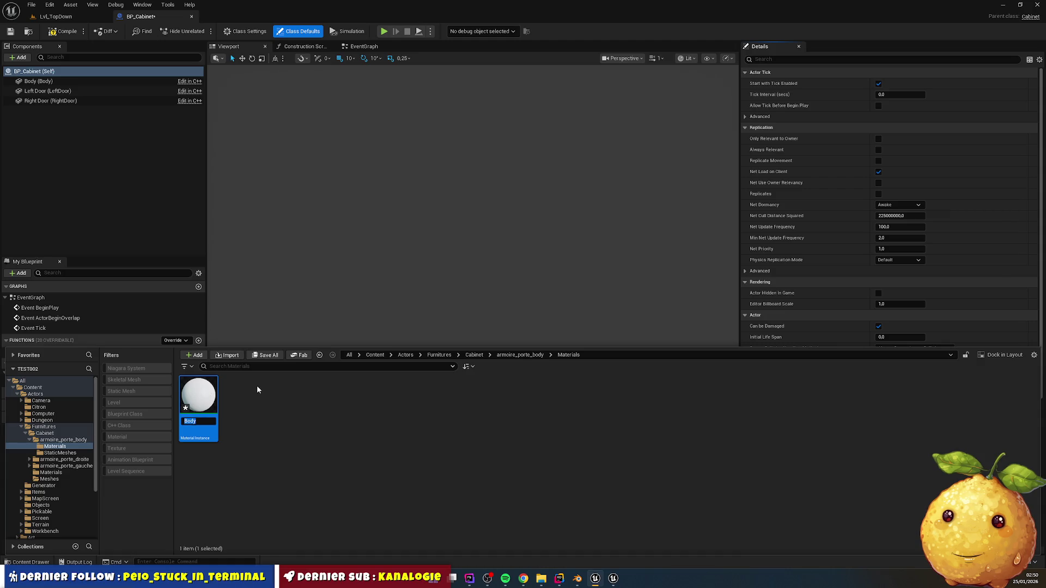
key("Home")
left_click(341, 437)
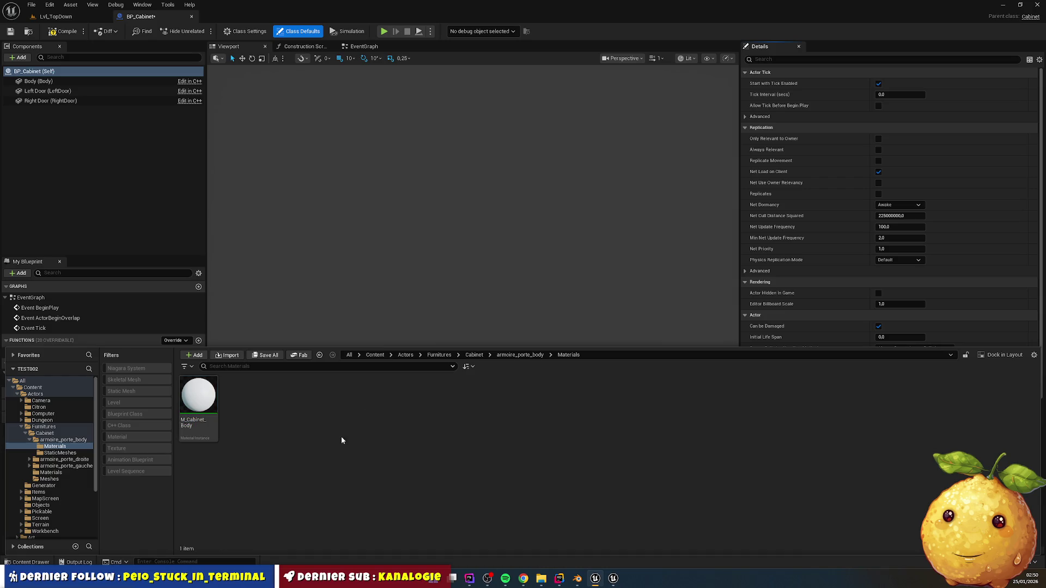
mouse_move(199, 406)
left_mouse_down()
mouse_move(82, 499)
mouse_move(50, 474)
left_mouse_up()
left_click(75, 491)
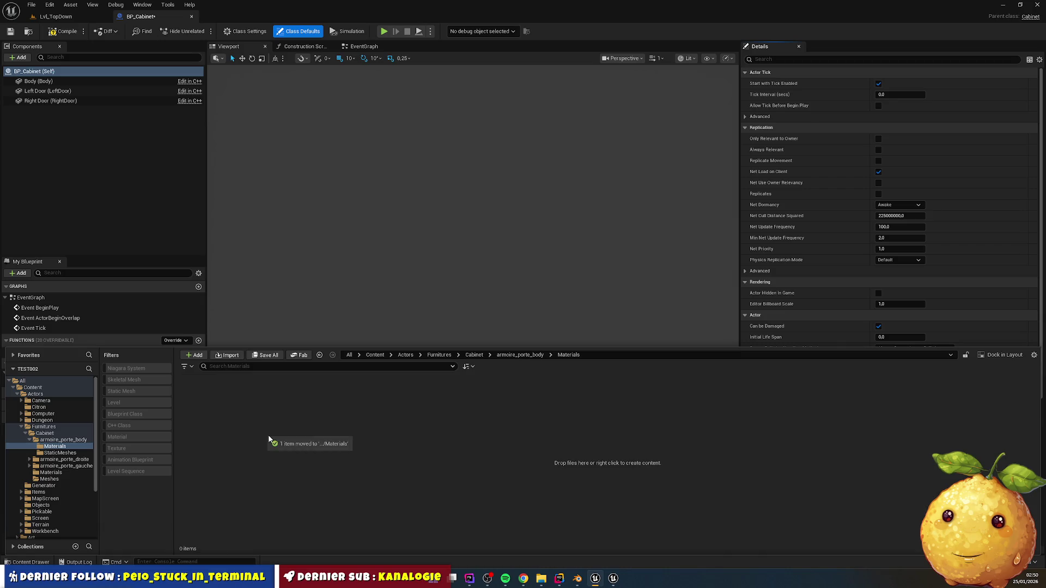
- Move SM_Cabinet_Body into the Cabinet Meshes folder and go back to Cabinet
key("BackSpace")
left_click(246, 432)
double_click(245, 431)
mouse_move(199, 409)
left_mouse_down()
mouse_move(164, 472)
mouse_move(54, 494)
mouse_move(51, 482)
left_mouse_up()
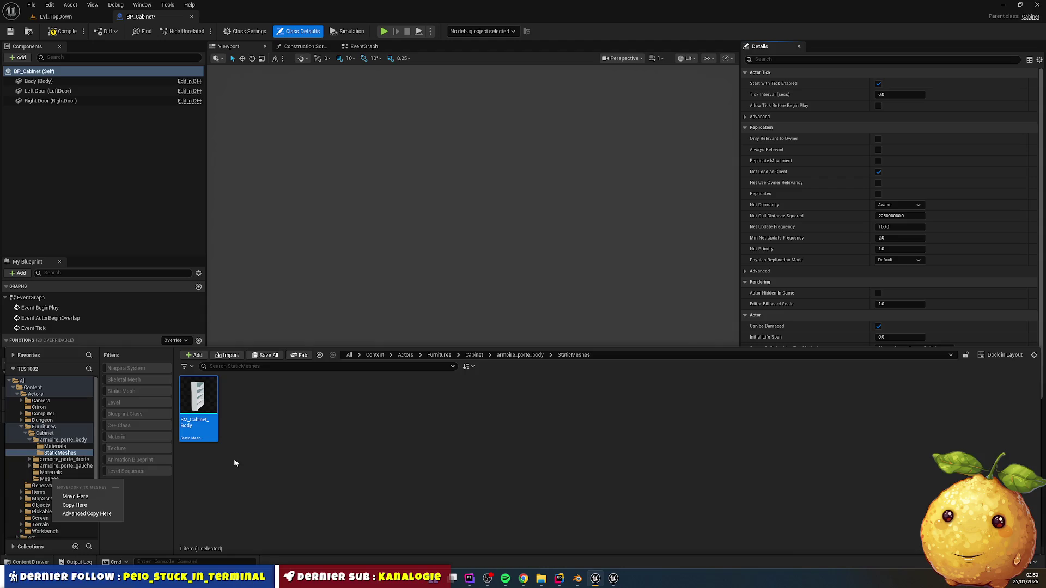
left_click(94, 497)
key("BackSpace")
key("BackSpace")
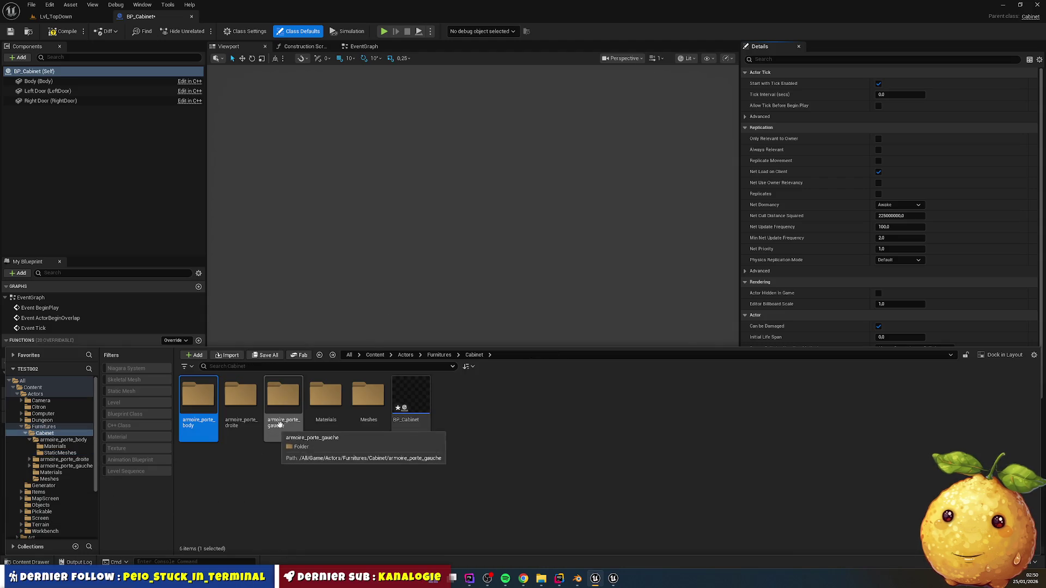
- Delete the now-empty armoire_porte_body folder
left_click(198, 397)
key("Delete")
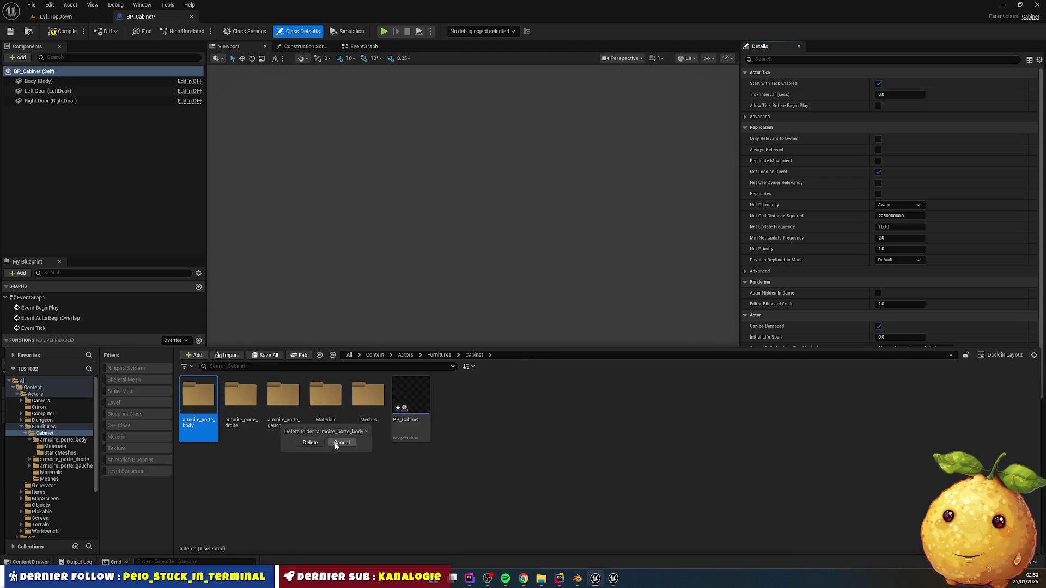
left_click(309, 443)
- Rename the right door's Porte material to M_Cabinet_Door and move it into Cabinet/Materials
double_click(197, 397)
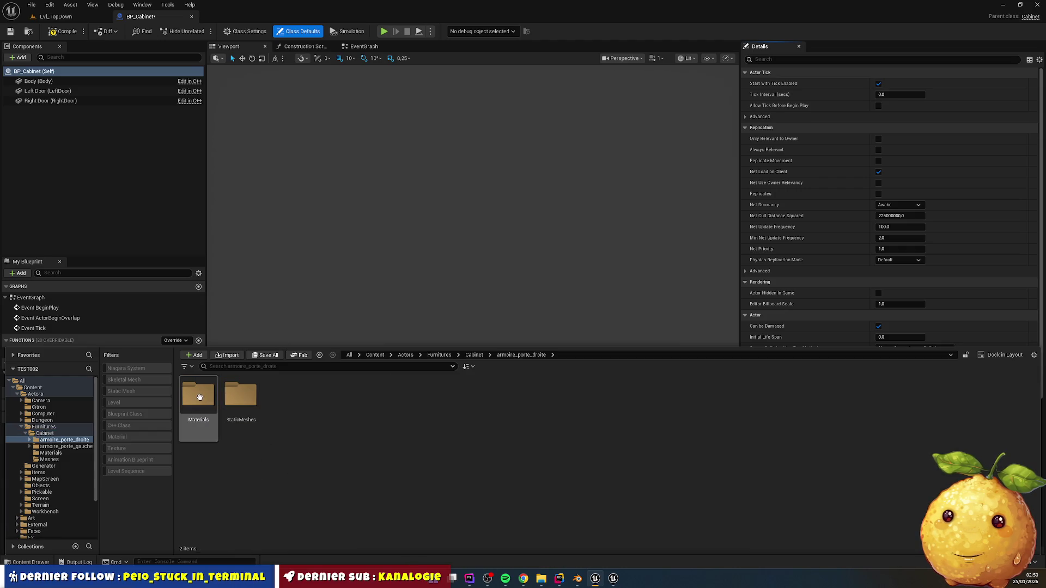
double_click(199, 397)
left_click(217, 401)
key("F2")
type("M_Cabinet_I")
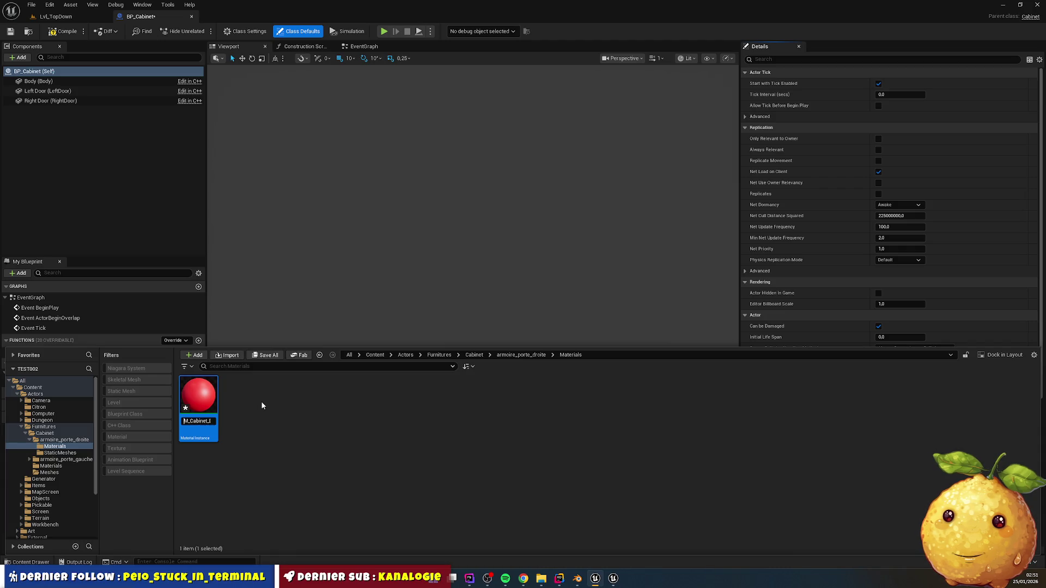
type("Door")
key("Return")
mouse_move(199, 403)
left_mouse_down()
mouse_move(153, 493)
mouse_move(65, 490)
mouse_move(93, 467)
left_mouse_up()
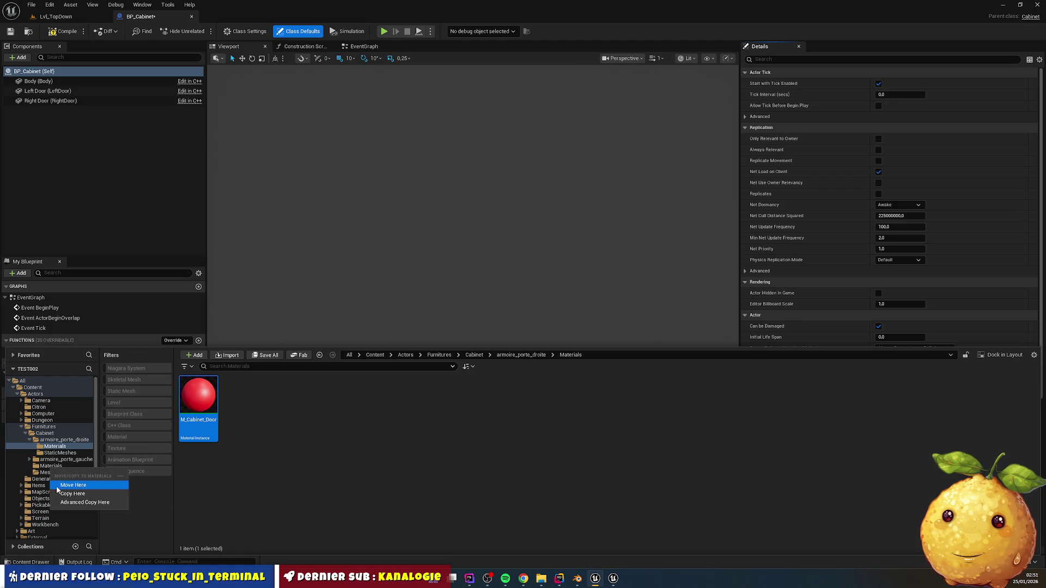
left_click(82, 487)
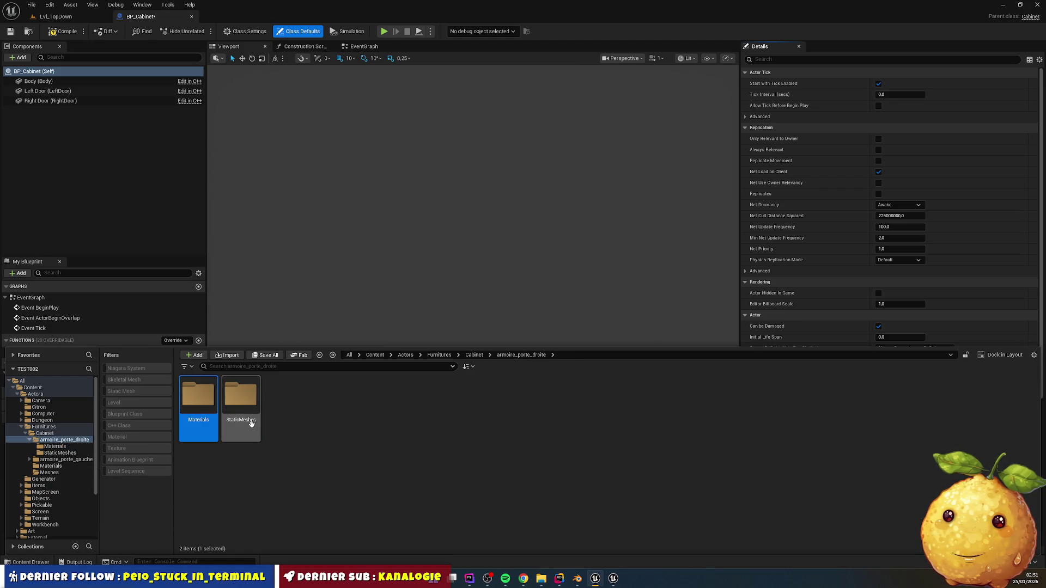
- Rename the right door mesh SM_Cabinet_Door_Right, move it to Meshes, and delete armoire_porte_droite
double_click(245, 430)
key("F2")
type("SM_Cabinet_")
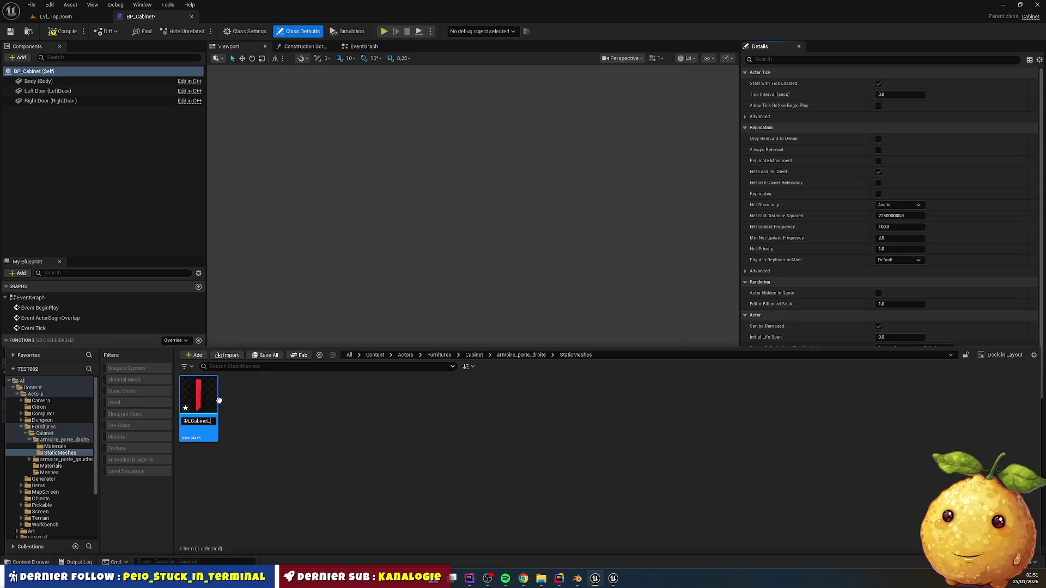
type("D")
type("_Right")
key("Return")
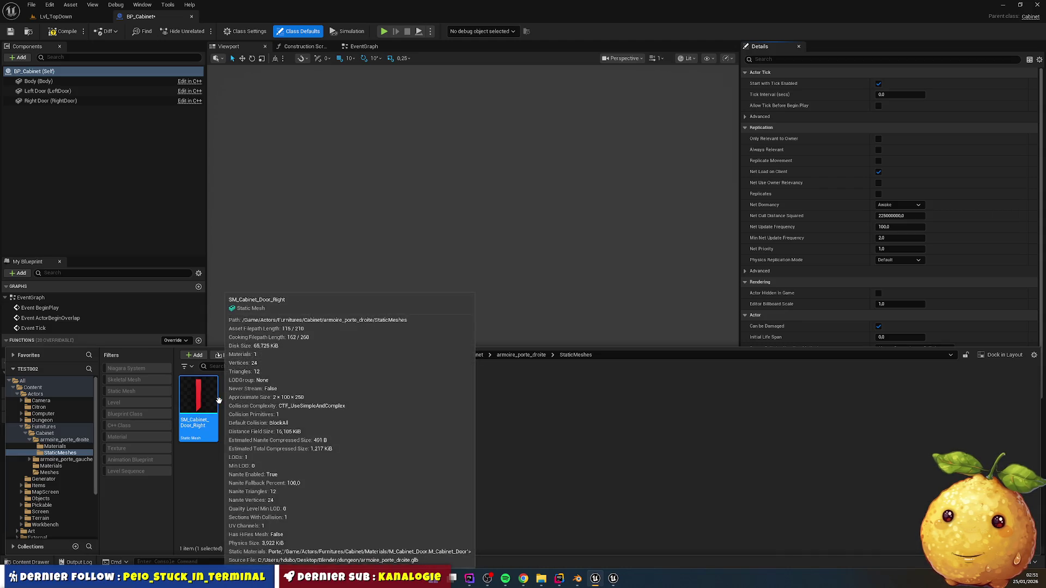
mouse_move(199, 403)
left_mouse_down()
mouse_move(93, 498)
mouse_move(55, 467)
mouse_move(62, 472)
left_mouse_up()
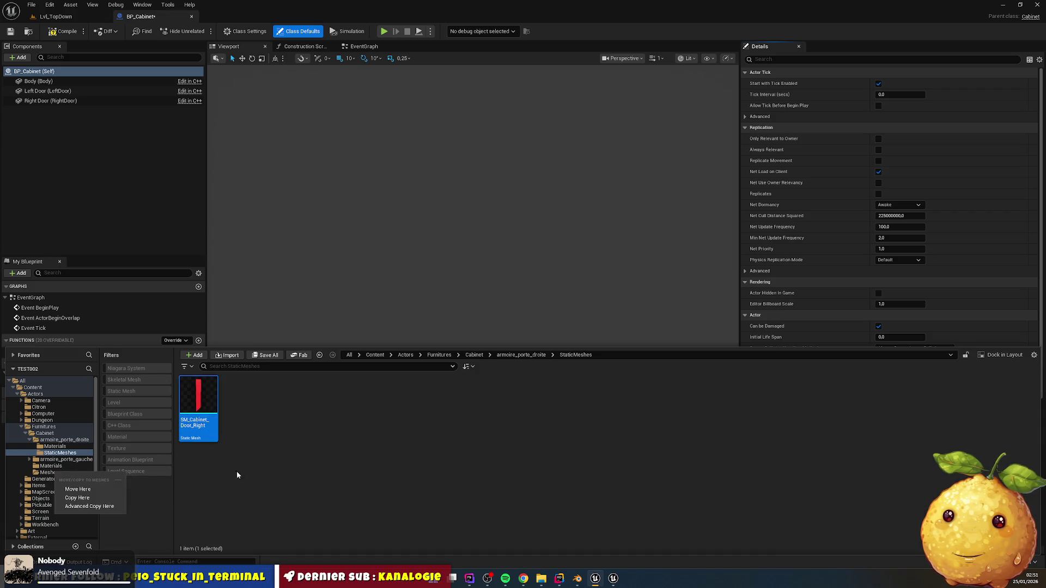
left_click(82, 489)
key("BackSpace")
key("BackSpace")
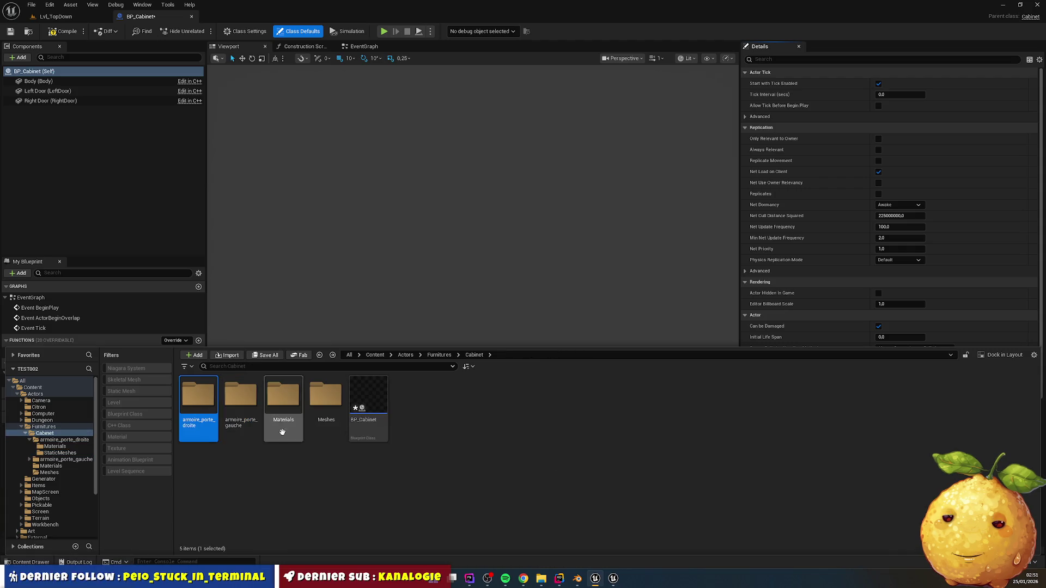
key("Delete")
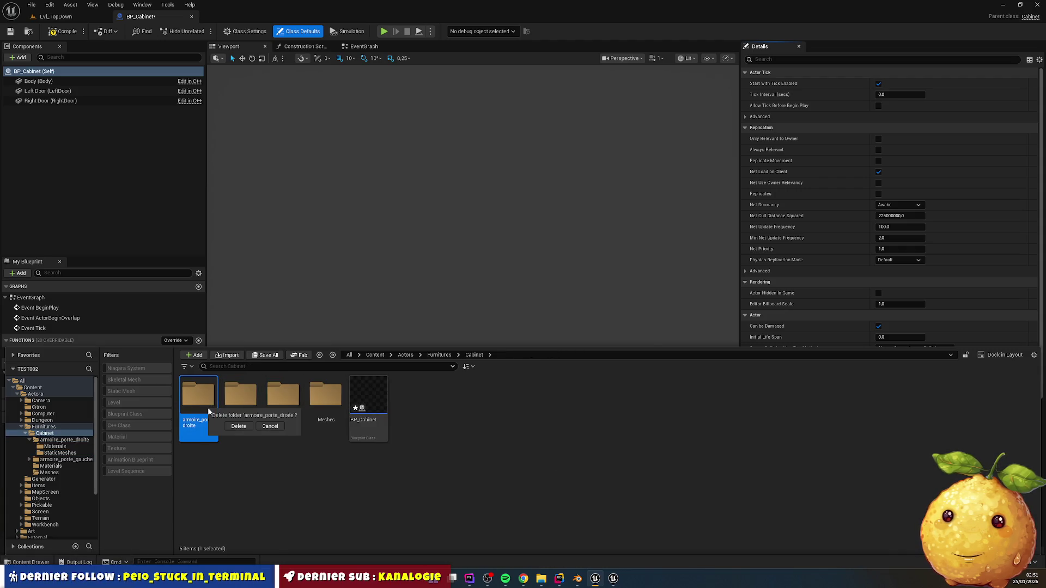
left_click(239, 426)
- Force delete the left door's Porte_002 material from armoire_porte_gauche/Materials
double_click(199, 402)
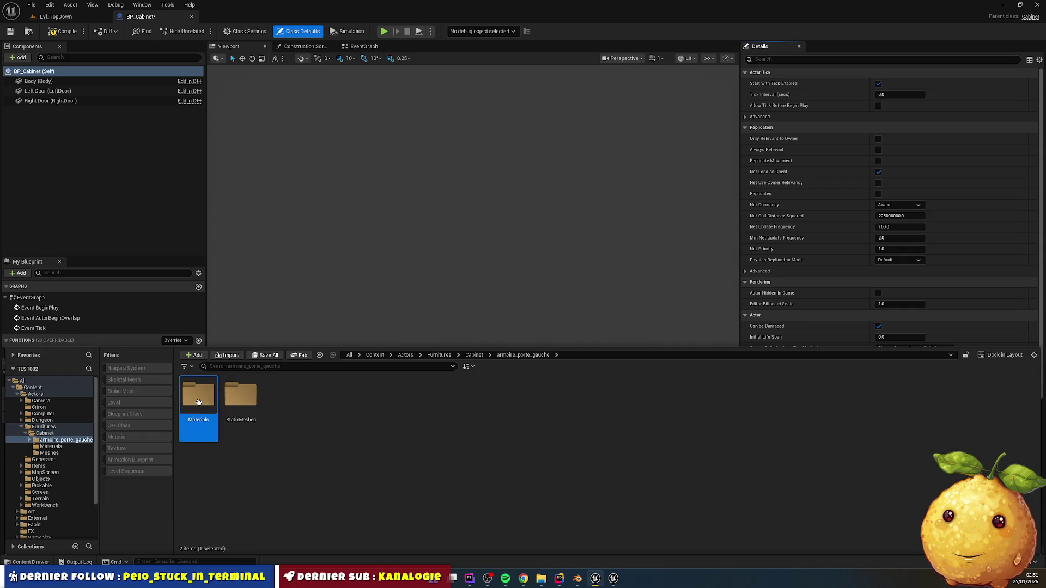
double_click(199, 402)
left_click(209, 404)
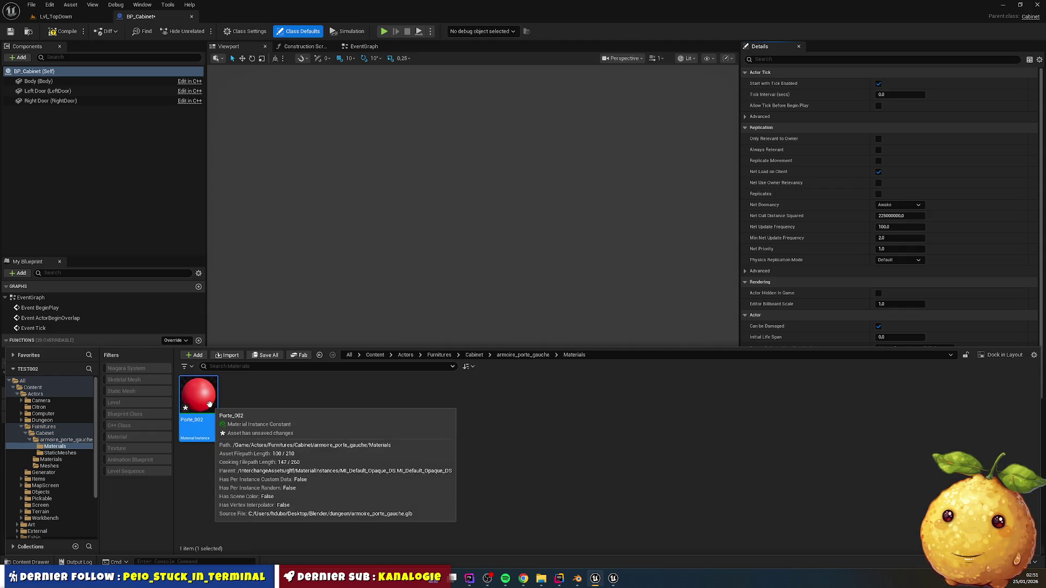
key("Delete")
left_click(453, 420)
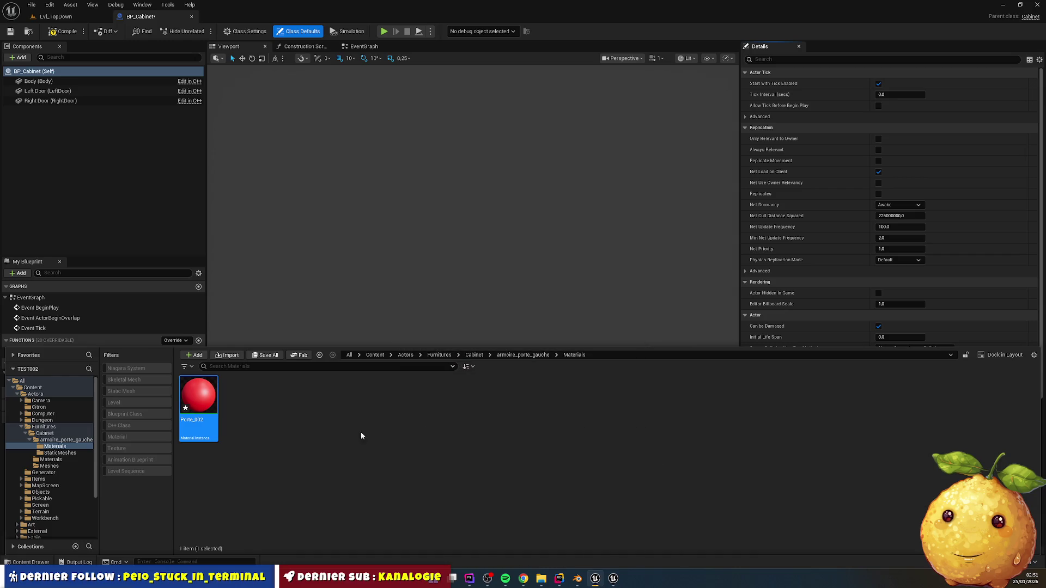
key("alt+Left")
key("F2")
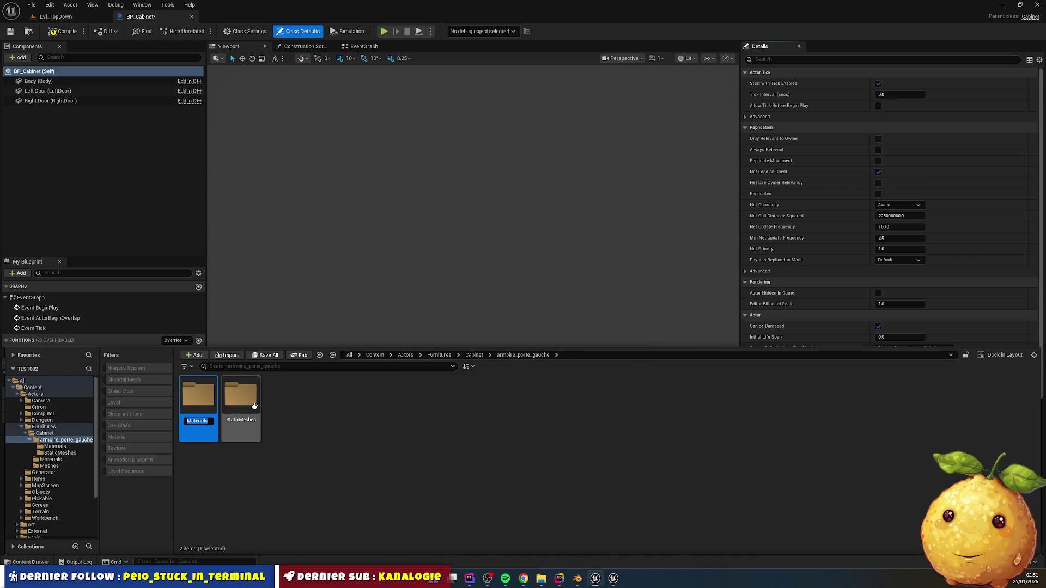
key("ctrl+space")
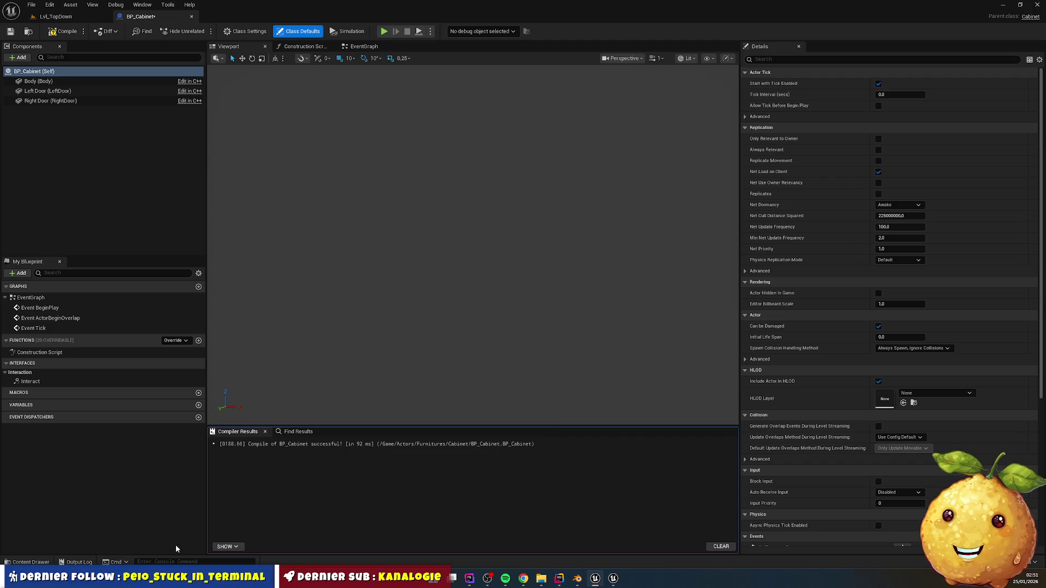
key("ctrl+space")
- Rename the left door mesh to SM_Cabinet_Door_Left and move it into Cabinet/Meshes
double_click(254, 411)
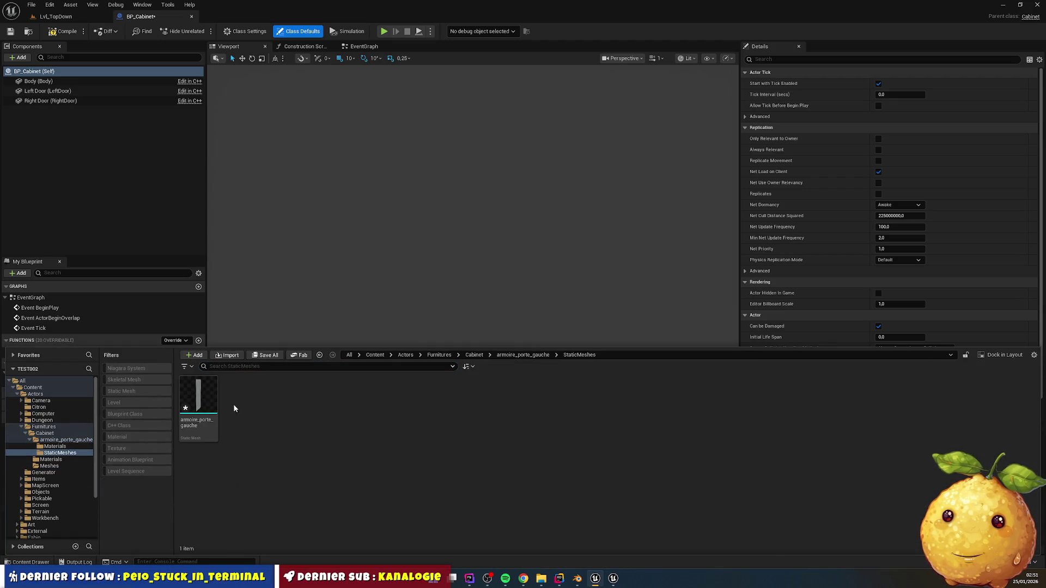
left_click_drag(198, 398, 212, 408)
key("Escape")
key("F2")
type("SM_Cabinet_")
type("Door")
type("_")
key("Home")
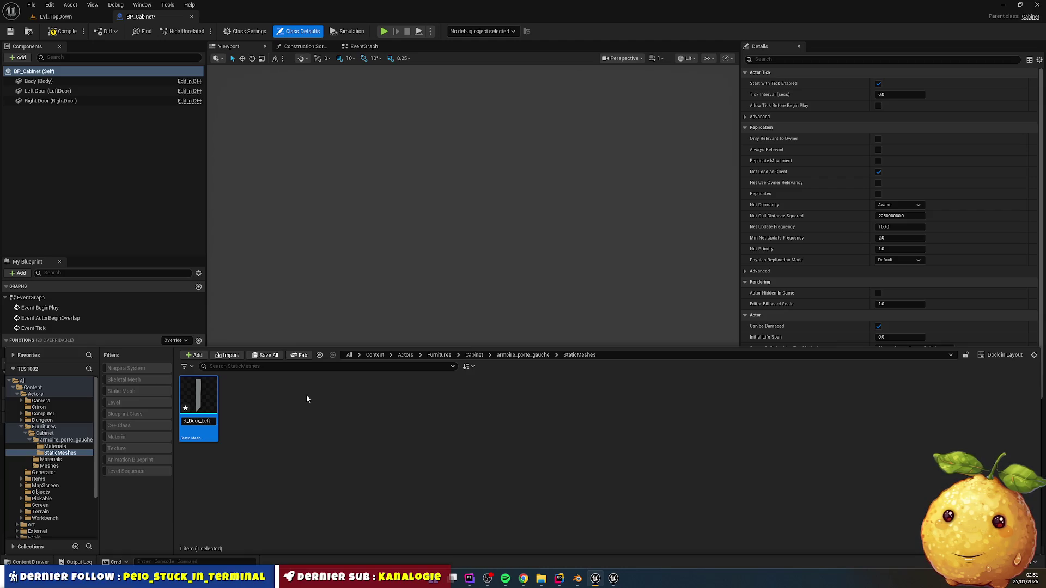
key("Return")
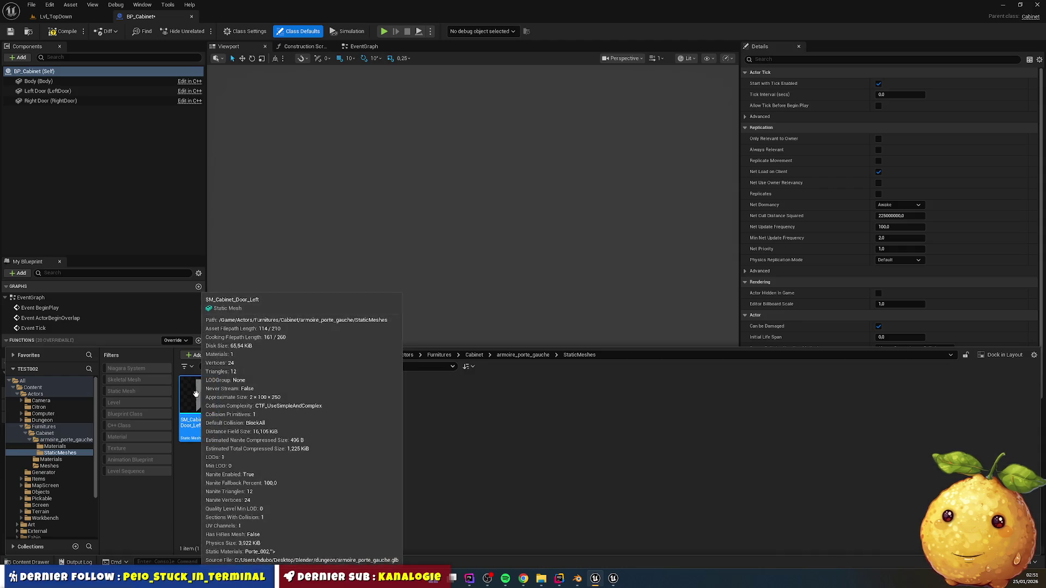
mouse_move(195, 390)
left_mouse_down()
mouse_move(82, 474)
mouse_move(53, 468)
left_mouse_up()
left_click(71, 486)
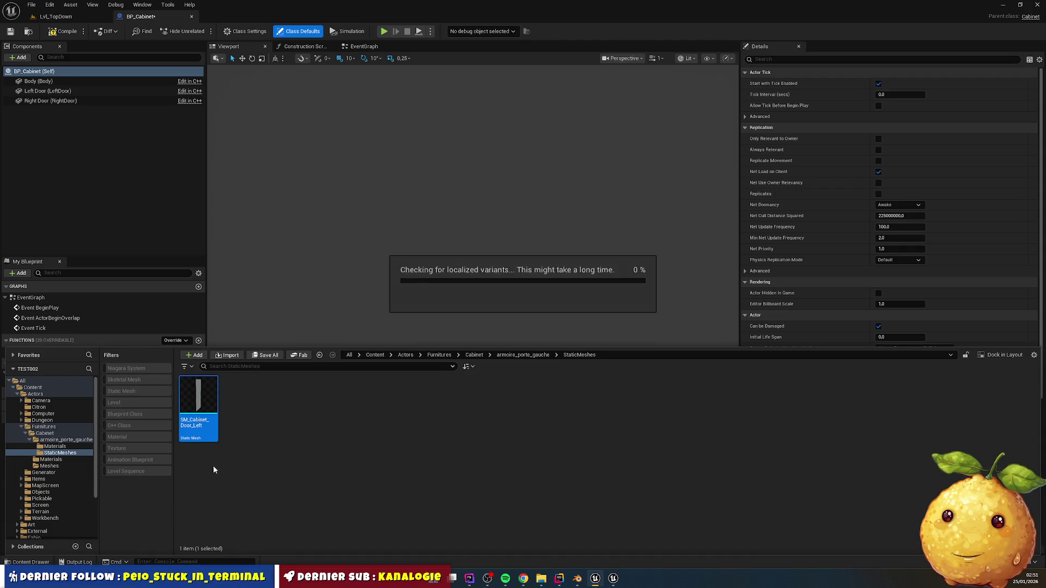
- Delete the armoire_porte_gauche folder, leaving Cabinet with Materials, Meshes and BP_Cabinet
key("alt+Left")
key("alt+Left")
key("Delete")
left_click(298, 443)
left_click(240, 402)
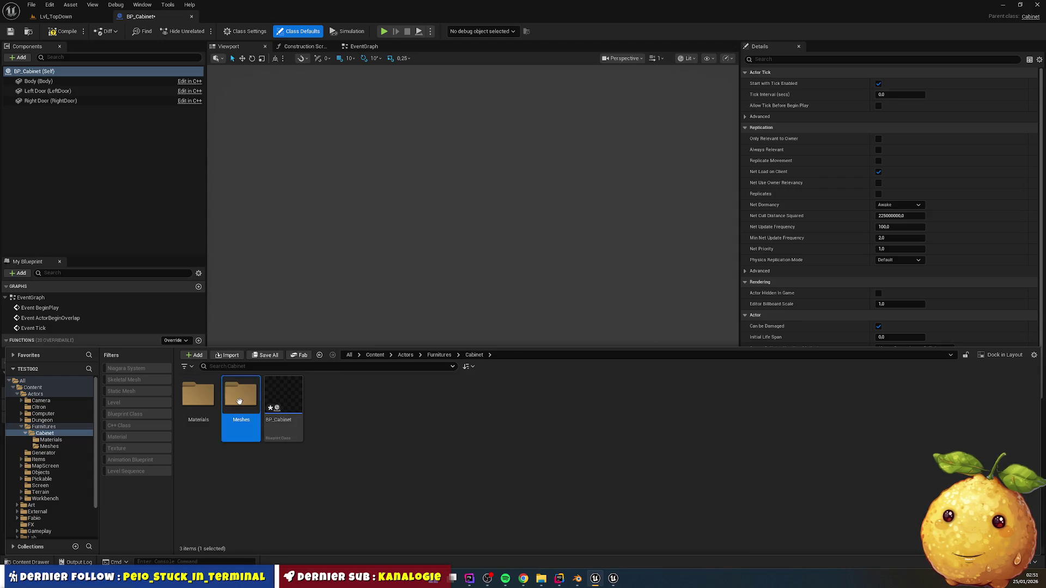
- Set SM_Cabinet_Door_Left's Element 0 material to M_Cabinet_Door, then close the mesh editor
double_click(240, 402)
left_click(241, 406)
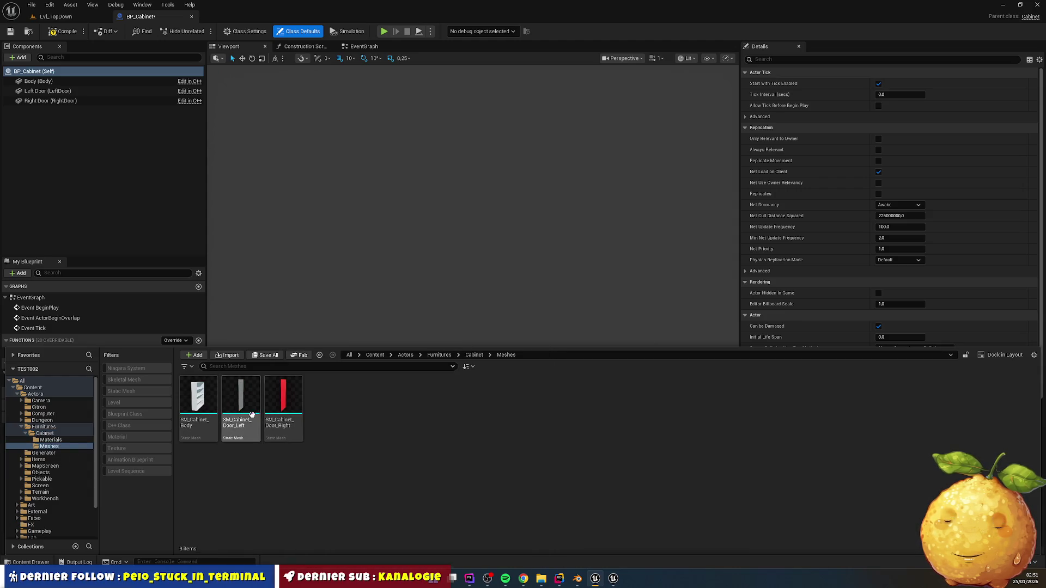
key("Return")
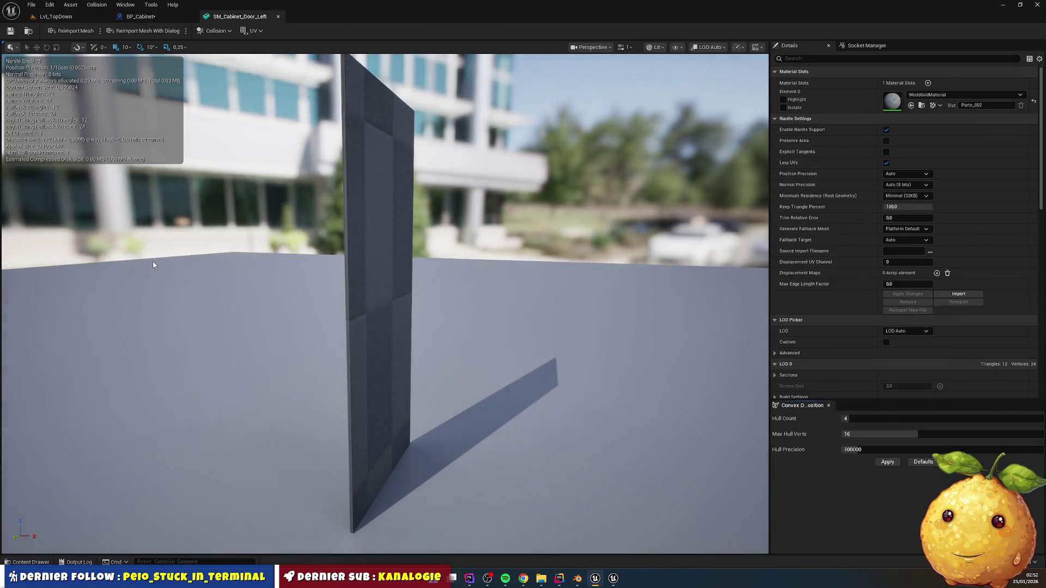
left_click(31, 562)
left_click(322, 511)
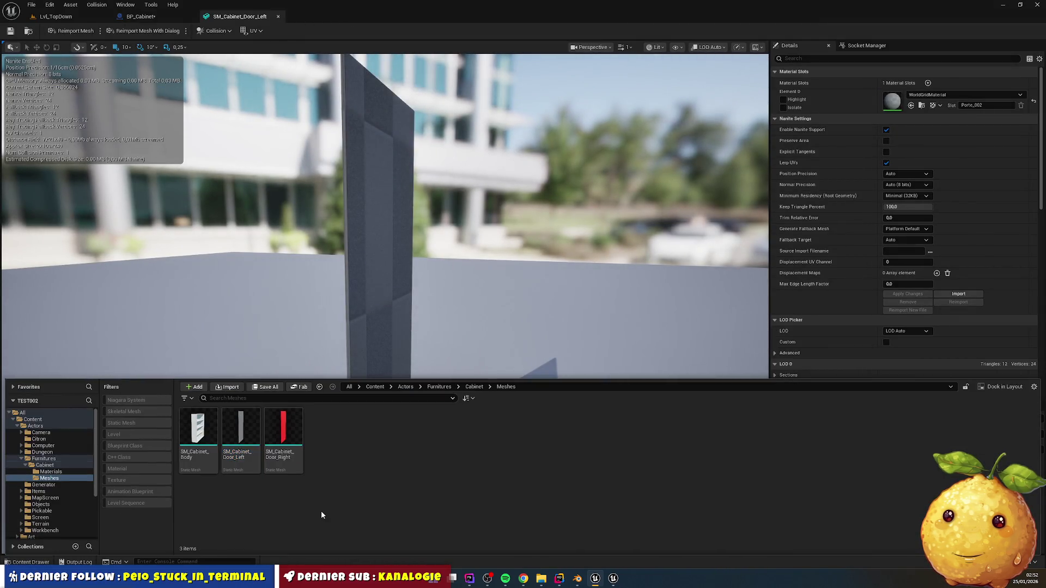
key("alt+Left")
double_click(204, 432)
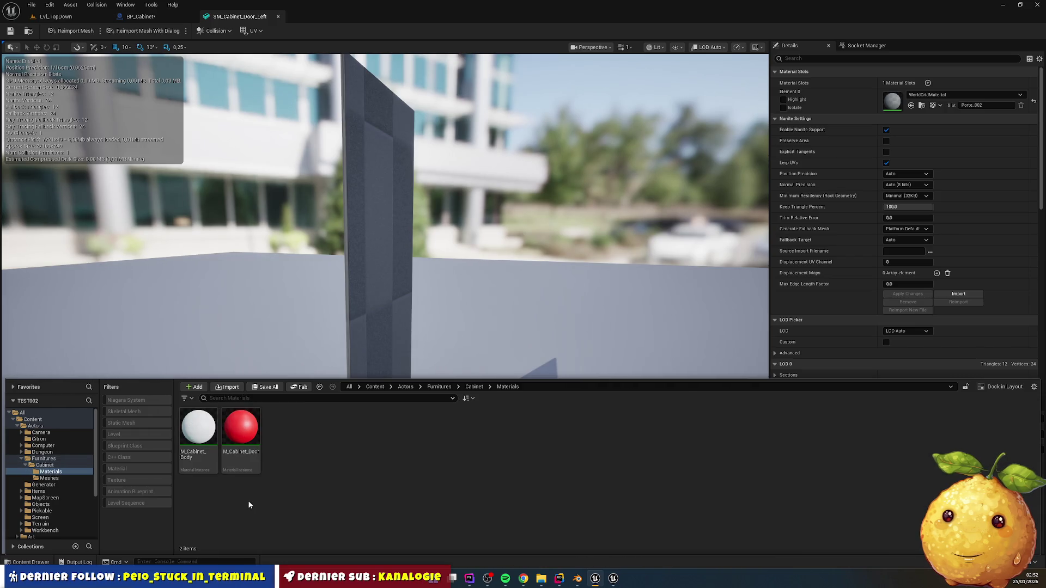
mouse_move(241, 428)
left_mouse_down()
mouse_move(749, 357)
mouse_move(851, 119)
mouse_move(881, 119)
left_mouse_up()
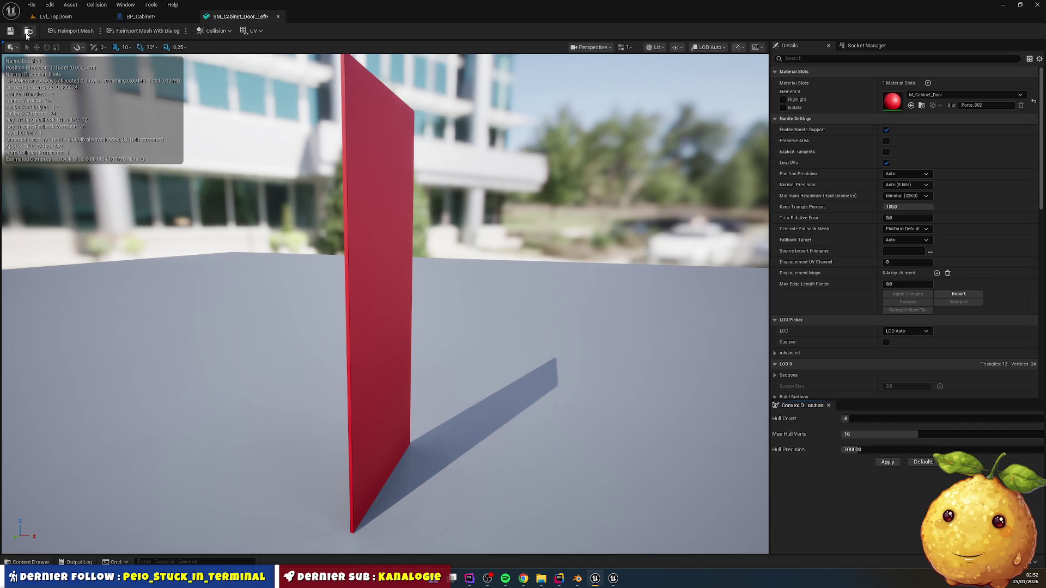
left_click(278, 16)
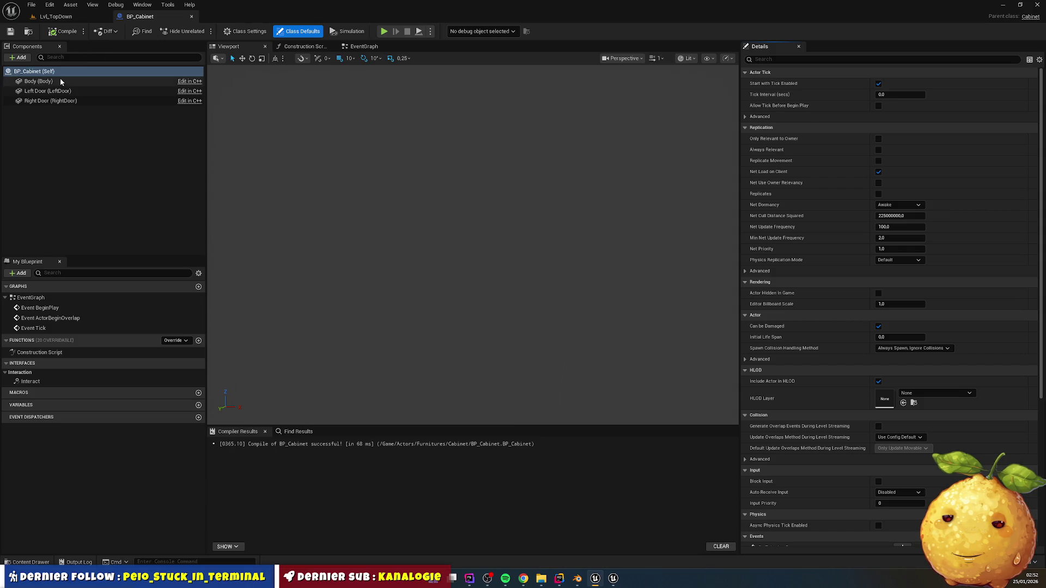
- Assign SM_Cabinet_Body as the Body component's static mesh in BP_Cabinet
left_click(55, 91)
left_click(41, 82)
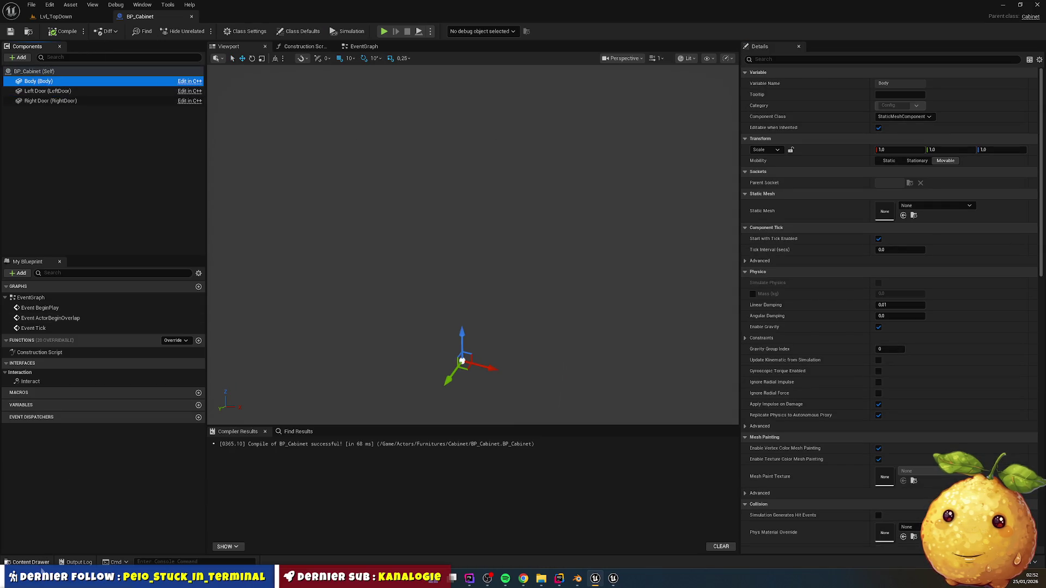
left_click(31, 562)
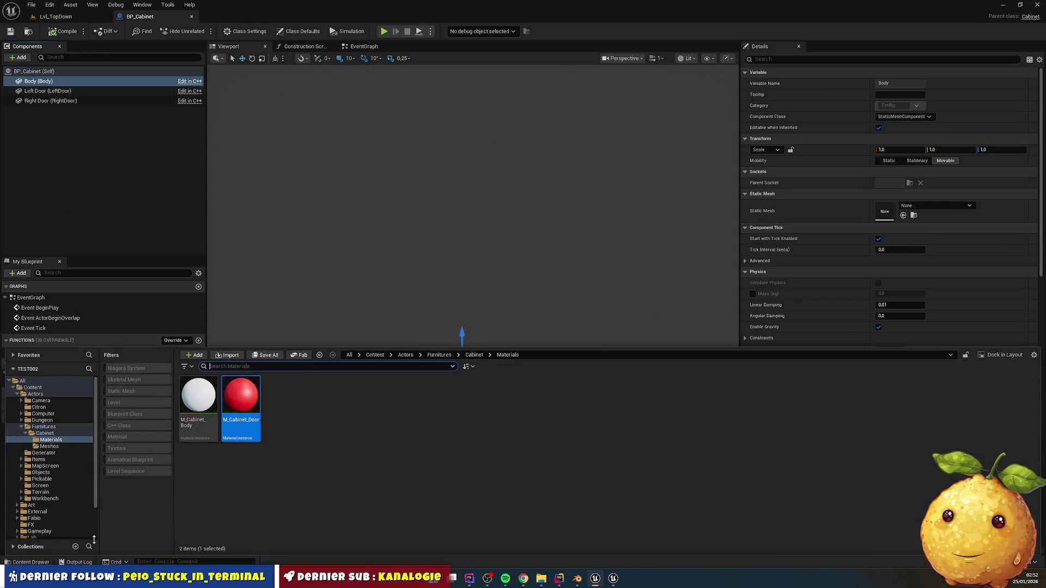
left_click(473, 355)
double_click(226, 396)
left_click_drag(197, 396, 921, 210)
- Give LeftDoor SM_Cabinet_Door_Left and Right Door SM_Cabinet_Door_Right as their static meshes
left_click(76, 91)
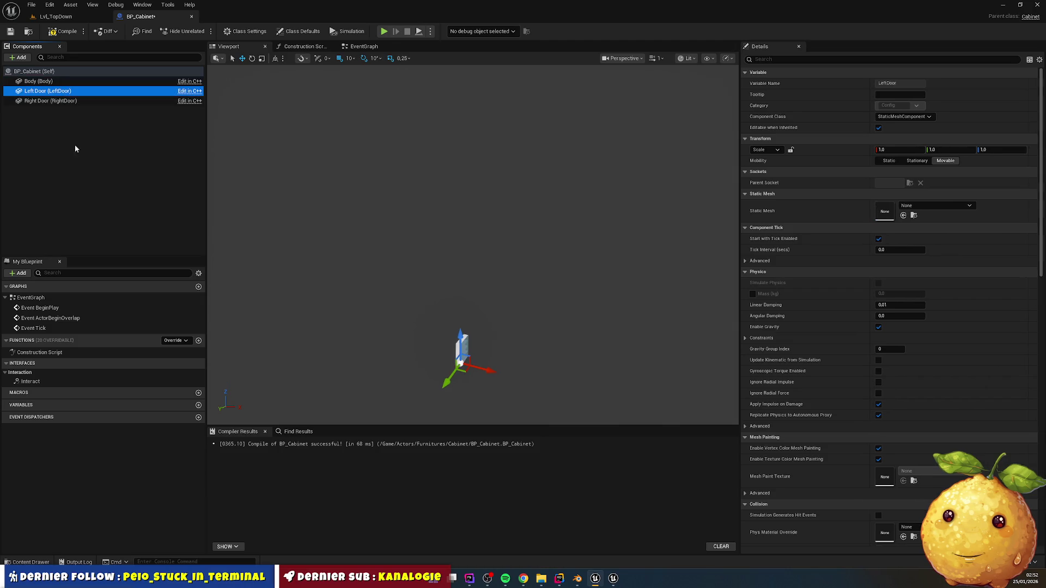
left_click(30, 562)
left_click(240, 523)
mouse_move(240, 523)
left_mouse_down()
mouse_move(806, 271)
mouse_move(897, 209)
left_mouse_up()
left_click(91, 101)
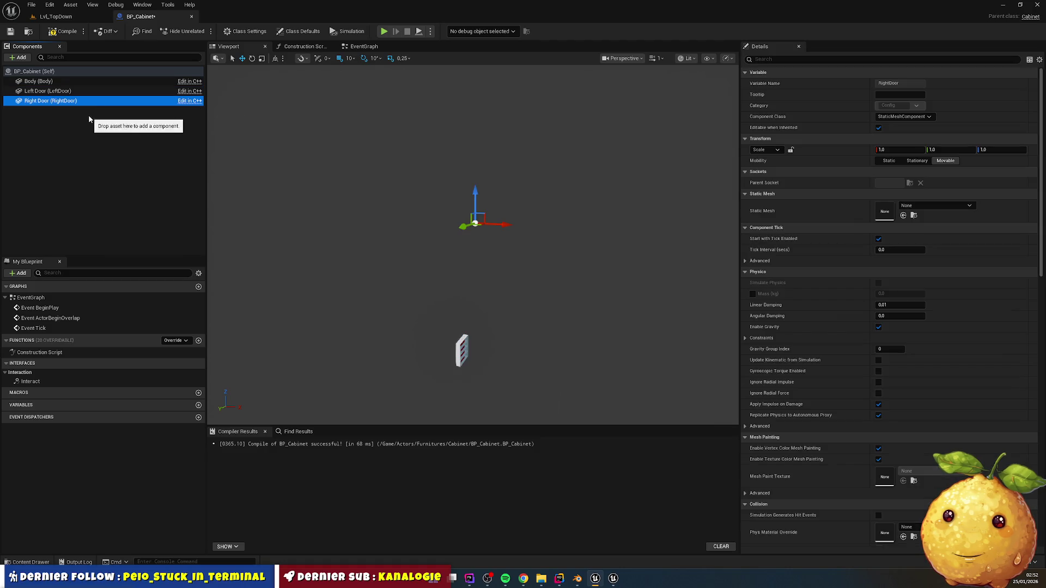
key("ctrl+space")
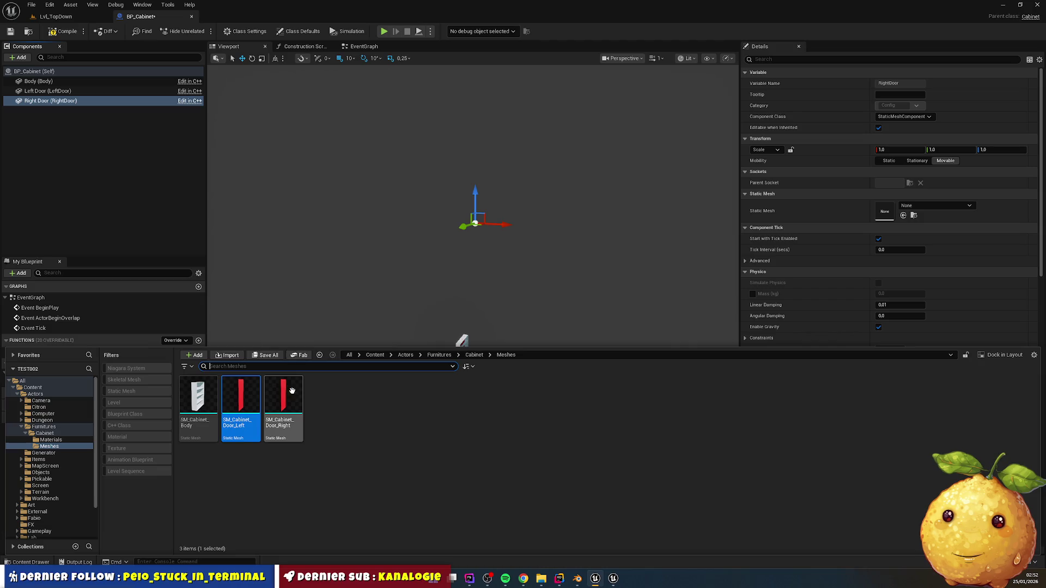
left_click_drag(283, 398, 933, 210)
left_click_drag(593, 310, 593, 295)
mouse_move(502, 269)
left_mouse_down()
mouse_move(502, 247)
mouse_move(473, 240)
mouse_move(473, 223)
mouse_move(426, 259)
left_mouse_up()
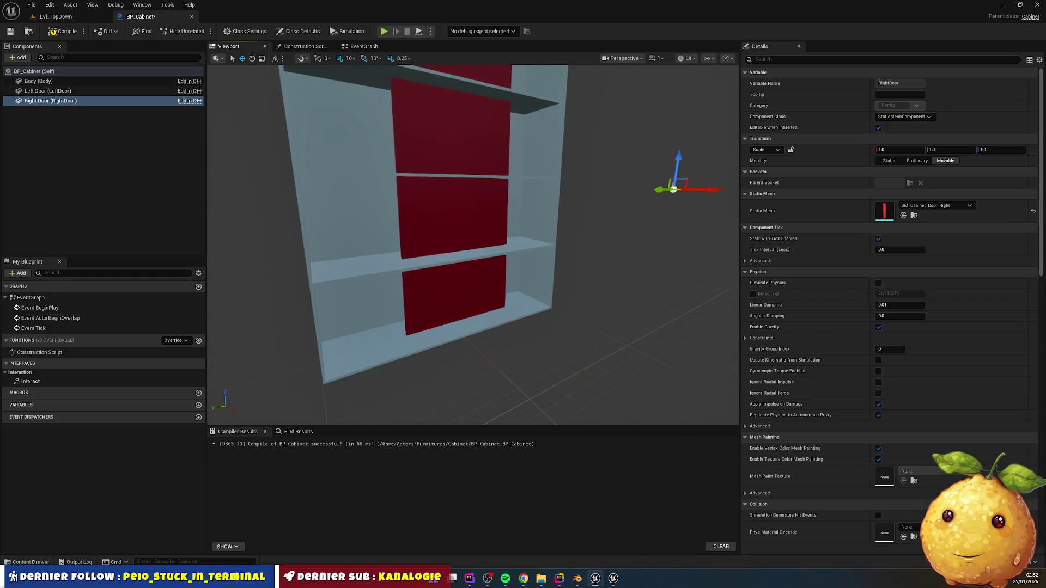
- Slide the left door along Y into the cabinet opening
left_click(425, 257)
mouse_move(369, 347)
left_mouse_down()
mouse_move(289, 370)
mouse_move(329, 402)
mouse_move(327, 385)
mouse_move(348, 376)
mouse_move(327, 338)
left_mouse_up()
scroll(355, 326, "down", 5)
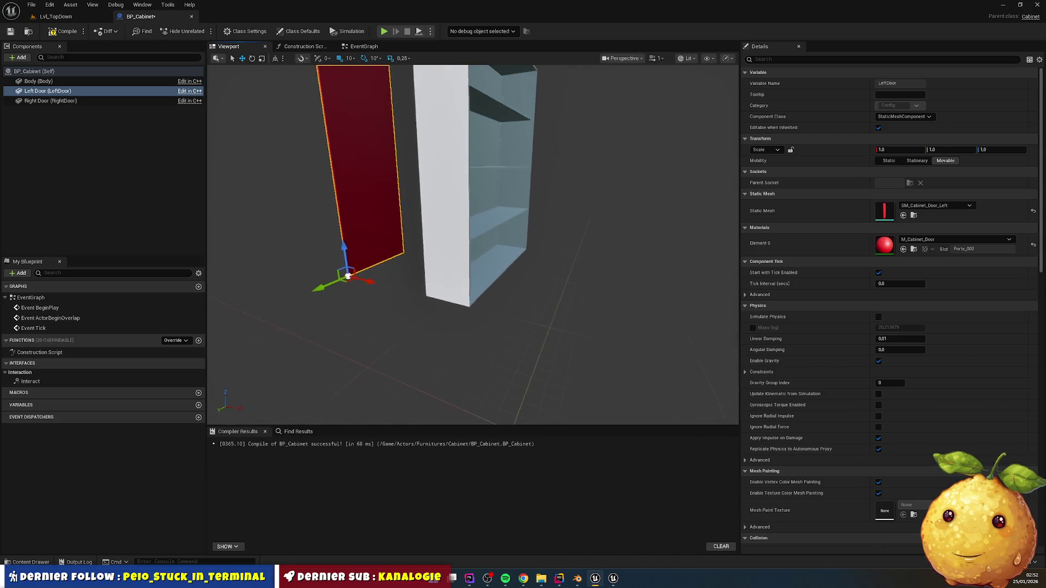
left_click_drag(351, 290, 495, 333)
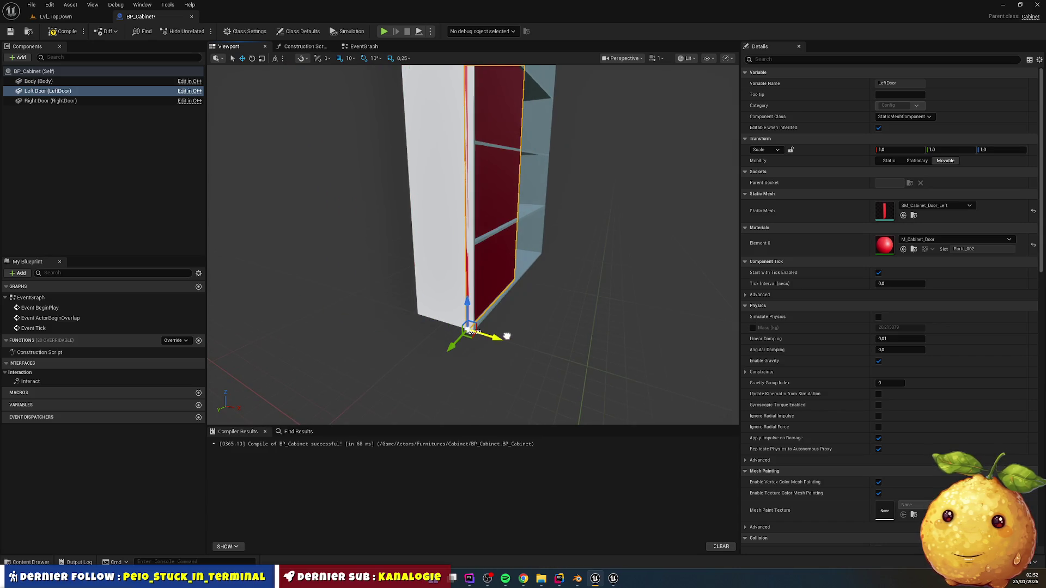
- Set grid snapping to 5 and pull the view back to the cabinet front
left_click(350, 59)
left_click(367, 94)
scroll(495, 340, "up", 5)
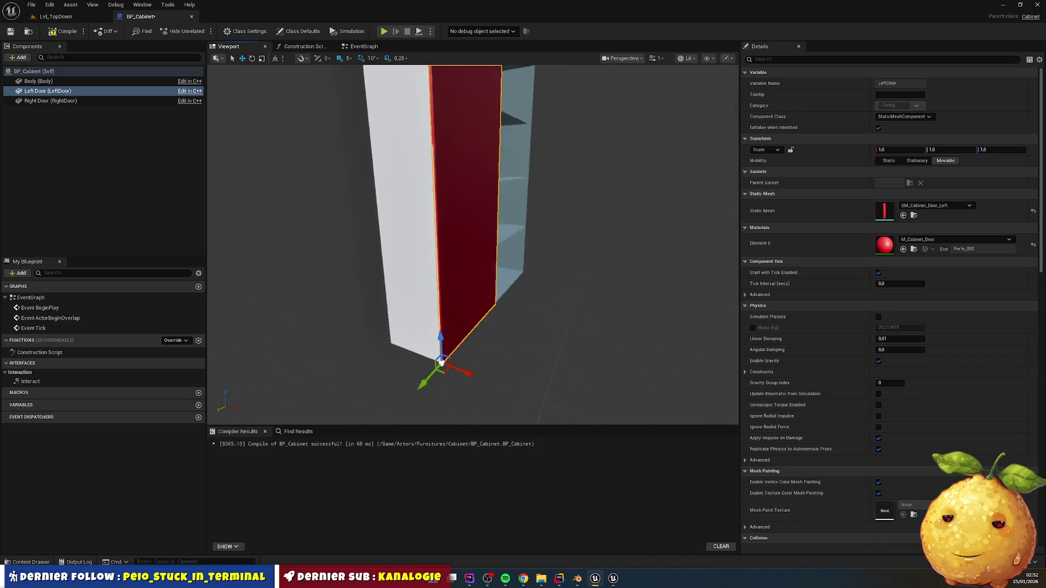
left_click_drag(589, 310, 589, 311)
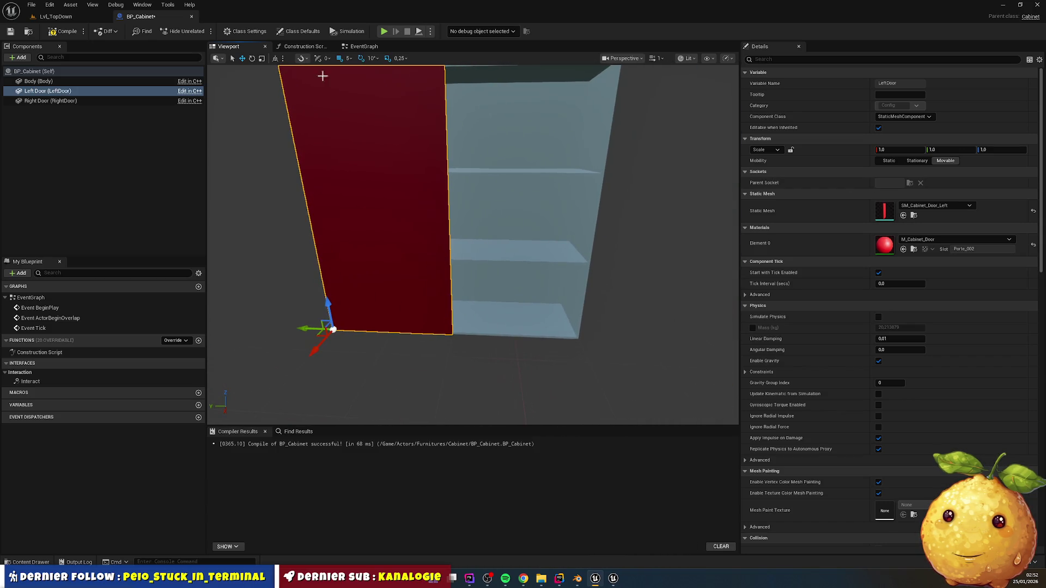
- Select the Right Door component and move it down along Z
left_click(56, 102)
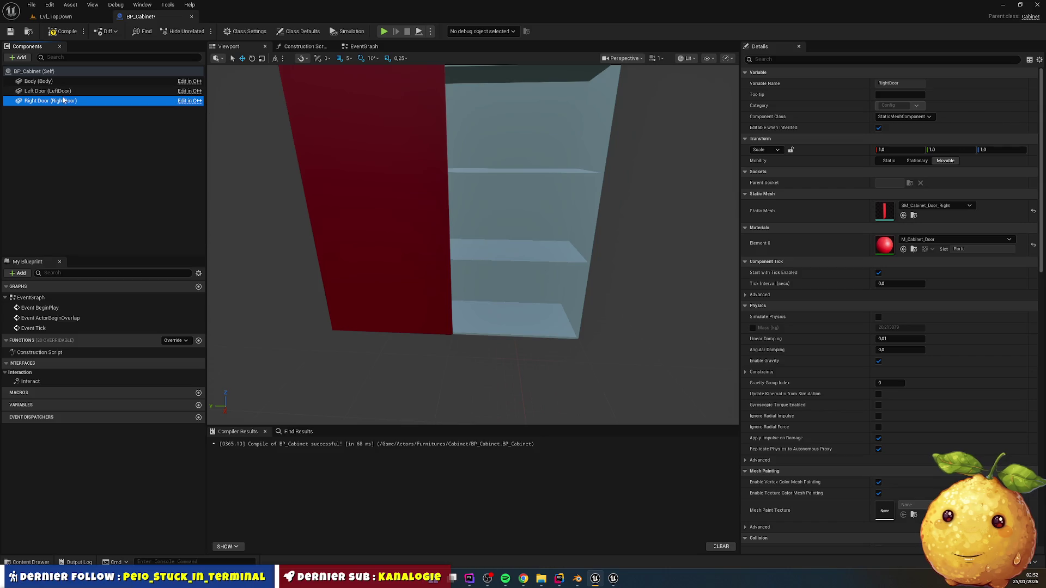
left_click(65, 101)
scroll(341, 191, "down", 5)
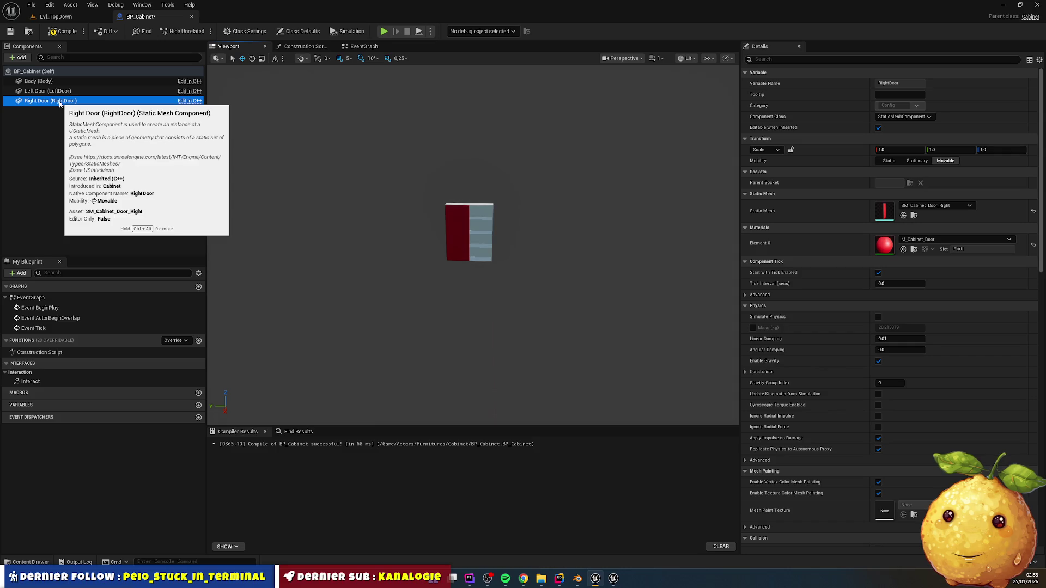
scroll(432, 207, "up", 5)
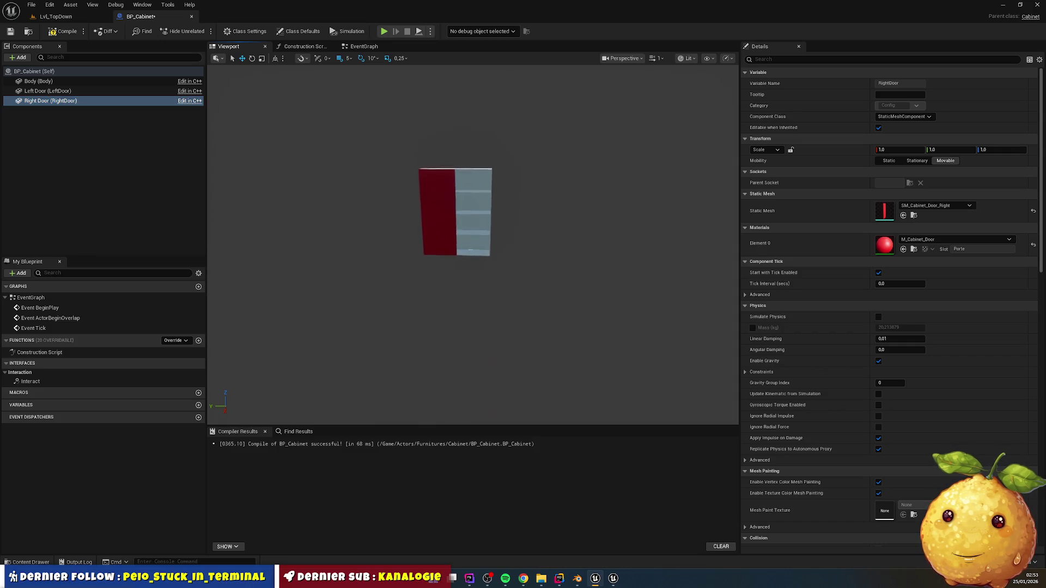
mouse_move(432, 207)
left_mouse_down()
mouse_move(411, 210)
mouse_move(438, 217)
left_mouse_up()
left_click(358, 236)
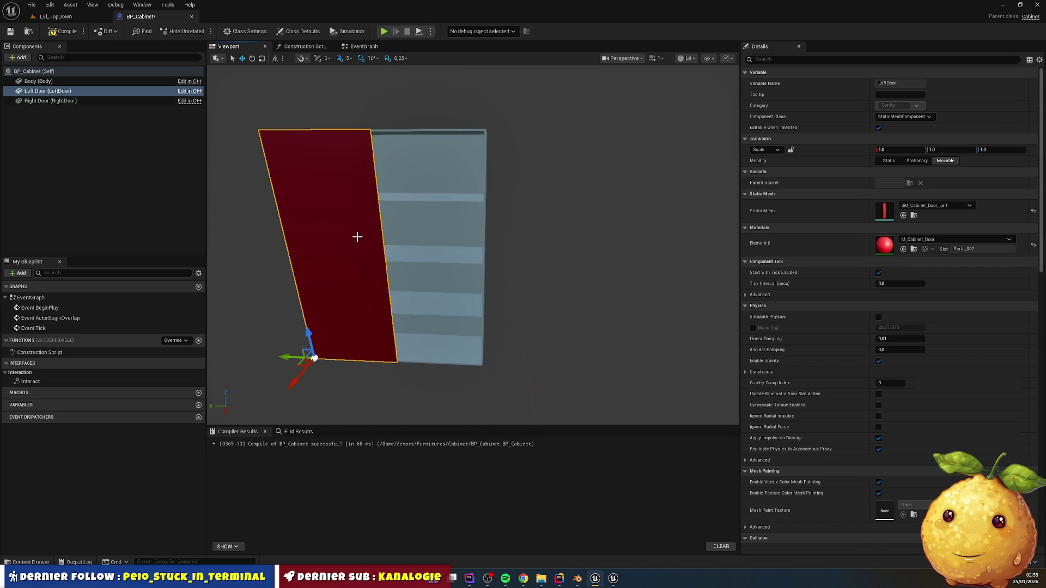
left_click(50, 101)
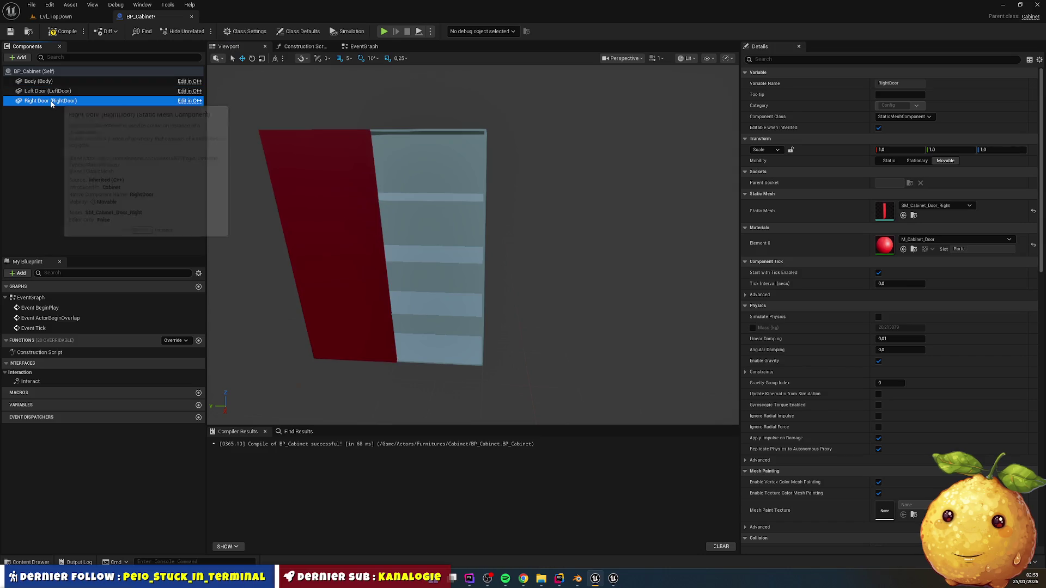
left_click_drag(353, 229, 364, 230)
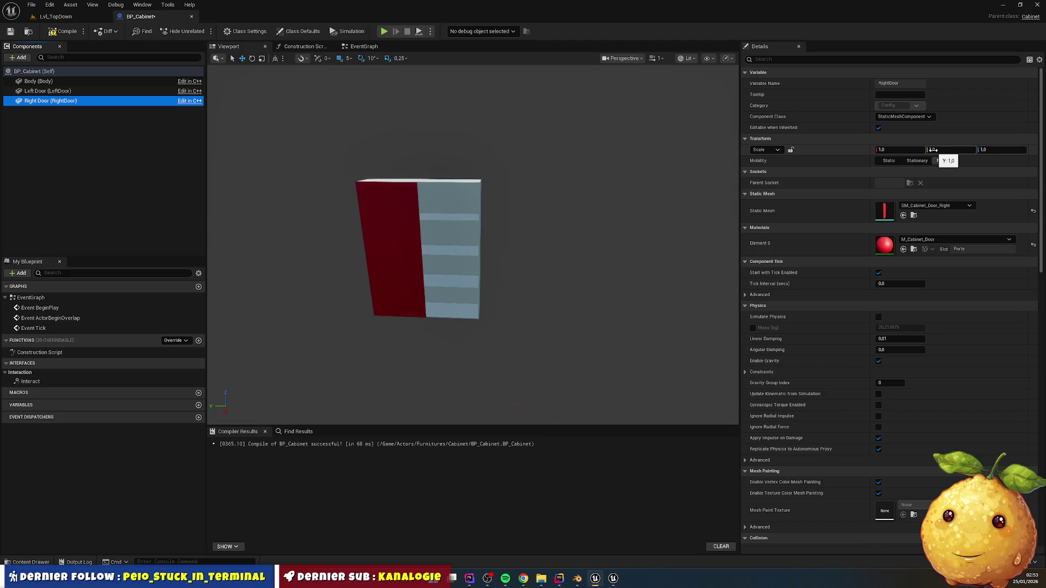
scroll(473, 245, "down", 3)
left_click_drag(473, 245, 509, 248)
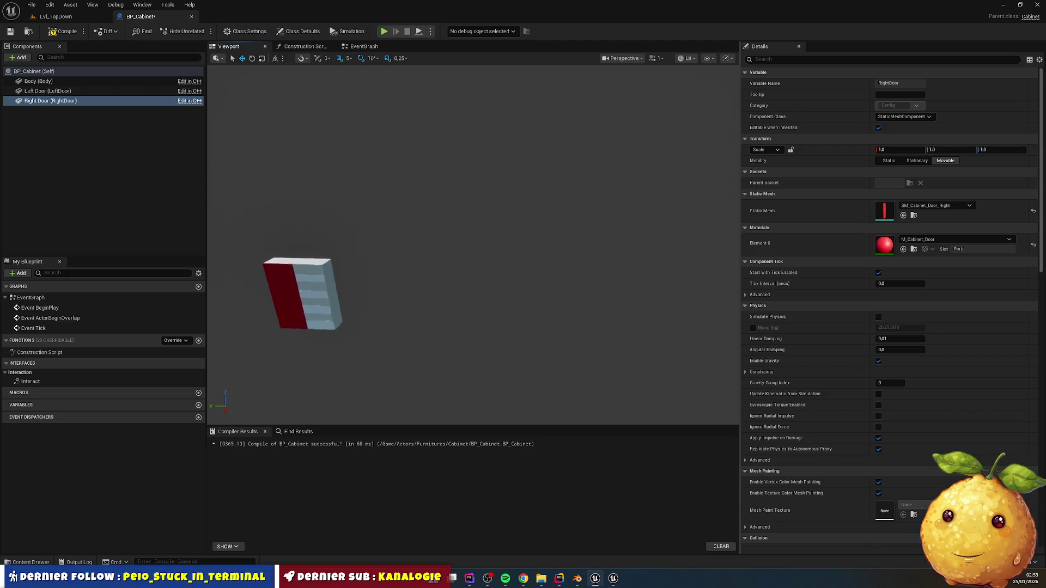
left_click_drag(417, 218, 417, 218)
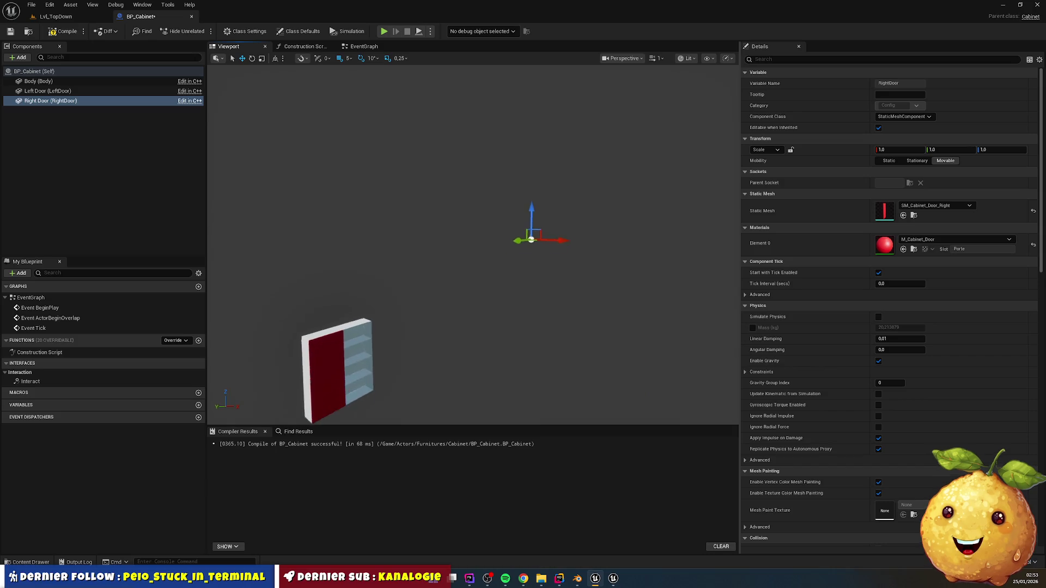
left_click_drag(619, 193, 619, 193)
left_click_drag(541, 191, 541, 263)
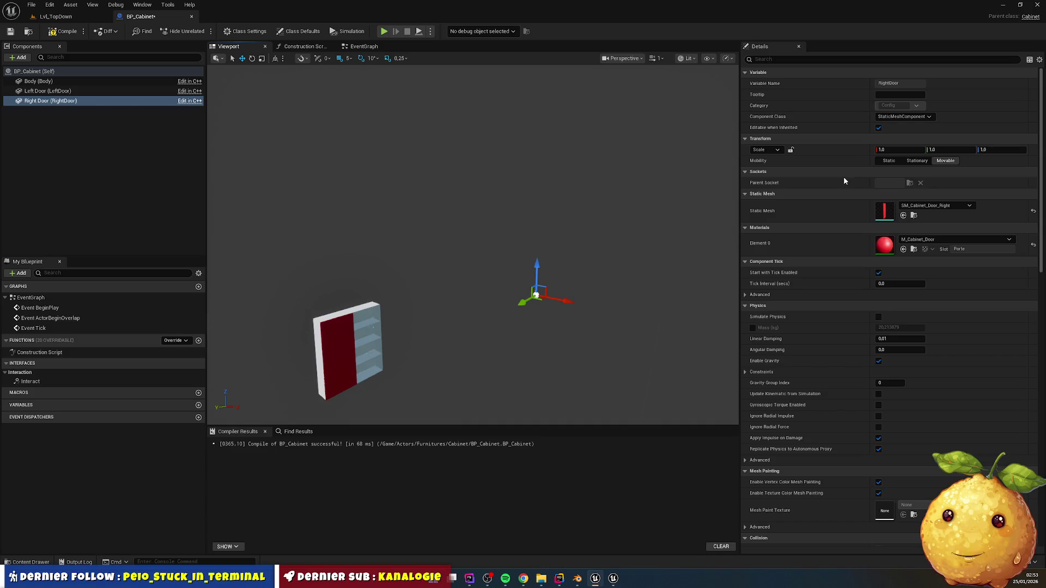
- Compile BP_Cabinet and set the Right Door's Static Mesh to SM_Cabinet_Door_Left
left_click(342, 354)
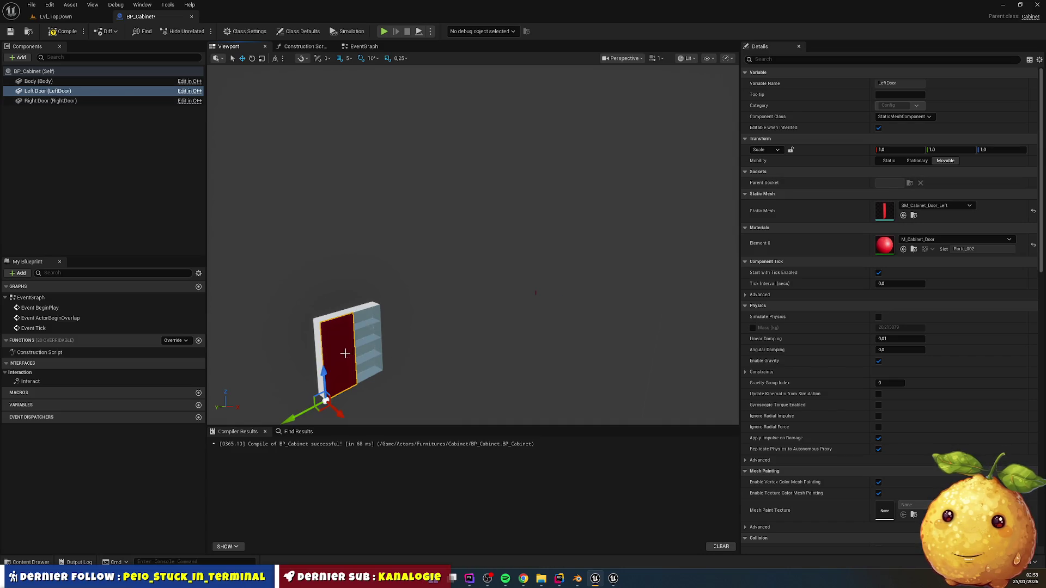
left_click(58, 100)
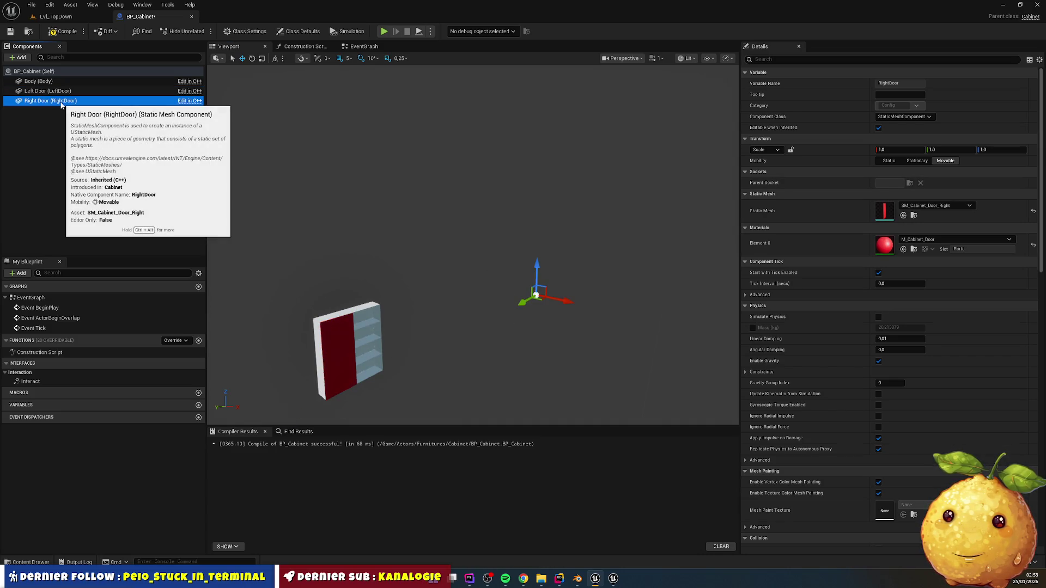
left_click(64, 31)
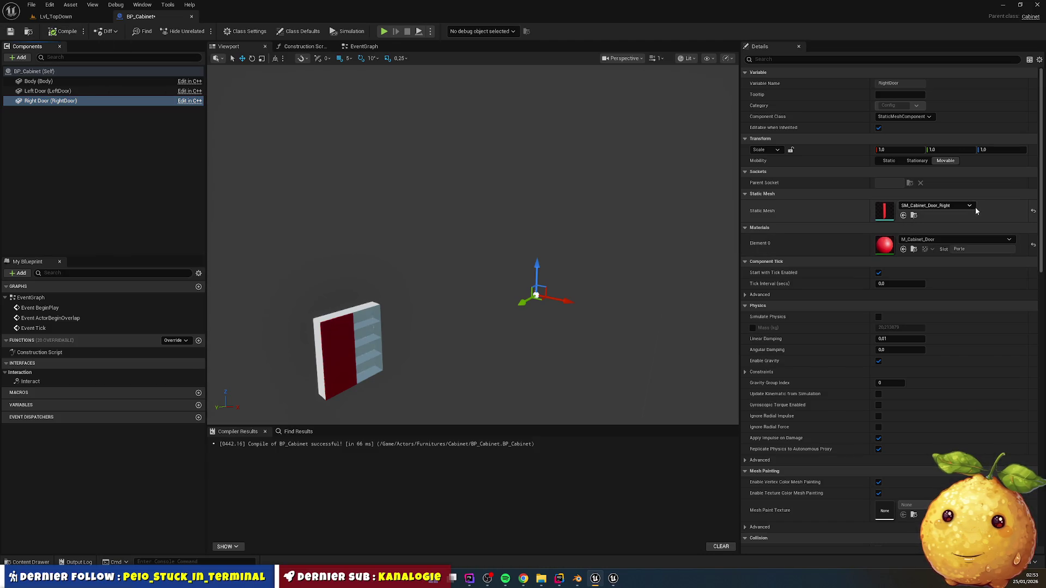
left_click(951, 207)
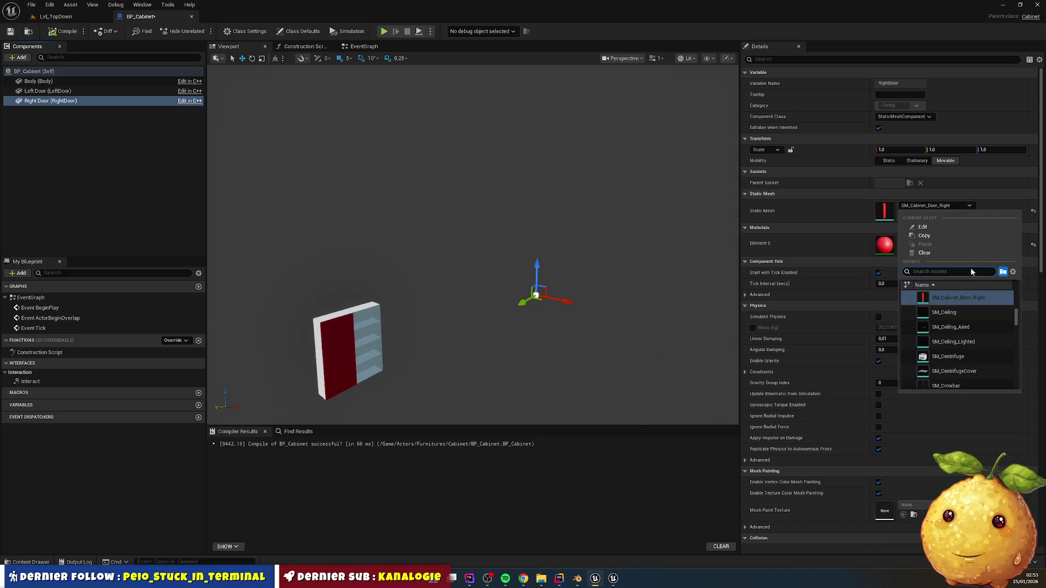
left_click(29, 562)
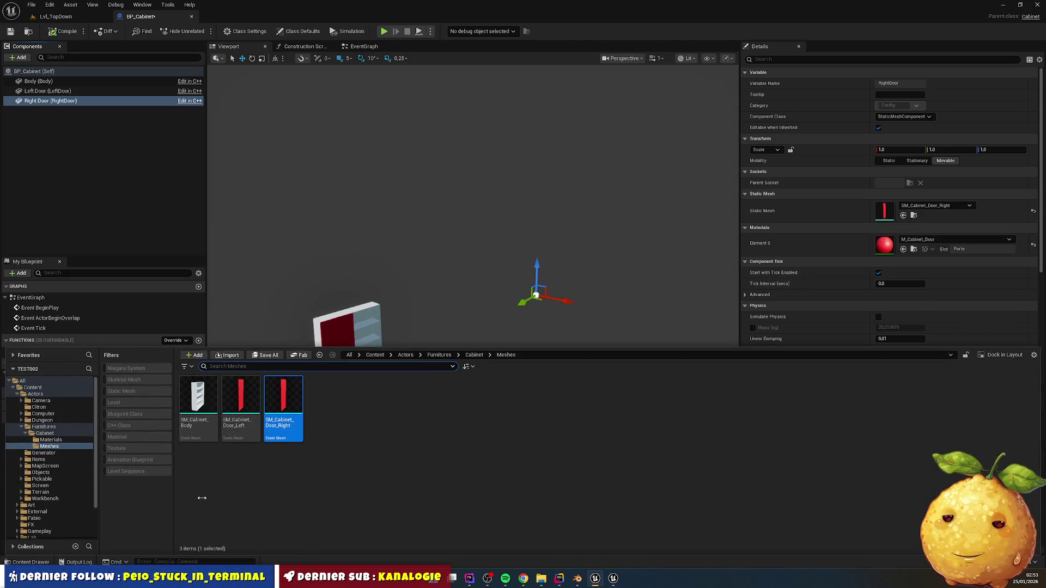
mouse_move(236, 404)
left_mouse_down()
mouse_move(401, 378)
mouse_move(908, 211)
left_mouse_up()
- Raise and lower the right door along Z to fit the cabinet's open front
scroll(549, 318, "up", 5)
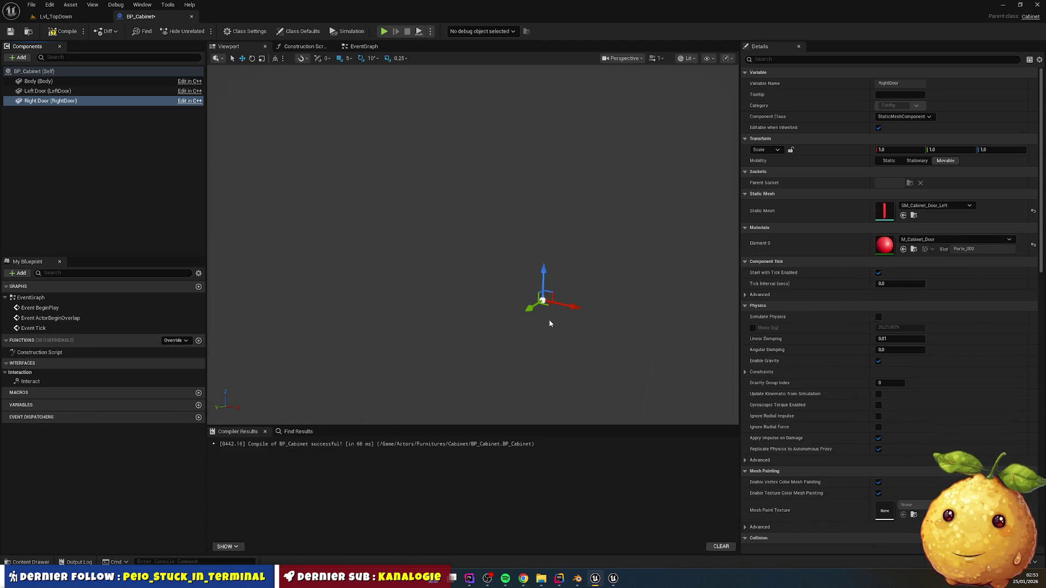
mouse_move(552, 315)
left_mouse_down()
mouse_move(439, 378)
mouse_move(310, 420)
left_mouse_up()
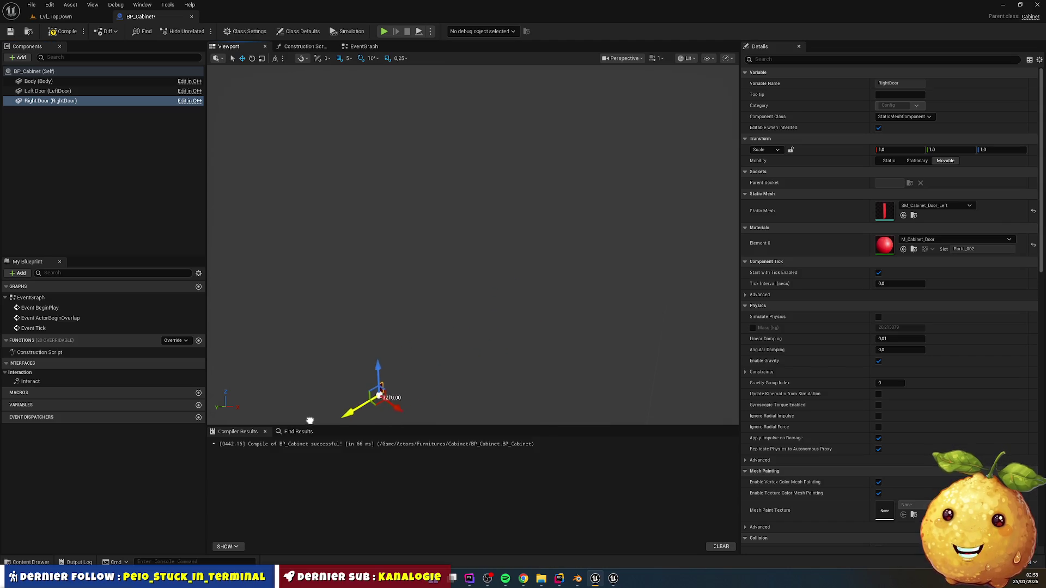
mouse_move(454, 372)
left_mouse_down()
mouse_move(430, 381)
mouse_move(587, 351)
left_mouse_up()
mouse_move(378, 372)
left_mouse_down()
mouse_move(371, 168)
mouse_move(641, 185)
mouse_move(647, 143)
left_mouse_up()
key("f")
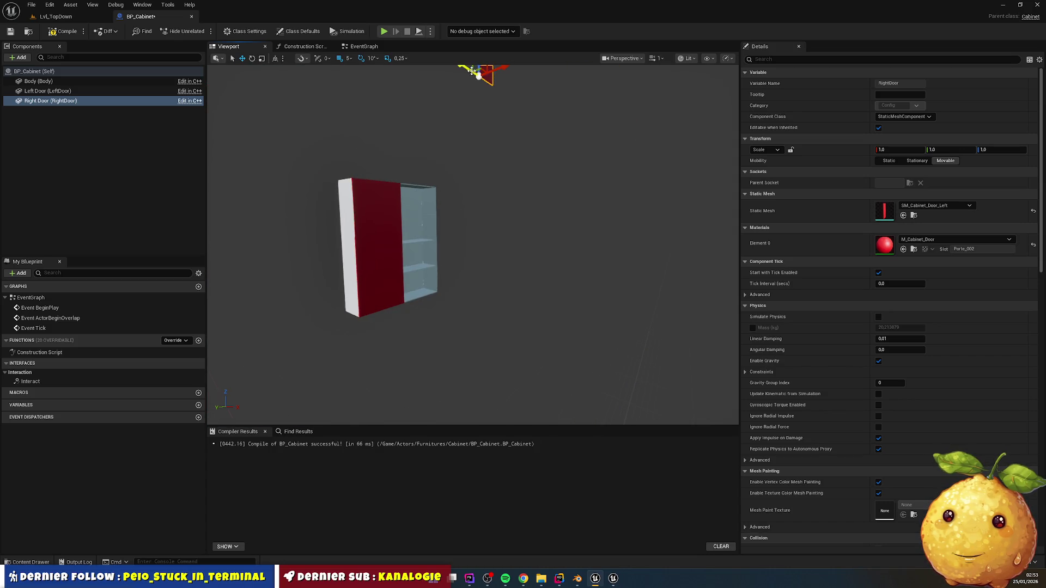
scroll(460, 88, "up", 5)
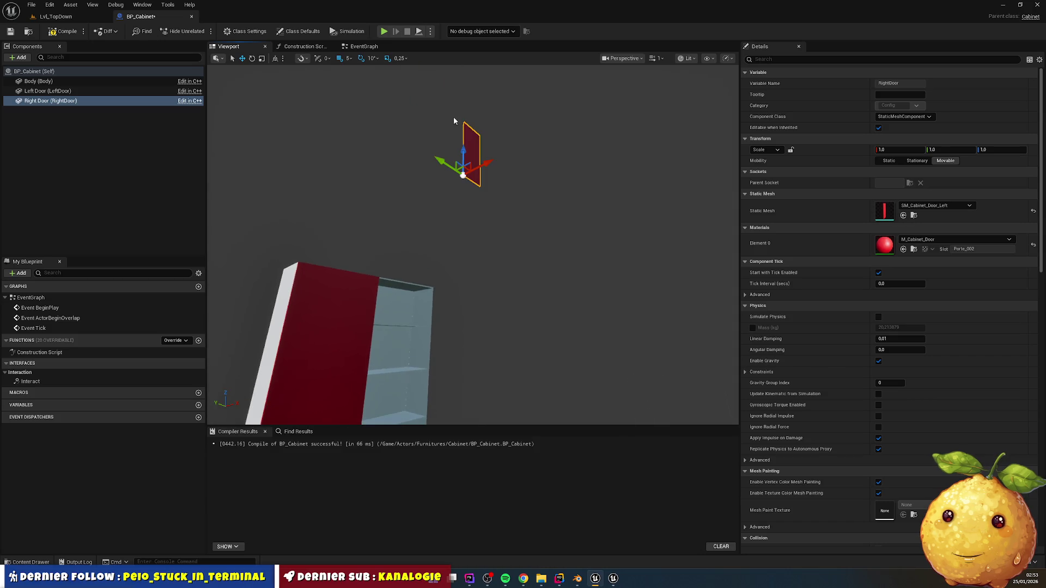
mouse_move(463, 141)
left_mouse_down()
mouse_move(461, 366)
mouse_move(479, 345)
mouse_move(480, 354)
left_mouse_up()
mouse_move(483, 256)
left_mouse_down()
mouse_move(382, 256)
mouse_move(406, 251)
mouse_move(455, 284)
mouse_move(422, 275)
mouse_move(392, 286)
mouse_move(308, 362)
left_mouse_up()
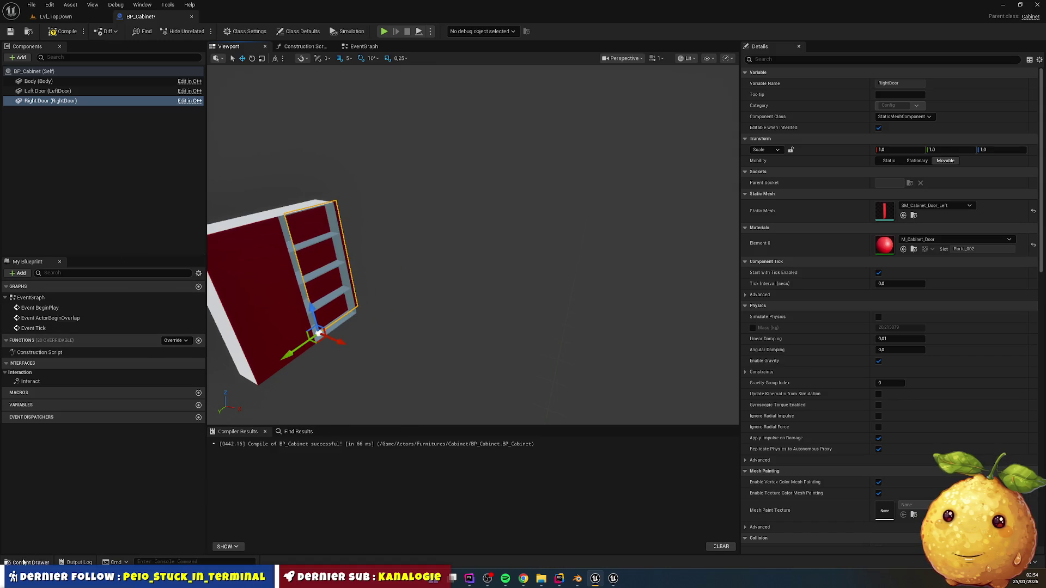
- Reassign SM_Cabinet_Door_Right to the Right Door, shift it 5 units, and recompile
left_click(23, 563)
mouse_move(283, 414)
left_mouse_down()
mouse_move(794, 325)
mouse_move(899, 211)
left_mouse_up()
mouse_move(474, 246)
left_mouse_down()
mouse_move(436, 179)
mouse_move(369, 299)
mouse_move(555, 292)
mouse_move(598, 336)
left_mouse_up()
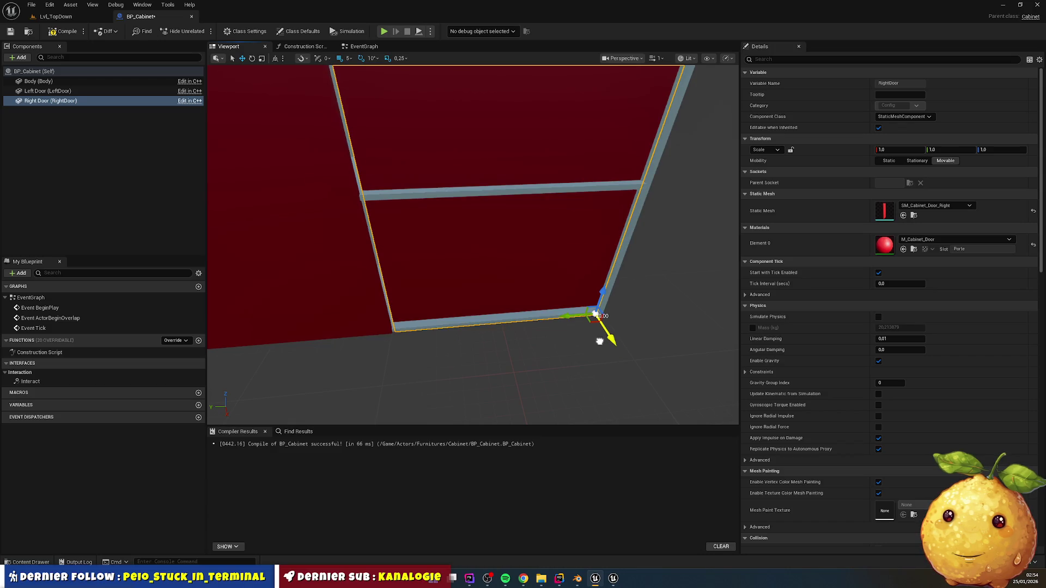
mouse_move(600, 341)
left_mouse_down()
mouse_move(414, 345)
mouse_move(597, 341)
mouse_move(609, 328)
left_mouse_up()
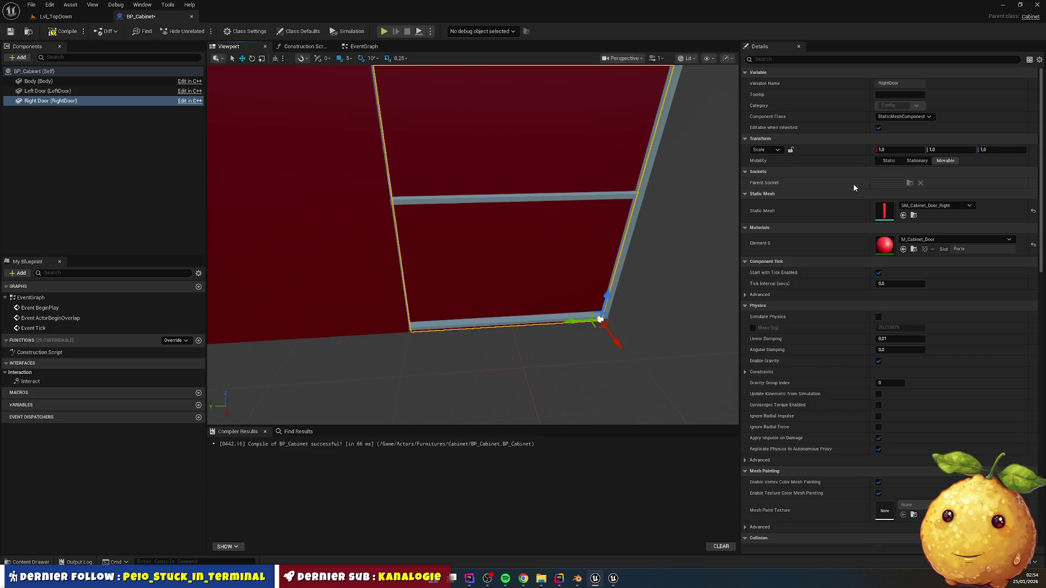
left_click_drag(612, 340, 616, 343)
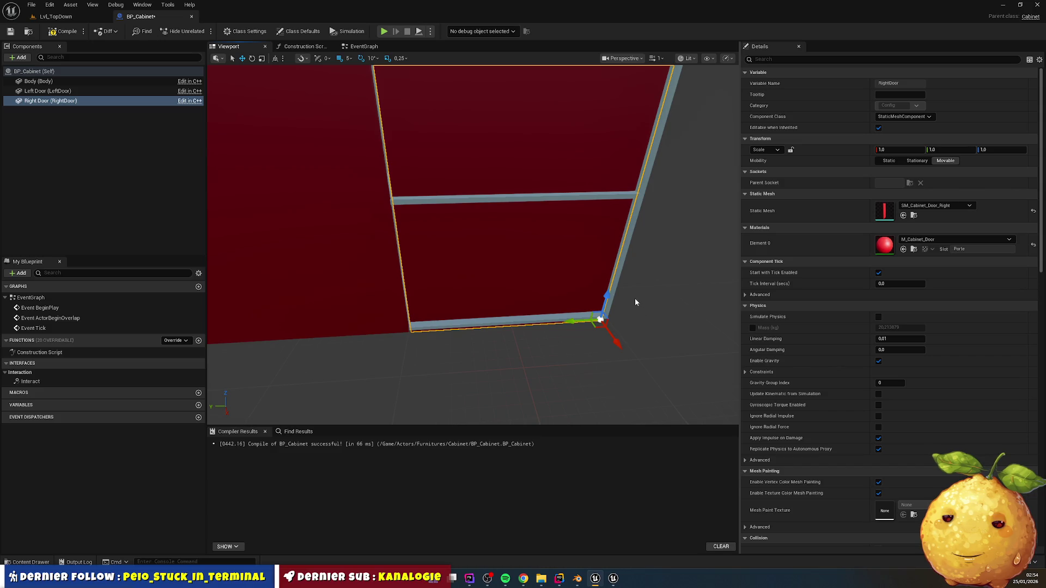
left_click(63, 31)
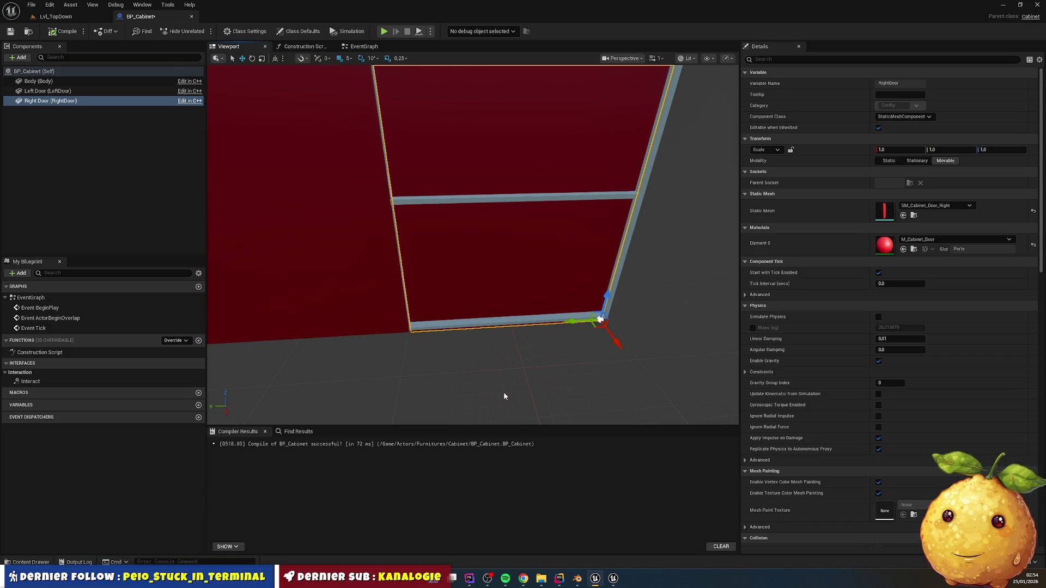
- Uncomment the RightHinge and LeftHinge creation and attachment lines in Cabinet.cpp
left_click(565, 580)
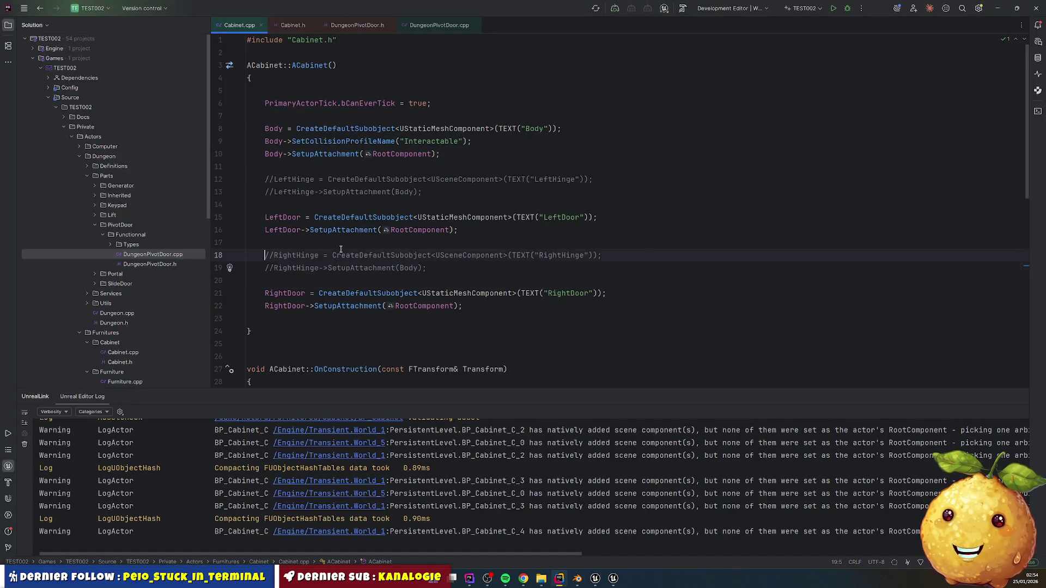
key("Up")
key("Up")
key("shift+Down")
key("shift+End")
key("ctrl+shift+slash")
key("ctrl+z")
key("shift+Down")
key("ctrl+slash")
key("Up")
key("Up")
key("Up")
key("Up")
key("ctrl+slash")
key("Up")
key("ctrl+slash")
- Uncomment the LeftHinge and RightHinge declarations in Cabinet.h
left_click(293, 28)
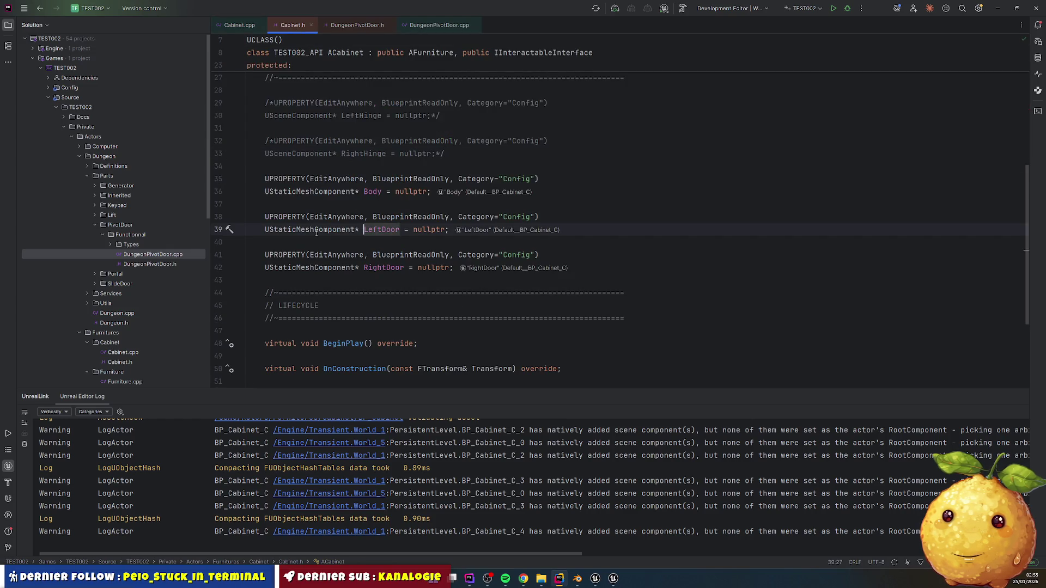
left_click_drag(266, 104, 457, 114)
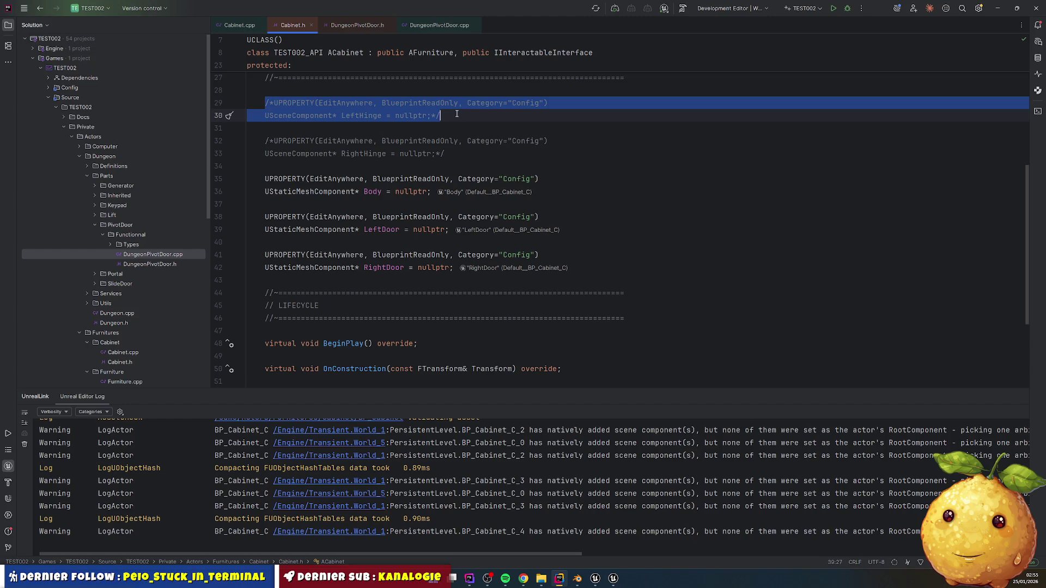
key("ctrl+shift+slash")
key("Down")
key("Down")
key("Home")
key("shift+Down")
key("shift+End")
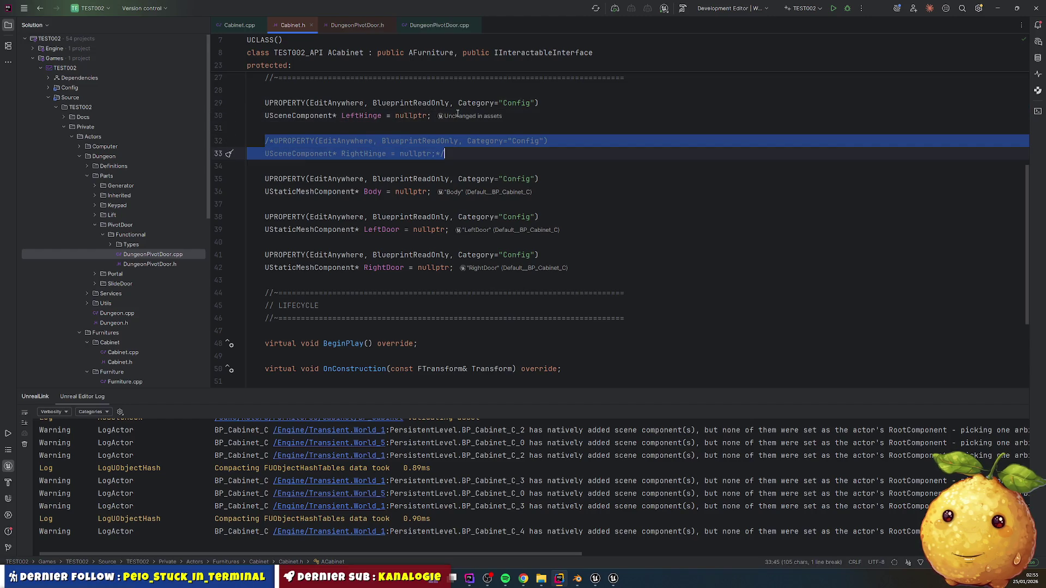
key("ctrl+shift+slash")
key("Down")
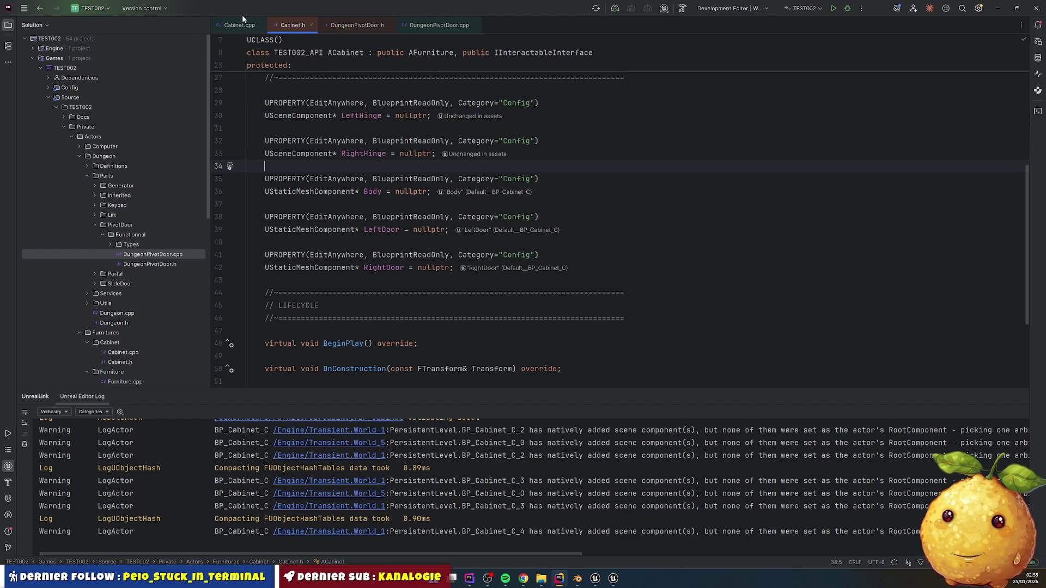
- Change both hinges' attachment parent from Body to RootComponent
left_click(243, 24)
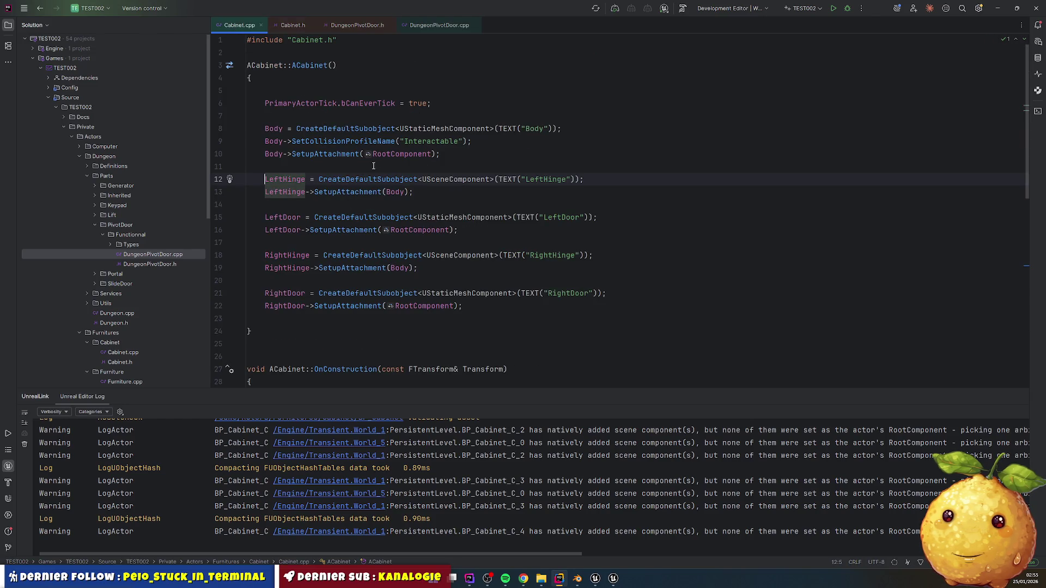
double_click(397, 192)
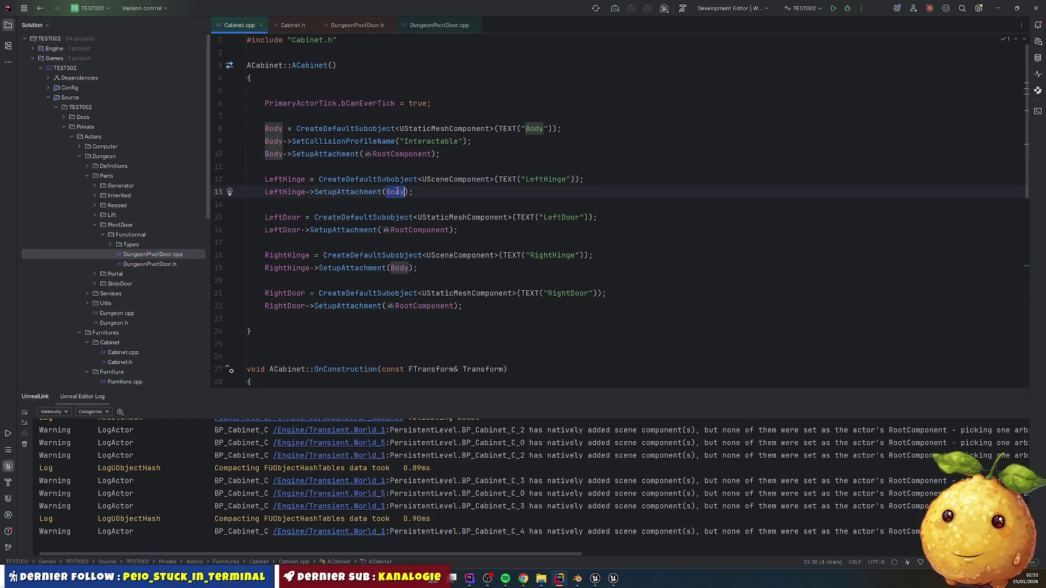
mouse_move(446, 217)
type("RootComponent")
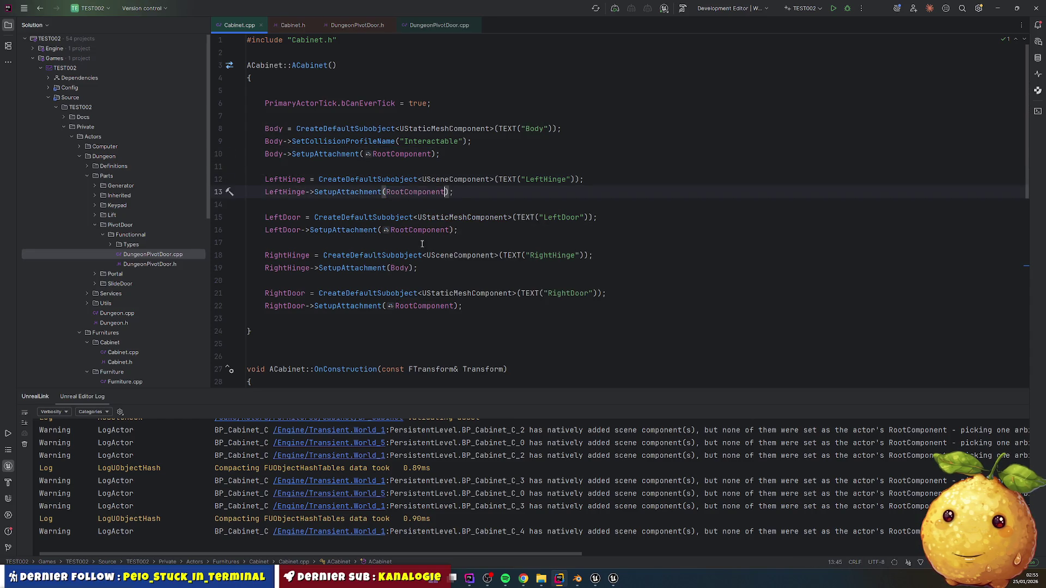
double_click(399, 268)
type("RootComponent")
- Point LeftDoor's and RightDoor's SetupAttachment parents at the hinge components
left_click(283, 218)
double_click(285, 185)
key("ctrl+c")
double_click(417, 230)
key("ctrl+v")
left_click(306, 293)
key("ctrl+c")
double_click(424, 306)
key("ctrl+v")
left_click(437, 322)
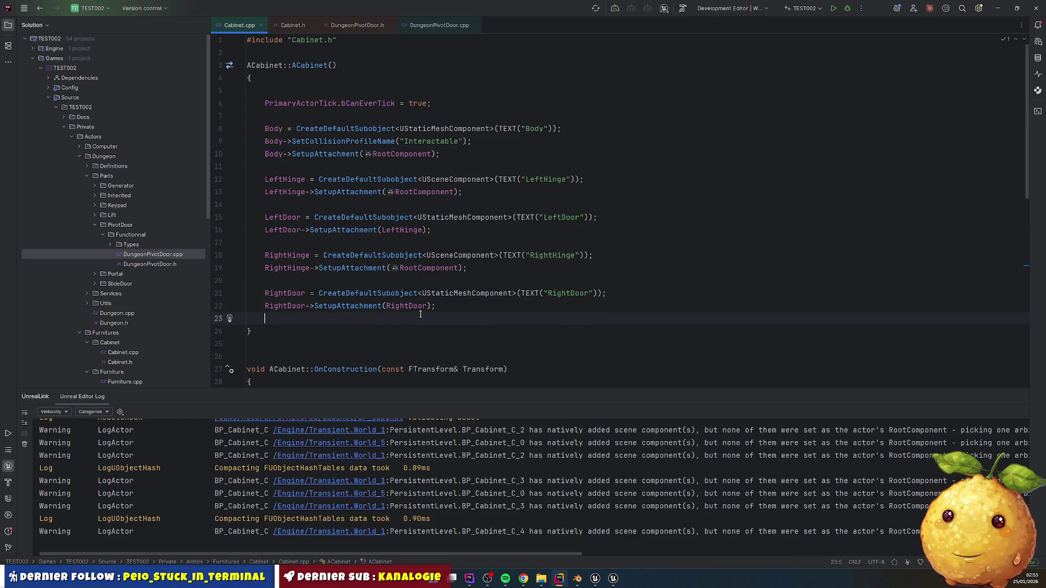
scroll(427, 298, "down", 8)
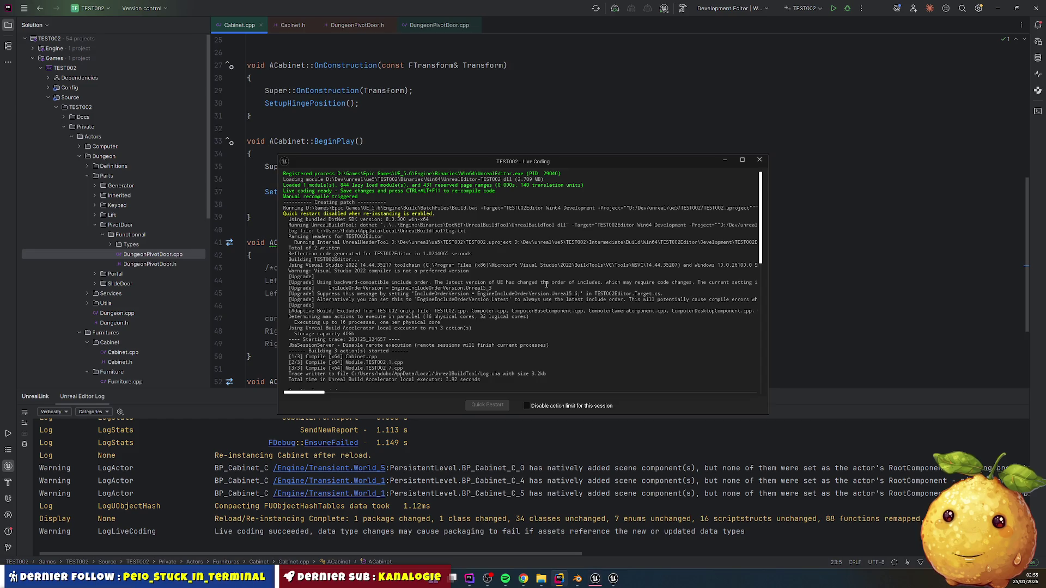
key("alt+Tab")
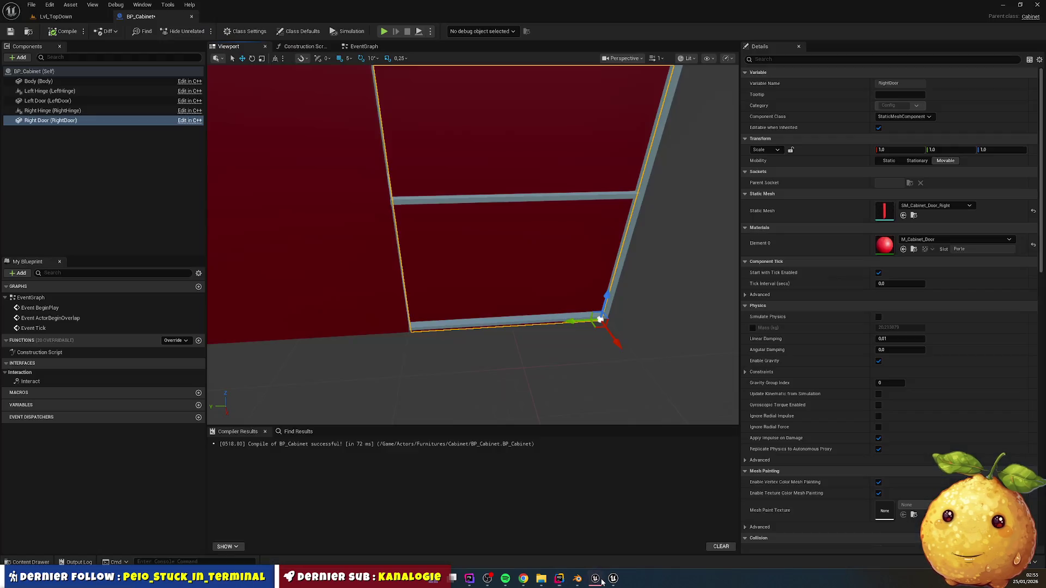
- Recompile, move the right hinge to the cabinet's right edge, and make it Movable
left_click(65, 33)
left_click(60, 111)
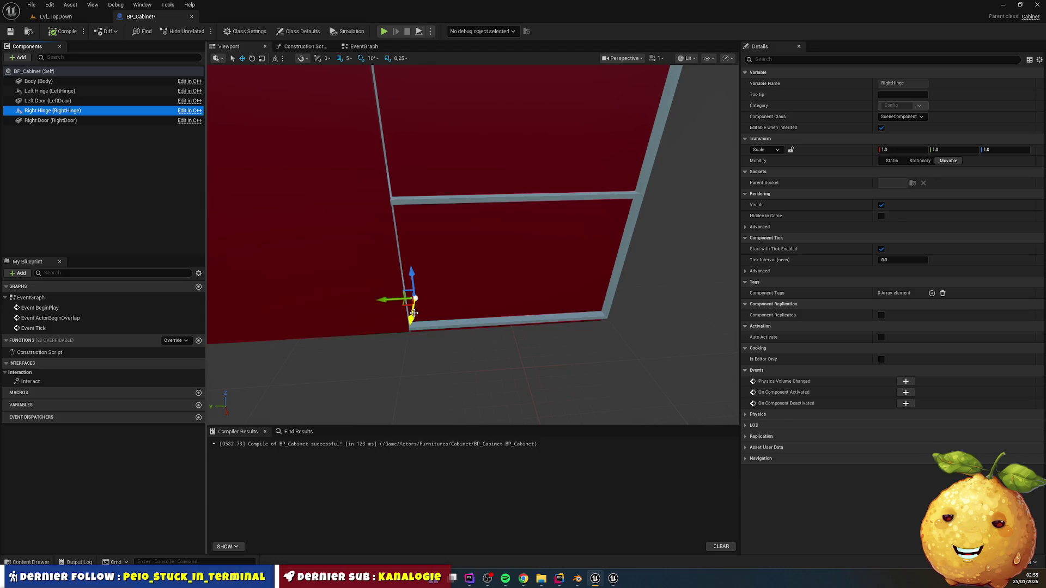
mouse_move(384, 299)
left_mouse_down()
mouse_move(607, 310)
mouse_move(621, 334)
left_mouse_up()
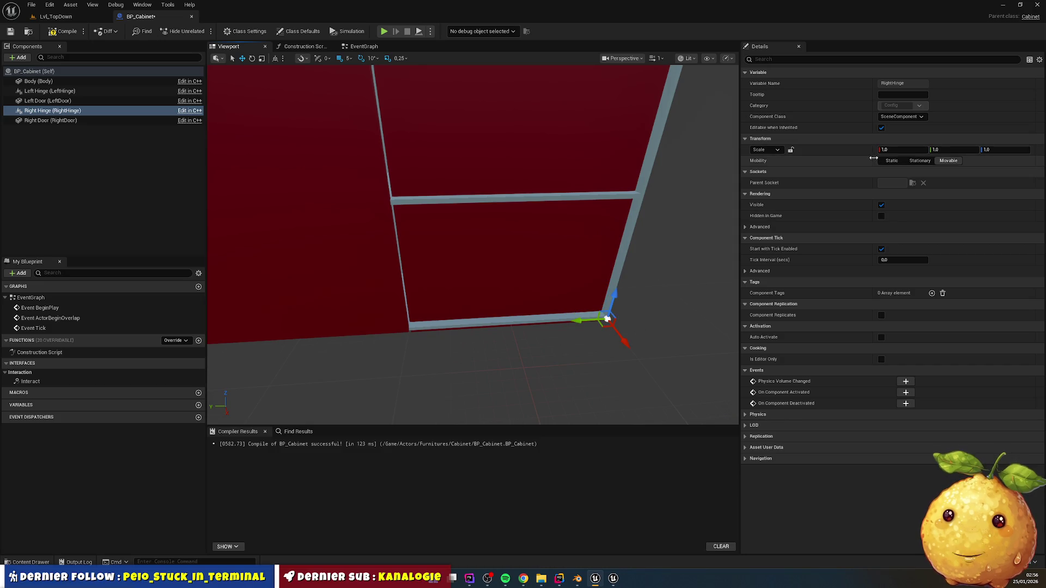
left_click(949, 161)
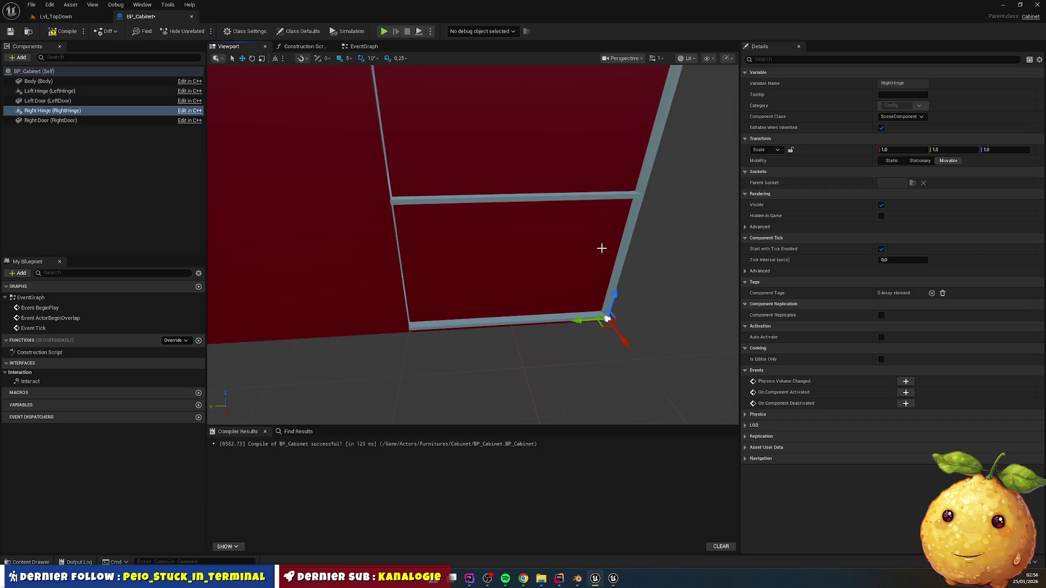
- Try sliding the Right Door along X, then inspect the root and Body components
left_click(605, 320)
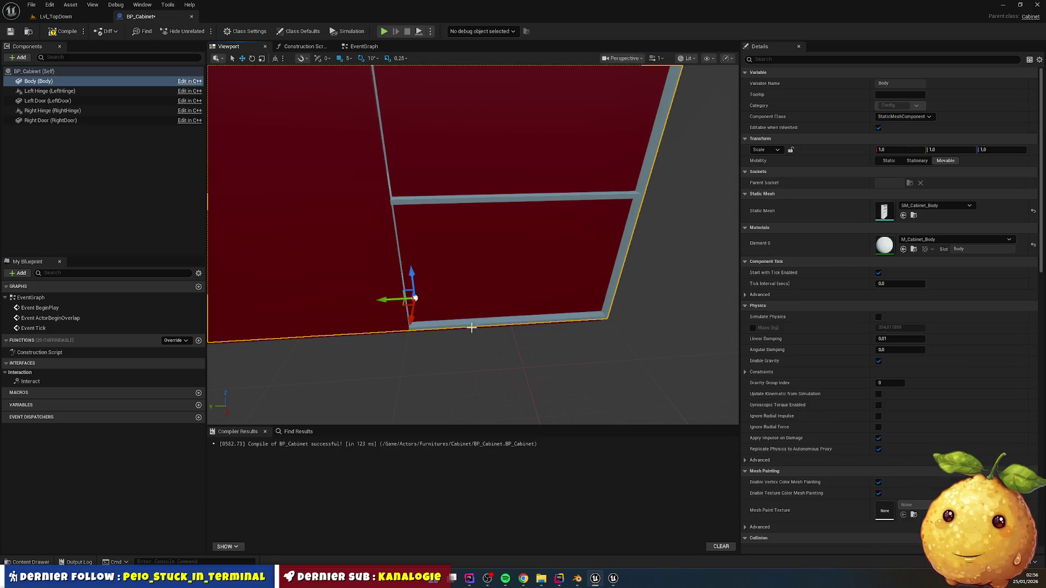
left_click(391, 298)
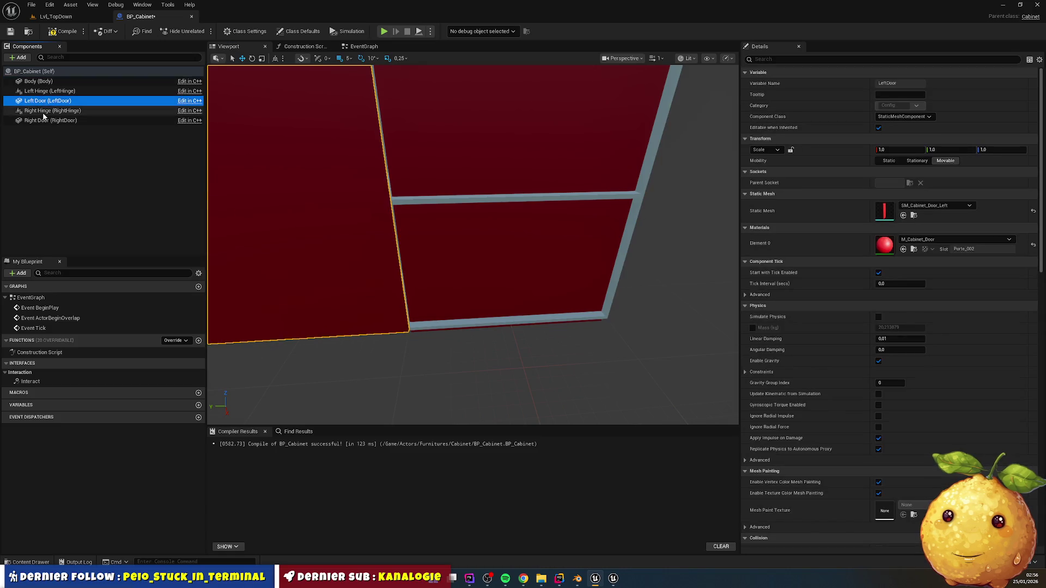
left_click(48, 111)
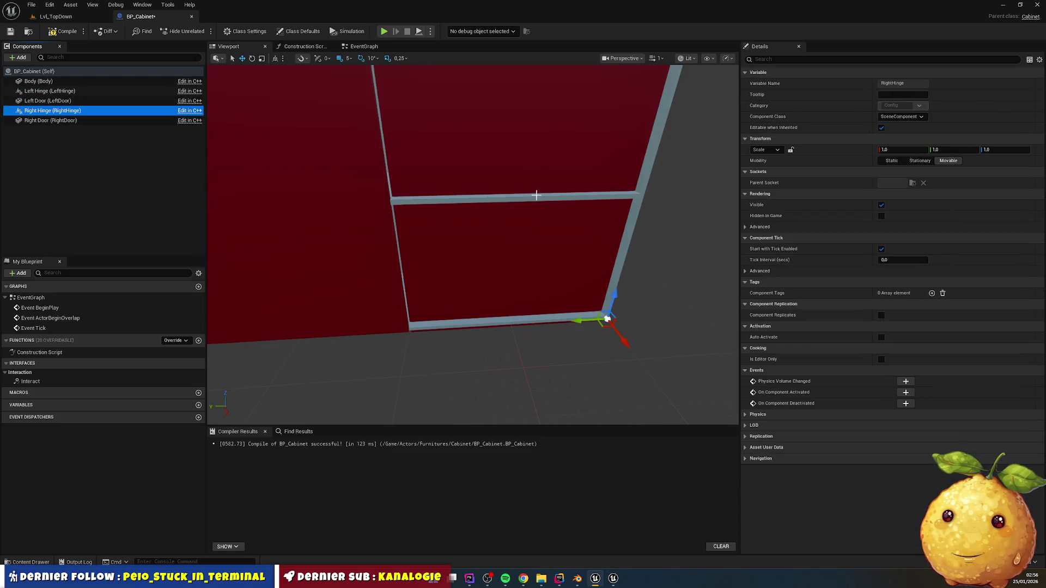
left_click(560, 250)
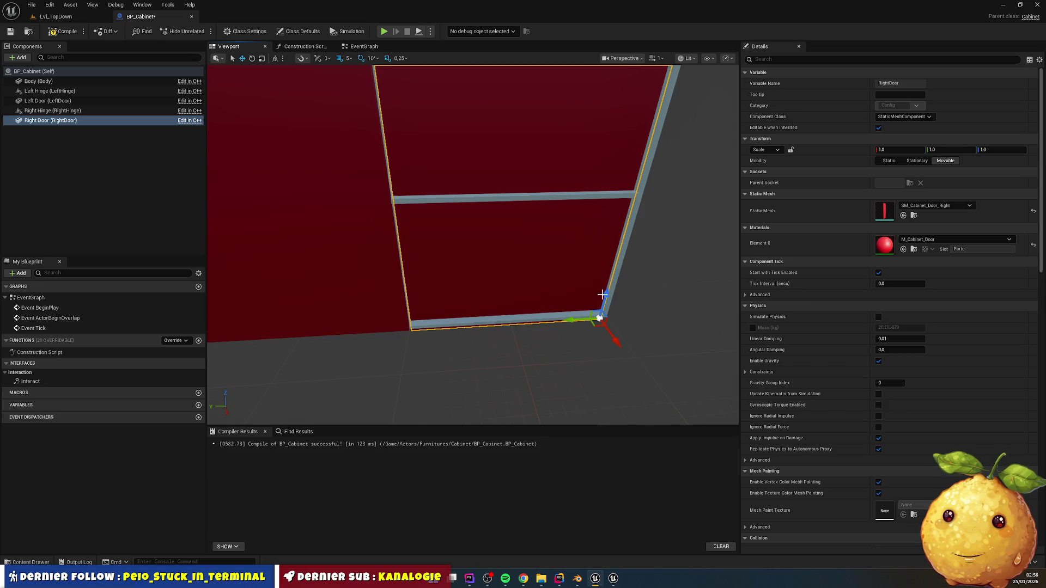
left_click_drag(617, 342, 613, 338)
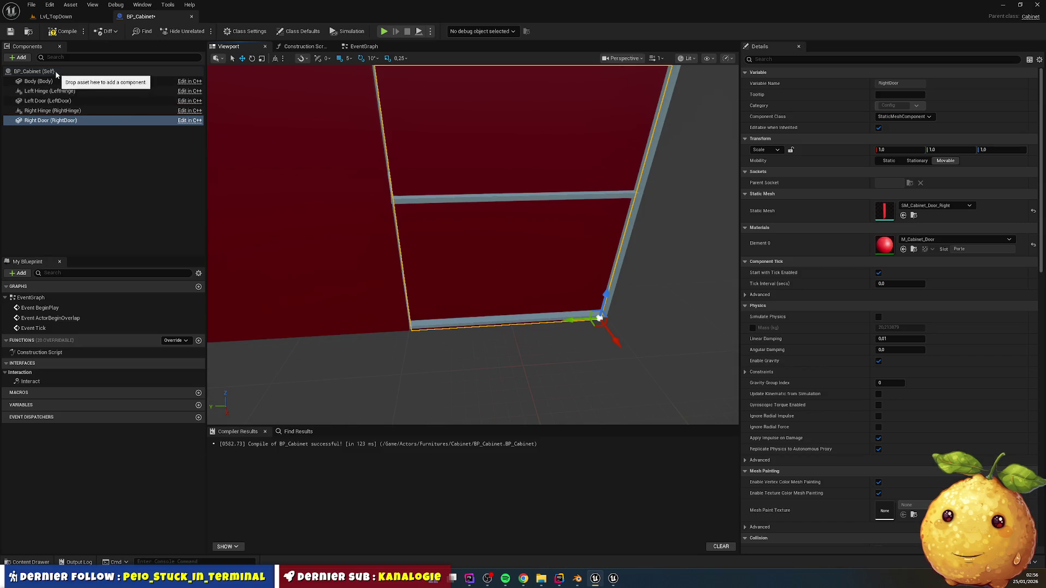
left_click(56, 73)
left_click(57, 82)
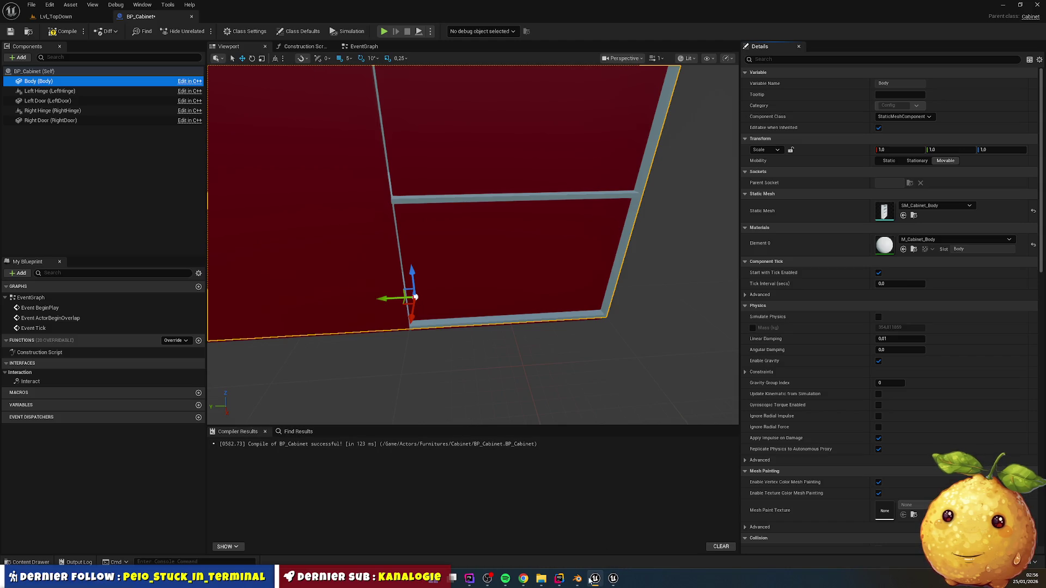
mouse_move(615, 582)
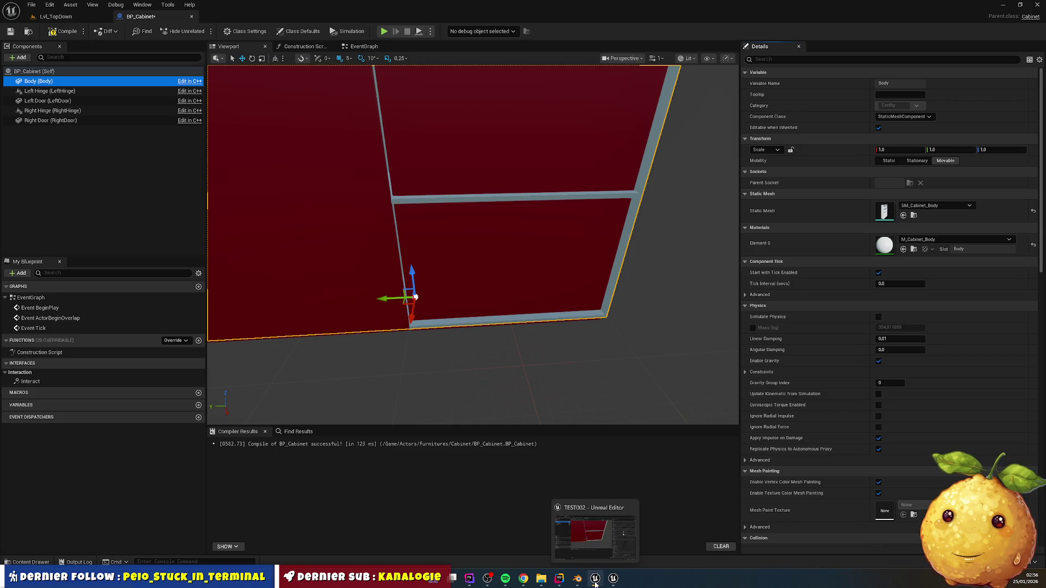
left_click(560, 578)
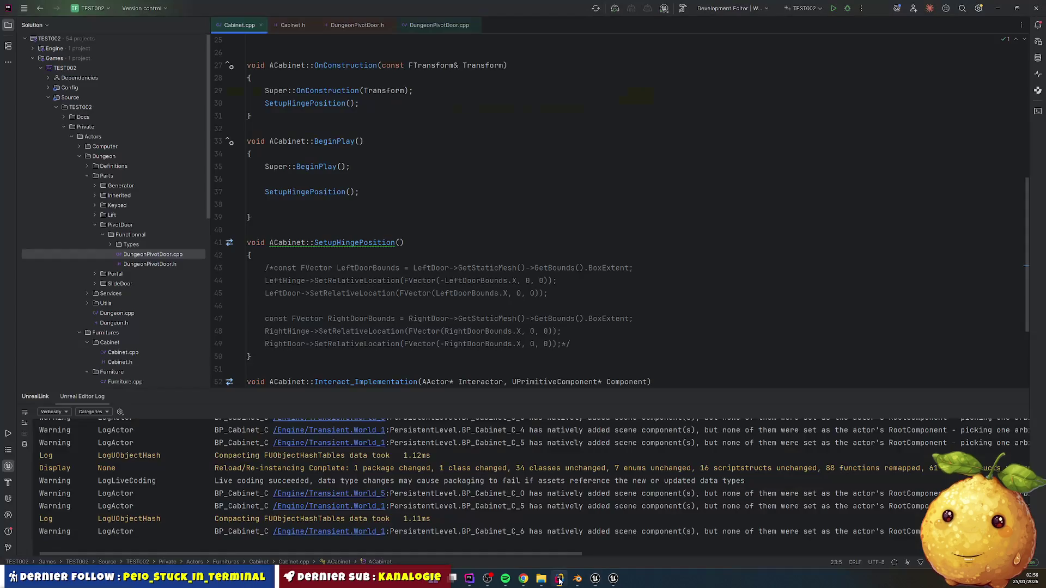
- Scroll Cabinet.cpp up to the constructor and bring up Windows search
scroll(455, 280, "up", 3)
scroll(455, 280, "up", 3)
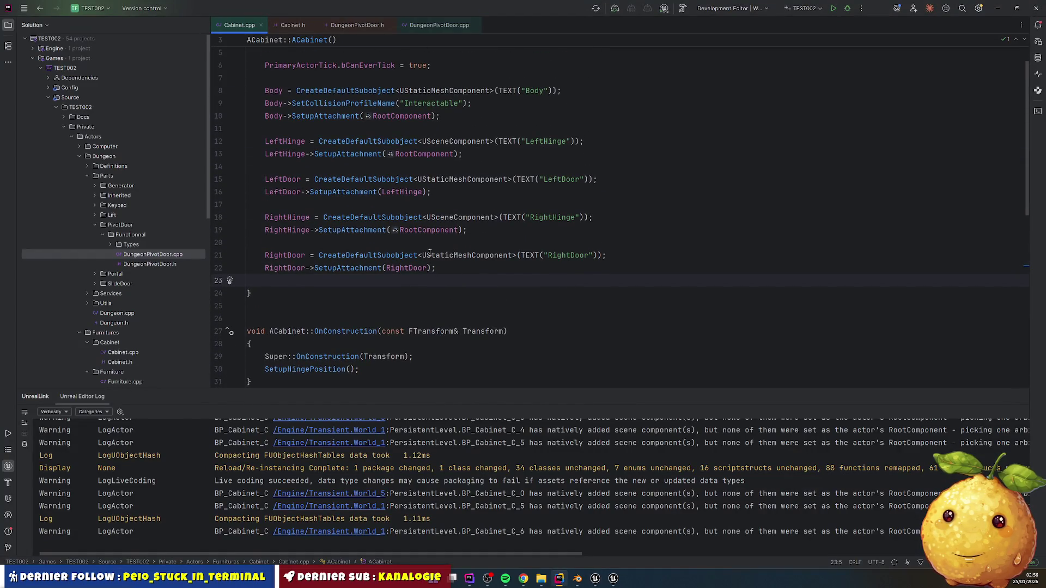
scroll(430, 253, "up", 1)
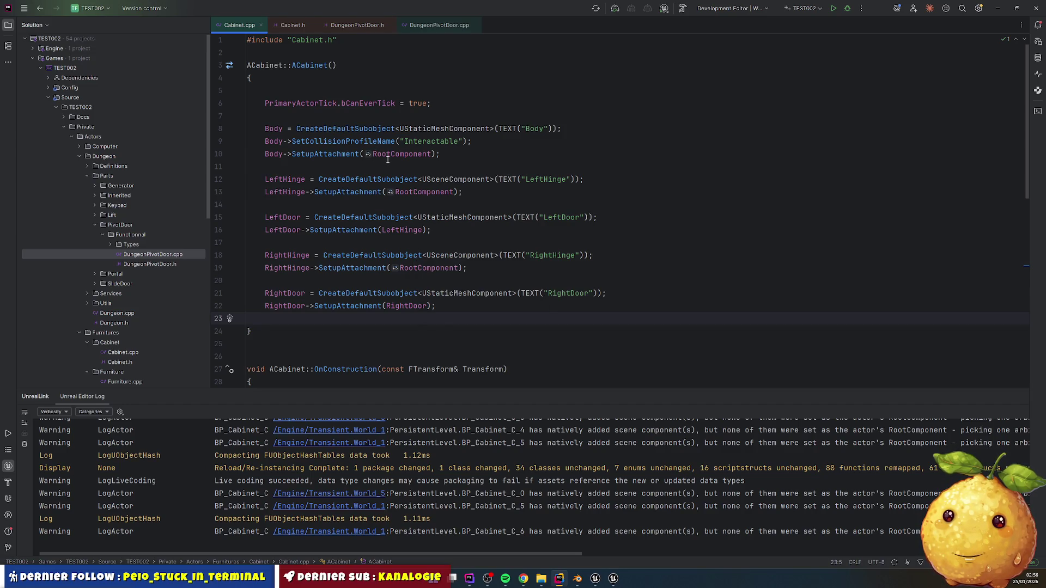
mouse_move(388, 159)
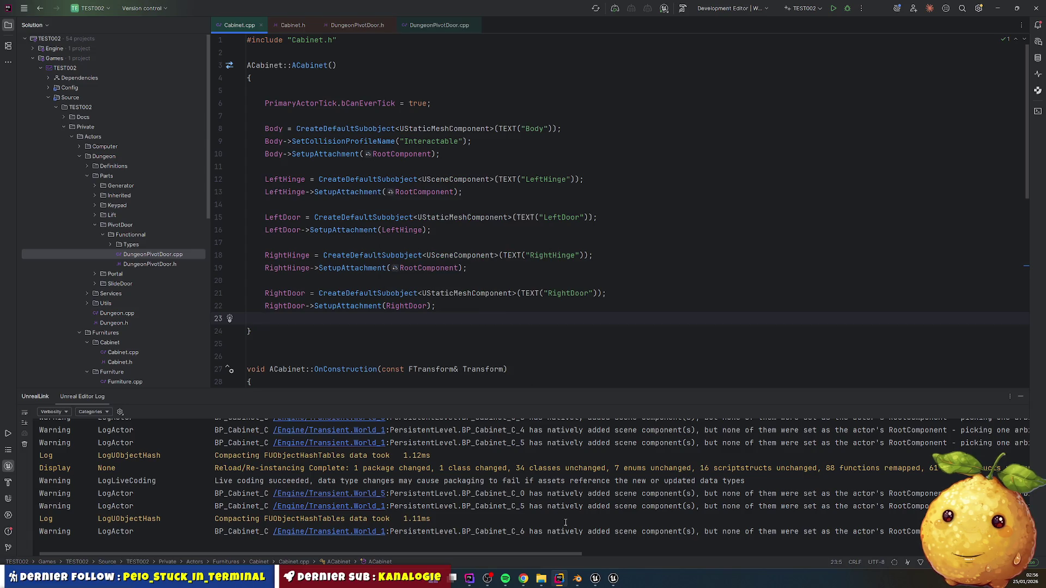
key("super")
- Launch the Claude app, then abandon the half-typed question and close it
type("claude")
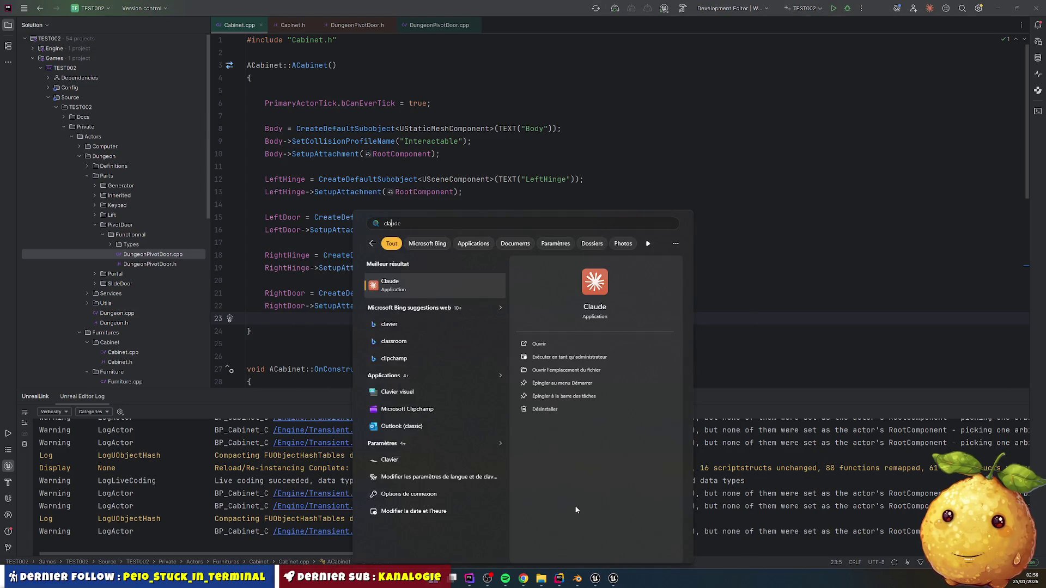
key("Return")
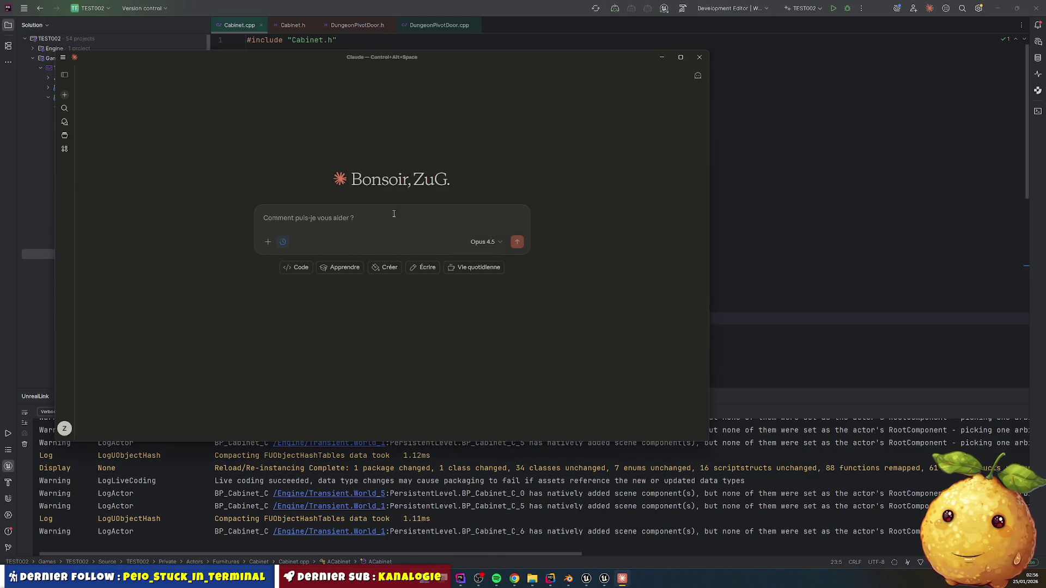
type("dans ue")
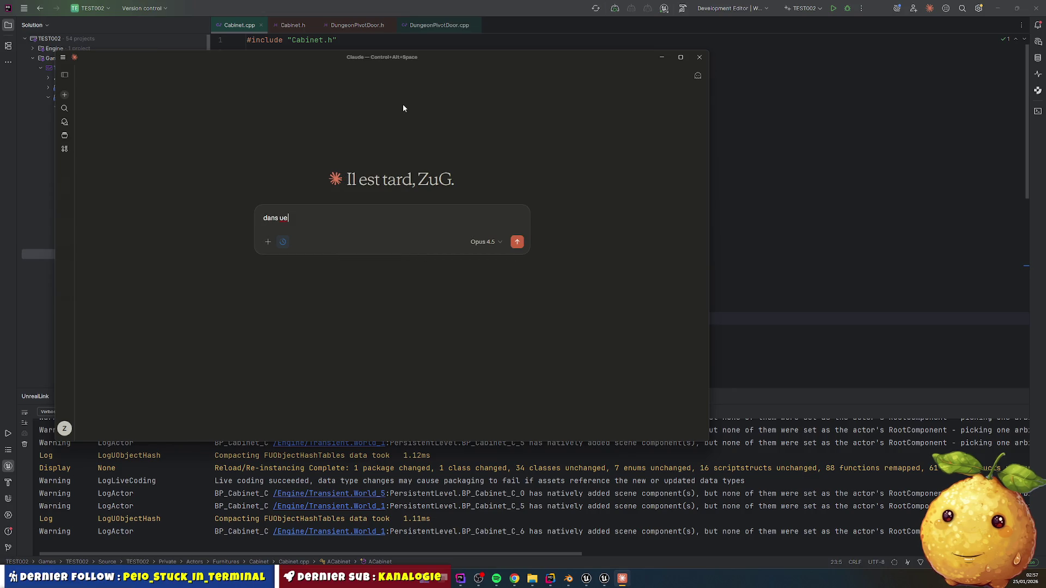
type(" si je veux d")
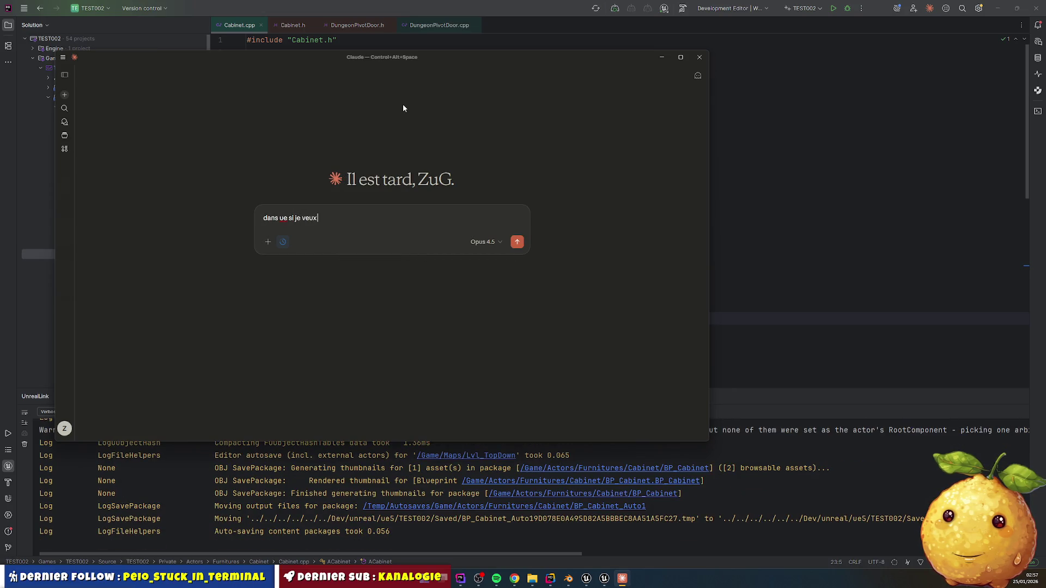
key("BackSpace")
key("BackSpace")
key("BackSpace")
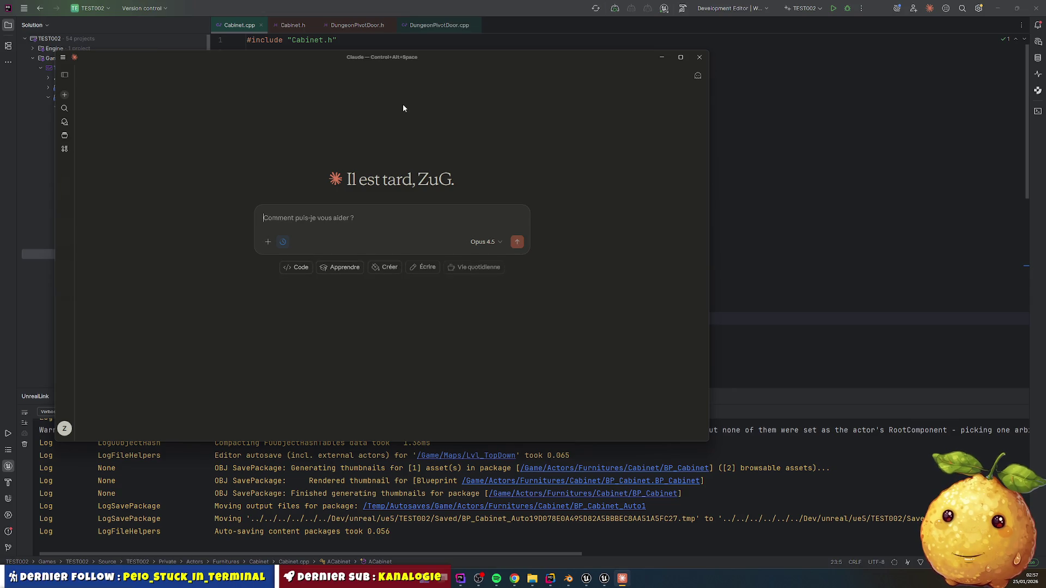
key("Escape")
- Send Claude the Cabinet.cpp constructor (lines 5–22) asking why meshes can't move freely in the BP
mouse_move(265, 91)
left_mouse_down()
mouse_move(415, 182)
mouse_move(470, 302)
left_mouse_up()
key("ctrl+c")
key("ctrl+alt+space")
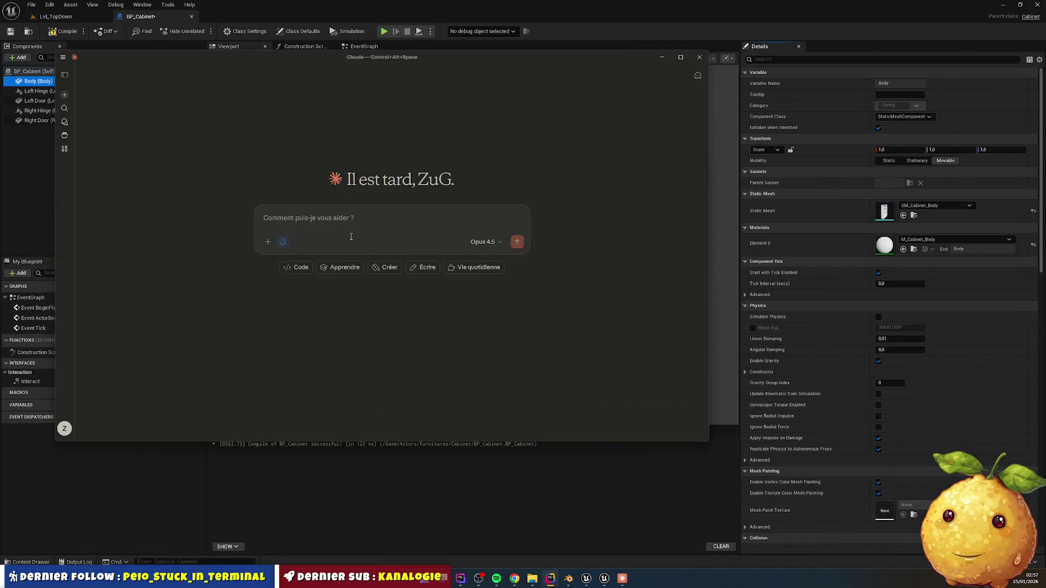
key("ctrl+v")
key("shift+Return")
key("shift+Return")
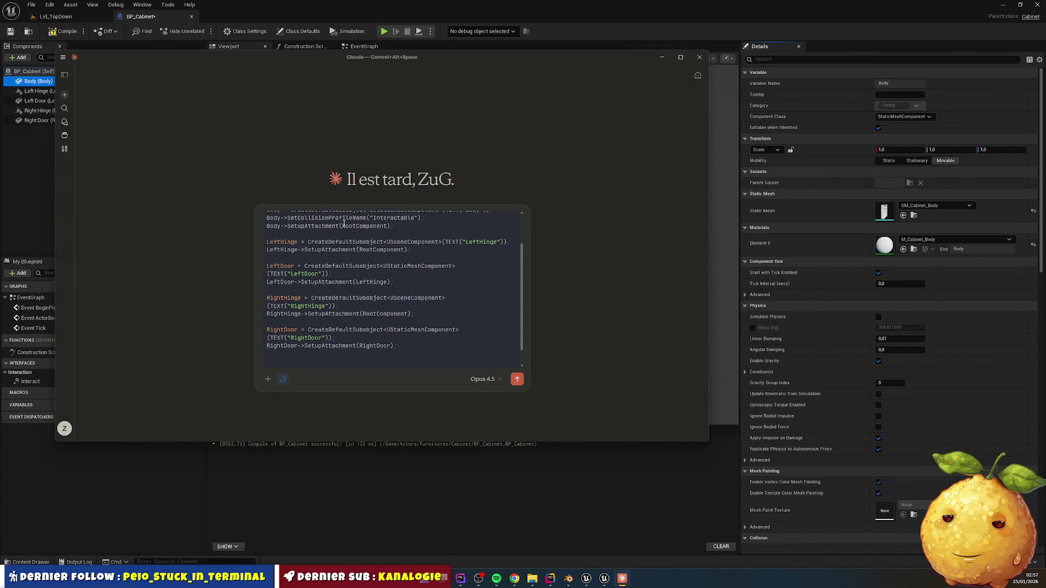
type("je peux pas move librement mes mesh d")
type(" ans ")
type("bp.")
key("Return")
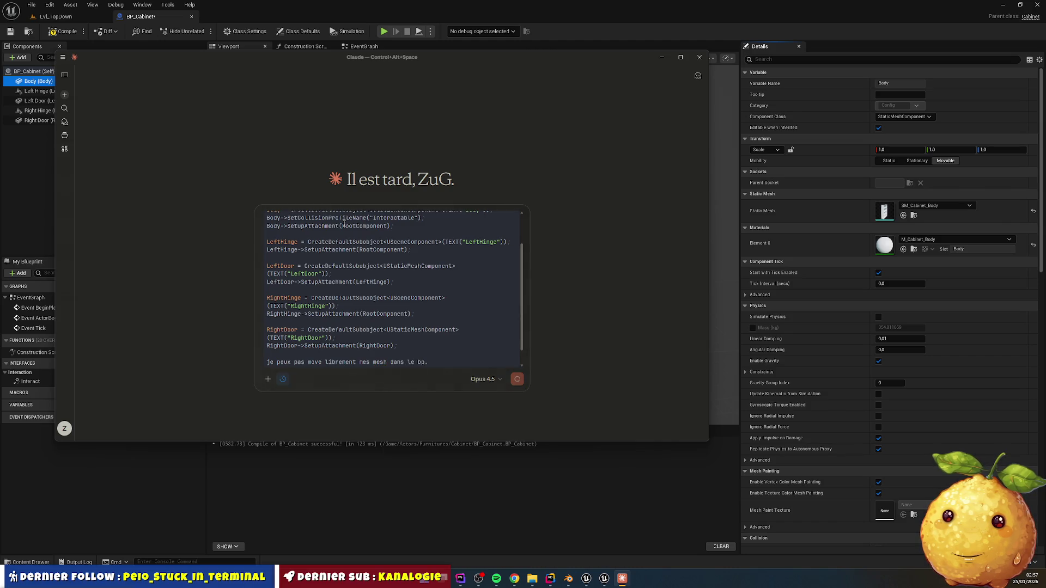